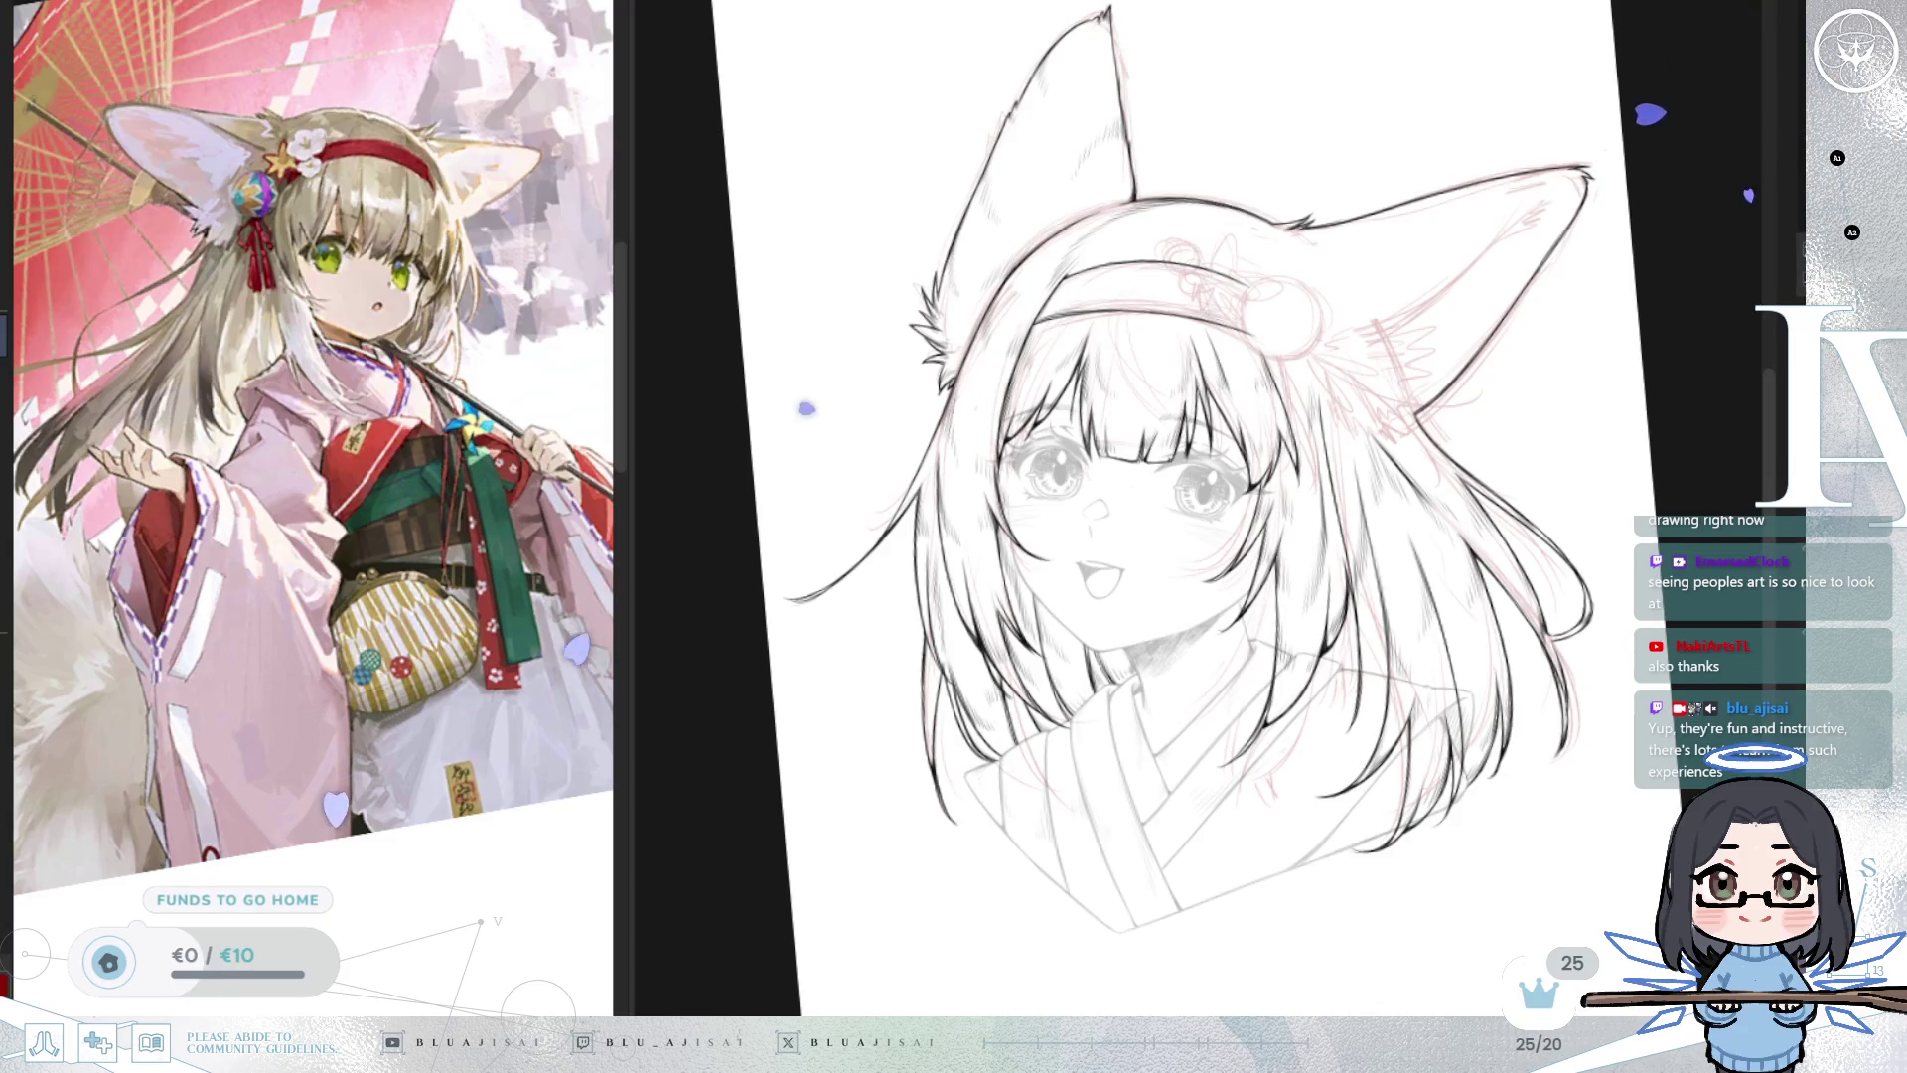
Zoom onto the right ear and ink its inner line from the tip, plus a short side stroke.
{"action": "scroll", "coordinate": [1294, 305], "scroll_direction": "up", "scroll_amount": 2}
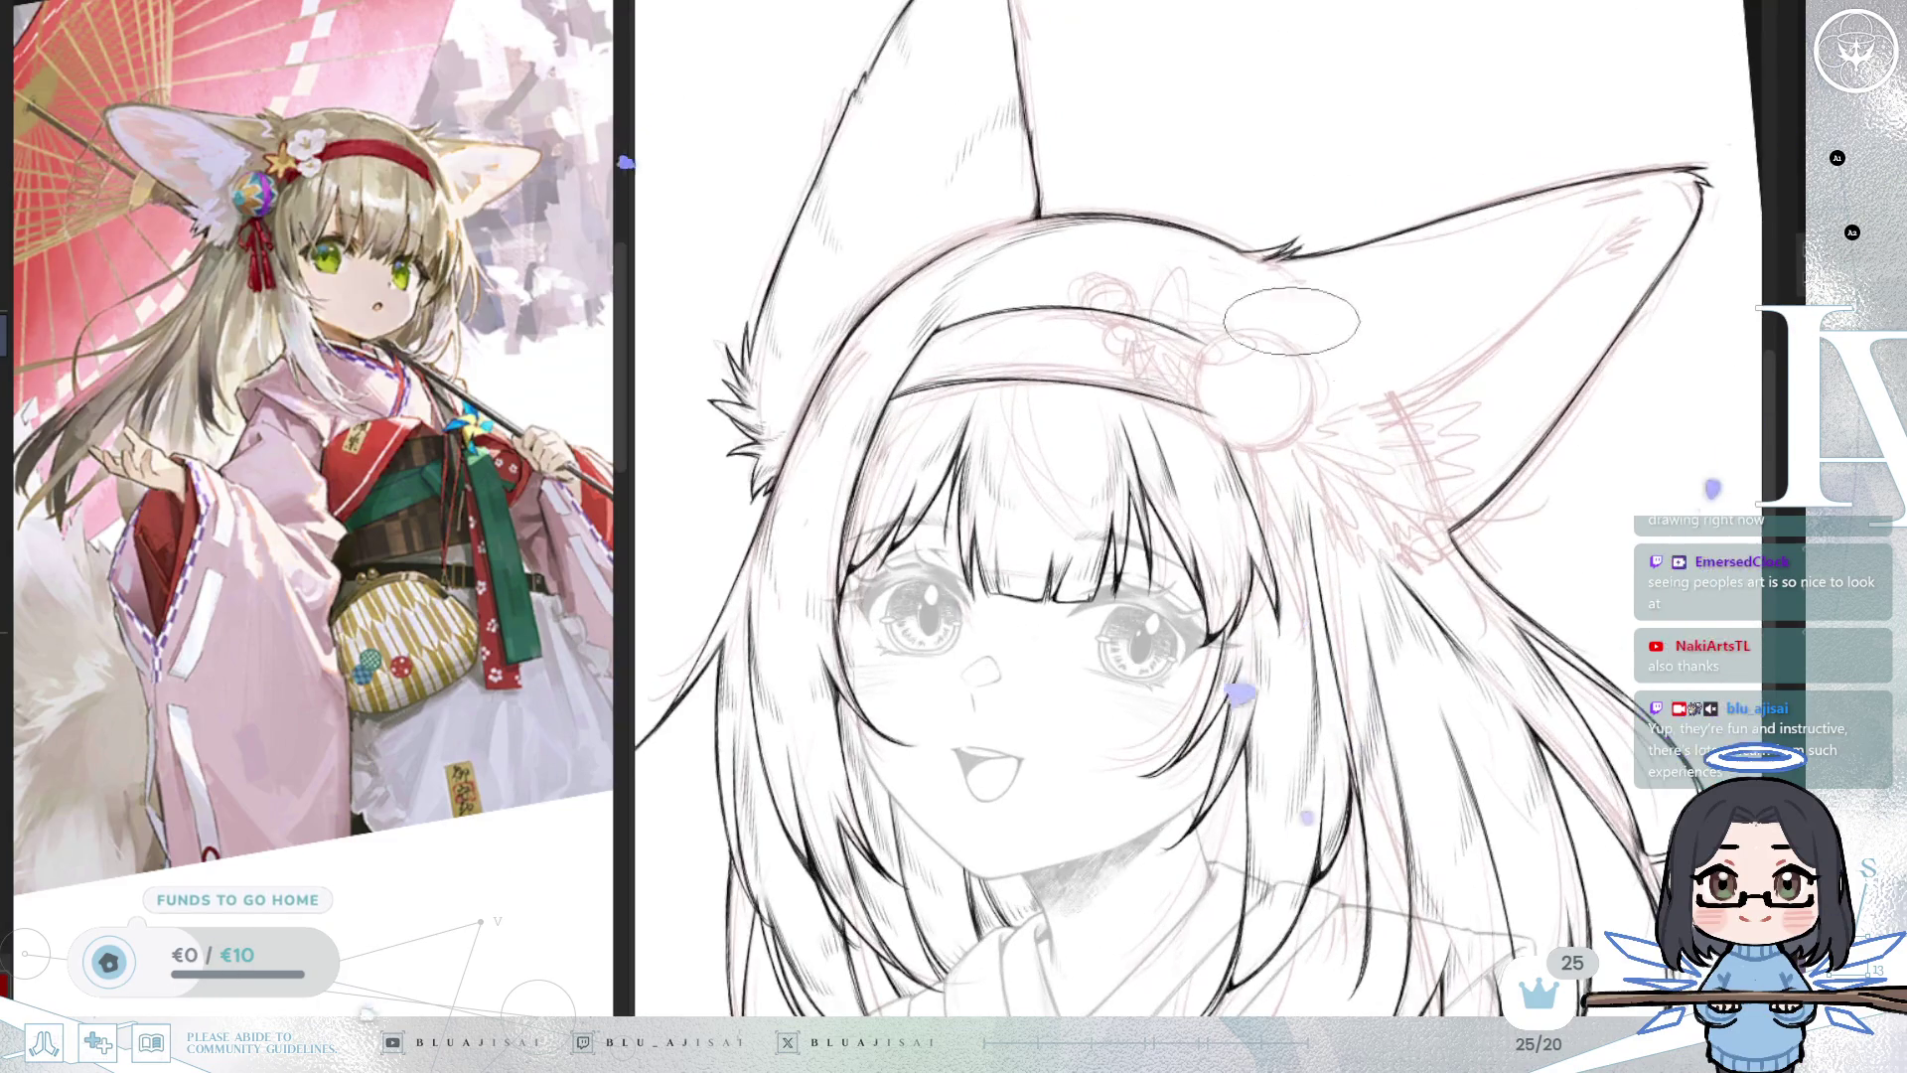
{"action": "scroll", "coordinate": [1322, 388], "scroll_direction": "up", "scroll_amount": 2}
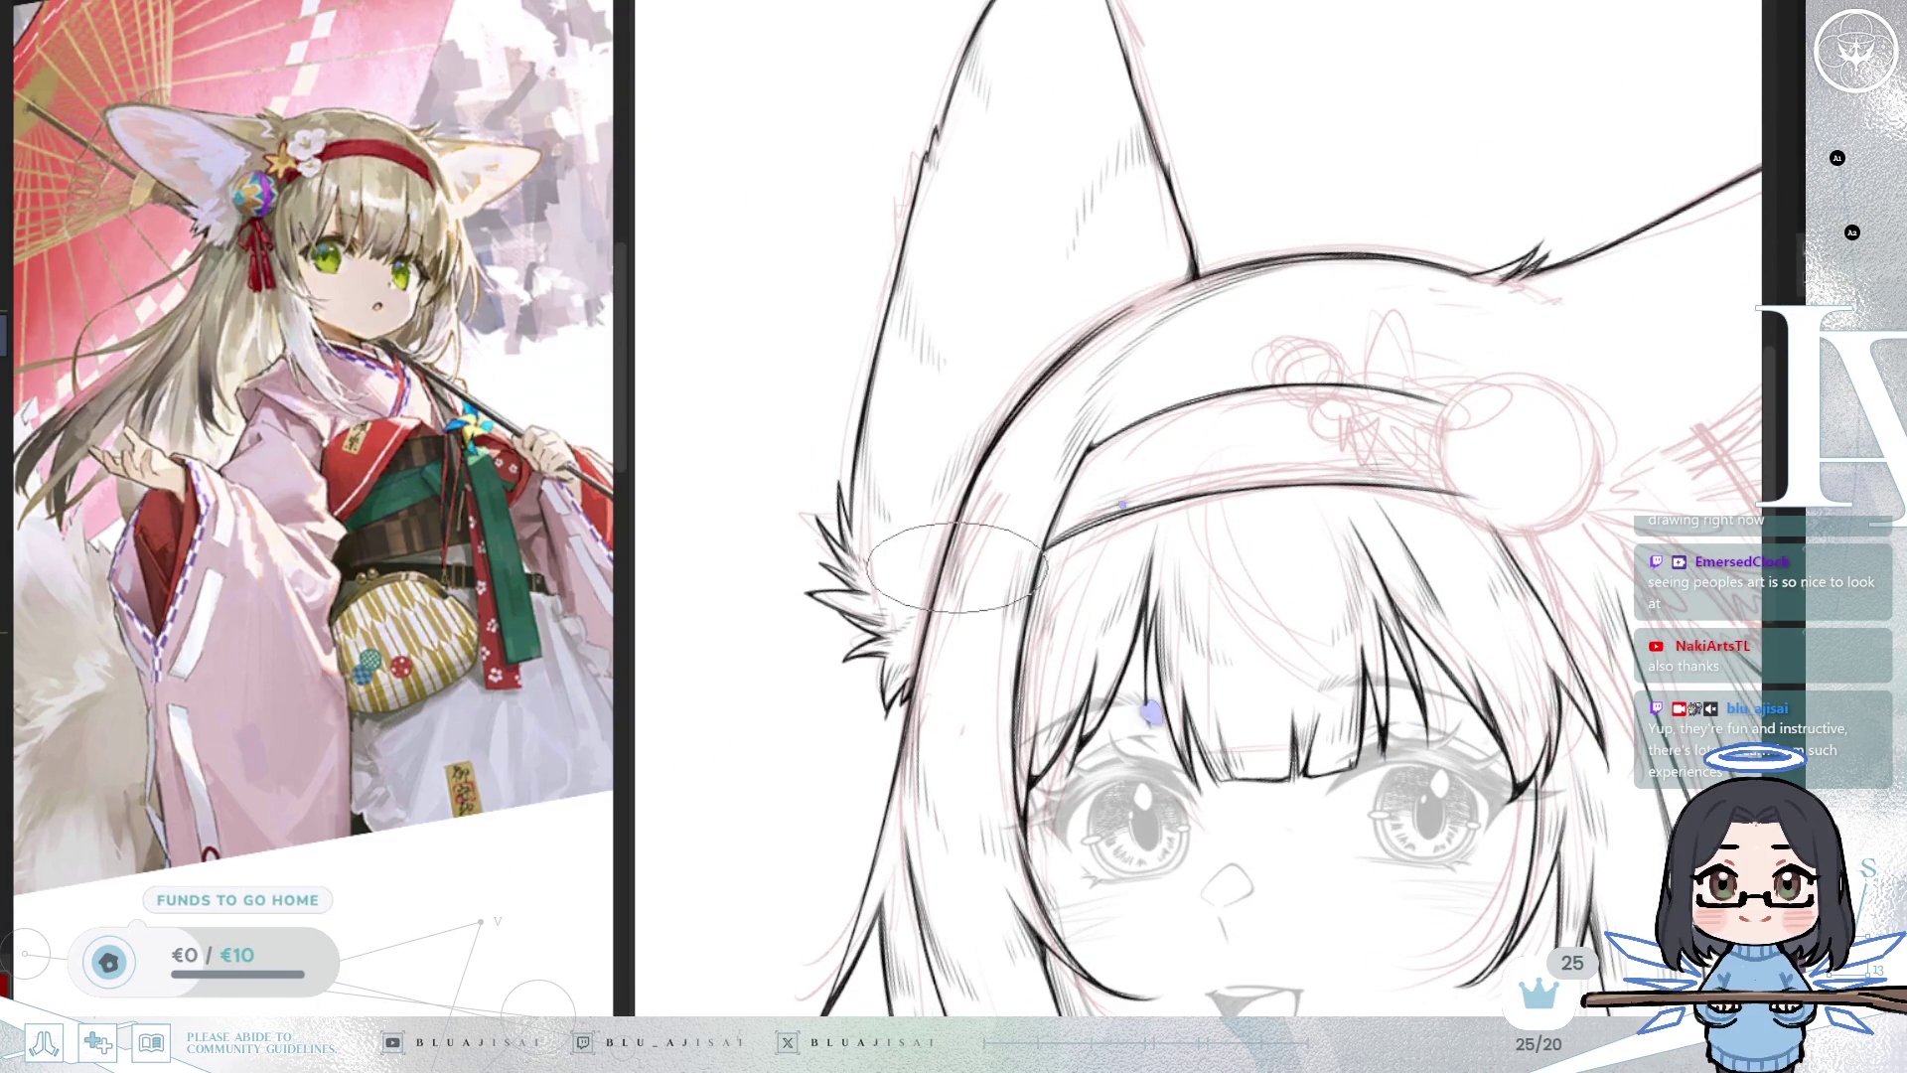
{"action": "left_click_drag", "start_coordinate": [1490, 531], "coordinate": [1316, 504]}
{"action": "left_click_drag", "start_coordinate": [1448, 497], "coordinate": [1324, 566]}
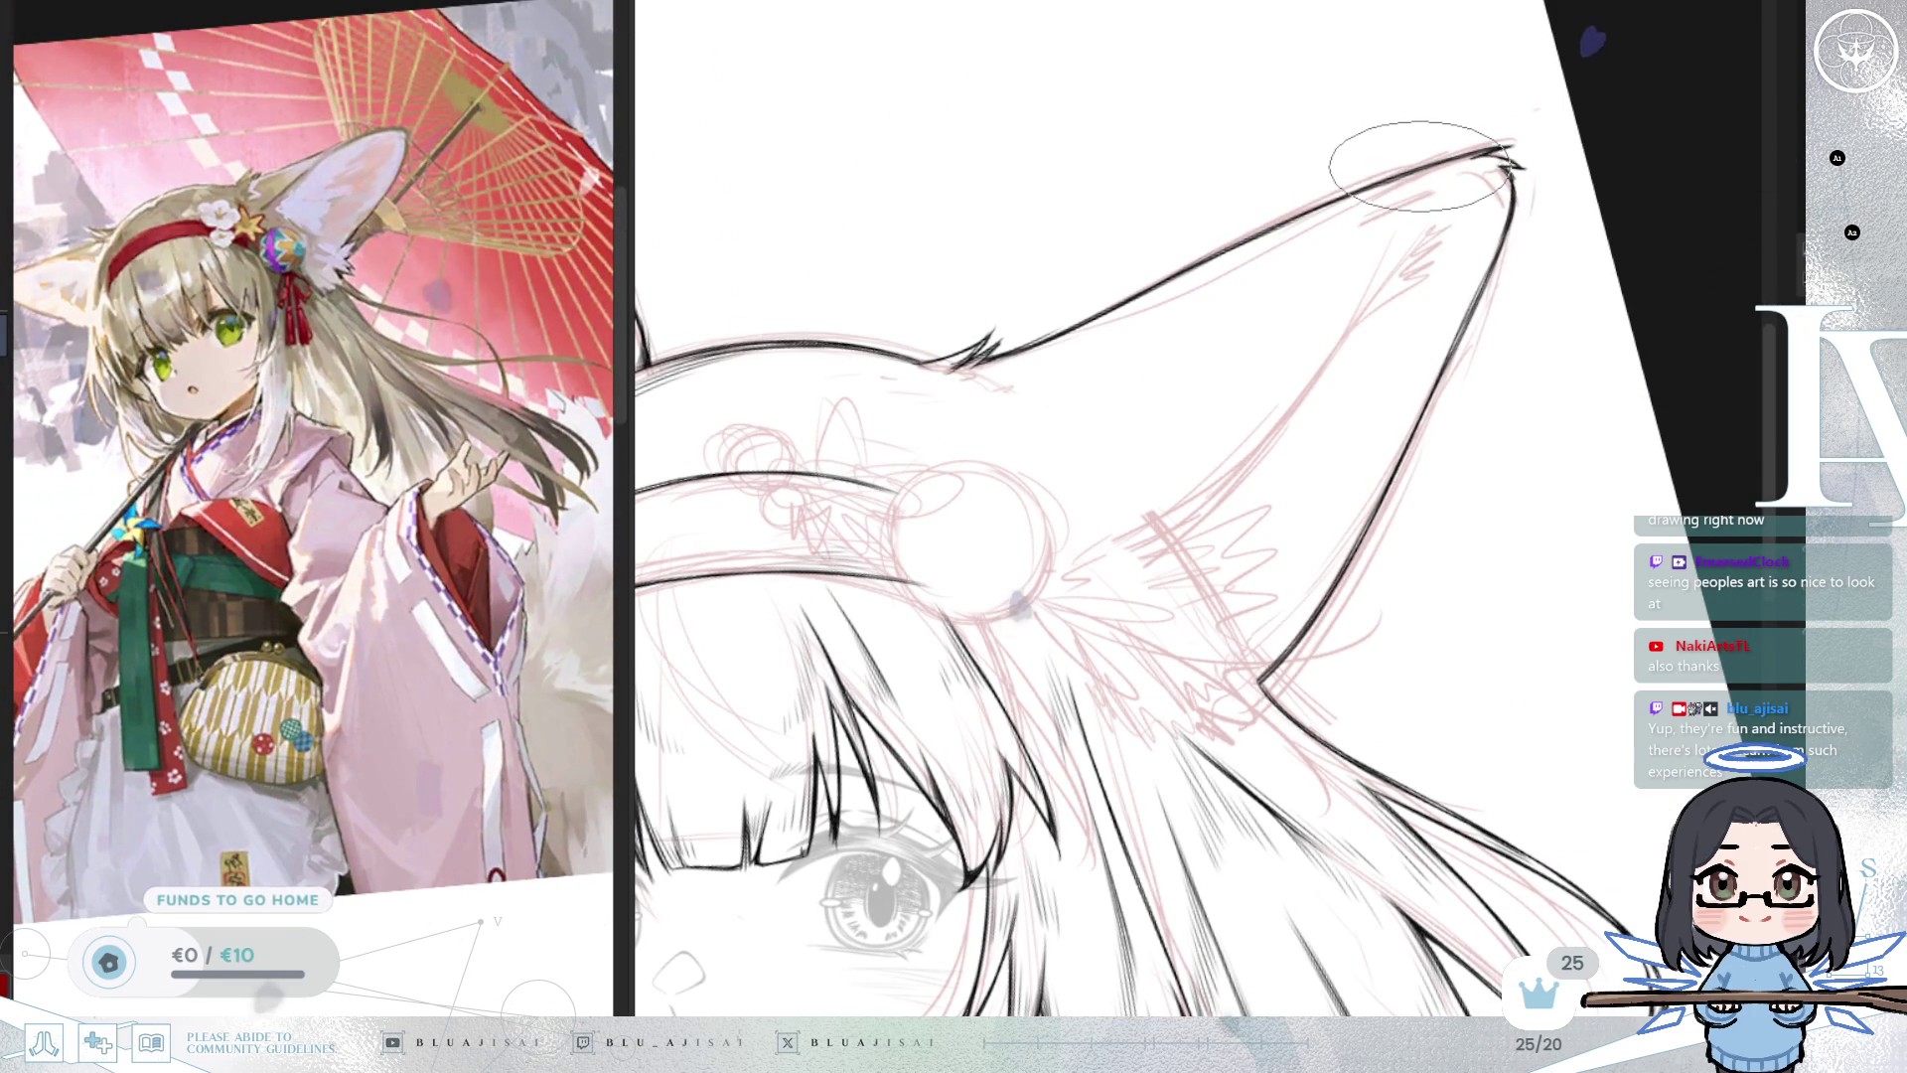
{"action": "left_click_drag", "start_coordinate": [1401, 181], "coordinate": [1113, 516]}
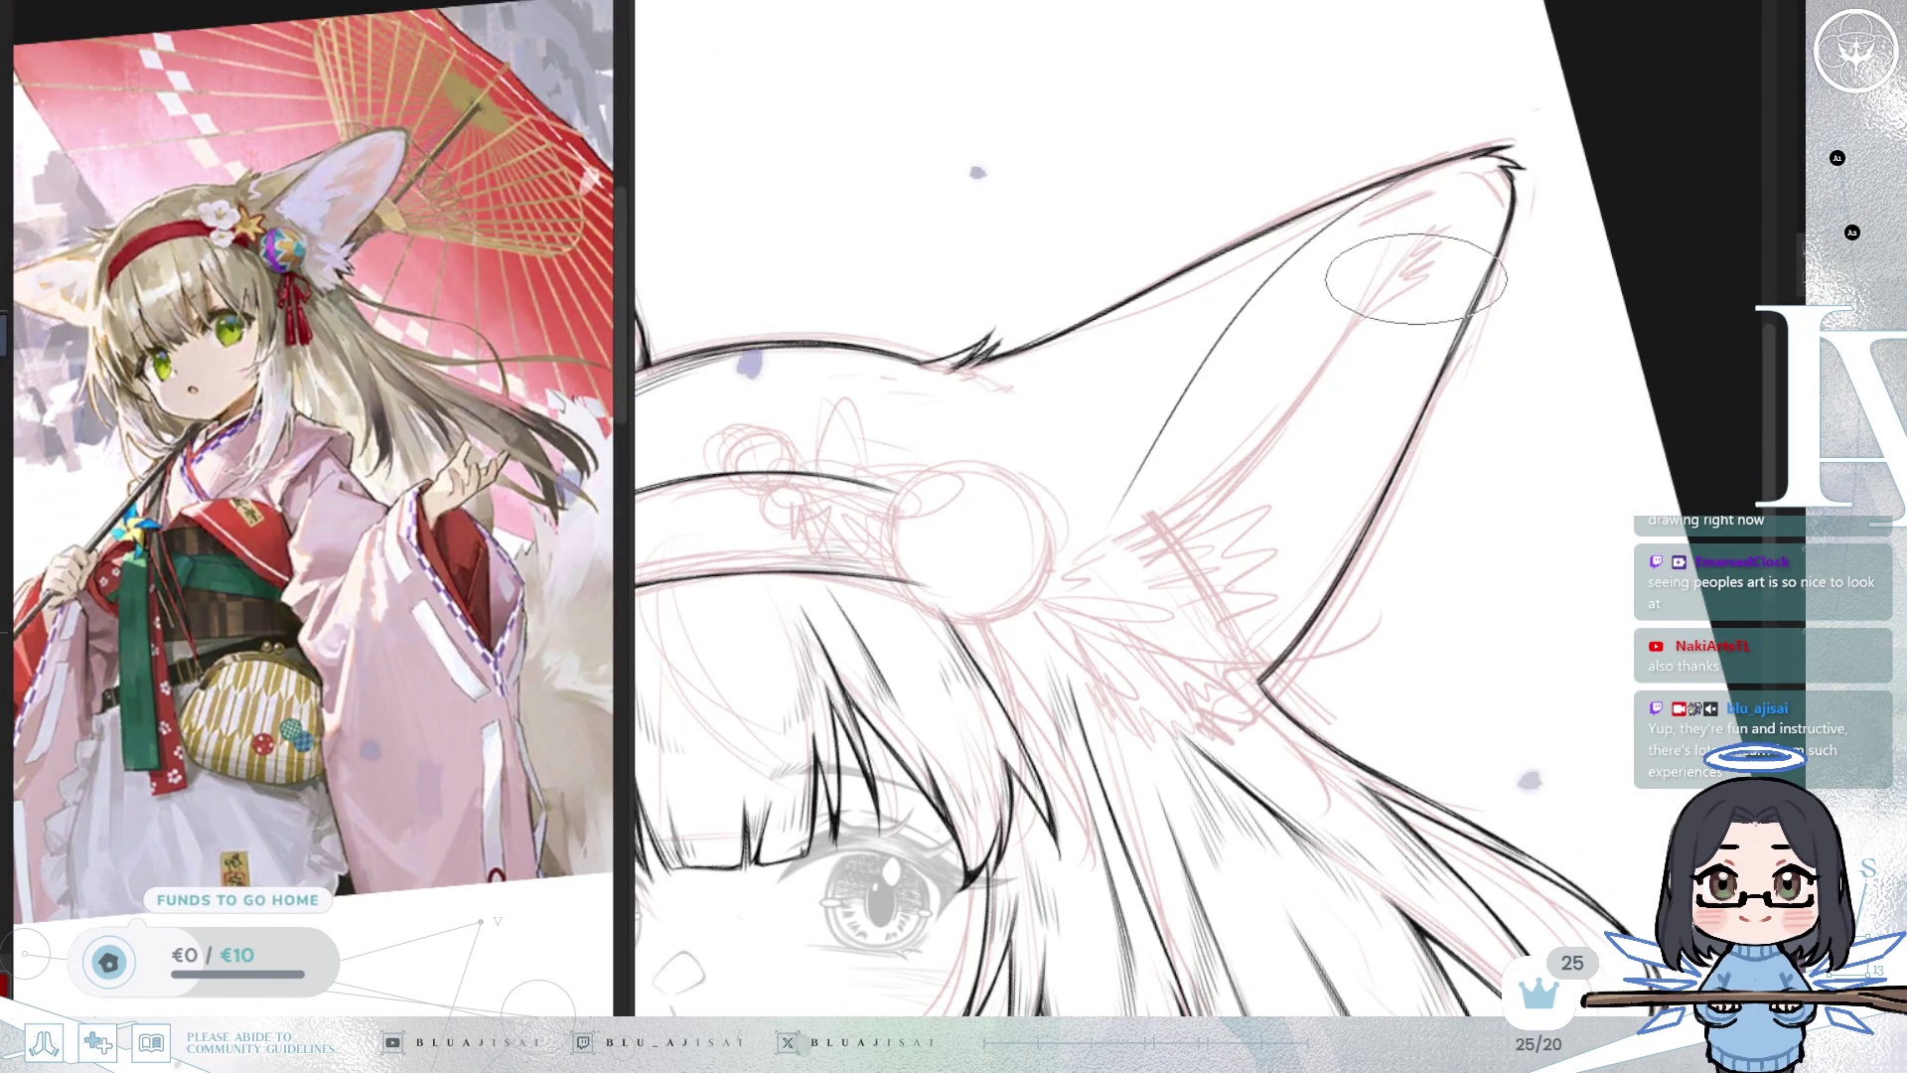
{"action": "left_click_drag", "start_coordinate": [1164, 437], "coordinate": [1118, 512]}
Rotate the view so the ear points left and ink fur strokes inside the ear.
{"action": "key", "text": "4"}
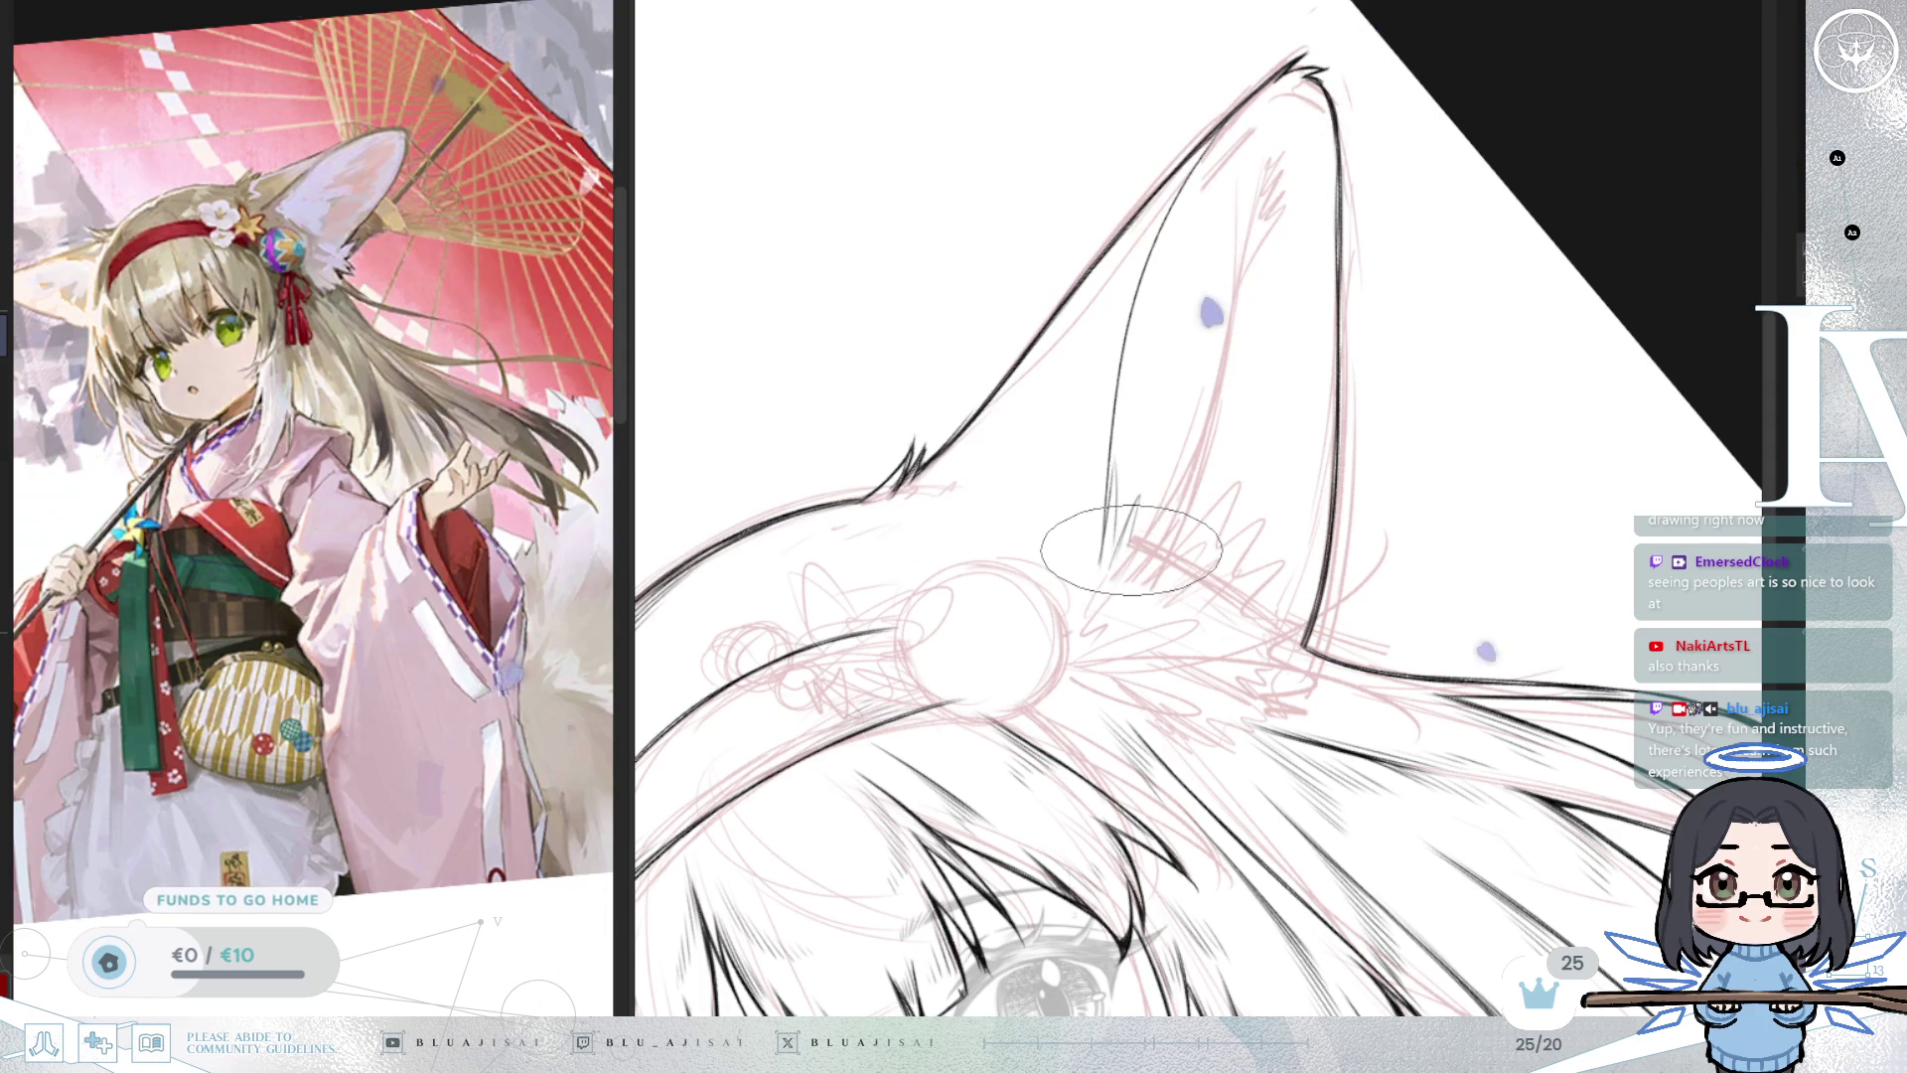
{"action": "key", "text": "4"}
{"action": "key", "text": "4"}
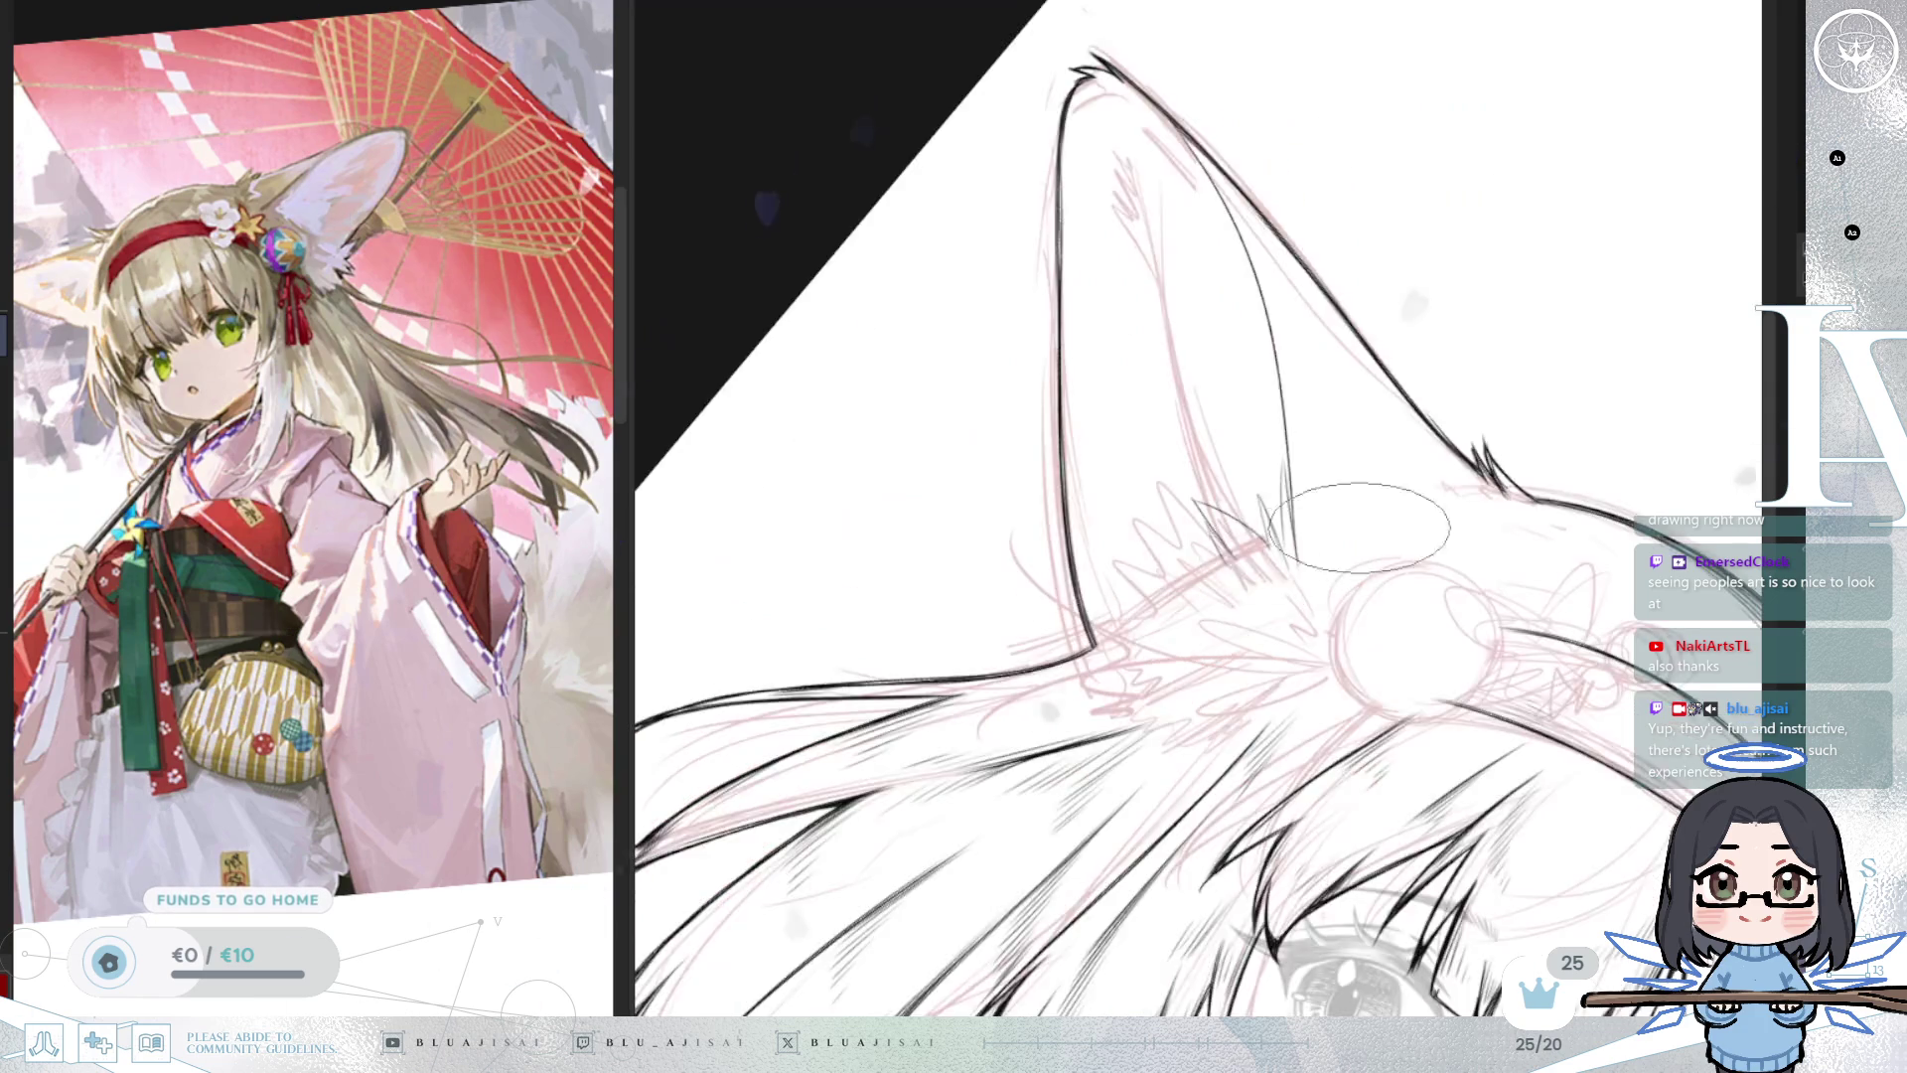
{"action": "key", "text": "4"}
{"action": "key", "text": "4"}
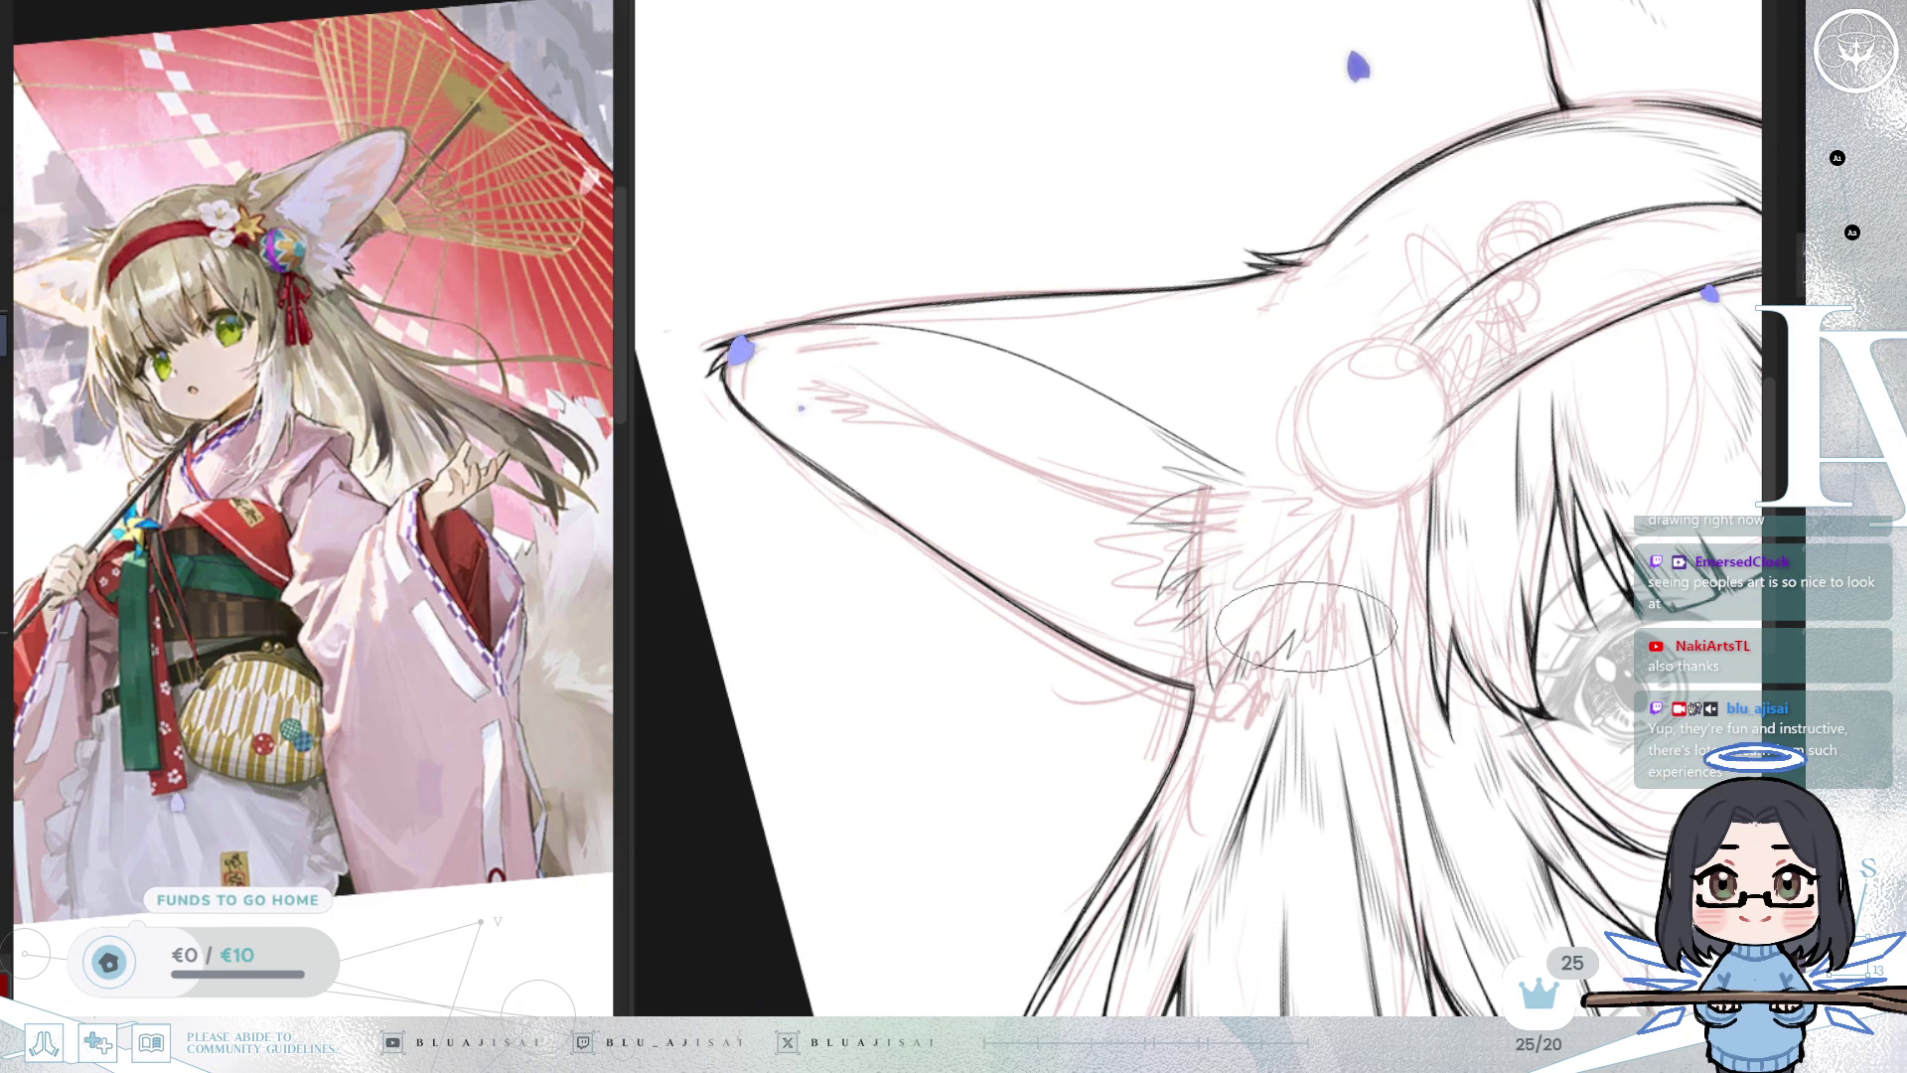
{"action": "left_click_drag", "start_coordinate": [1340, 577], "coordinate": [1326, 628]}
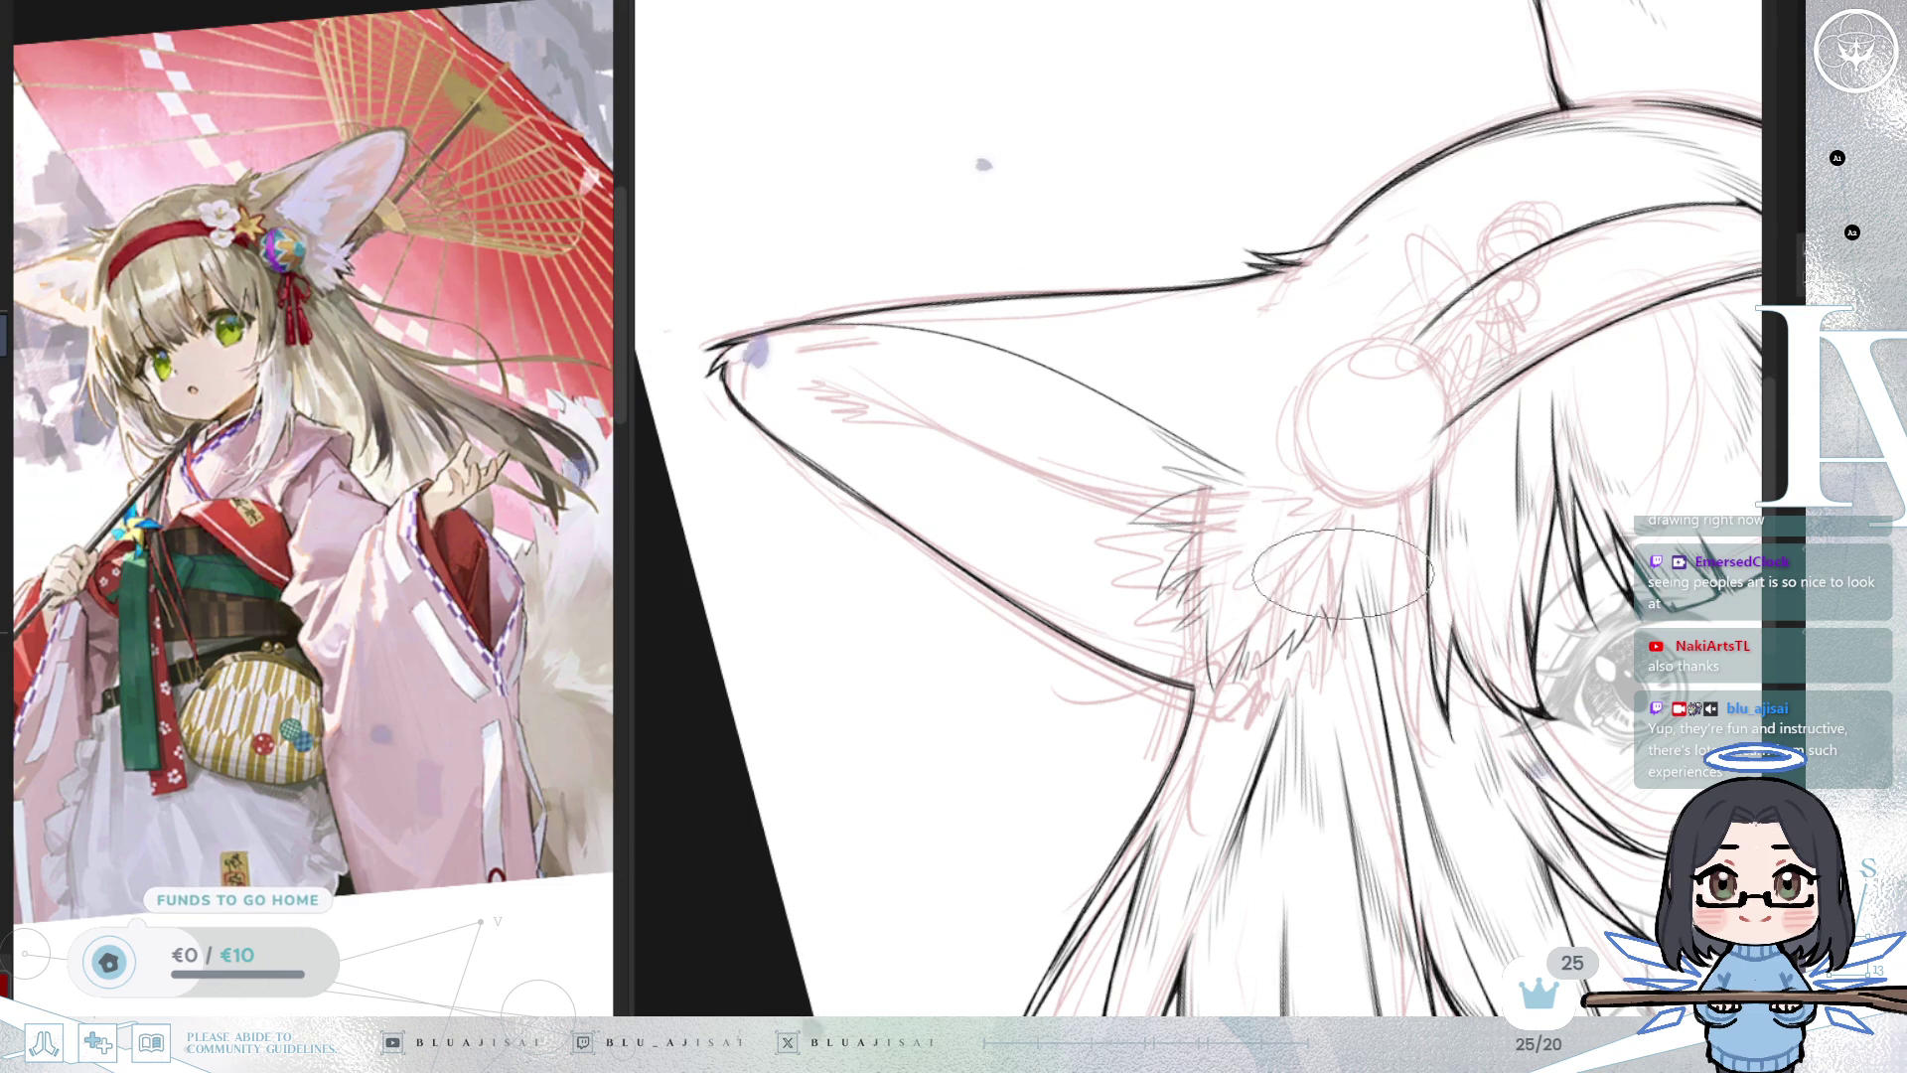
{"action": "scroll", "coordinate": [1540, 674], "scroll_direction": "down", "scroll_amount": 3}
{"action": "left_click_drag", "start_coordinate": [1538, 673], "coordinate": [1570, 517]}
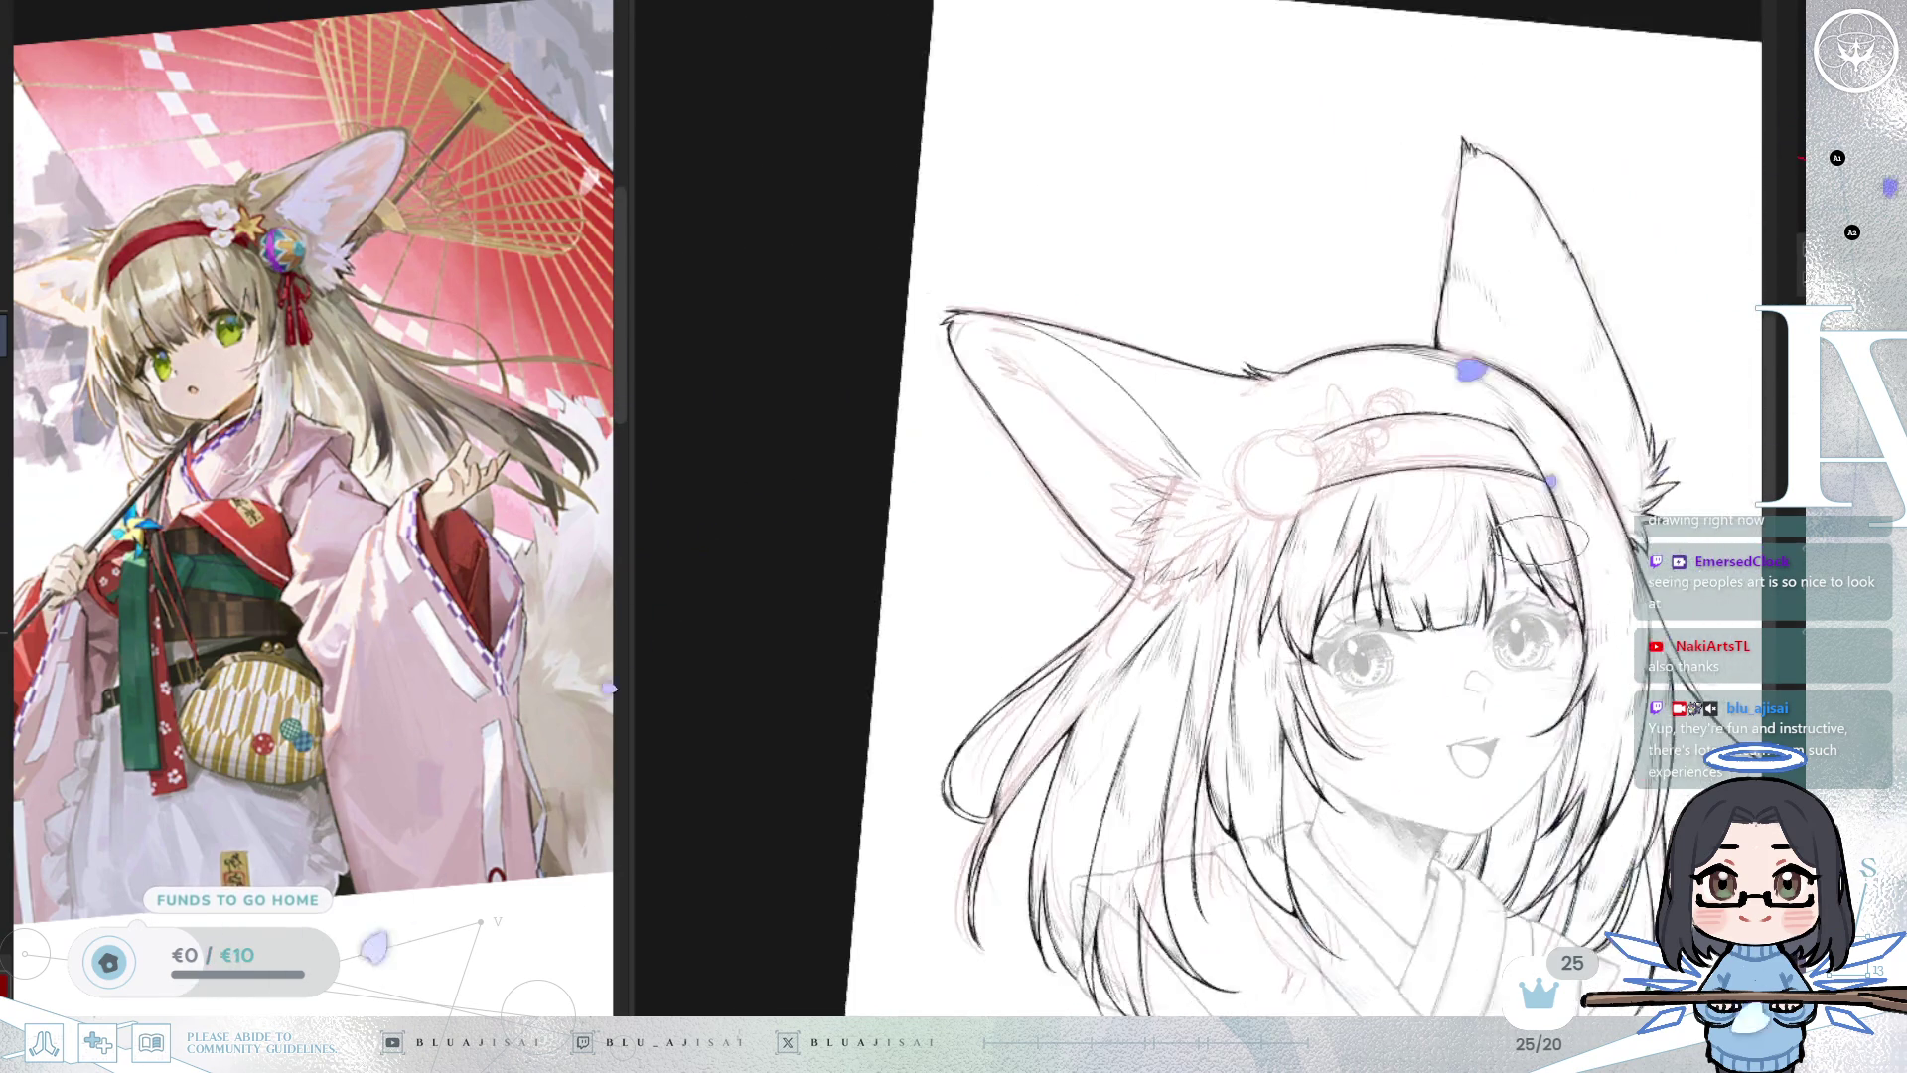
After a mirrored check, hatch along the inner-ear line and add short dark strokes below it.
{"action": "key", "text": "m"}
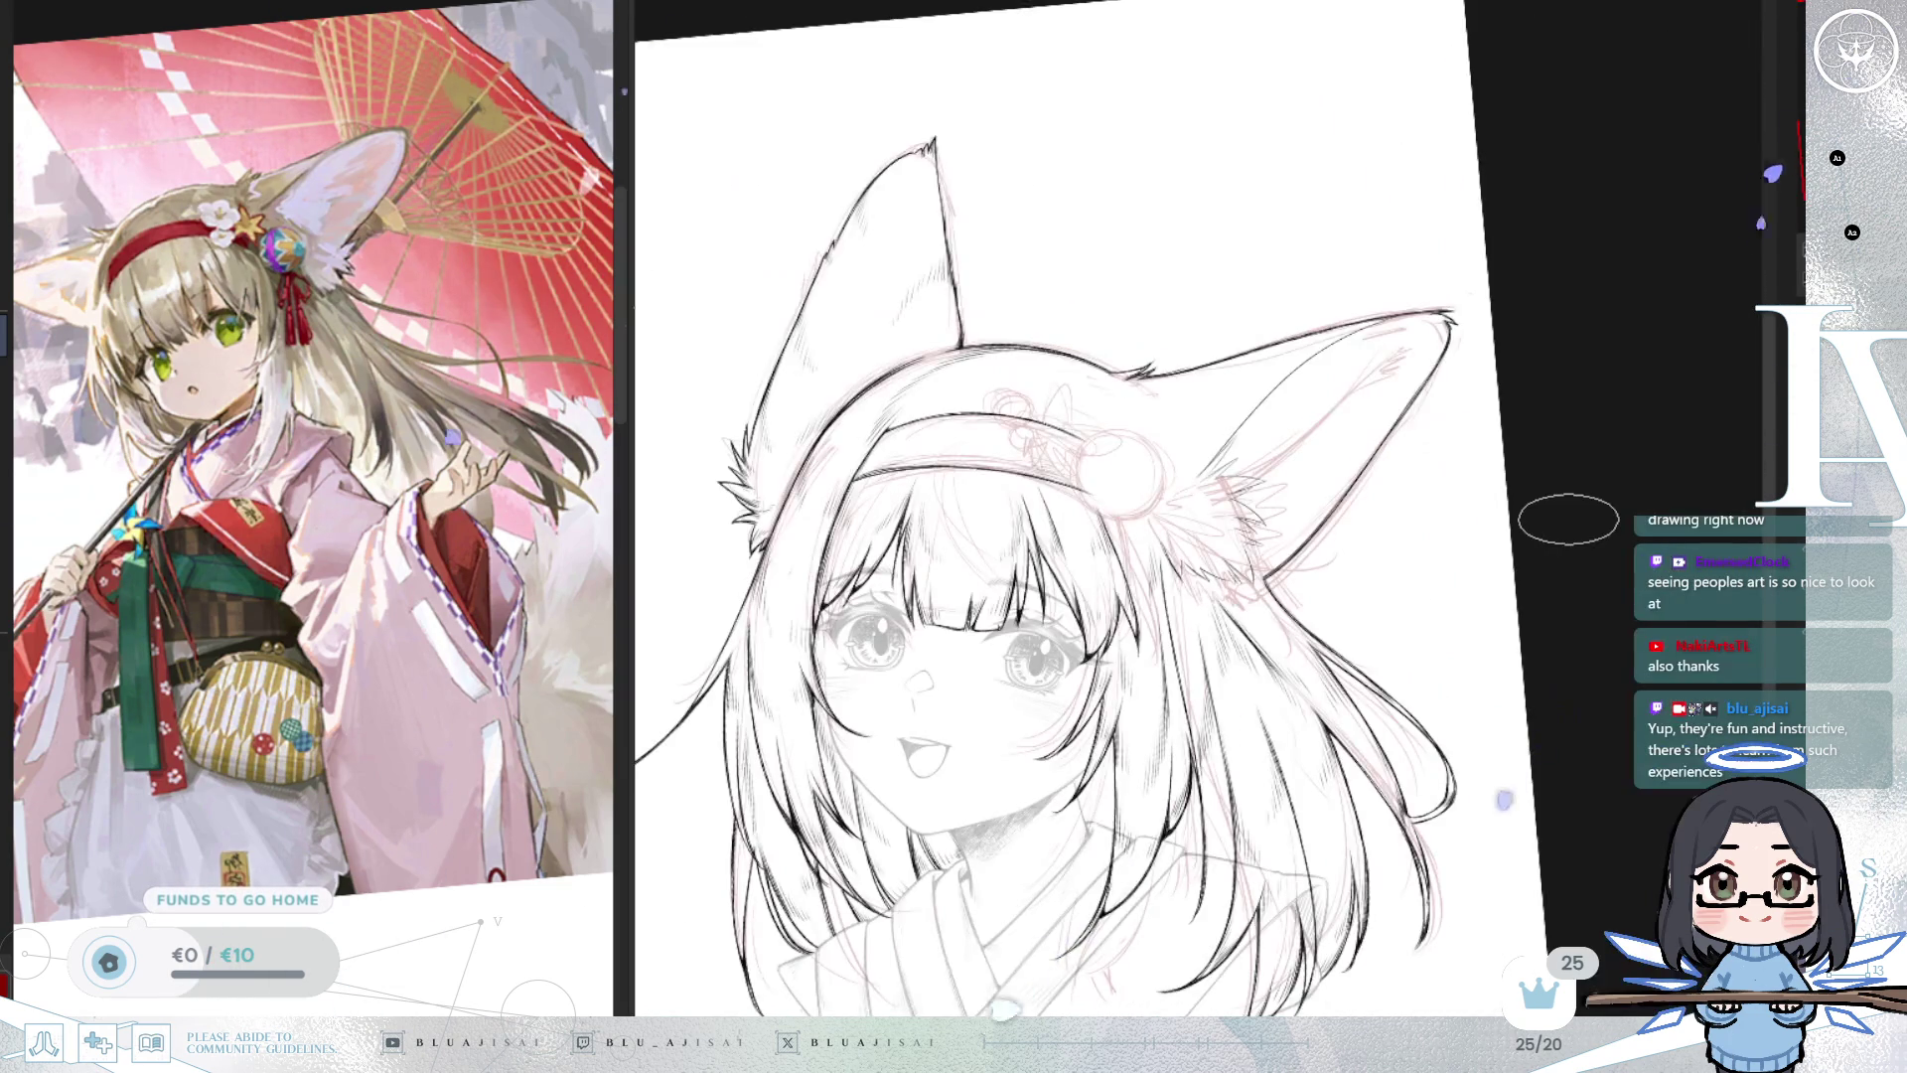
{"action": "key", "text": "m"}
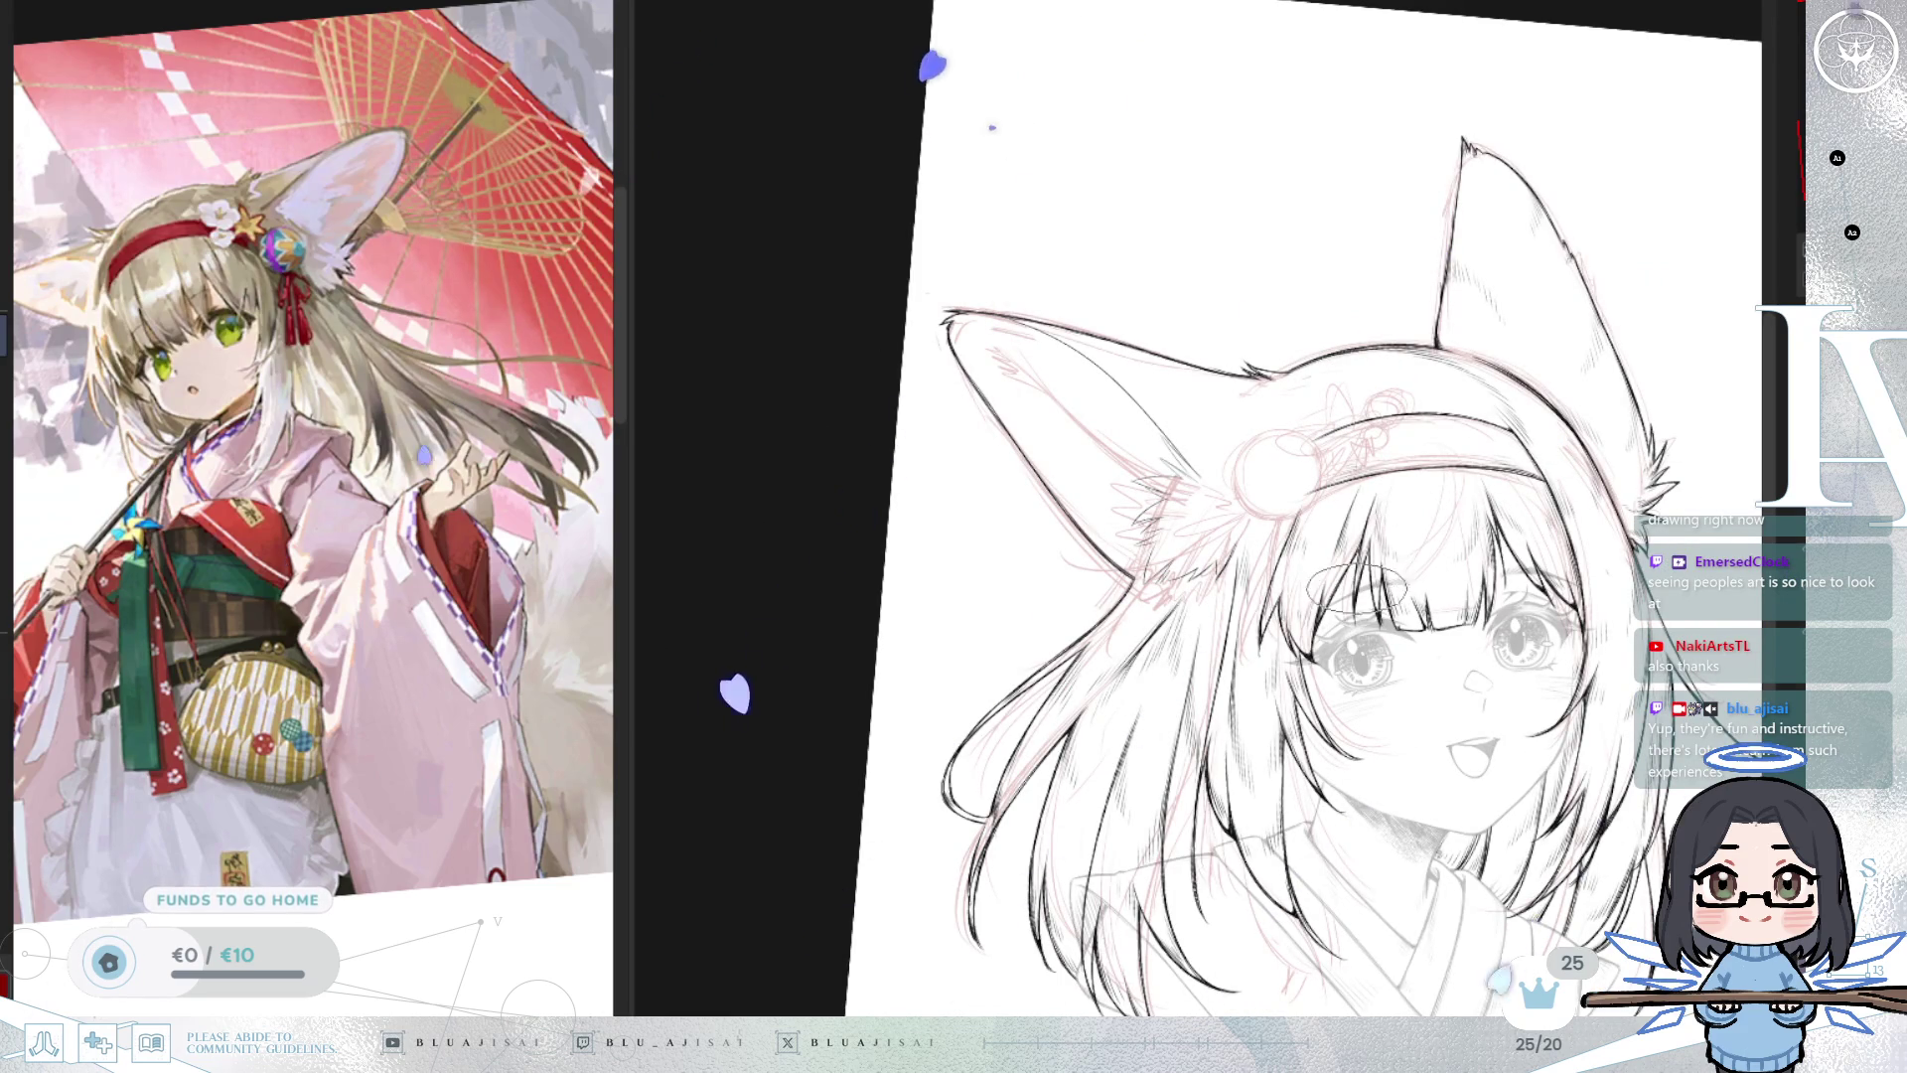
{"action": "left_click_drag", "start_coordinate": [1400, 429], "coordinate": [1327, 405]}
{"action": "scroll", "coordinate": [1327, 405], "scroll_direction": "up", "scroll_amount": 5}
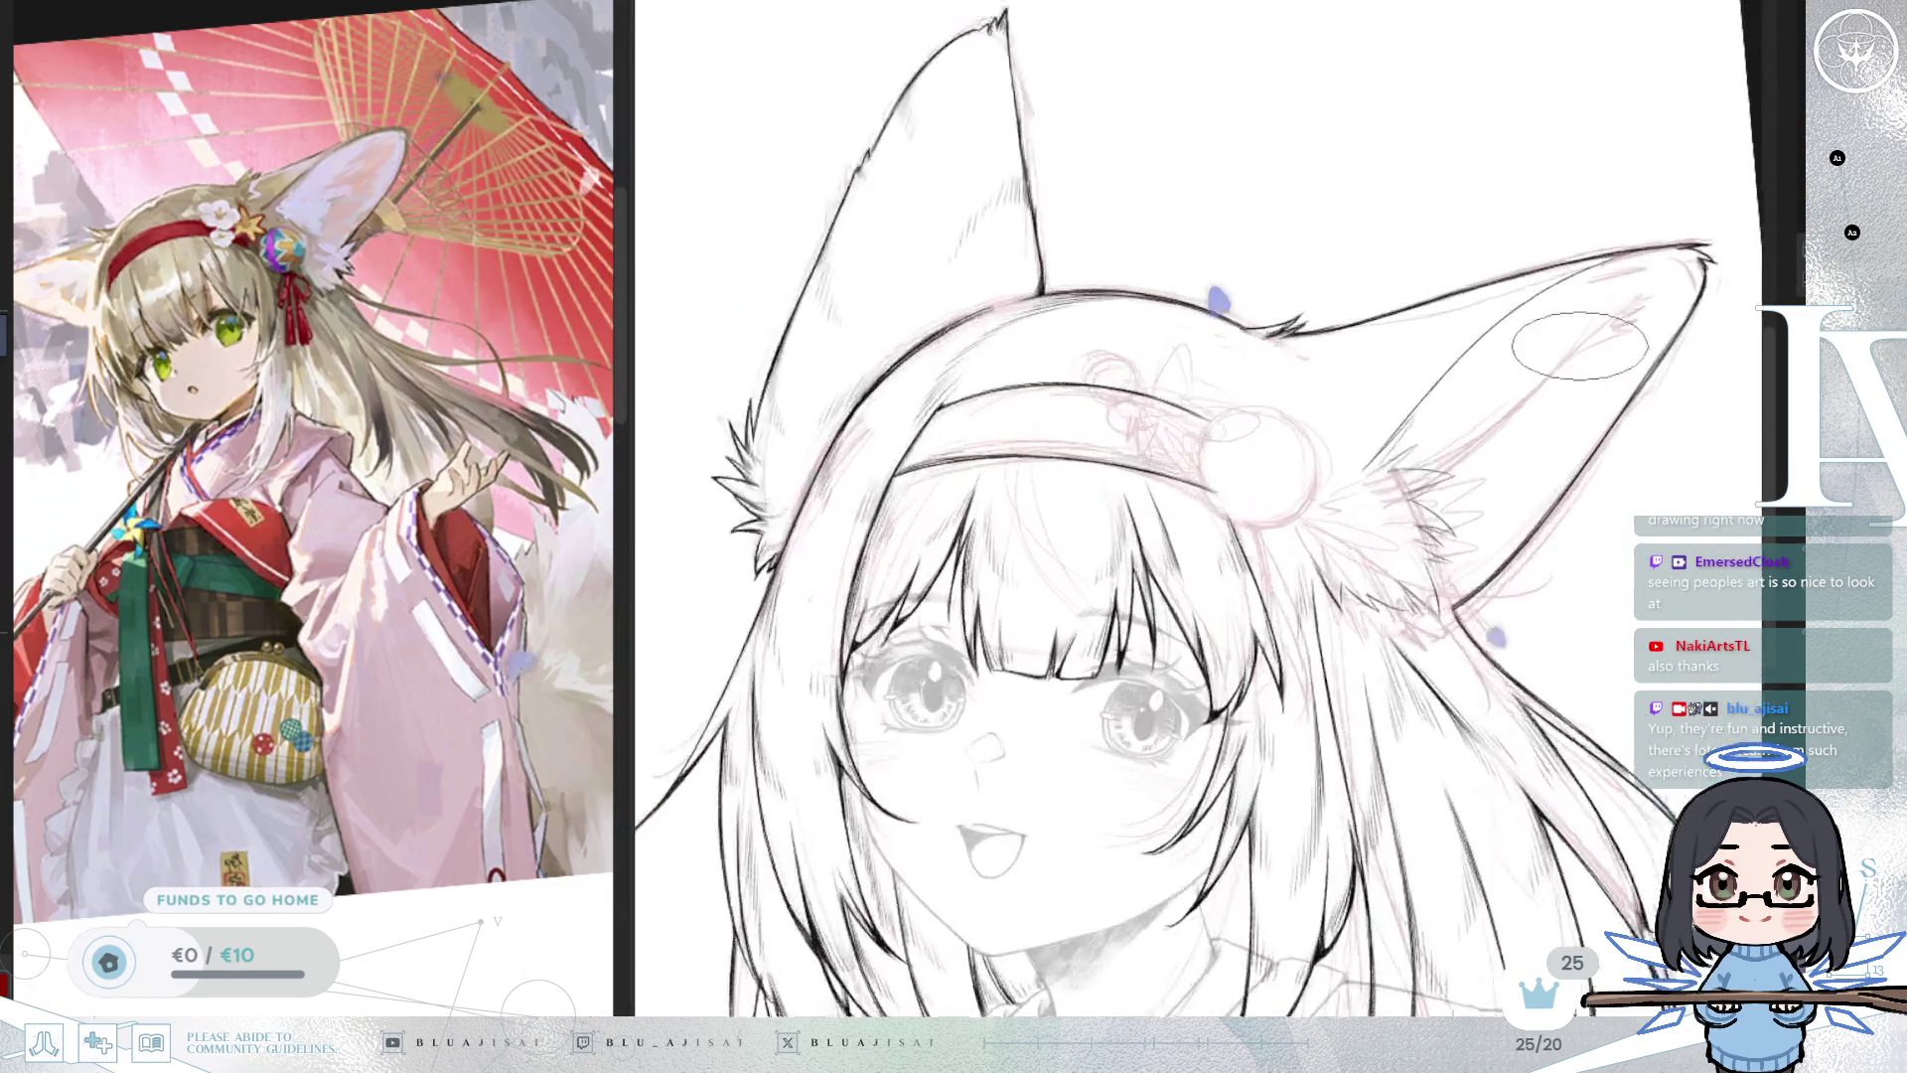
{"action": "left_click_drag", "start_coordinate": [1520, 358], "coordinate": [1405, 341]}
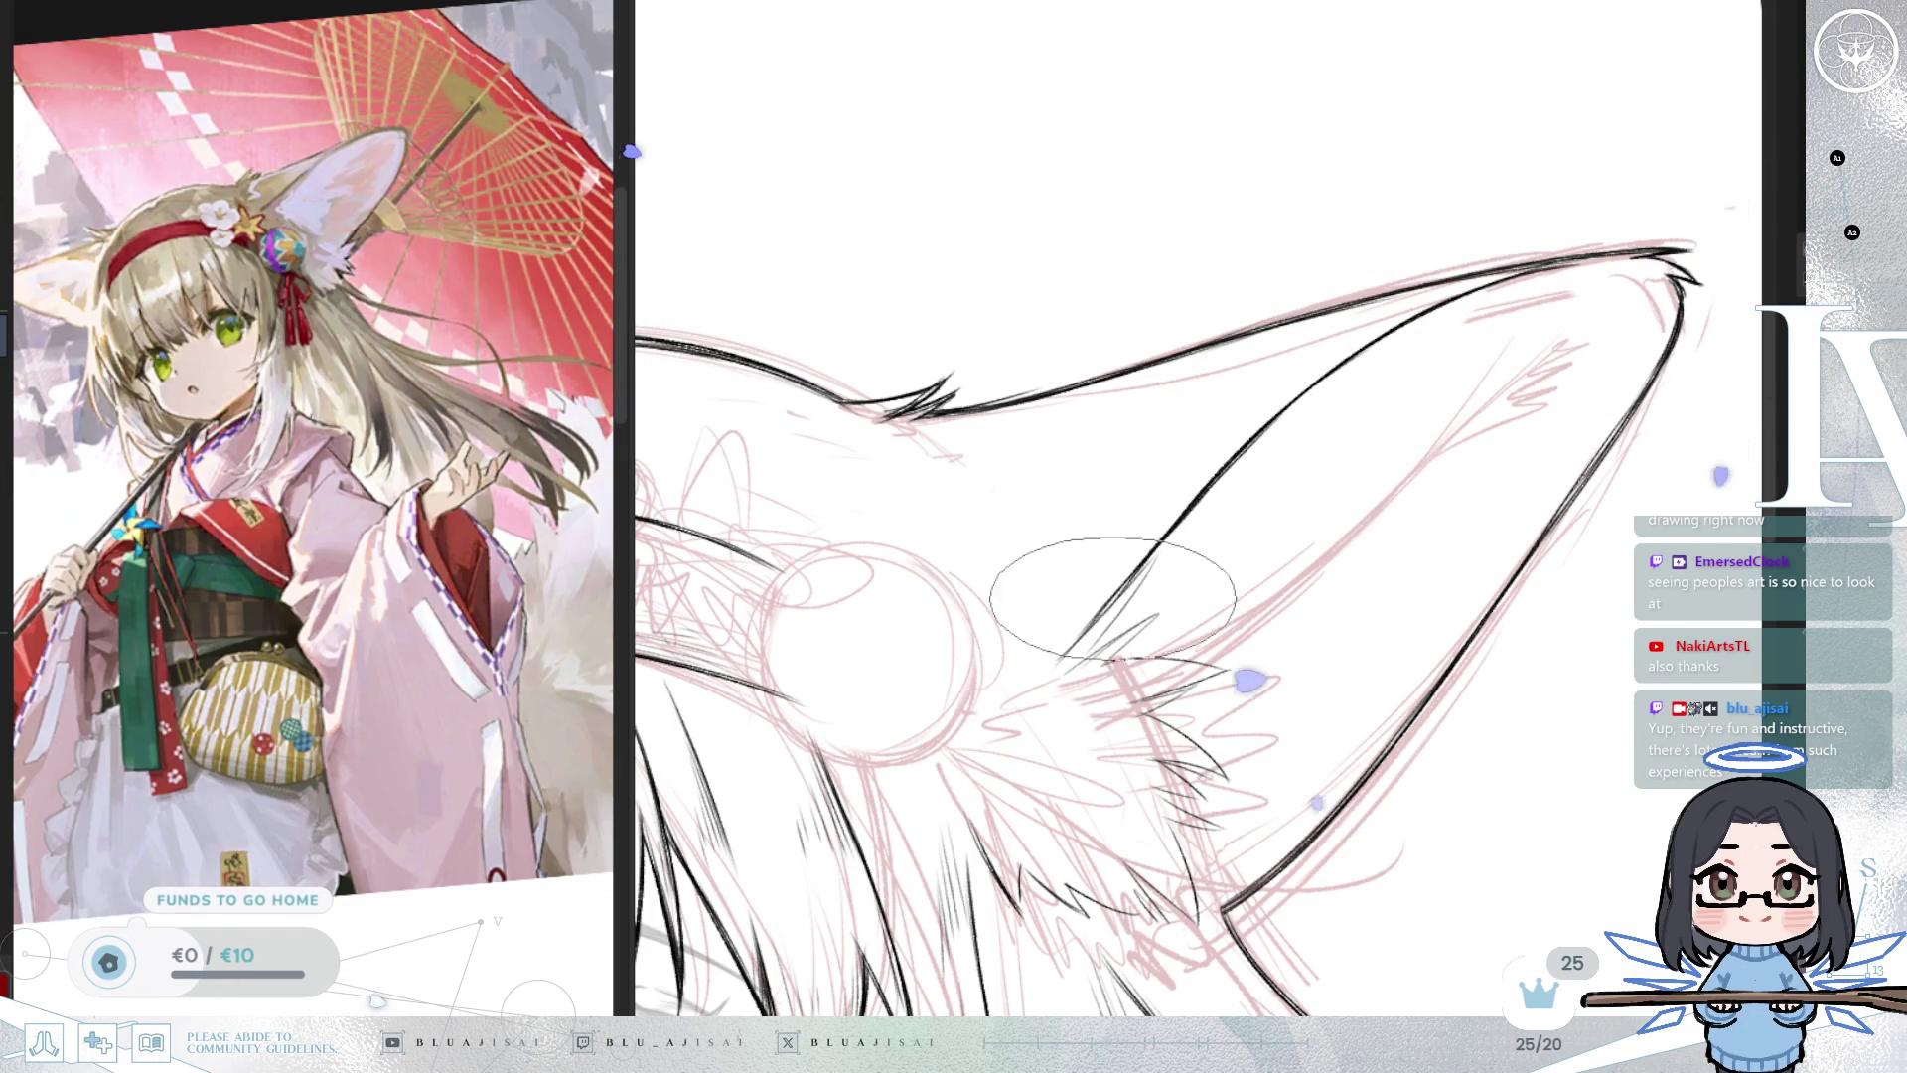
{"action": "mouse_move", "coordinate": [1259, 416]}
{"action": "left_mouse_down"}
{"action": "mouse_move", "coordinate": [1182, 517]}
{"action": "mouse_move", "coordinate": [1281, 377]}
{"action": "mouse_move", "coordinate": [1251, 397]}
{"action": "mouse_move", "coordinate": [1262, 358]}
{"action": "mouse_move", "coordinate": [1043, 537]}
{"action": "mouse_move", "coordinate": [942, 571]}
{"action": "mouse_move", "coordinate": [974, 621]}
{"action": "left_mouse_up"}
{"action": "left_click_drag", "start_coordinate": [964, 557], "coordinate": [992, 646]}
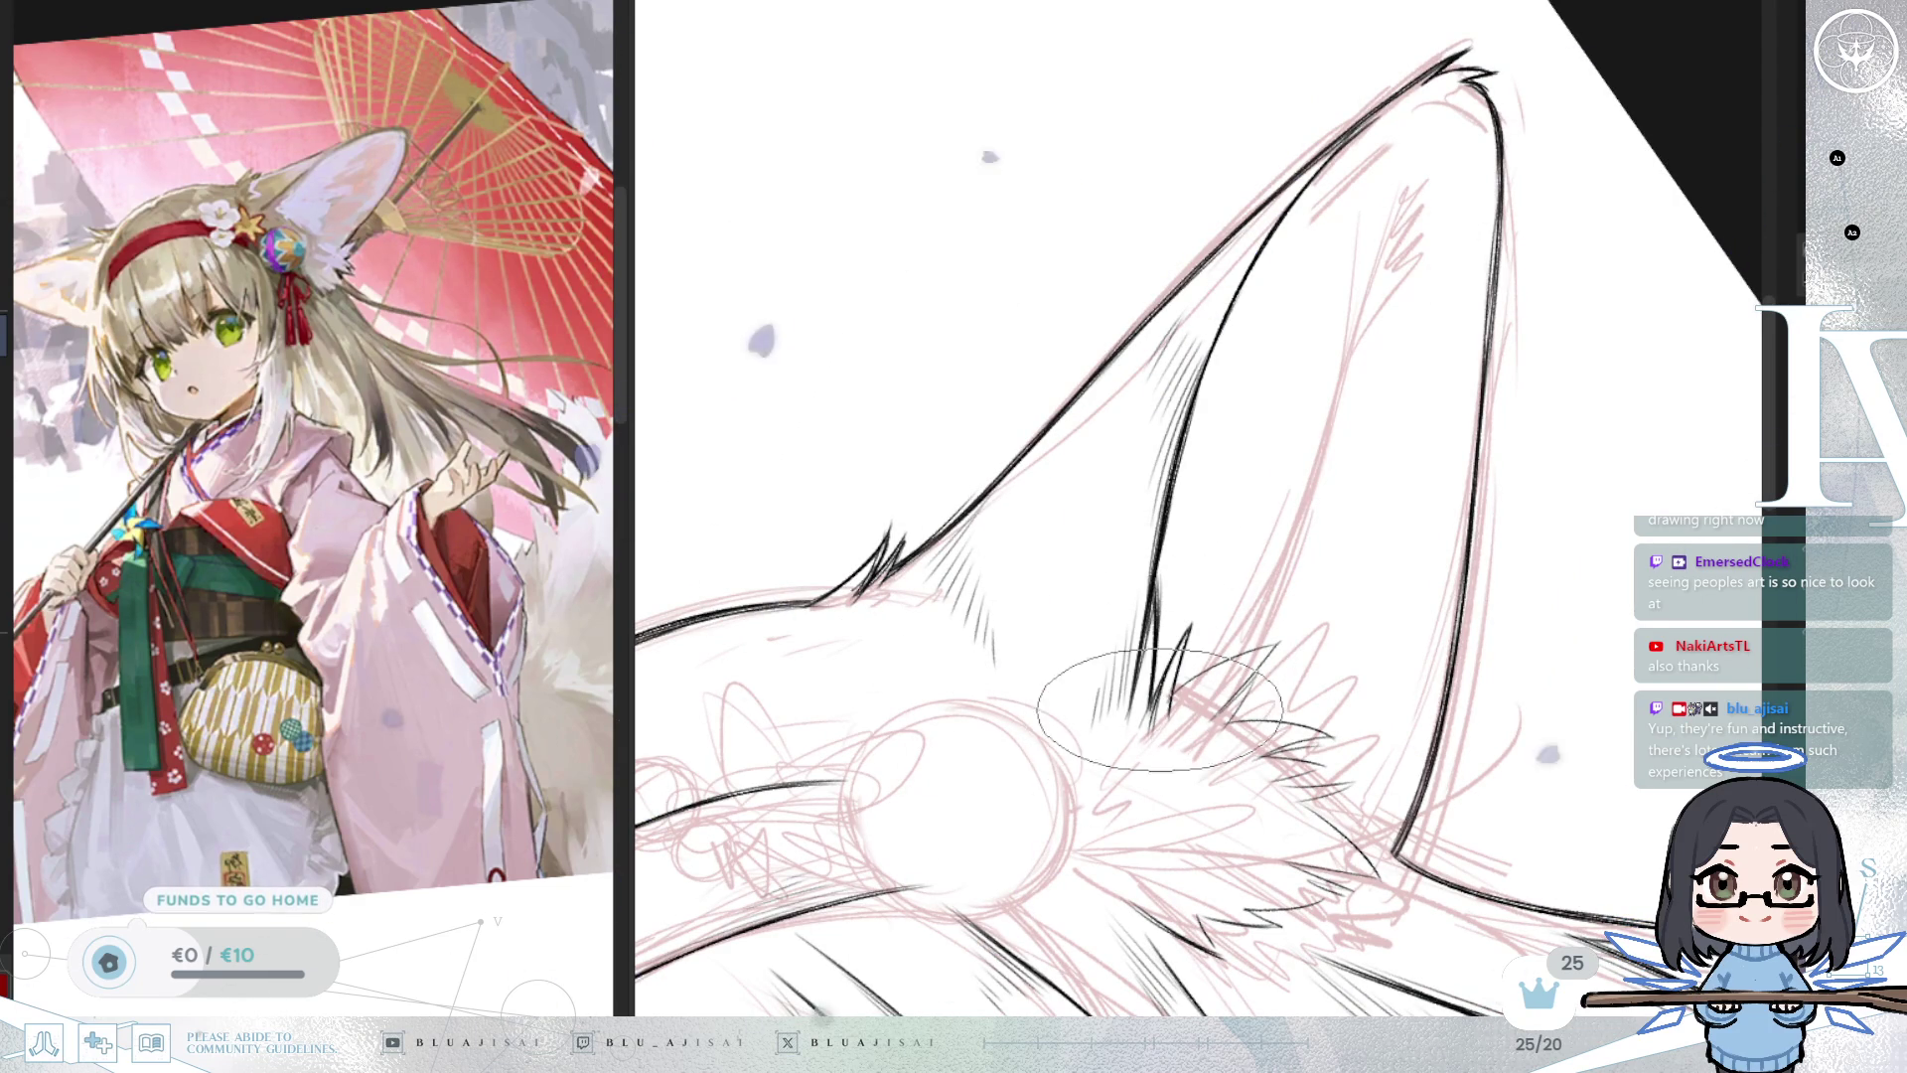
{"action": "mouse_move", "coordinate": [1163, 765]}
{"action": "left_mouse_down"}
{"action": "mouse_move", "coordinate": [1373, 648]}
{"action": "mouse_move", "coordinate": [1319, 491]}
{"action": "left_mouse_up"}
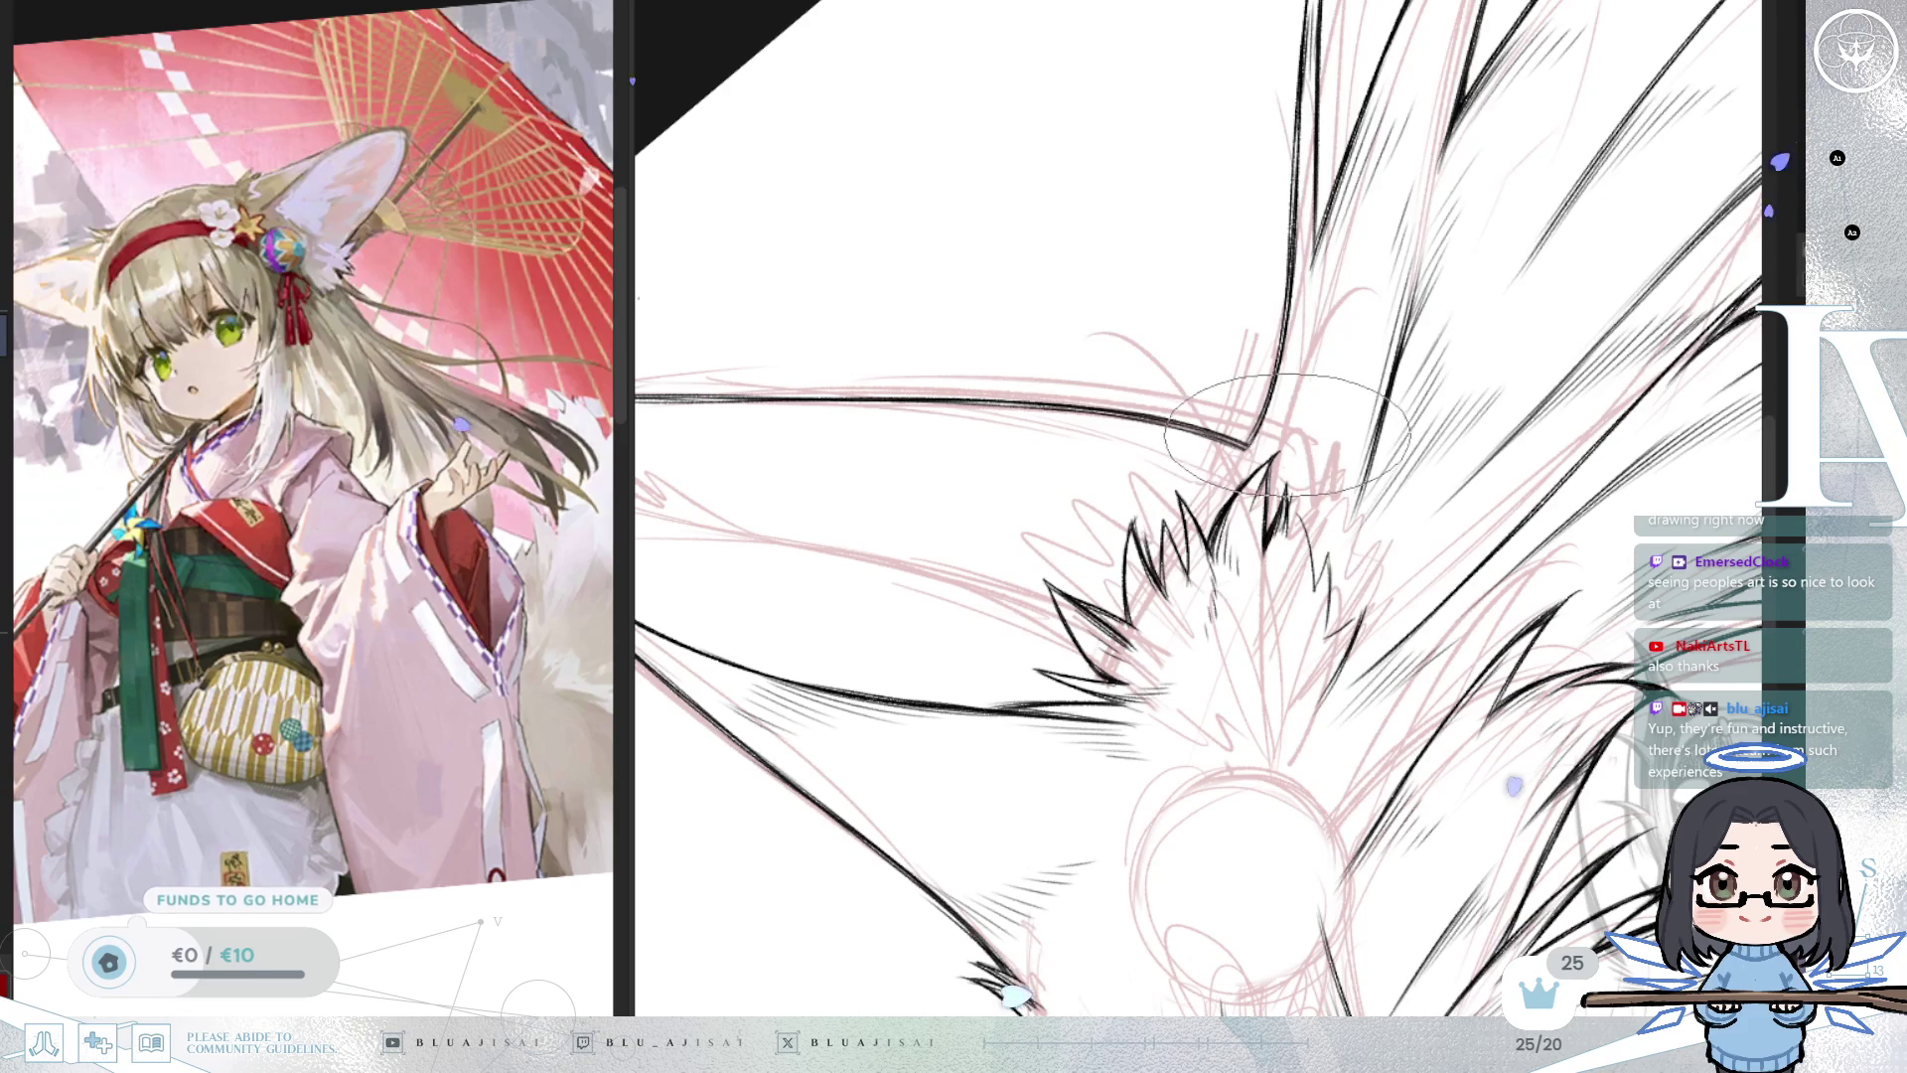
{"action": "scroll", "coordinate": [1285, 430], "scroll_direction": "down", "scroll_amount": 1}
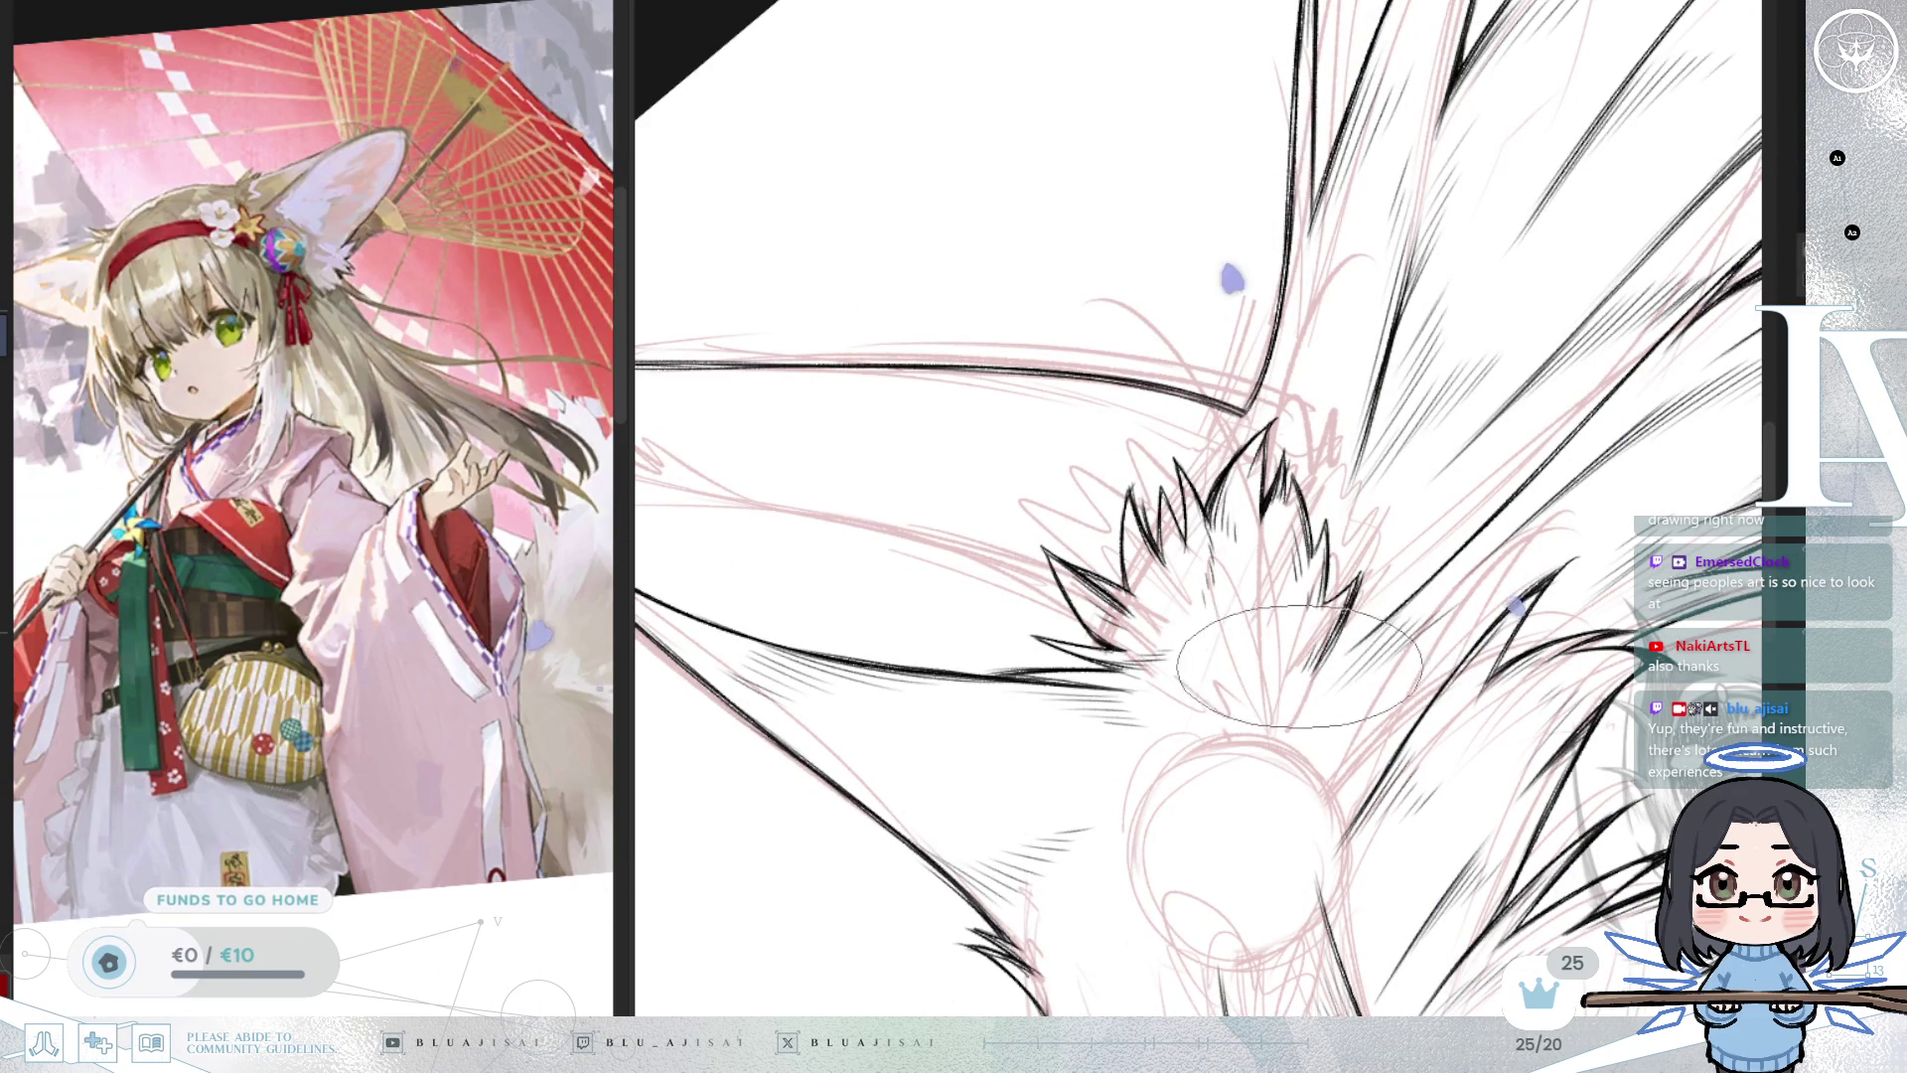
{"action": "mouse_move", "coordinate": [1299, 676]}
{"action": "left_mouse_down"}
{"action": "mouse_move", "coordinate": [1416, 641]}
{"action": "mouse_move", "coordinate": [1429, 554]}
{"action": "left_mouse_up"}
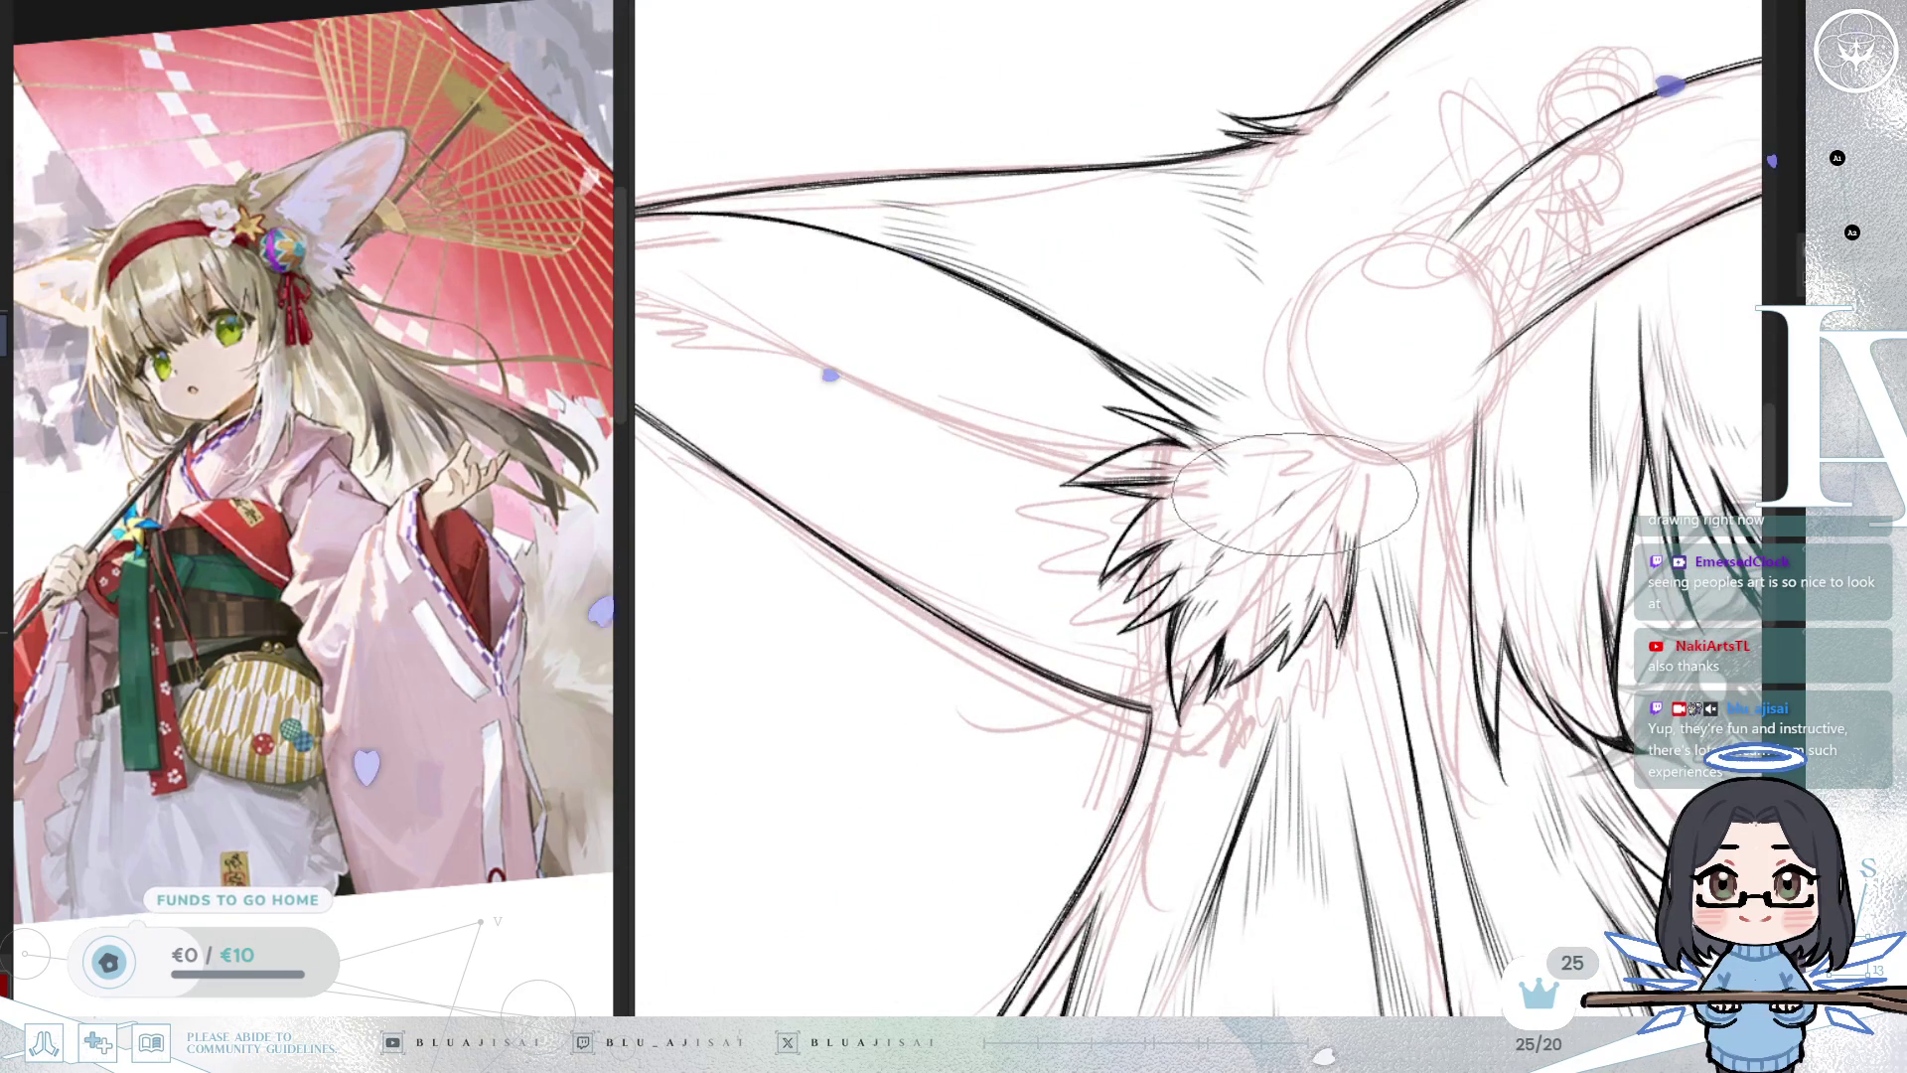
{"action": "left_click_drag", "start_coordinate": [1291, 534], "coordinate": [1262, 477]}
{"action": "mouse_move", "coordinate": [1264, 565]}
{"action": "left_mouse_down"}
{"action": "mouse_move", "coordinate": [1144, 571]}
{"action": "mouse_move", "coordinate": [1202, 298]}
{"action": "left_mouse_up"}
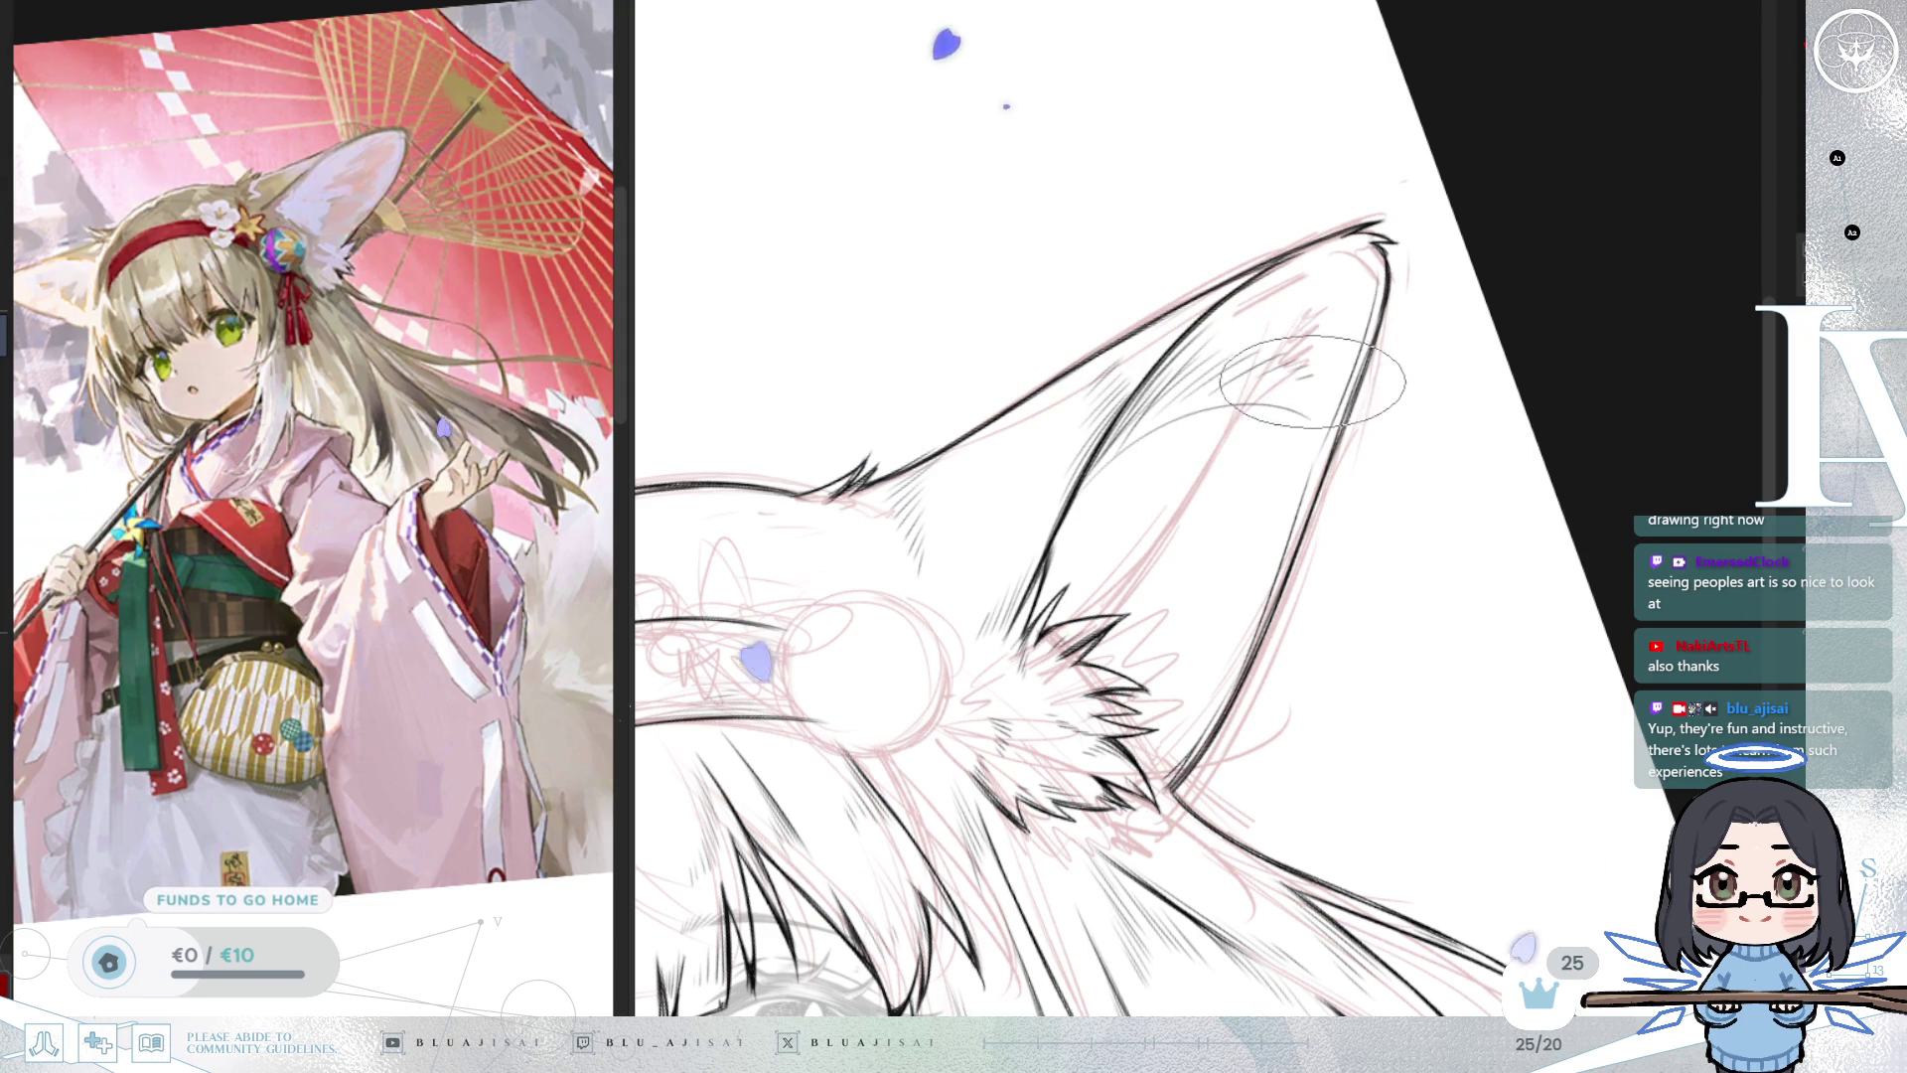
{"action": "scroll", "coordinate": [1451, 338], "scroll_direction": "down", "scroll_amount": 3}
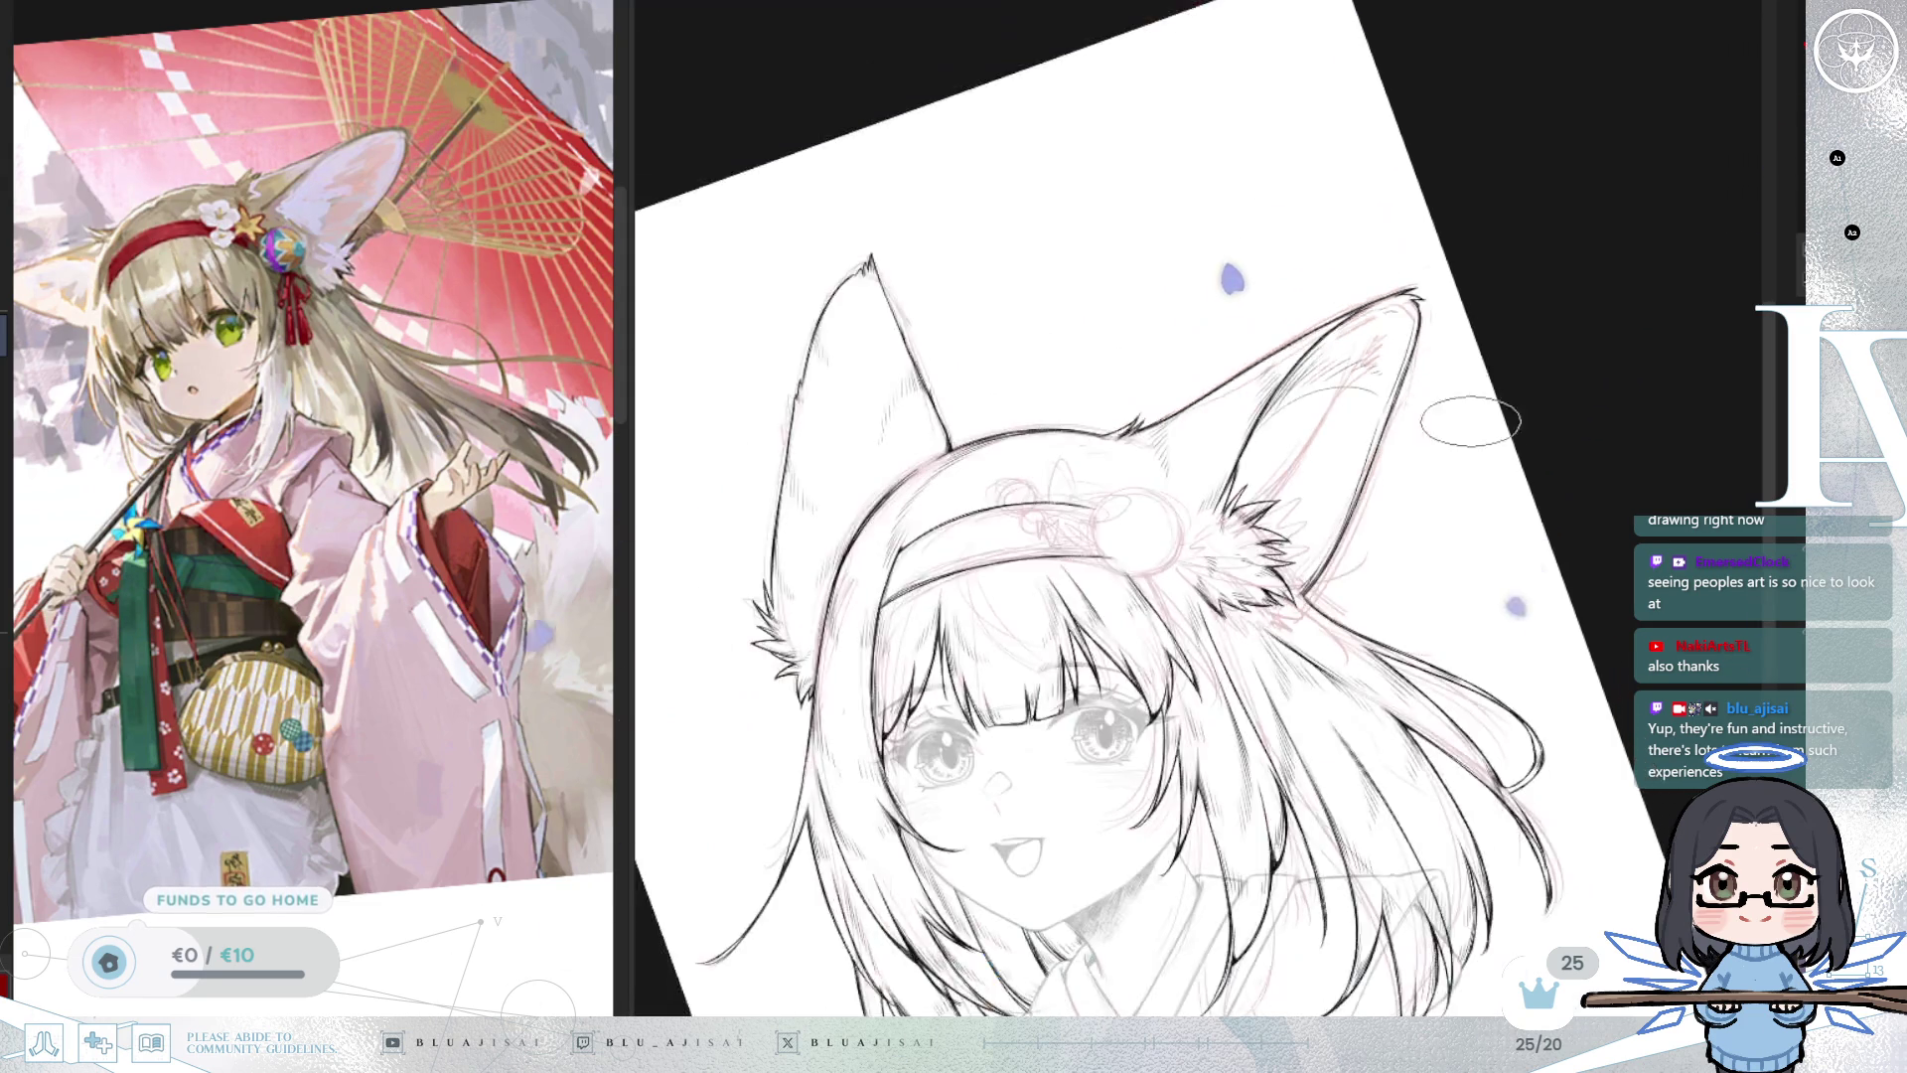
{"action": "key", "text": "minus"}
{"action": "key", "text": "h"}
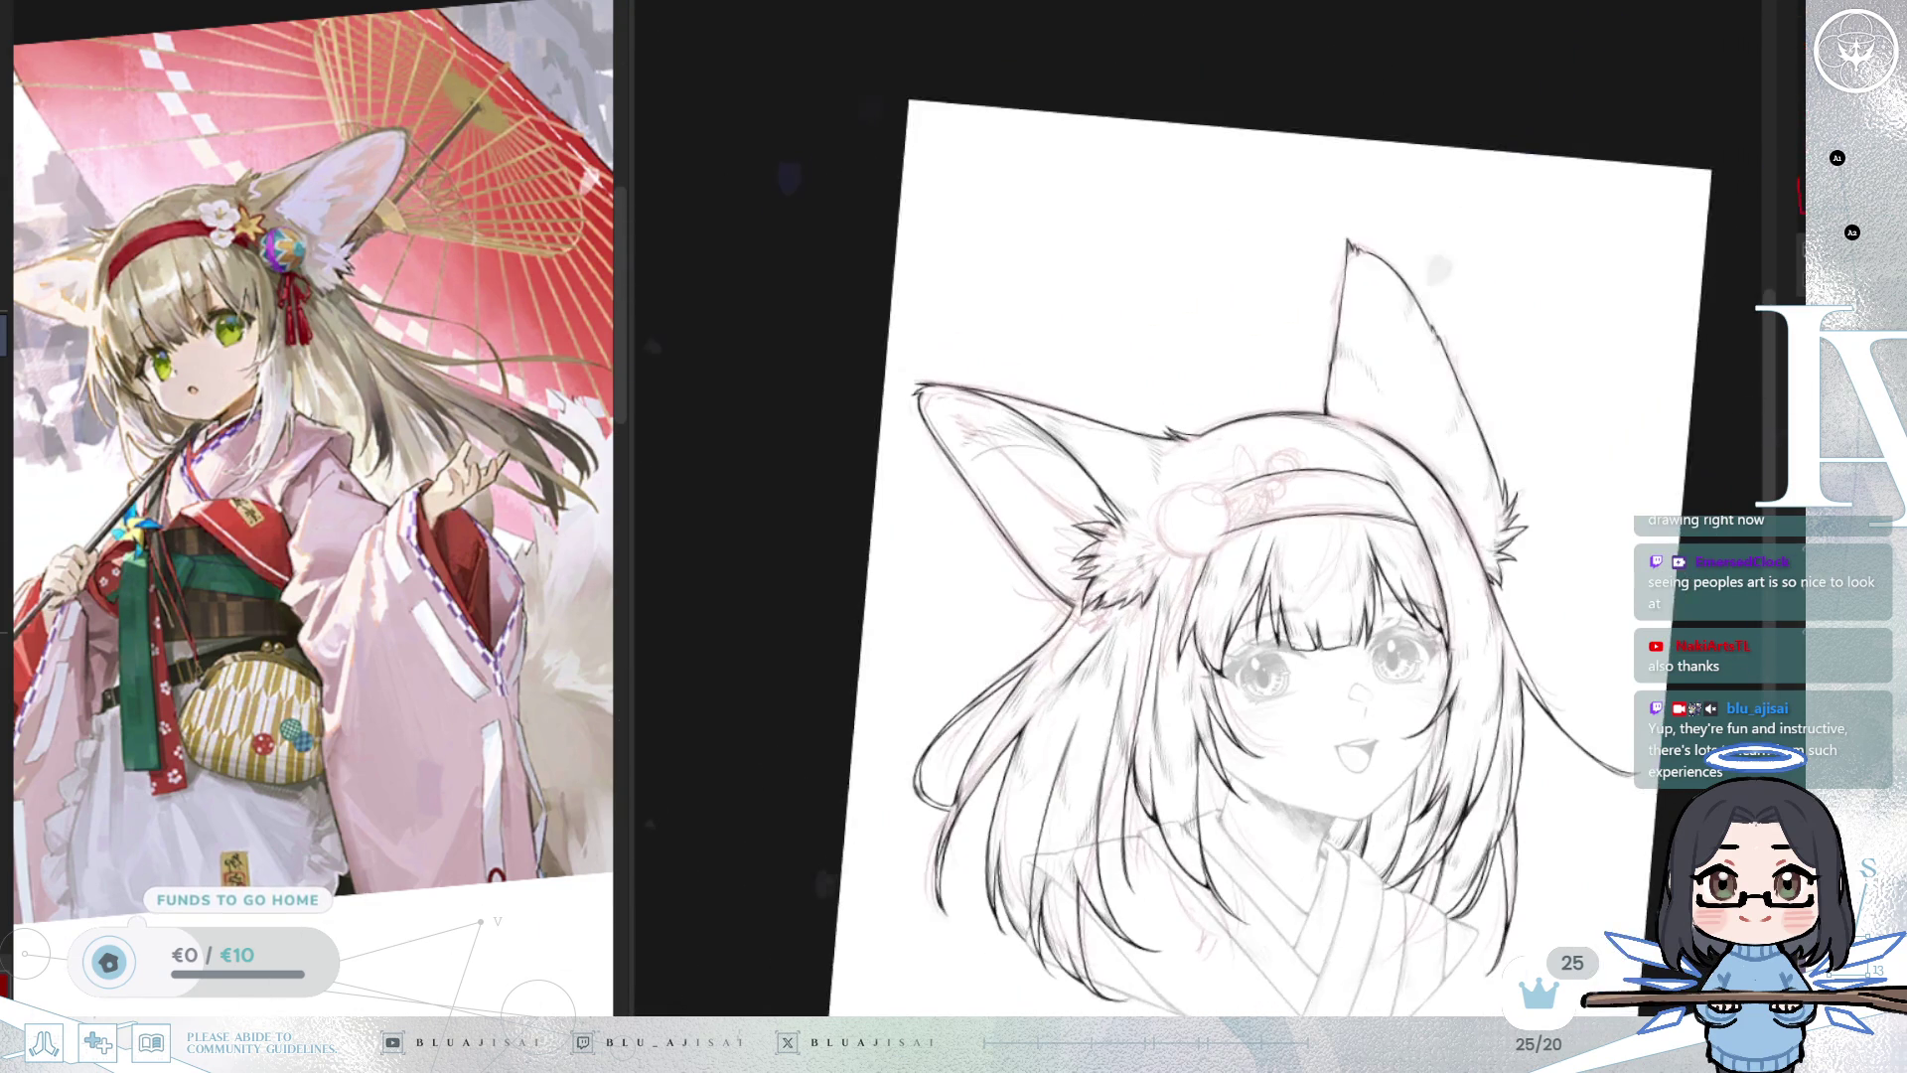
{"action": "key", "text": "ctrl+comma"}
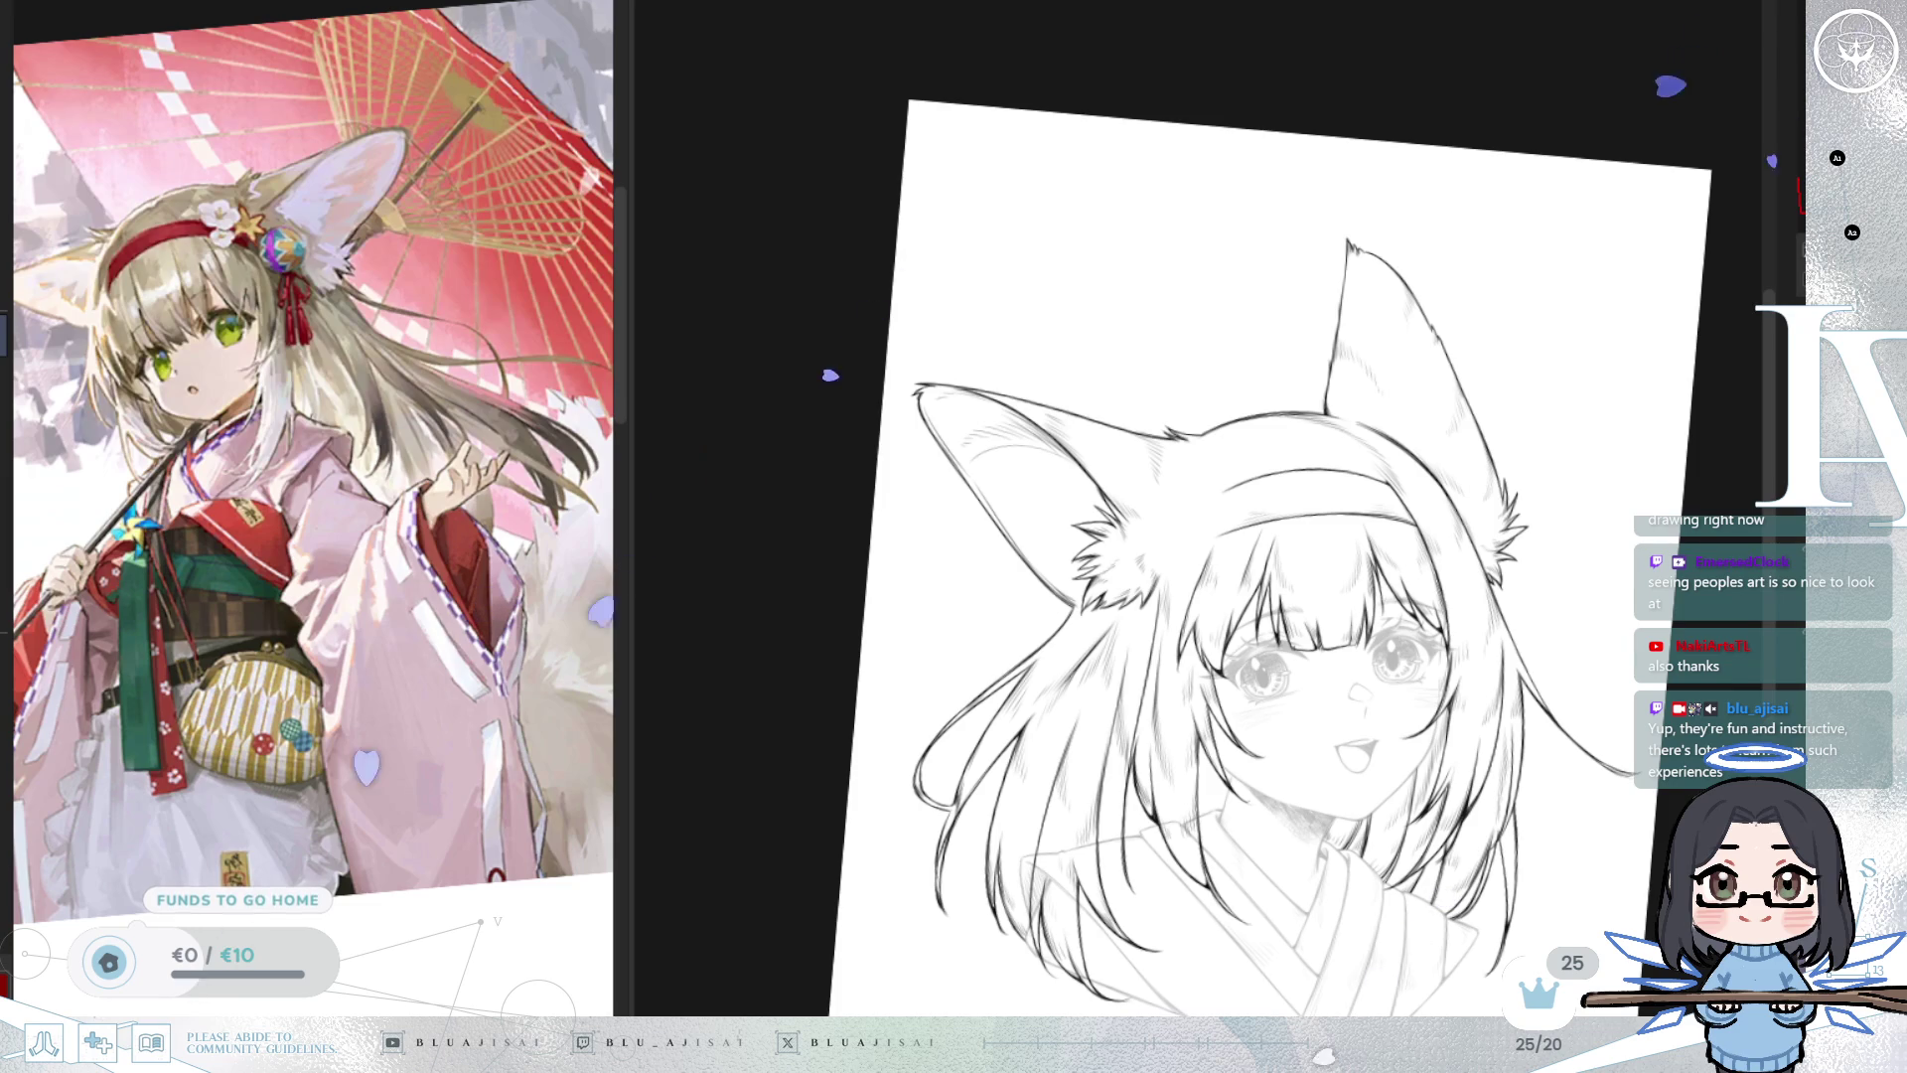
{"action": "key", "text": "Home"}
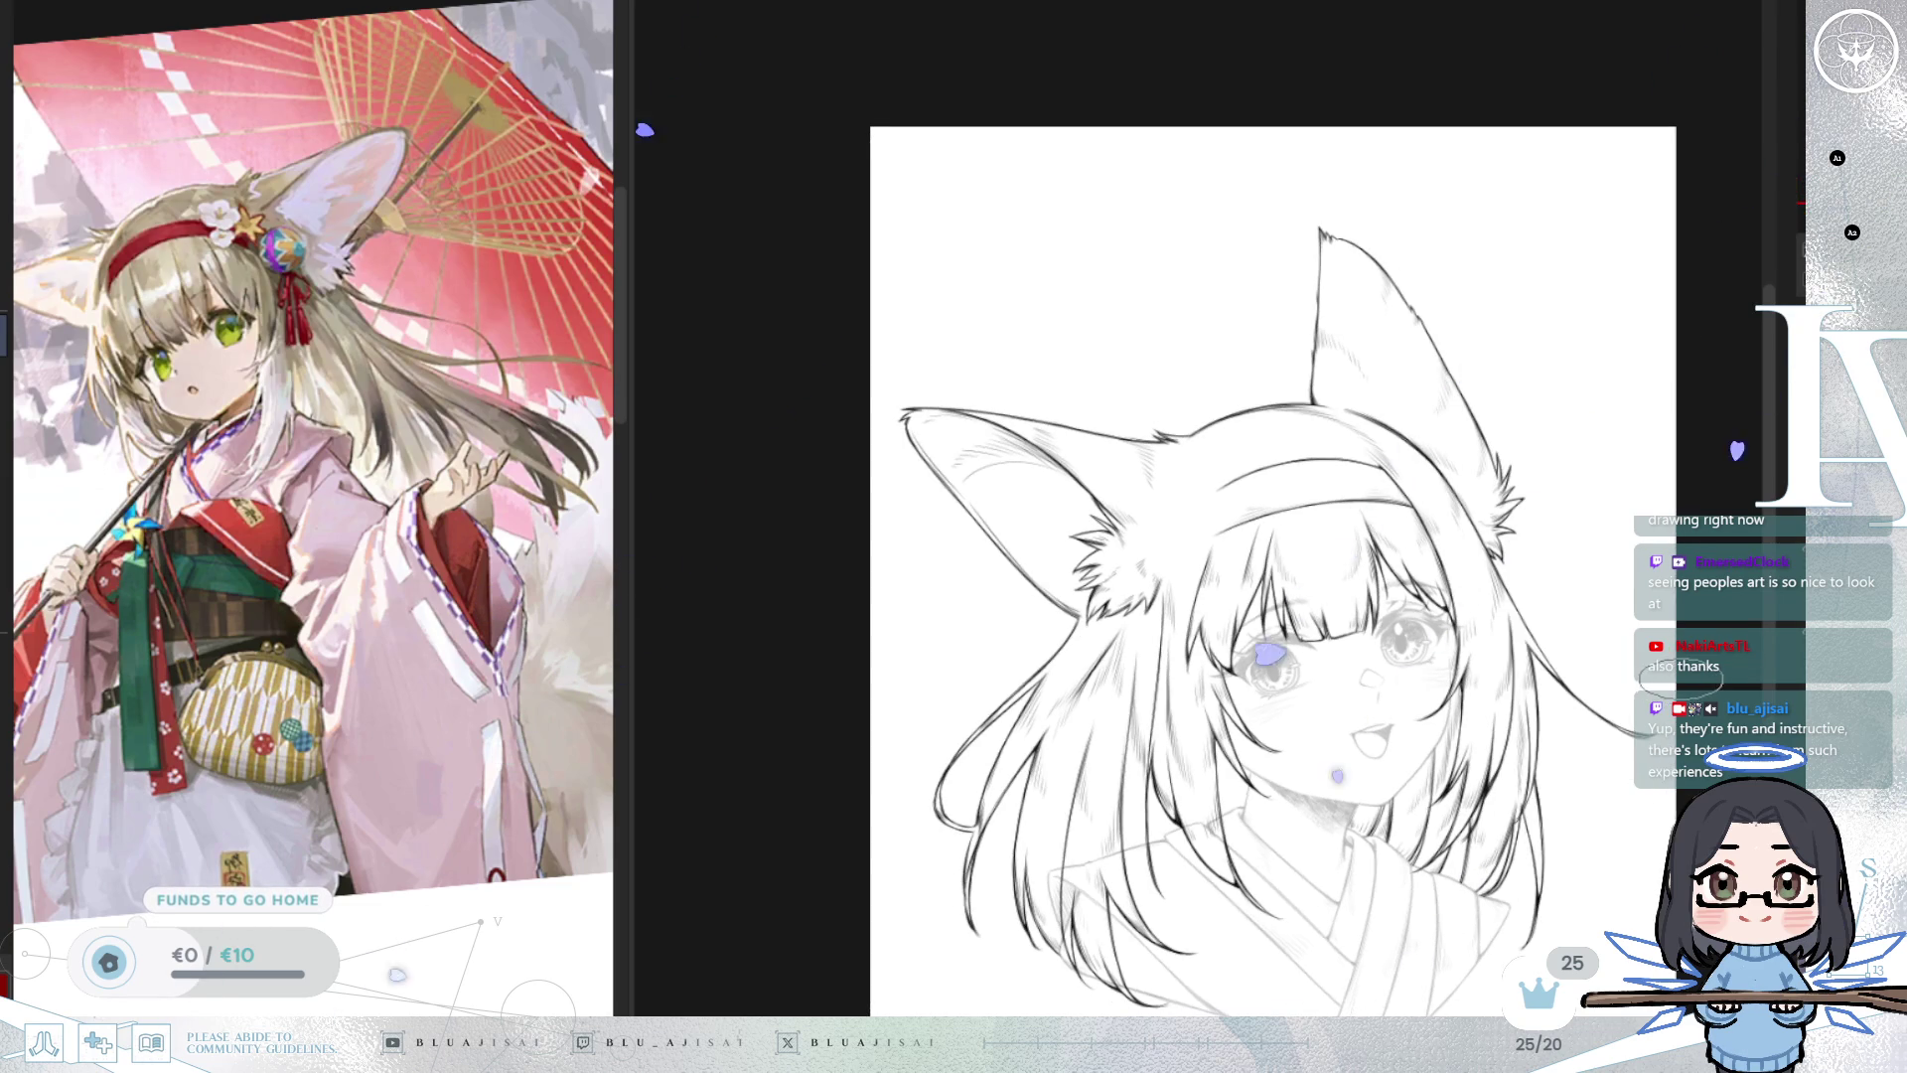
{"action": "key", "text": "h"}
{"action": "key", "text": "ctrl+comma"}
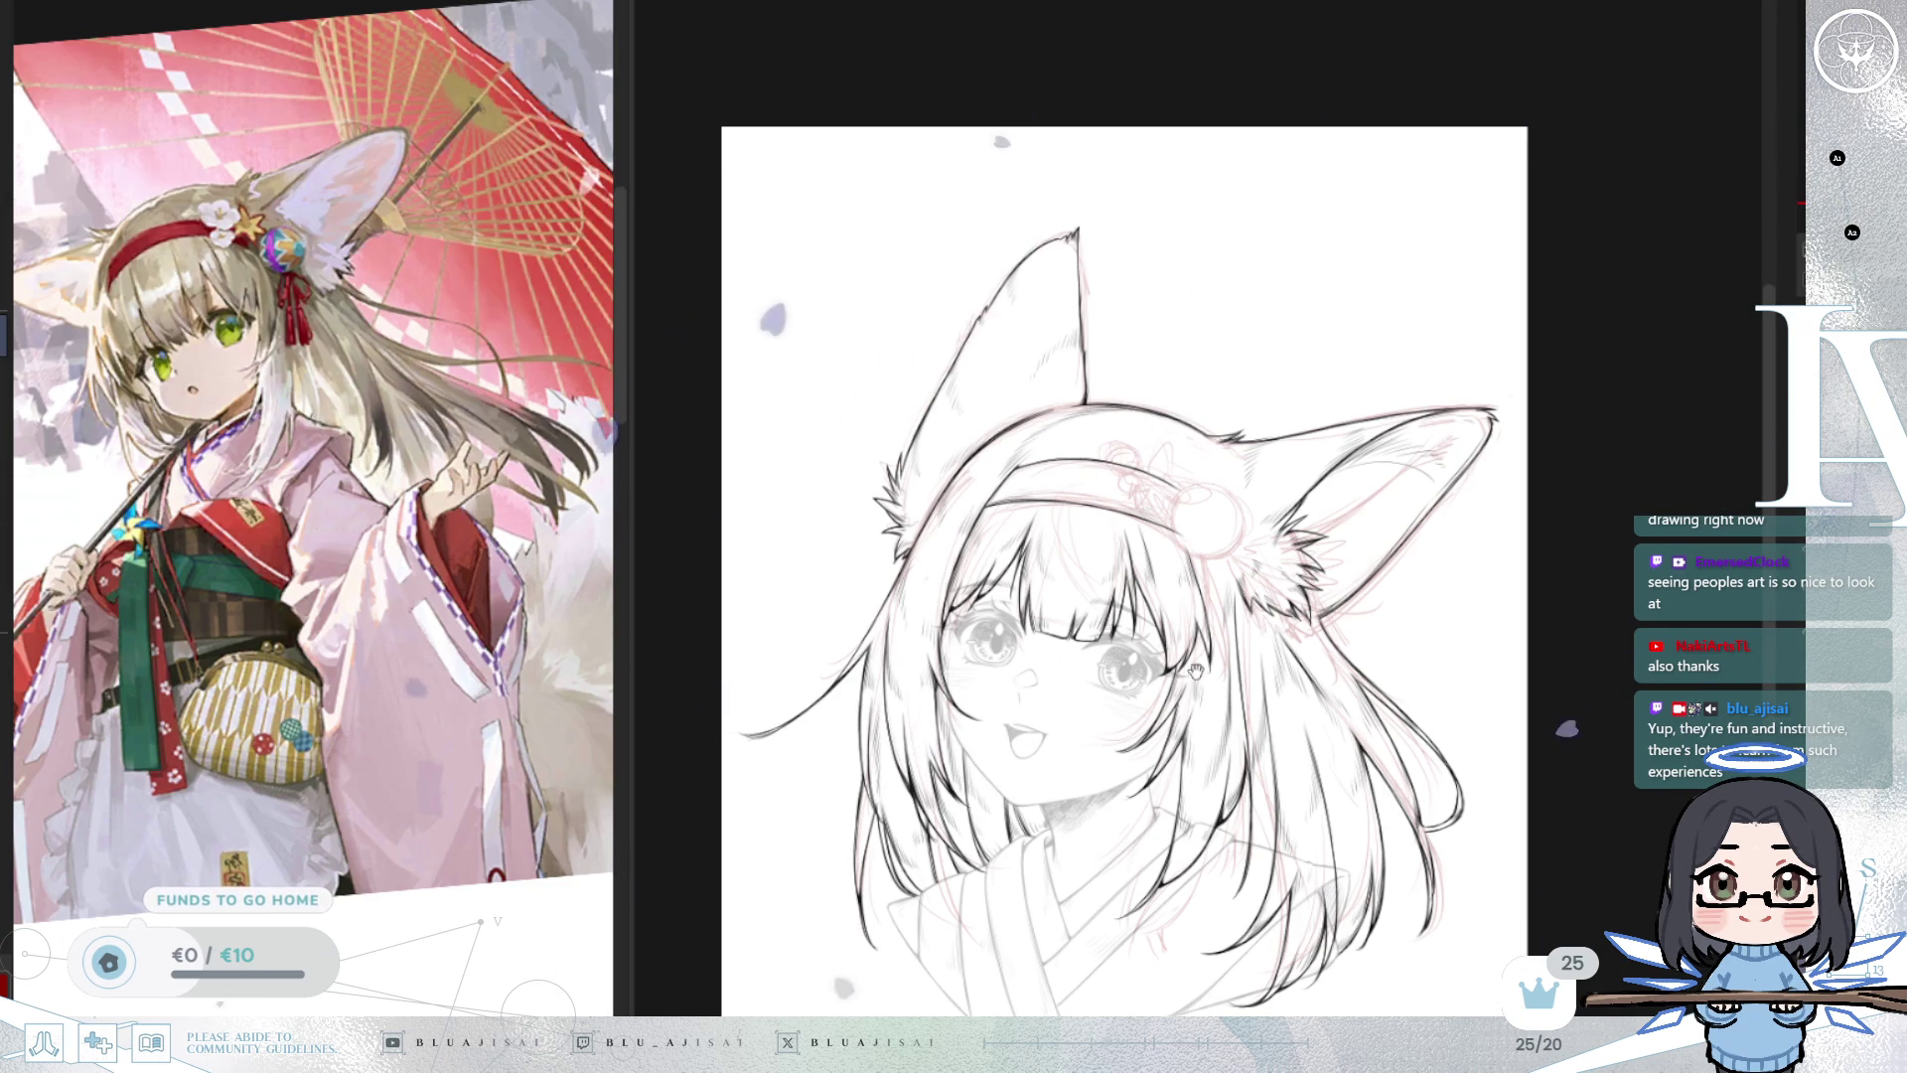
{"action": "scroll", "coordinate": [1231, 835], "scroll_direction": "up", "scroll_amount": 5}
{"action": "left_click_drag", "start_coordinate": [1247, 867], "coordinate": [1336, 499]}
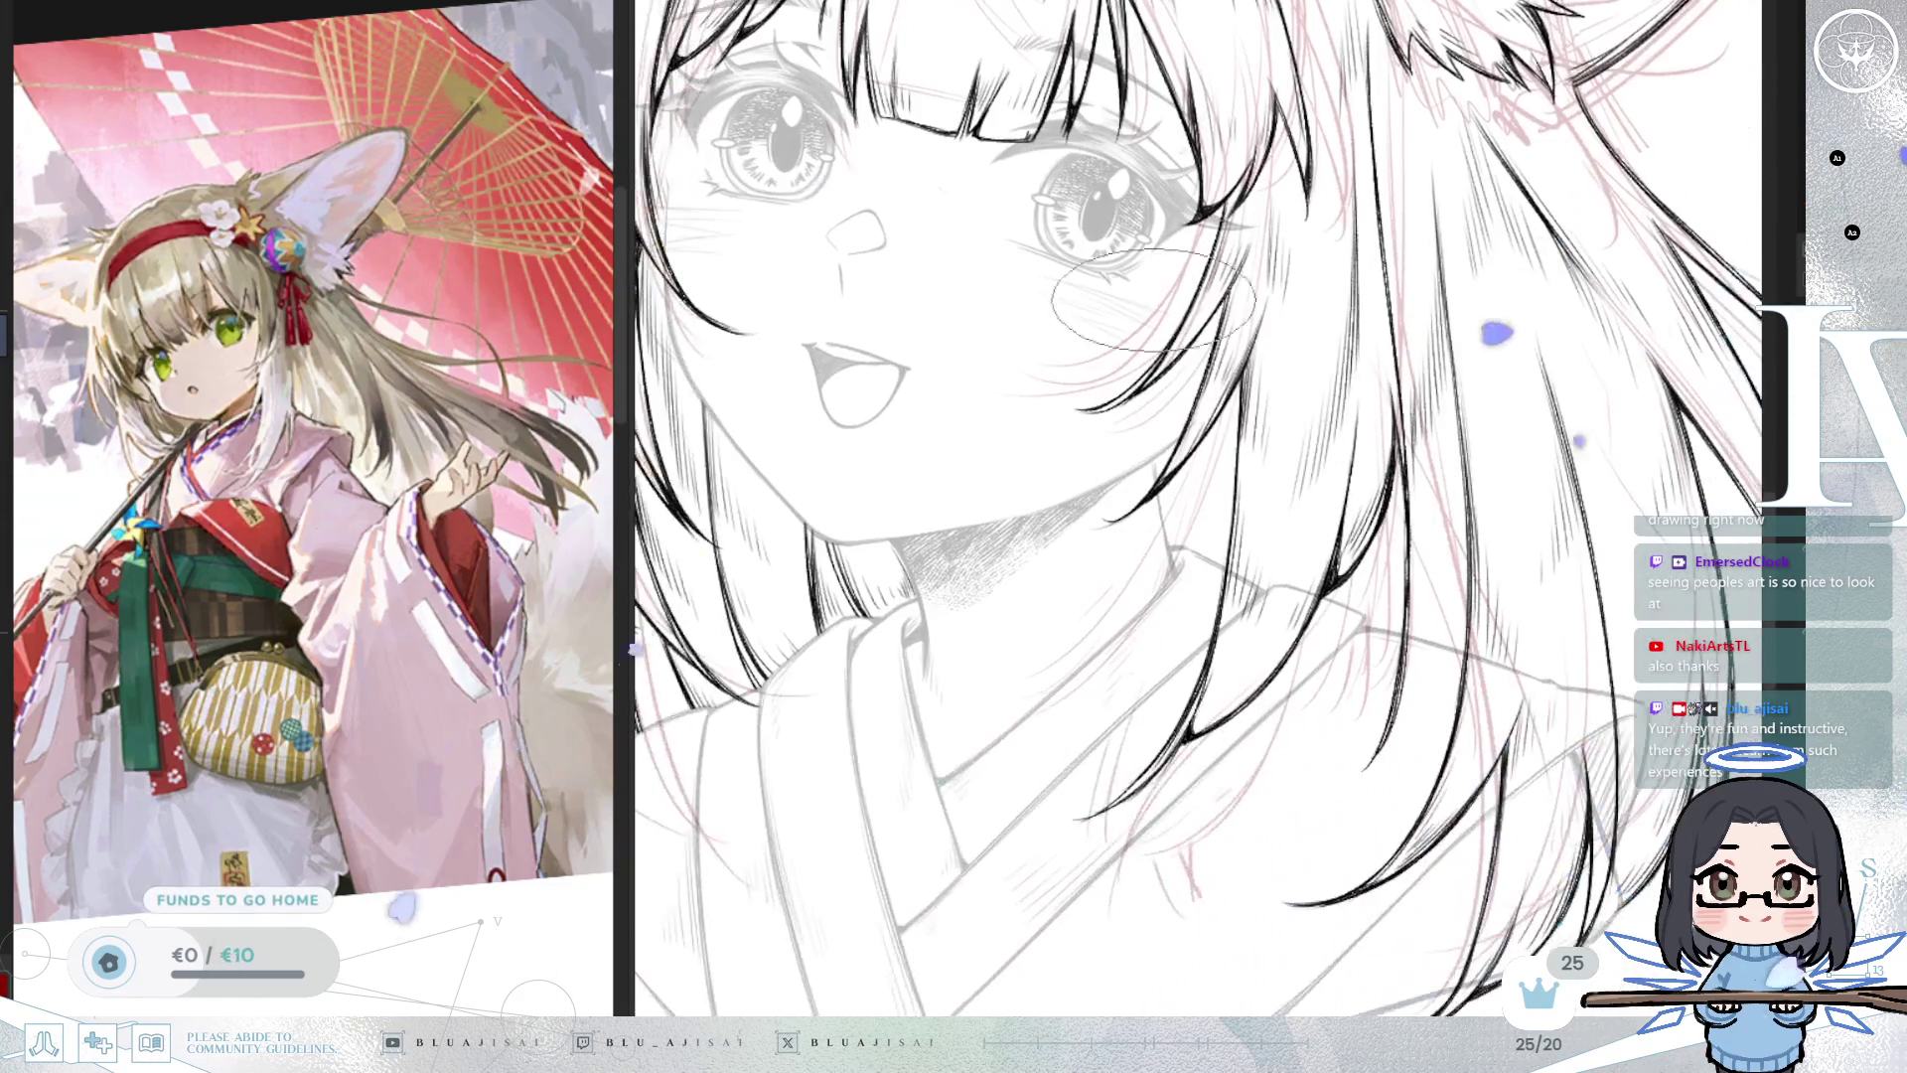
Mirror the canvas, shrink the brush for fine hair strands, and zoom into the hair.
{"action": "key", "text": "m"}
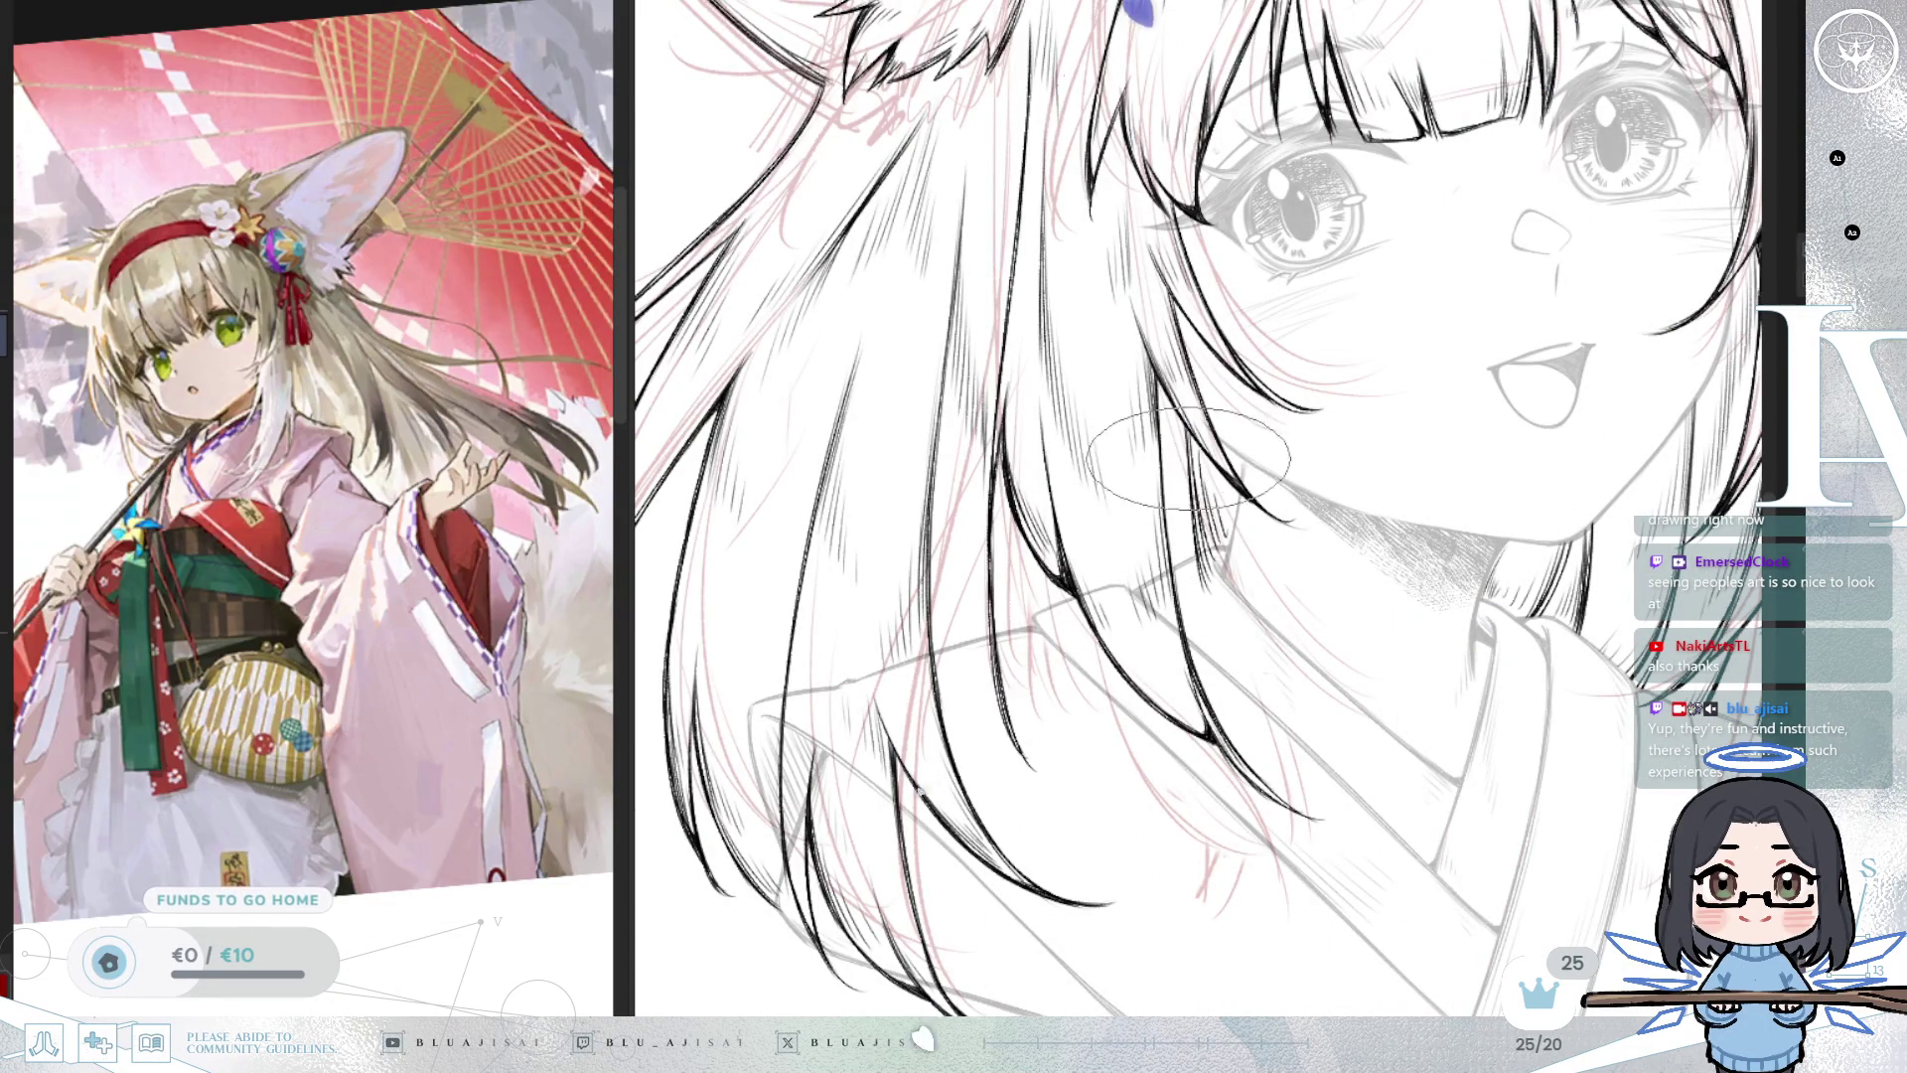
{"action": "key", "text": "e"}
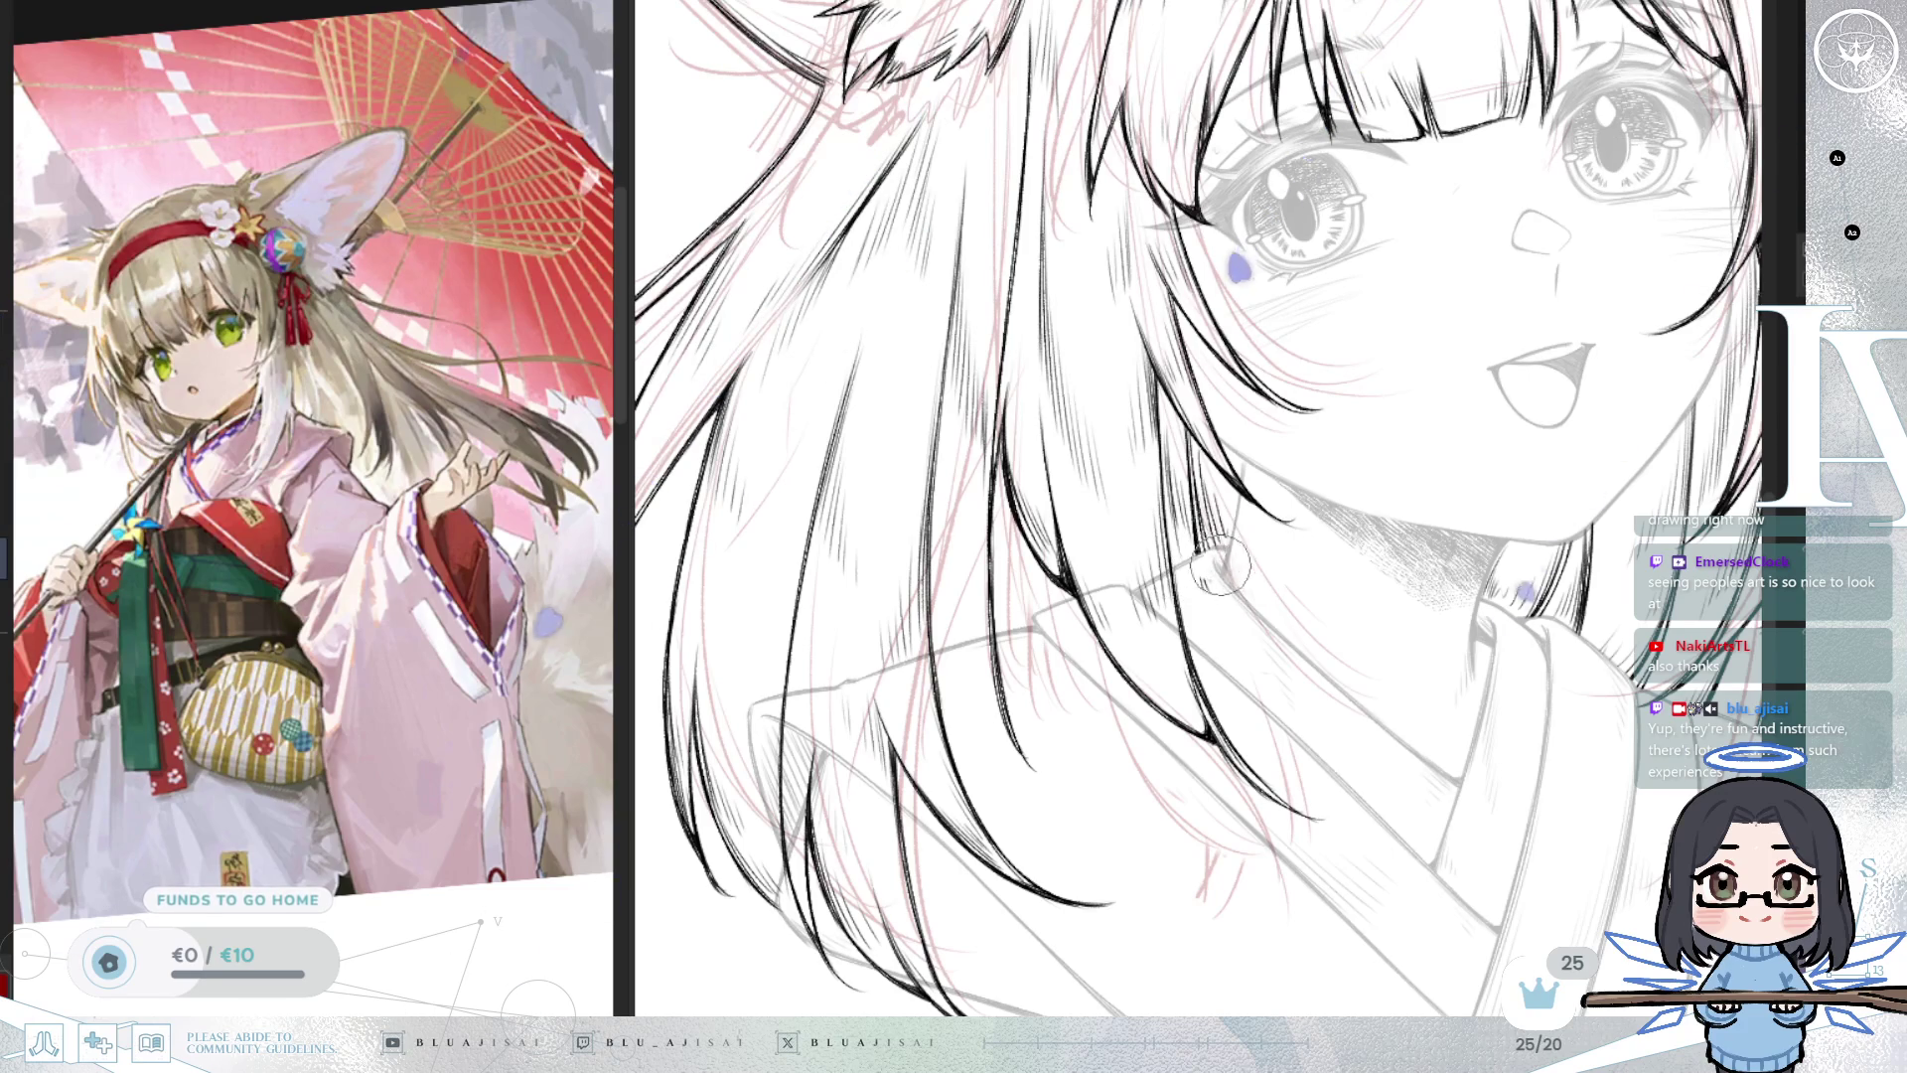
{"action": "scroll", "coordinate": [1222, 545], "scroll_direction": "up", "scroll_amount": 3}
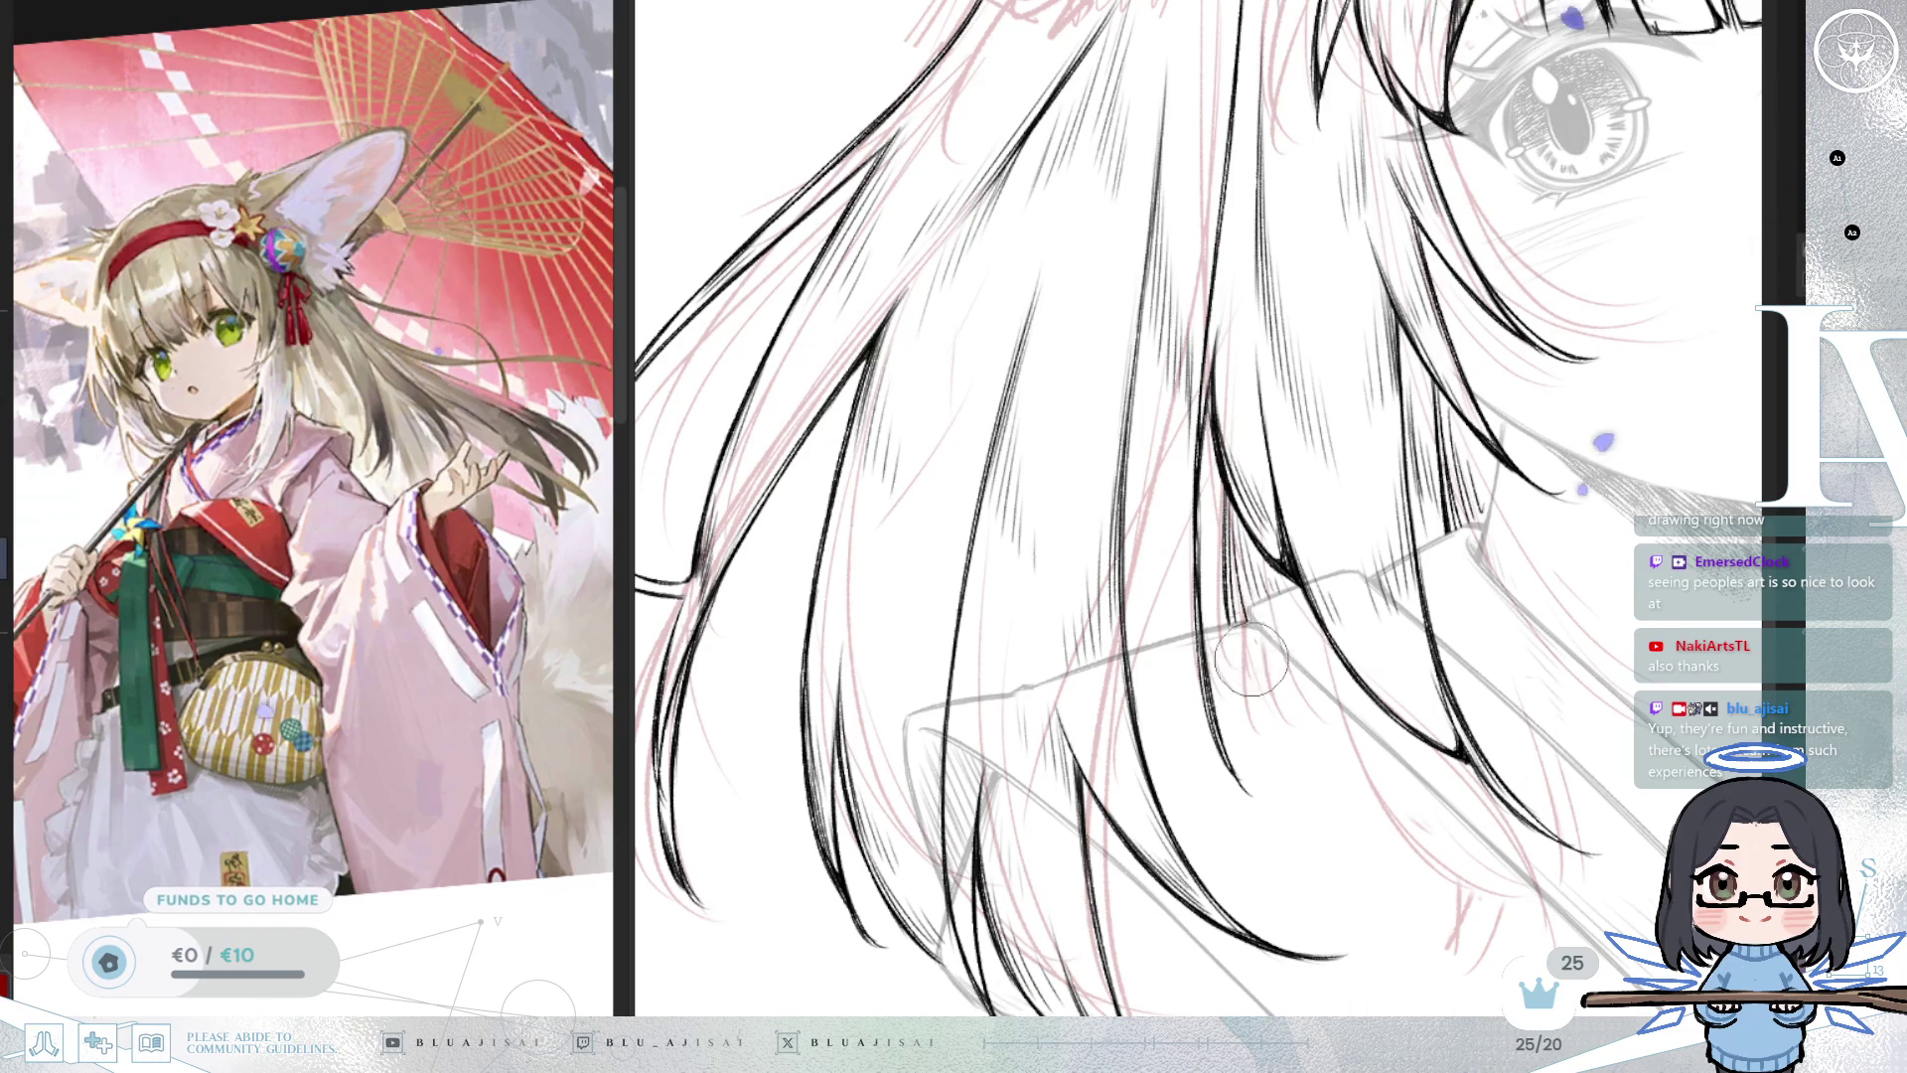
{"action": "scroll", "coordinate": [1267, 639], "scroll_direction": "down", "scroll_amount": 10}
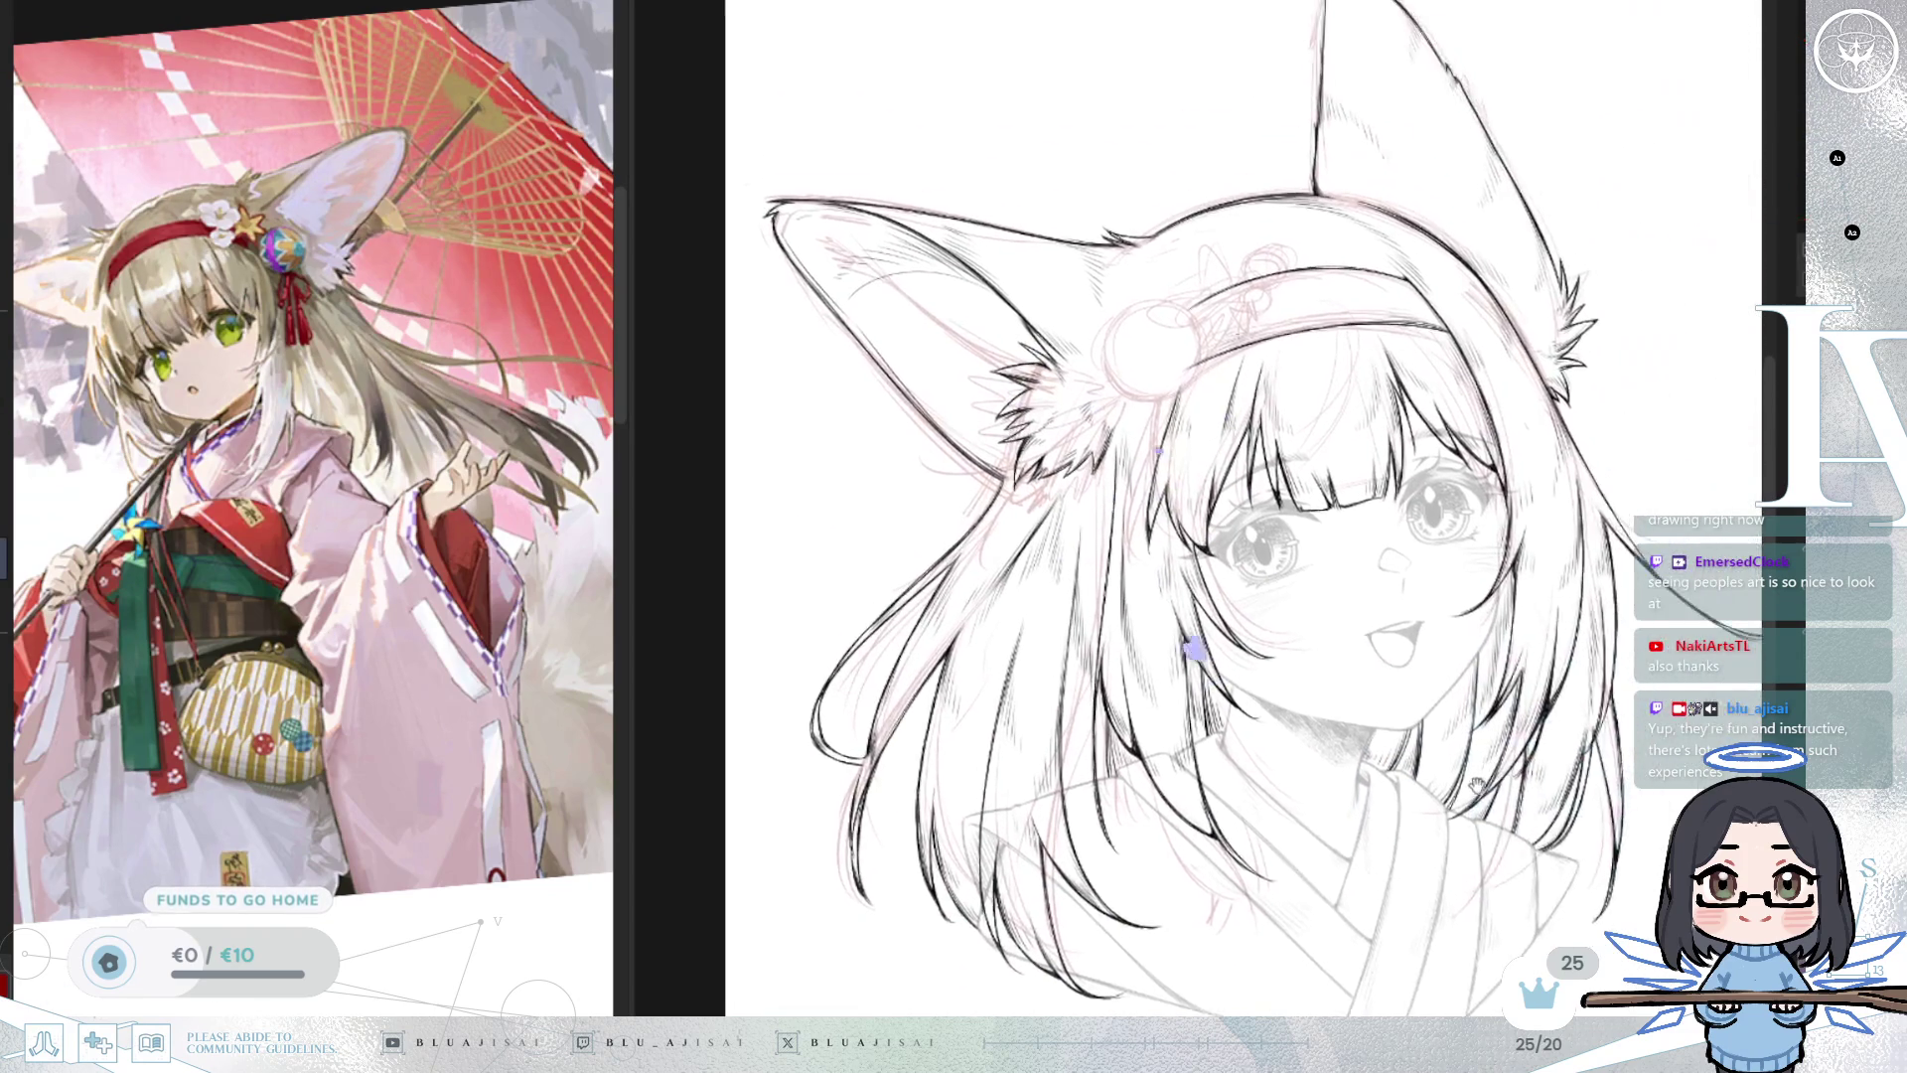
Undo the last stroke and flip the canvas horizontally to review the whole face.
{"action": "left_click_drag", "start_coordinate": [1339, 658], "coordinate": [1448, 666]}
{"action": "mouse_move", "coordinate": [1585, 592]}
{"action": "left_mouse_down"}
{"action": "mouse_move", "coordinate": [1565, 648]}
{"action": "mouse_move", "coordinate": [1585, 589]}
{"action": "left_mouse_up"}
{"action": "scroll", "coordinate": [1359, 638], "scroll_direction": "up", "scroll_amount": 5}
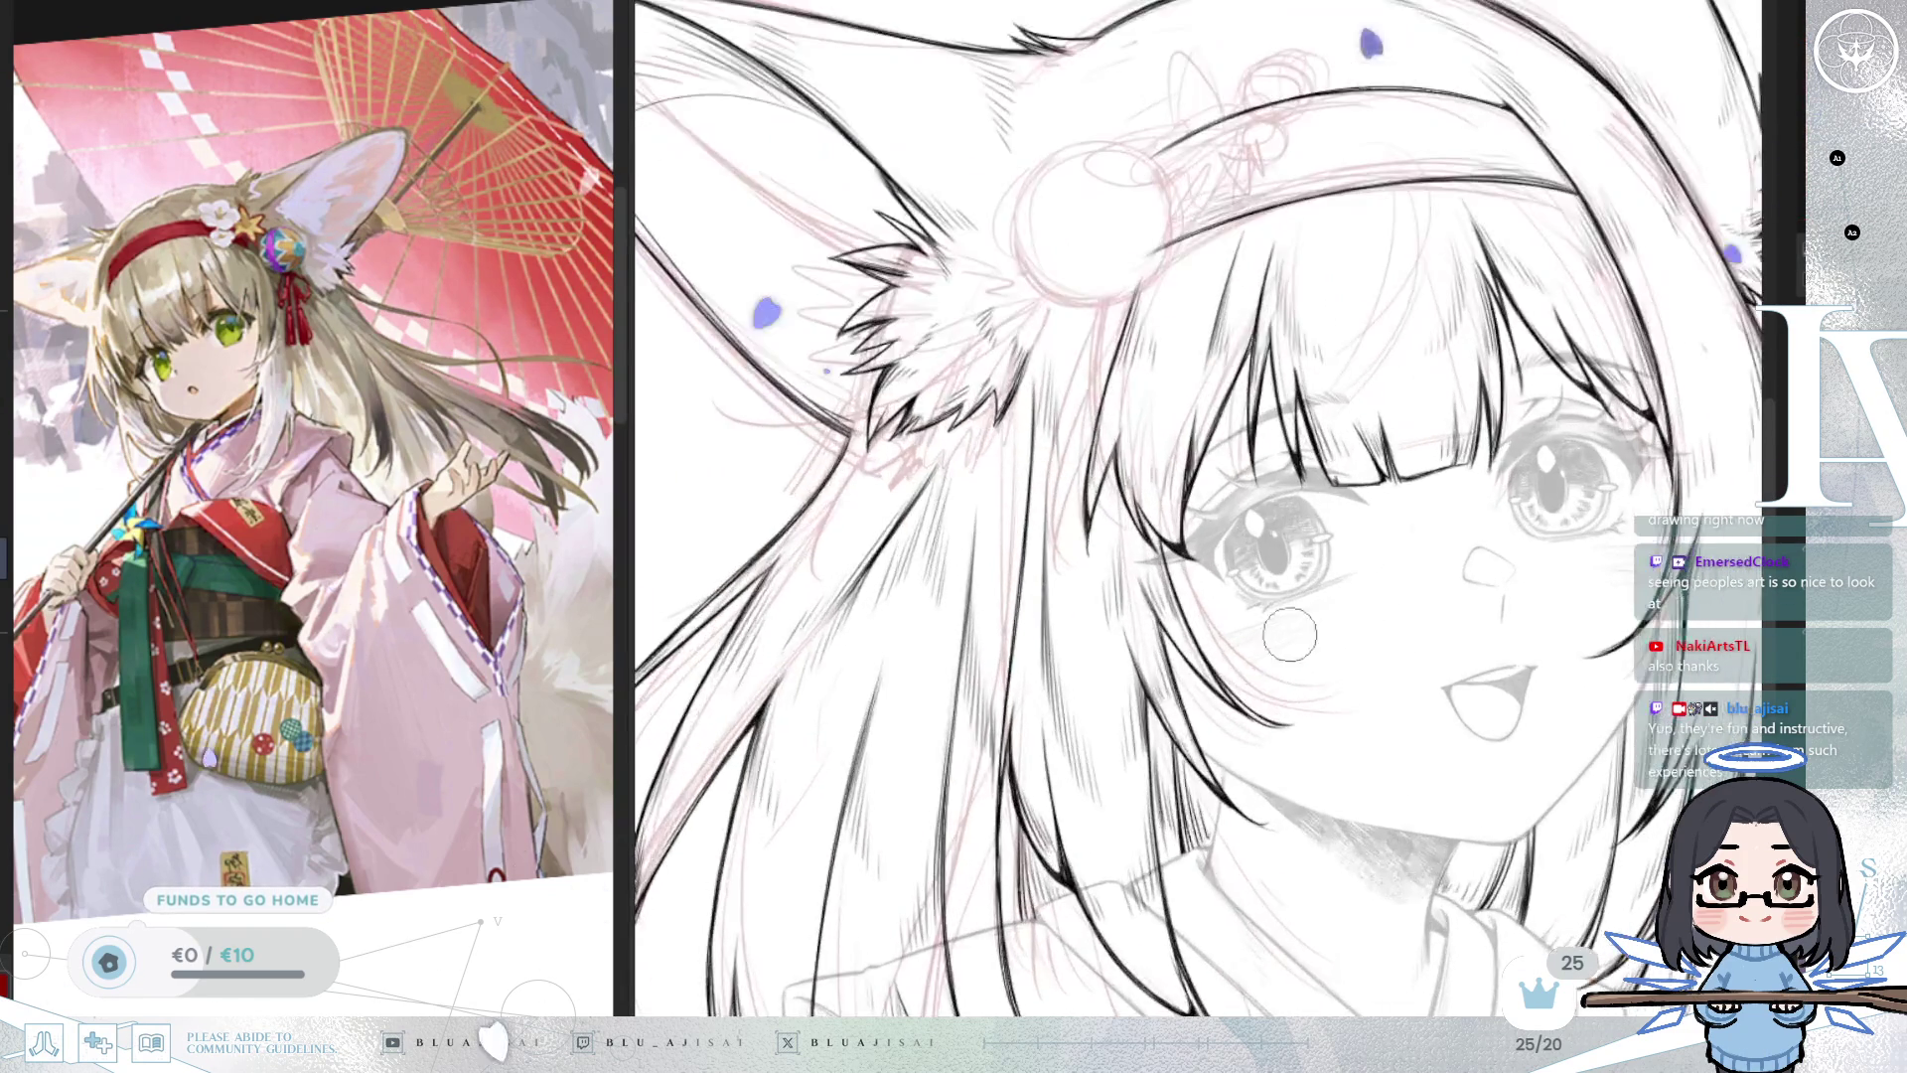
{"action": "scroll", "coordinate": [1359, 638], "scroll_direction": "up", "scroll_amount": 2}
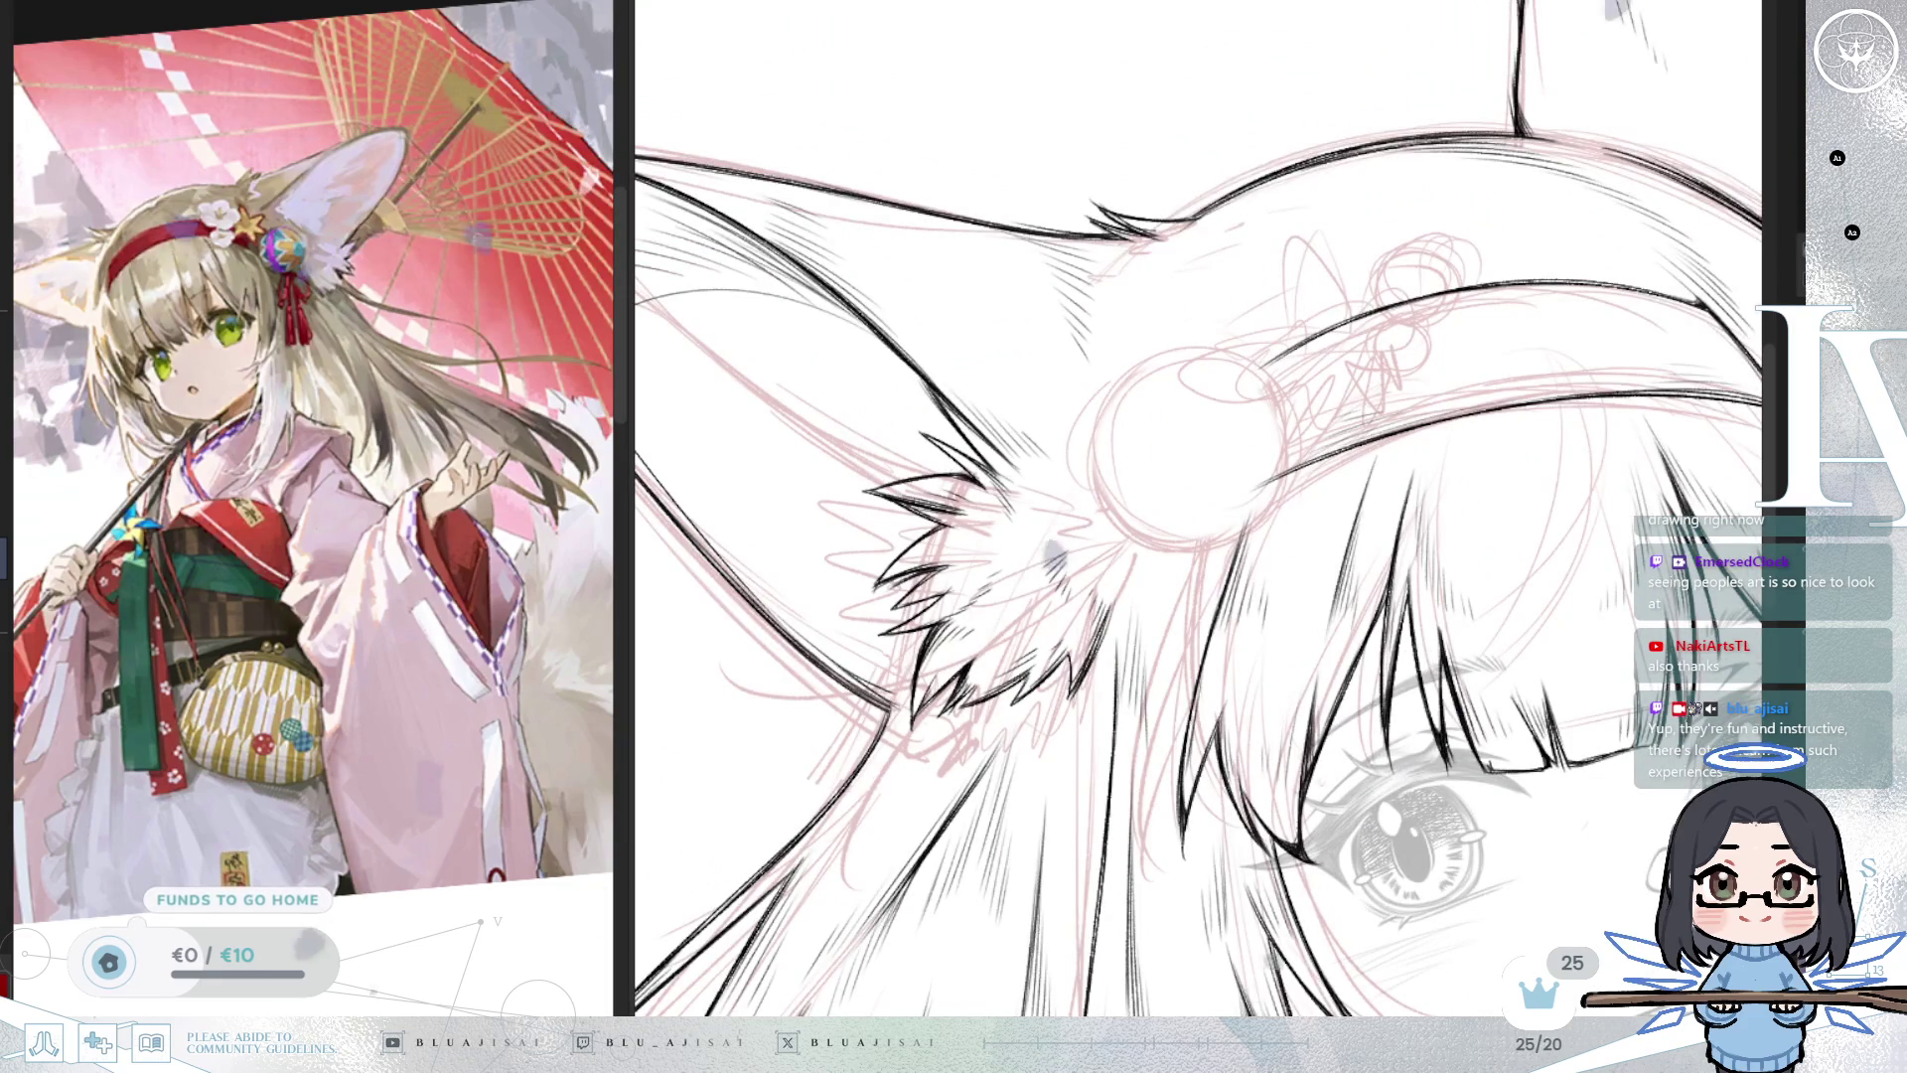
{"action": "key", "text": "ctrl+z"}
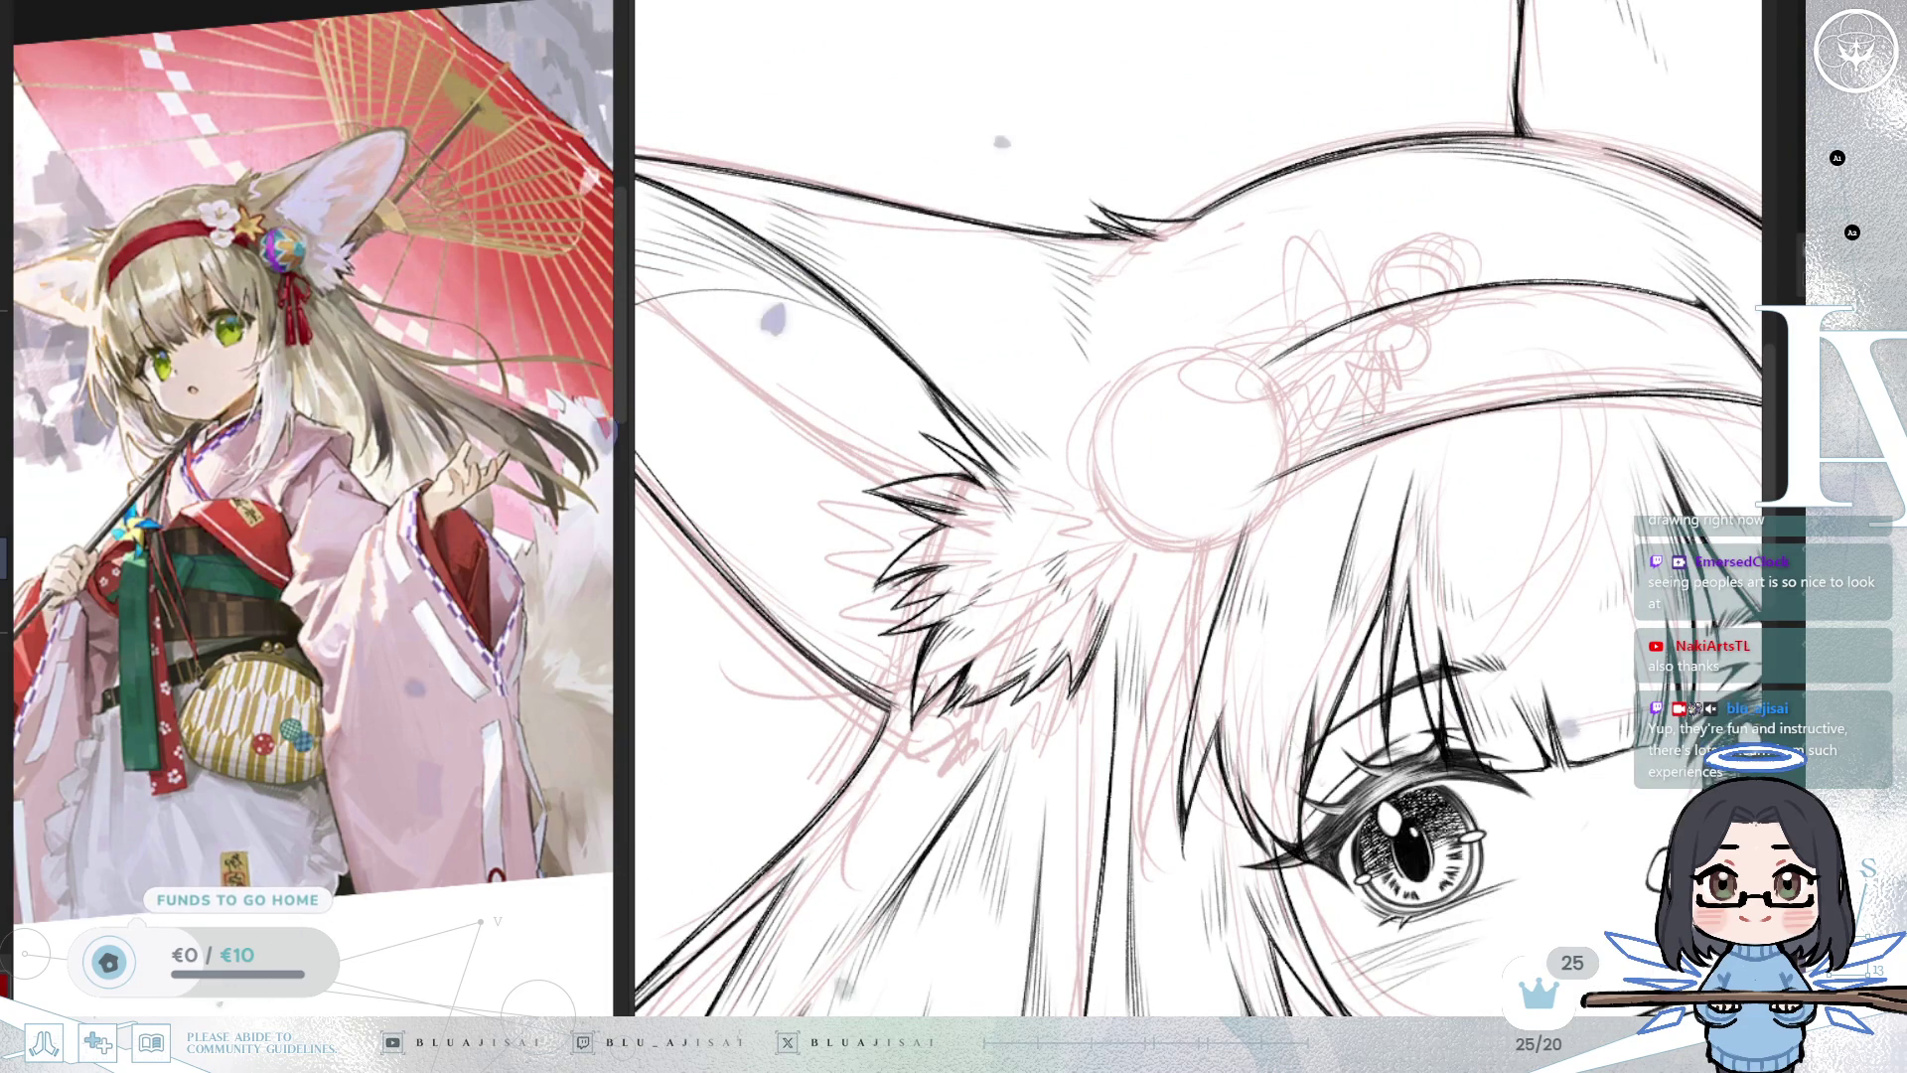
{"action": "mouse_move", "coordinate": [1577, 672]}
{"action": "left_mouse_down"}
{"action": "mouse_move", "coordinate": [1715, 507]}
{"action": "mouse_move", "coordinate": [1760, 259]}
{"action": "left_mouse_up"}
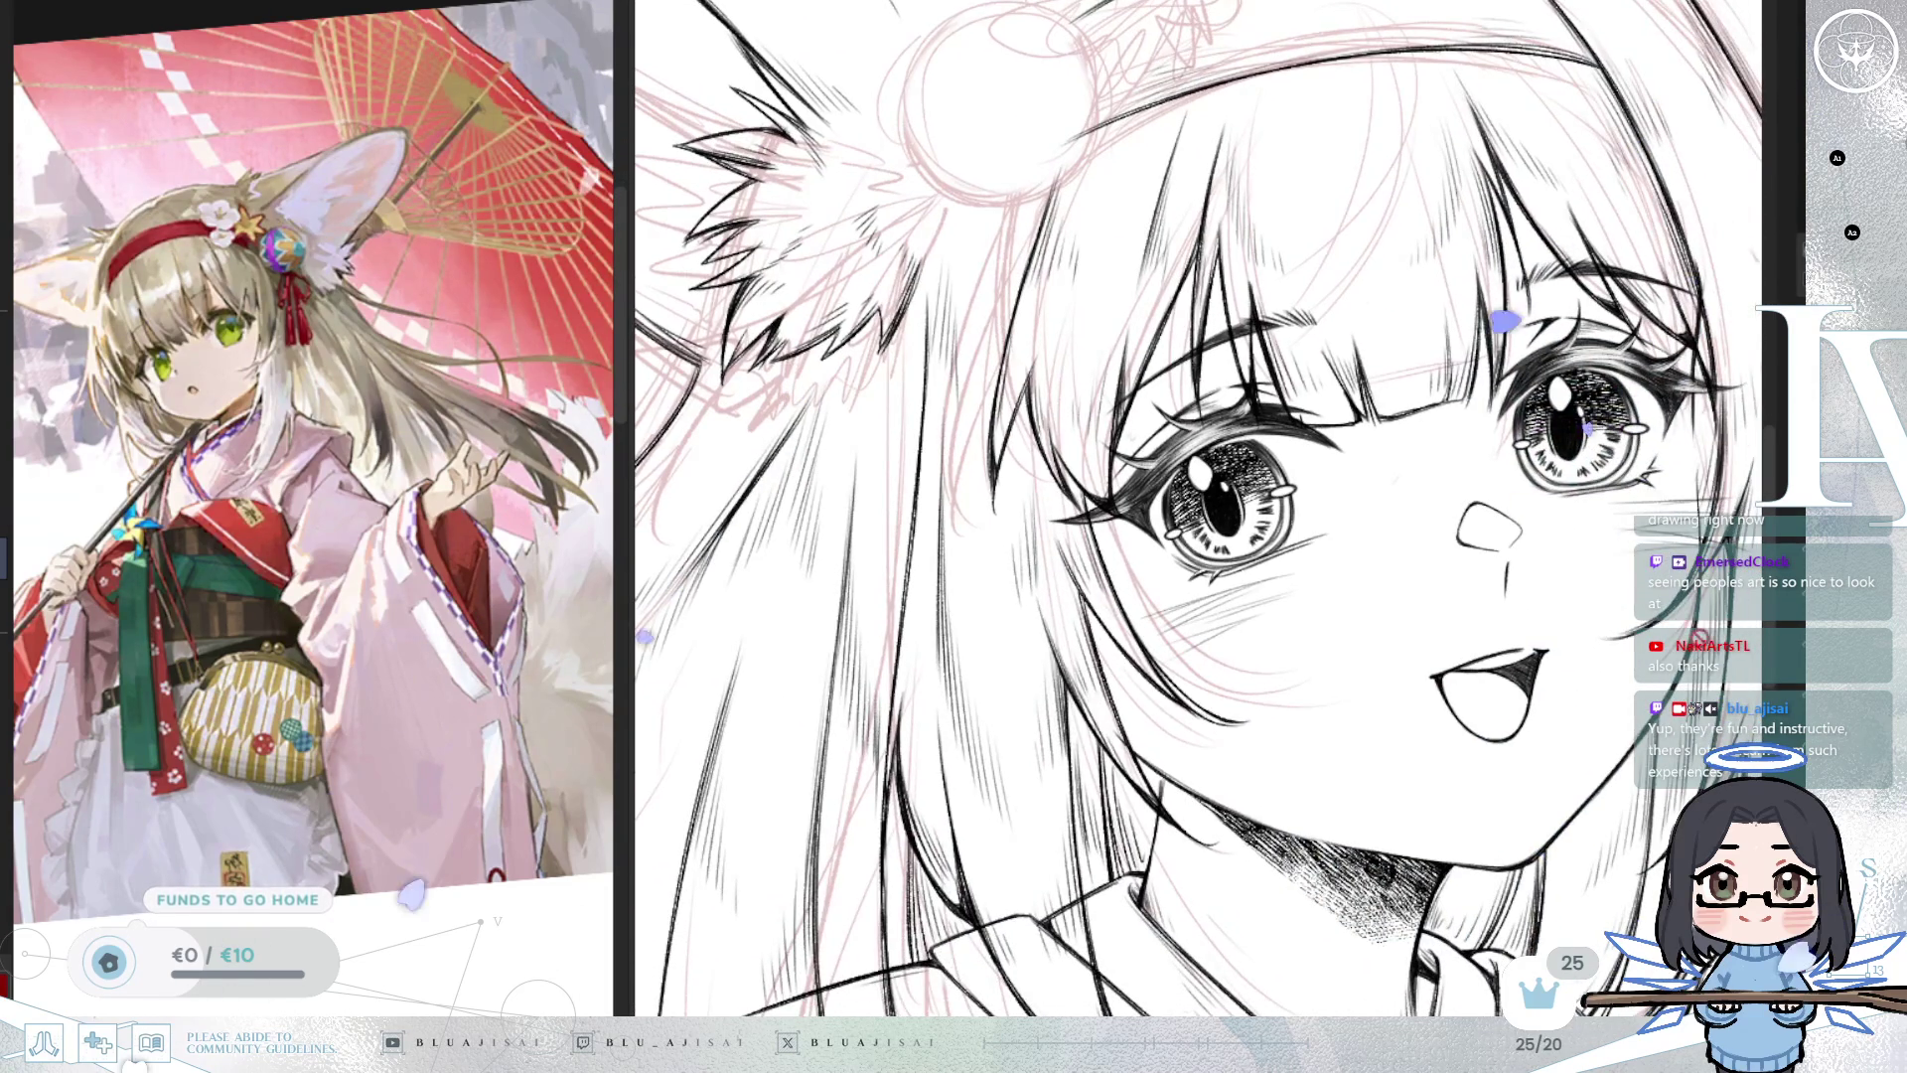
{"action": "key", "text": "h"}
{"action": "left_click_drag", "start_coordinate": [1182, 623], "coordinate": [1530, 653]}
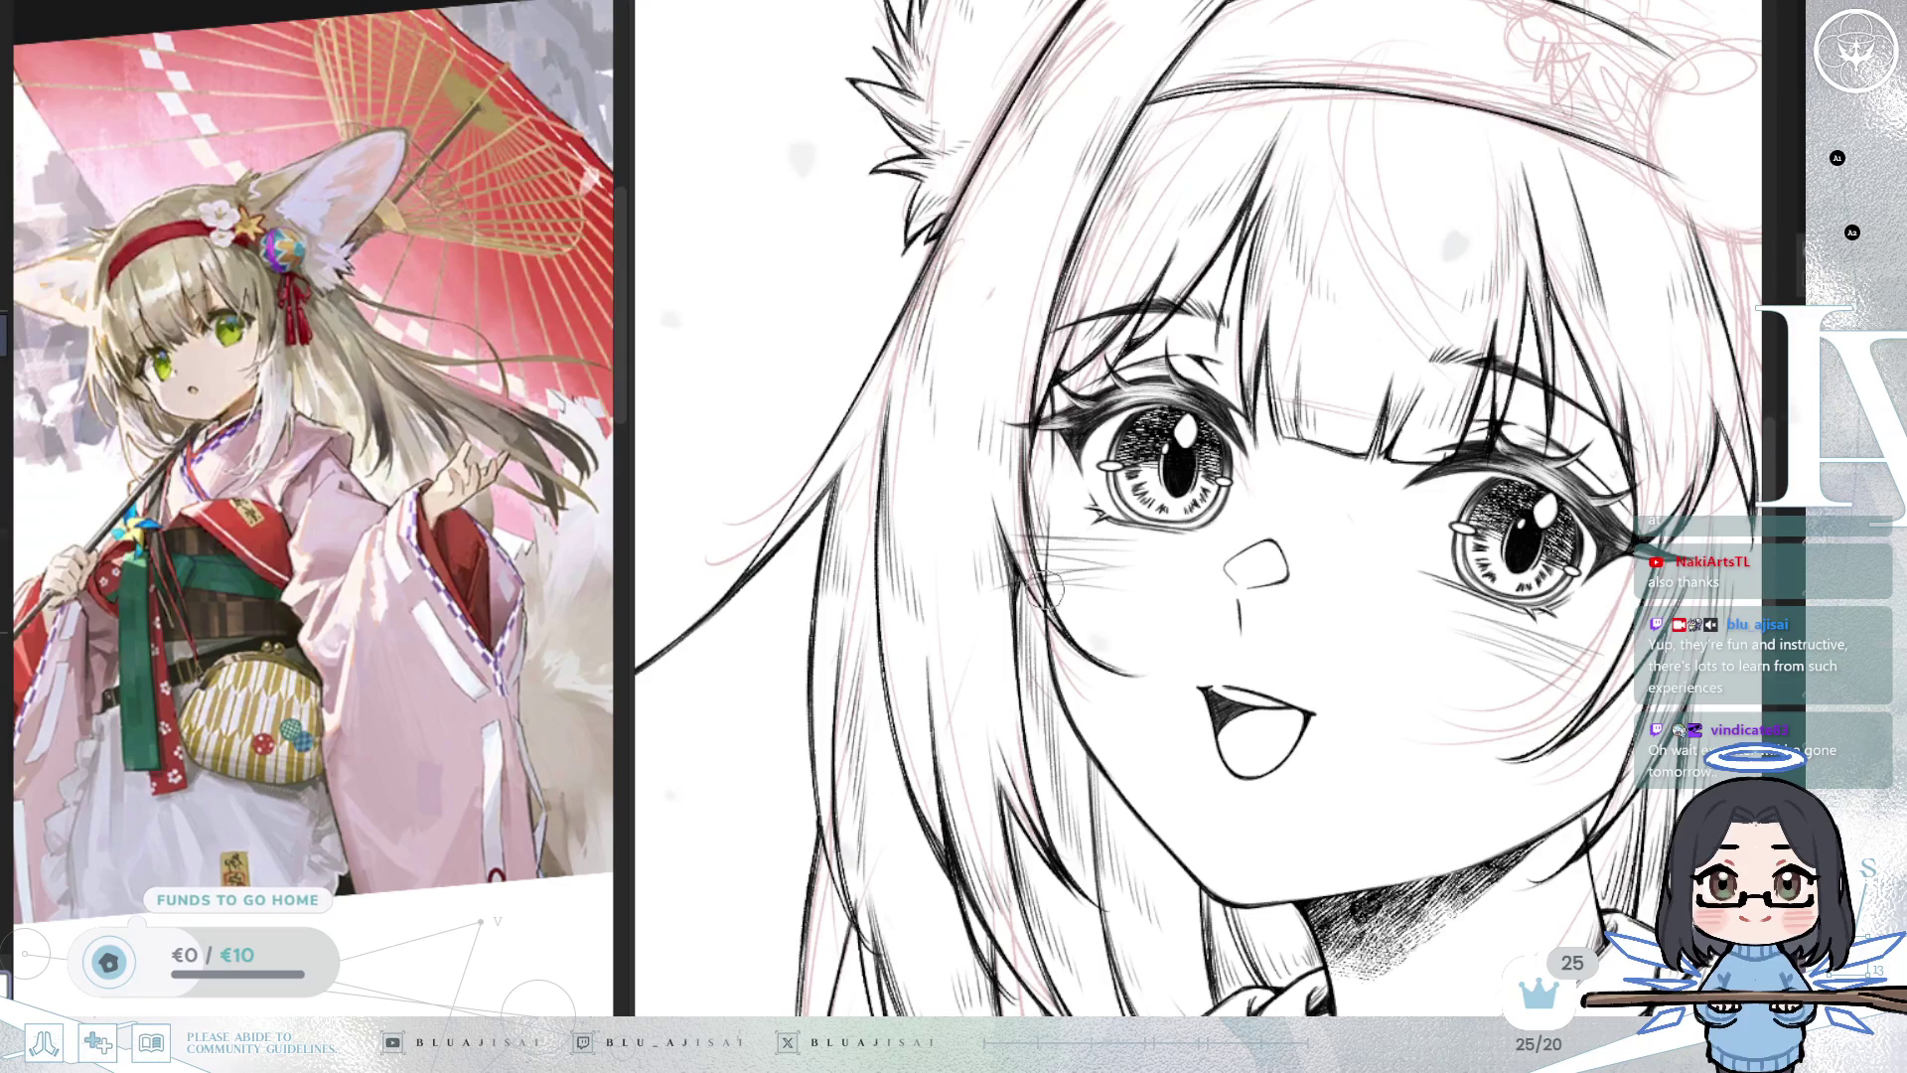
Erase the stray collar line showing through the hair strand beside the neck.
{"action": "left_click_drag", "start_coordinate": [1574, 715], "coordinate": [1358, 626]}
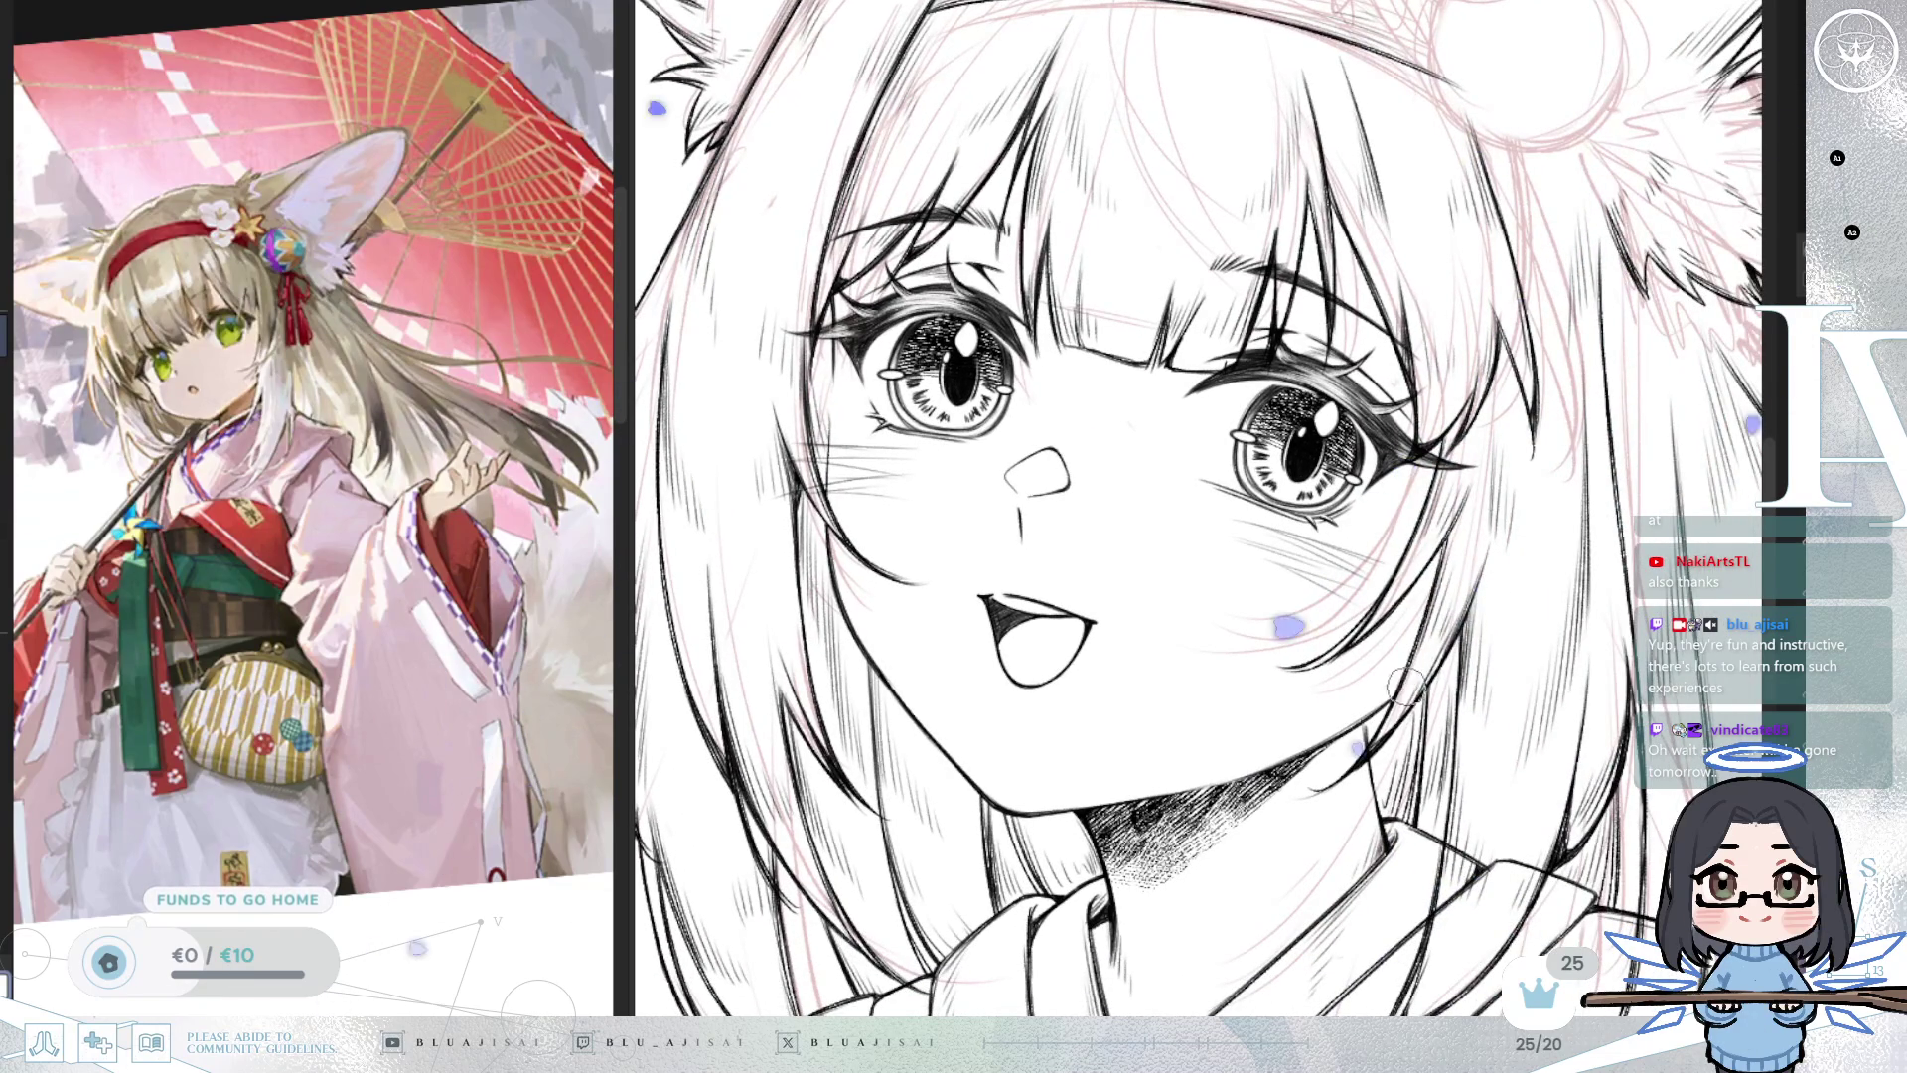
{"action": "scroll", "coordinate": [1450, 581], "scroll_direction": "down", "scroll_amount": 2}
{"action": "left_click_drag", "start_coordinate": [1525, 751], "coordinate": [1507, 595]}
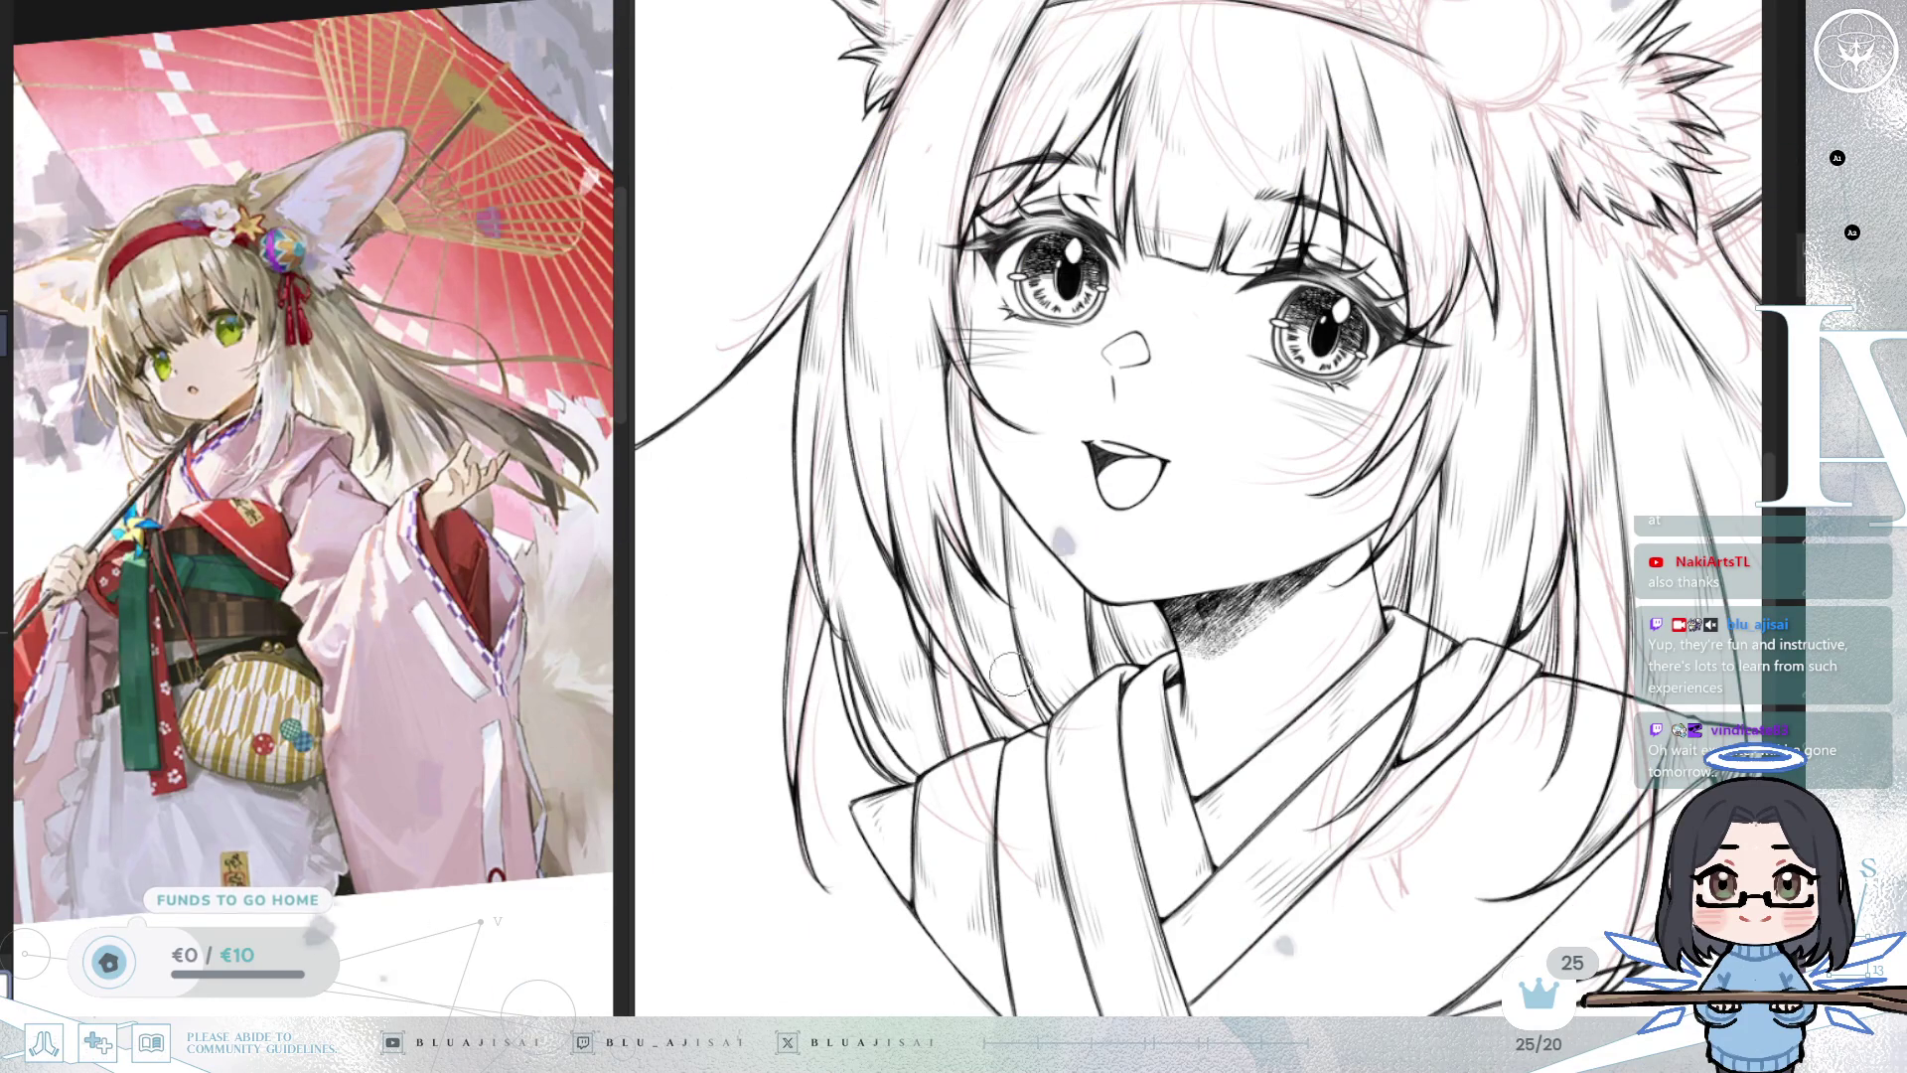
{"action": "scroll", "coordinate": [993, 683], "scroll_direction": "up", "scroll_amount": 3}
{"action": "scroll", "coordinate": [1192, 596], "scroll_direction": "right", "scroll_amount": 3}
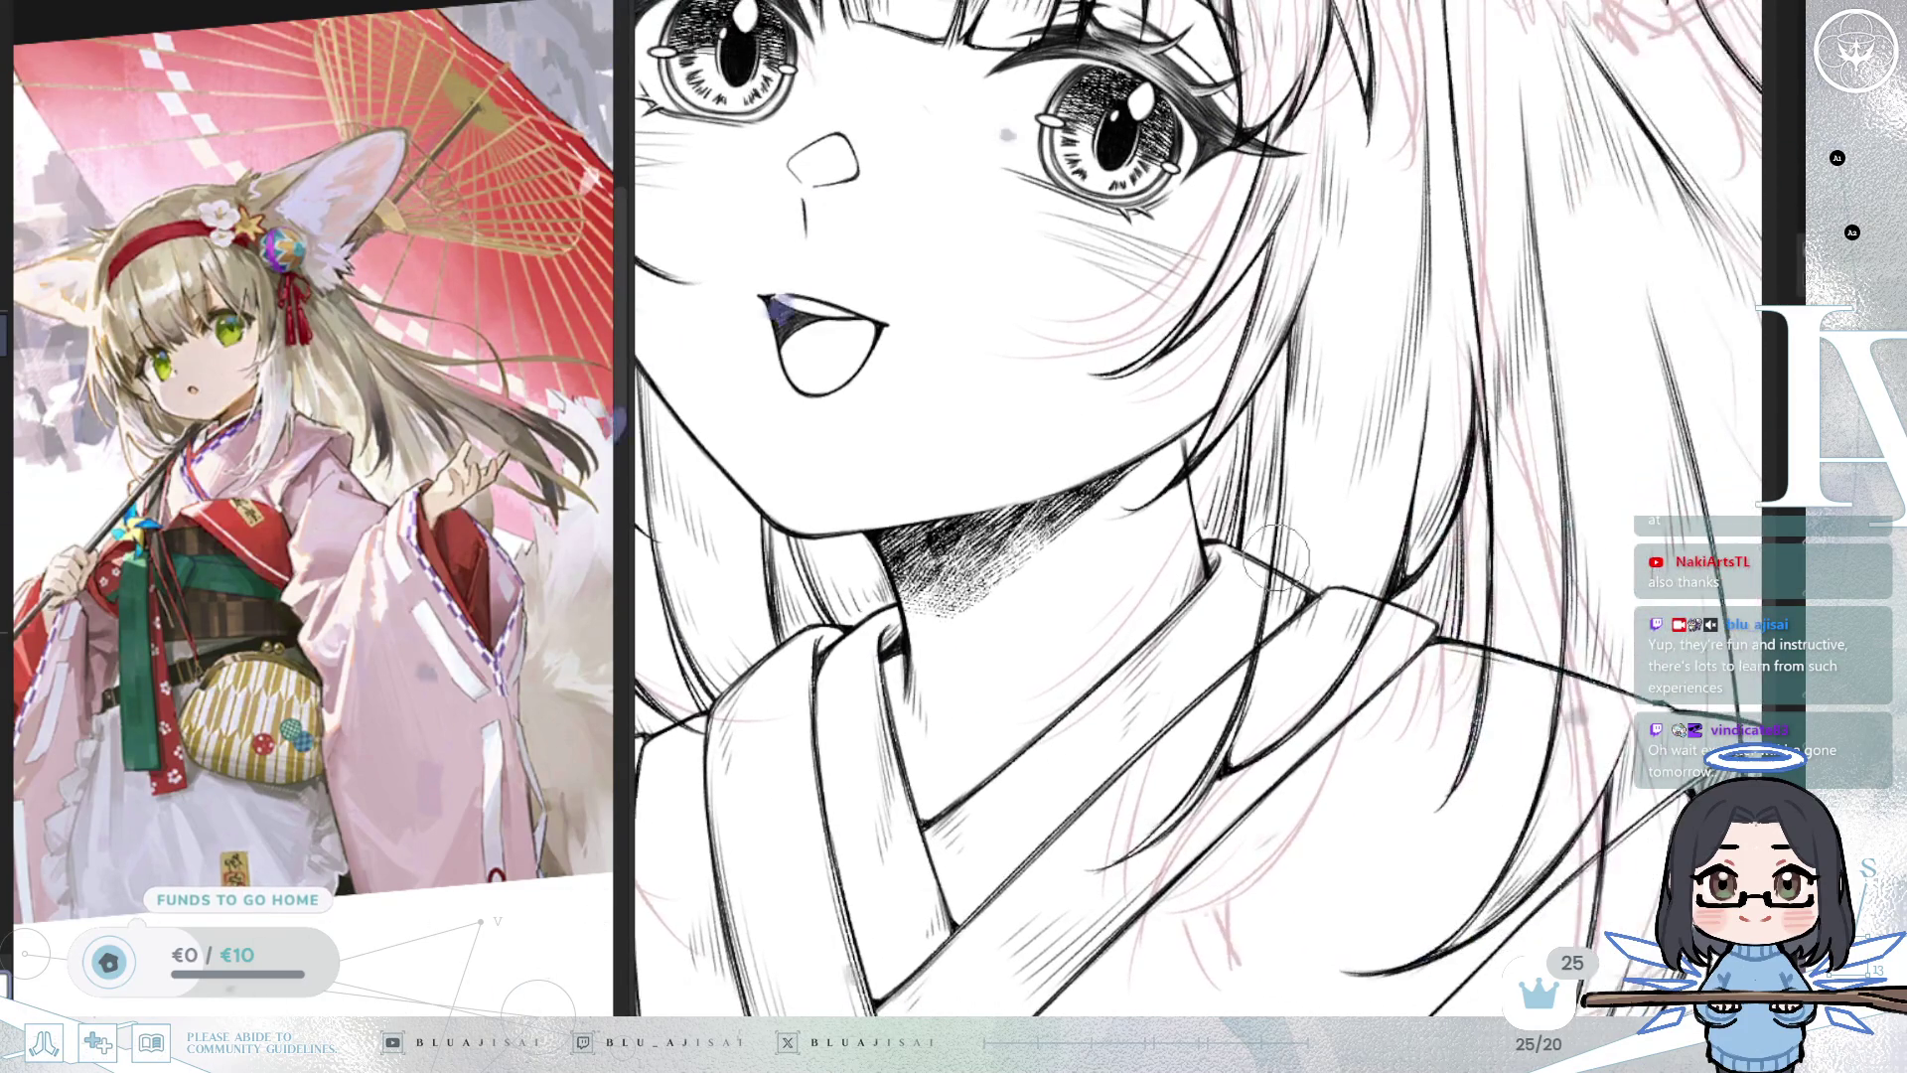
{"action": "left_click_drag", "start_coordinate": [1303, 600], "coordinate": [1327, 621]}
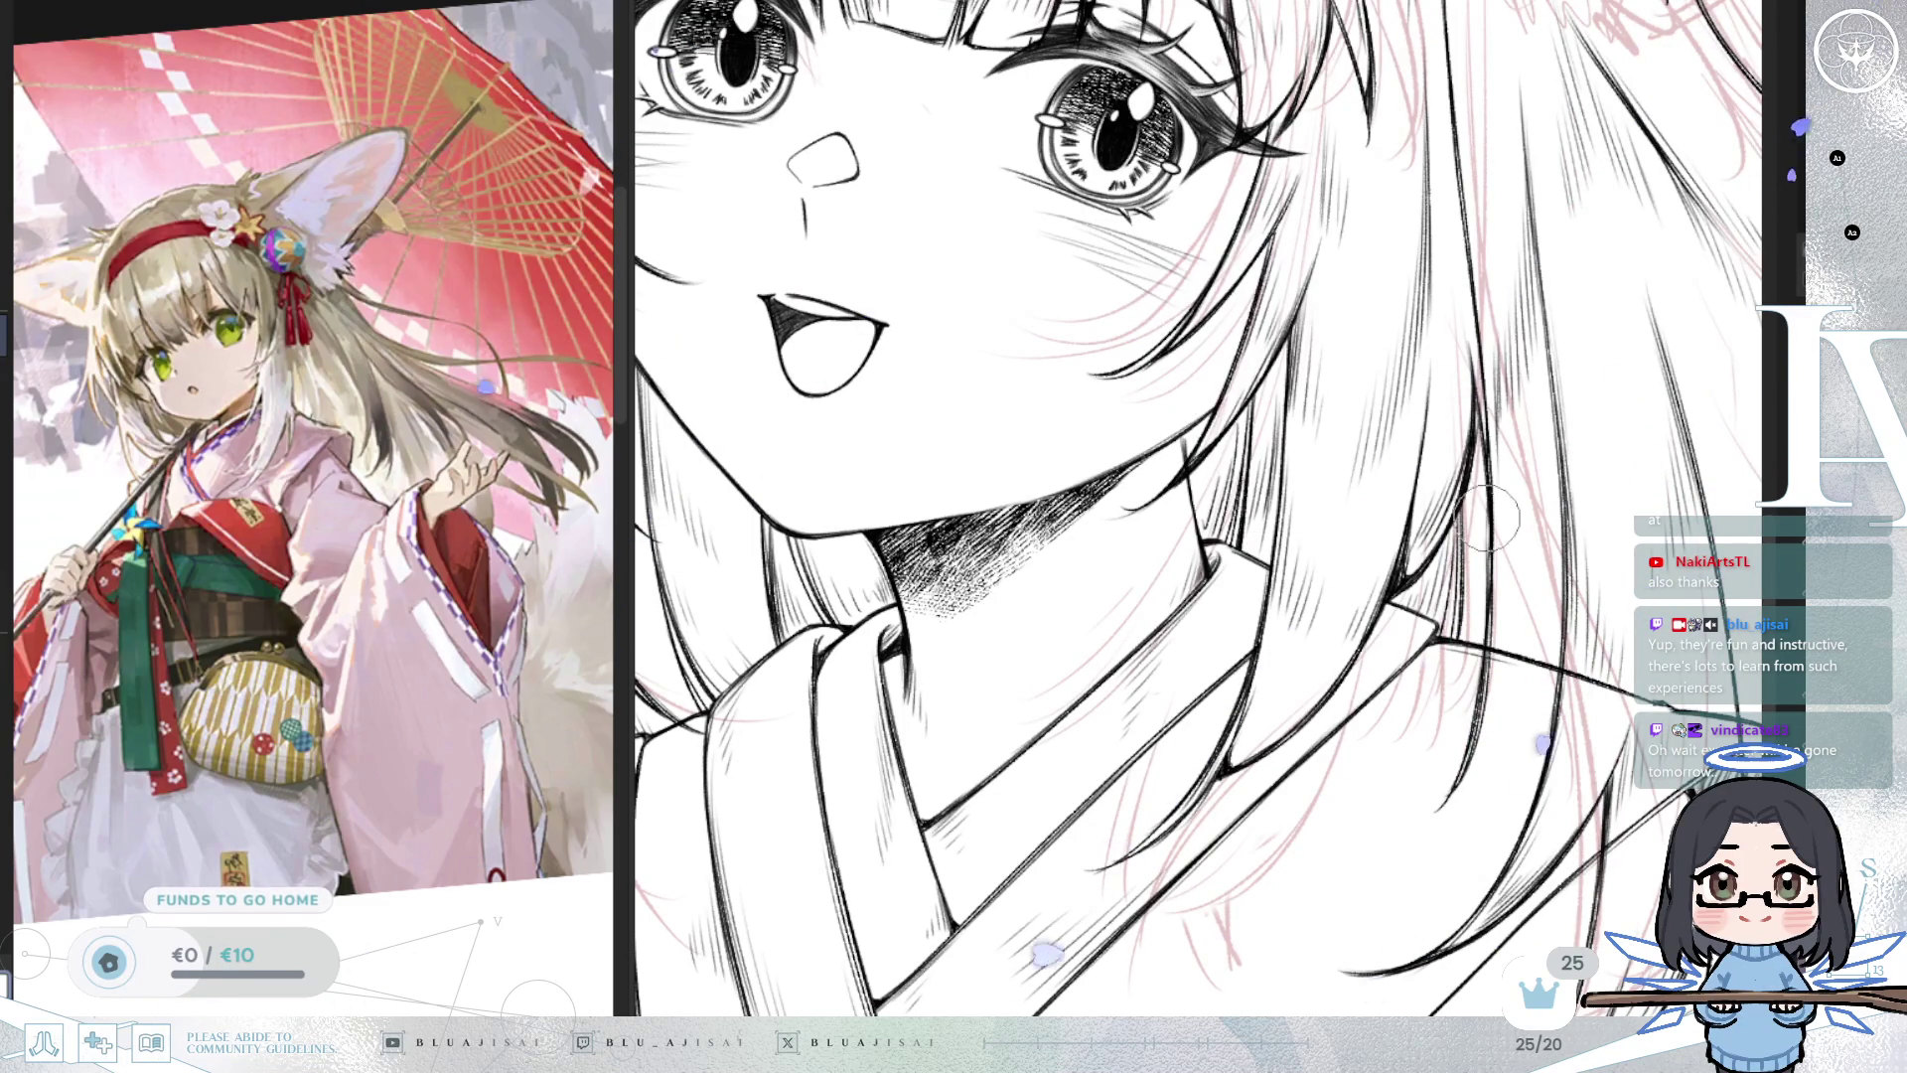
{"action": "scroll", "coordinate": [1510, 596], "scroll_direction": "down", "scroll_amount": 1}
{"action": "scroll", "coordinate": [1509, 596], "scroll_direction": "right", "scroll_amount": 2}
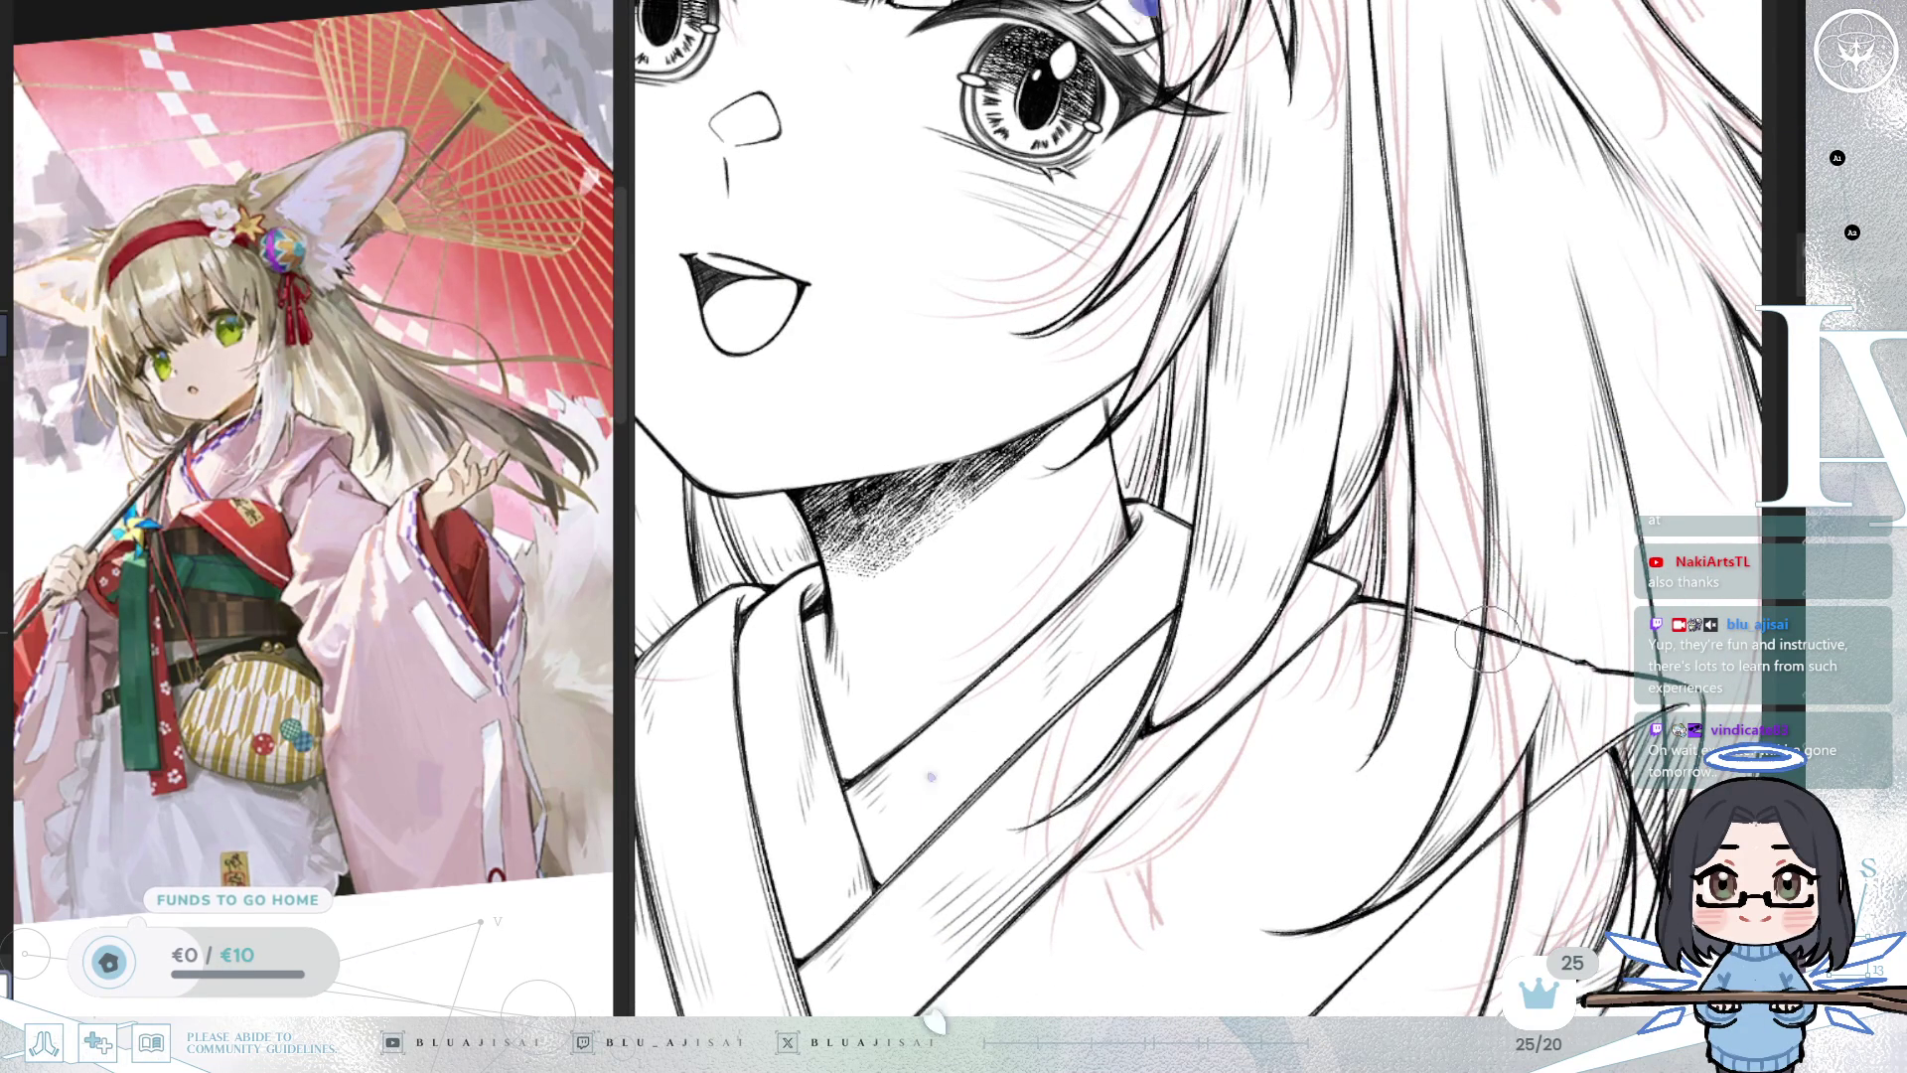
Erase the collar line running across the hair.
{"action": "mouse_move", "coordinate": [1493, 621]}
{"action": "left_mouse_down"}
{"action": "mouse_move", "coordinate": [1549, 656]}
{"action": "mouse_move", "coordinate": [1594, 643]}
{"action": "mouse_move", "coordinate": [1621, 708]}
{"action": "left_mouse_up"}
{"action": "key", "text": "m"}
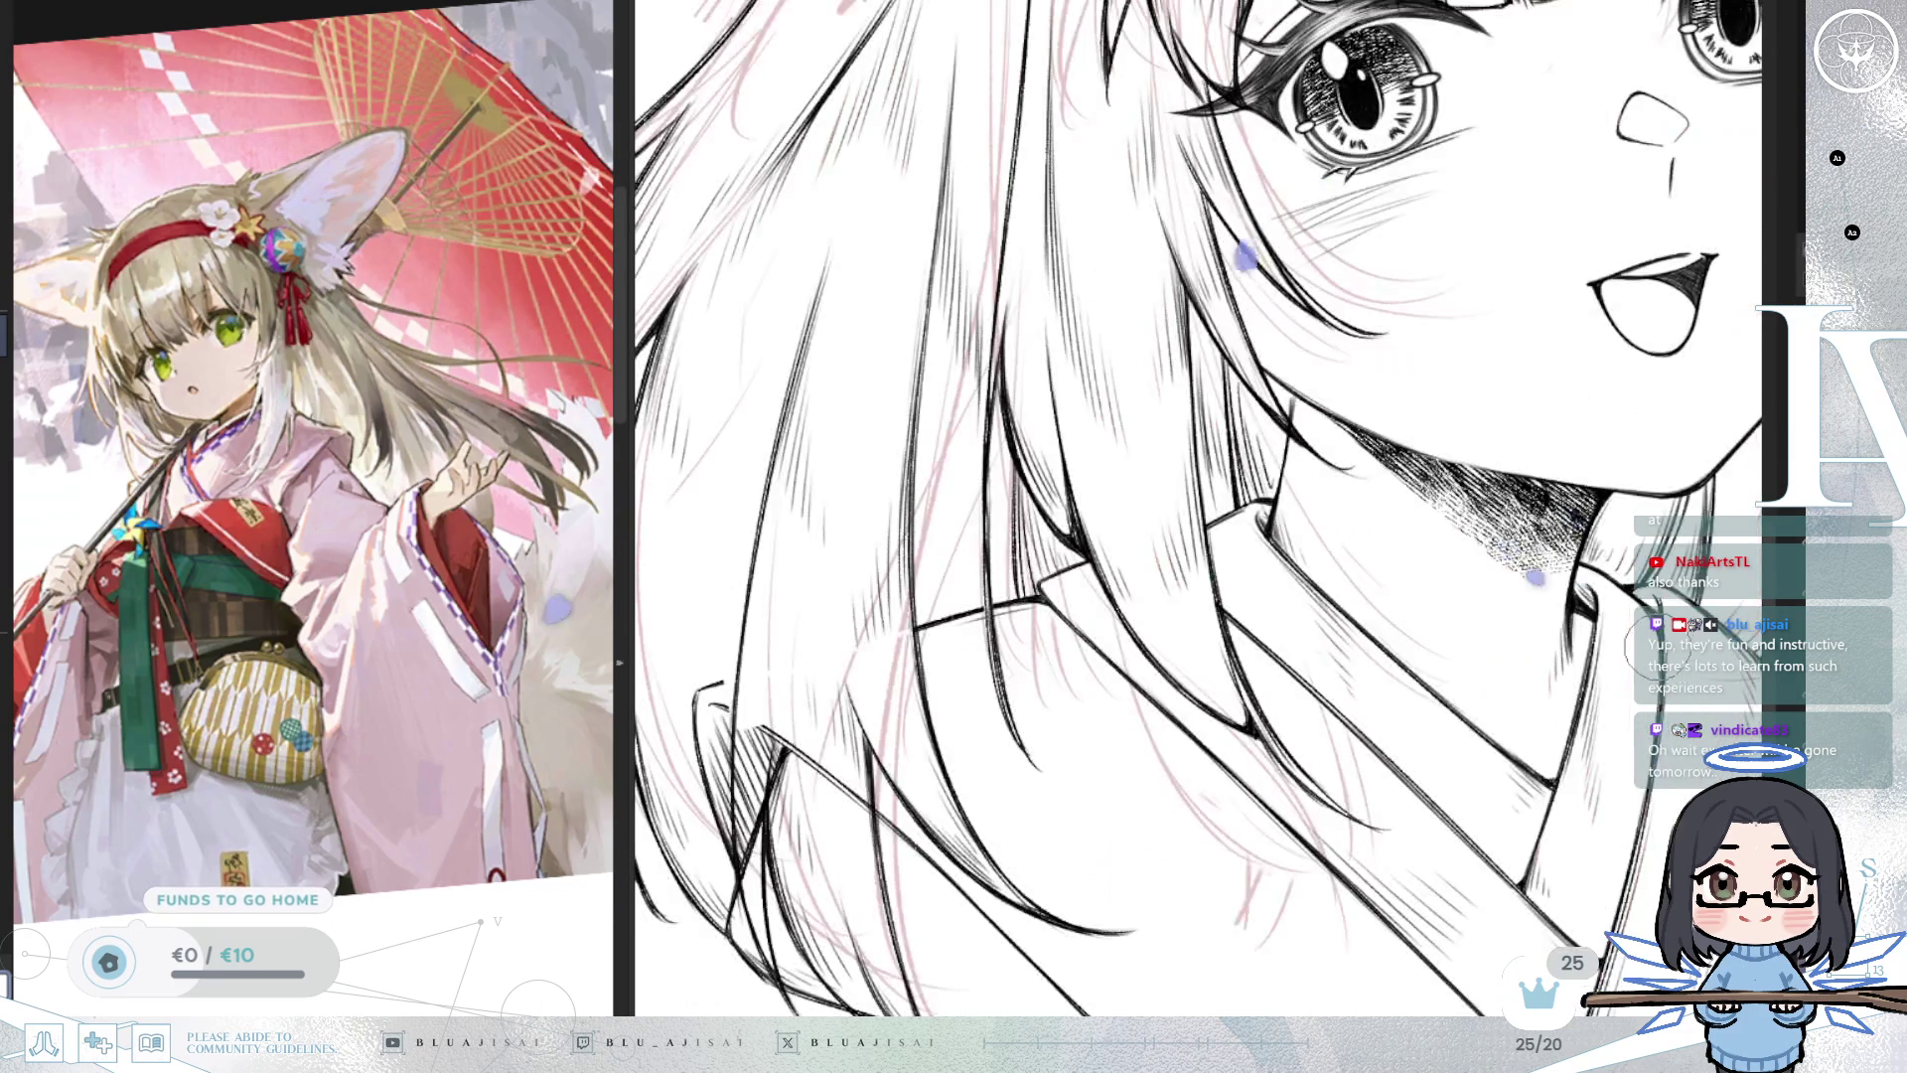
{"action": "left_click_drag", "start_coordinate": [1383, 696], "coordinate": [1552, 638]}
{"action": "left_click_drag", "start_coordinate": [959, 716], "coordinate": [1128, 663]}
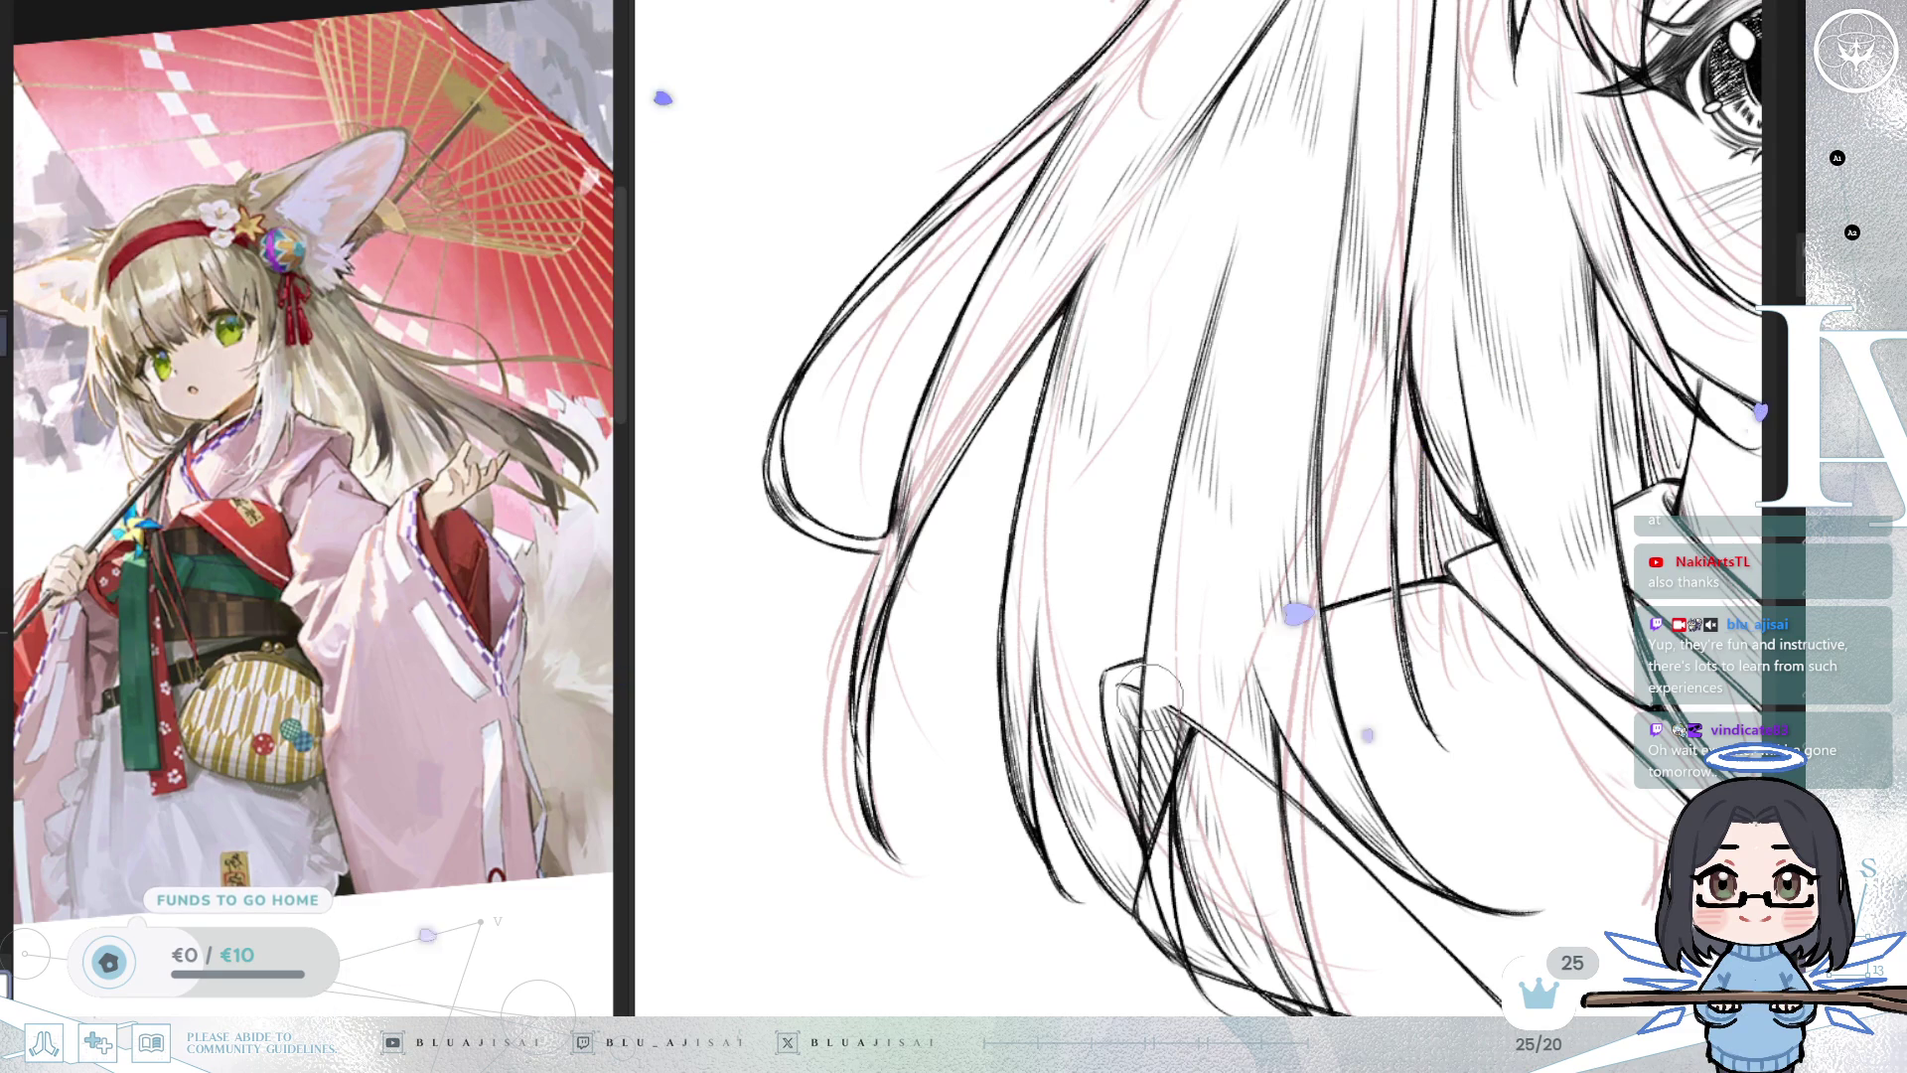
Thin out the excess hatching in the lower left hair strands.
{"action": "mouse_move", "coordinate": [1156, 869]}
{"action": "left_mouse_down"}
{"action": "mouse_move", "coordinate": [1188, 824]}
{"action": "mouse_move", "coordinate": [1205, 854]}
{"action": "left_mouse_up"}
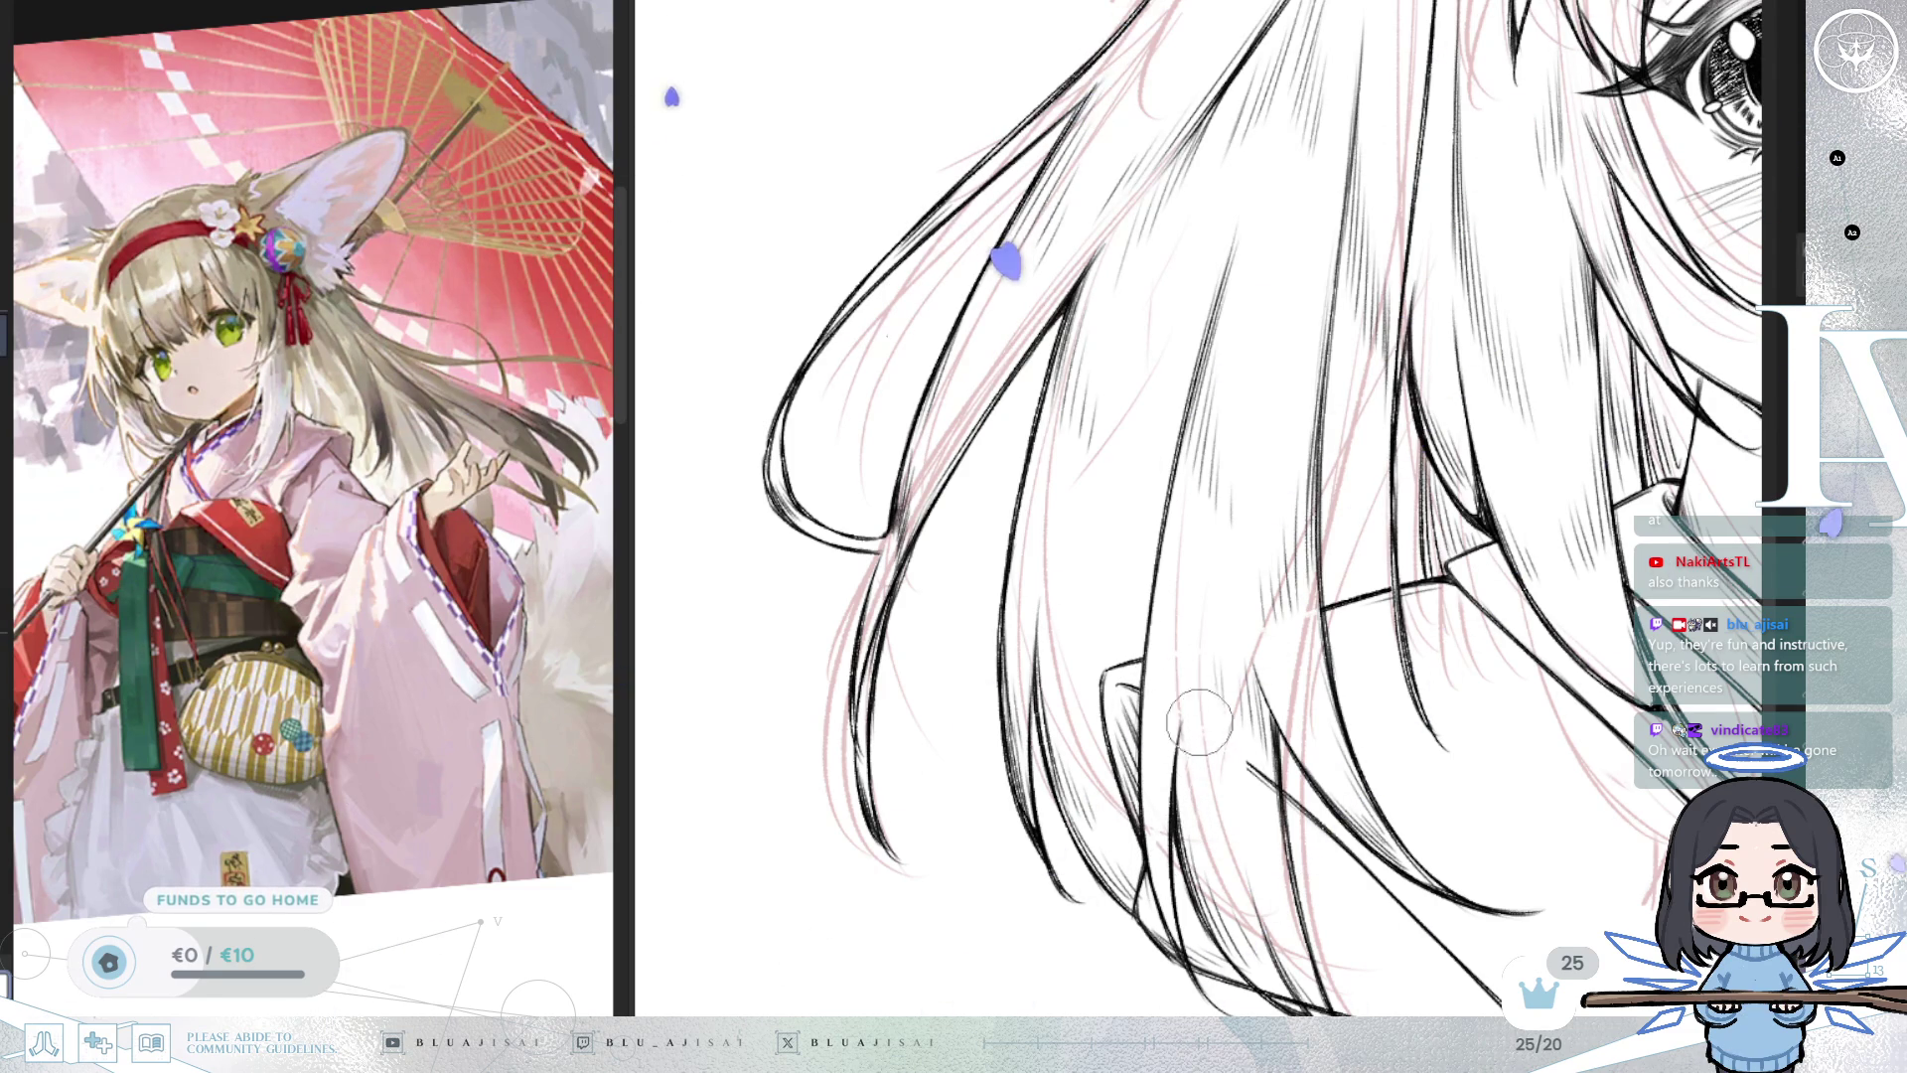
{"action": "scroll", "coordinate": [1189, 717], "scroll_direction": "down", "scroll_amount": 2}
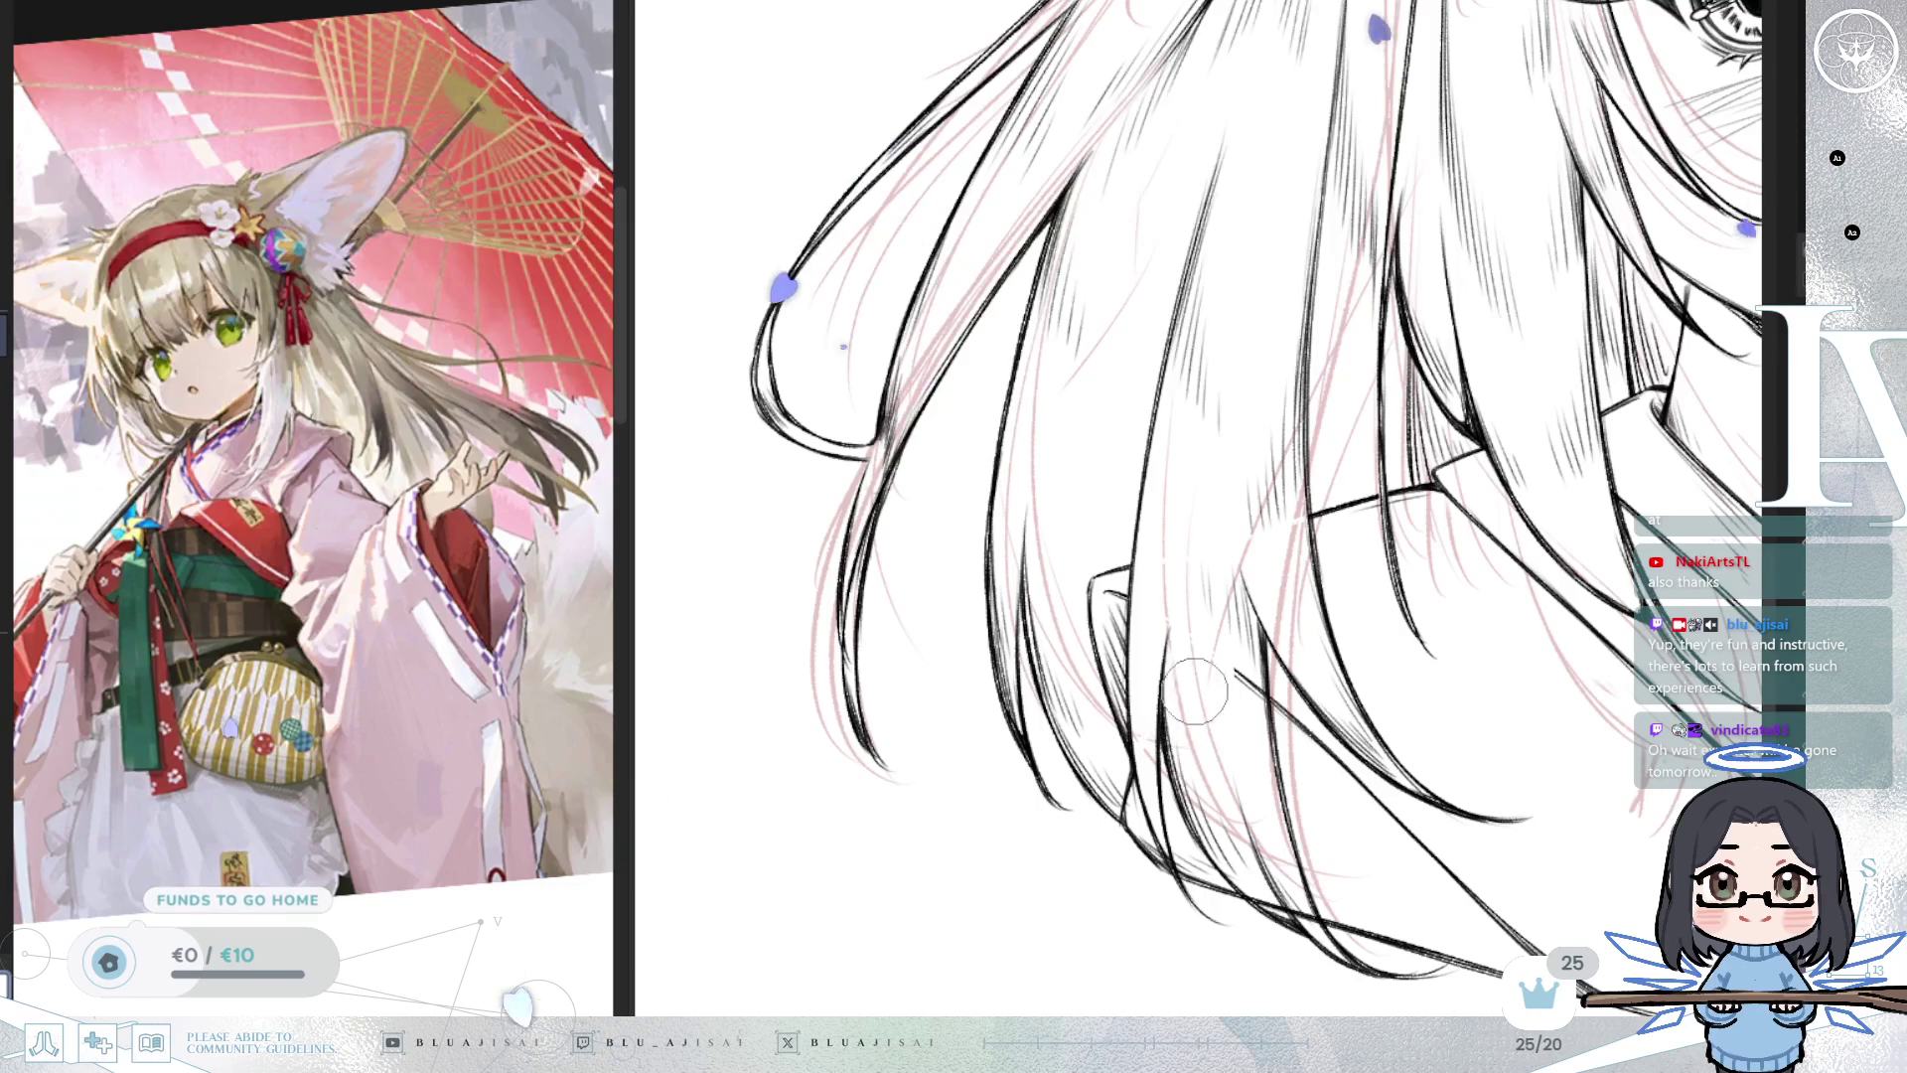
{"action": "scroll", "coordinate": [1192, 717], "scroll_direction": "down", "scroll_amount": 3}
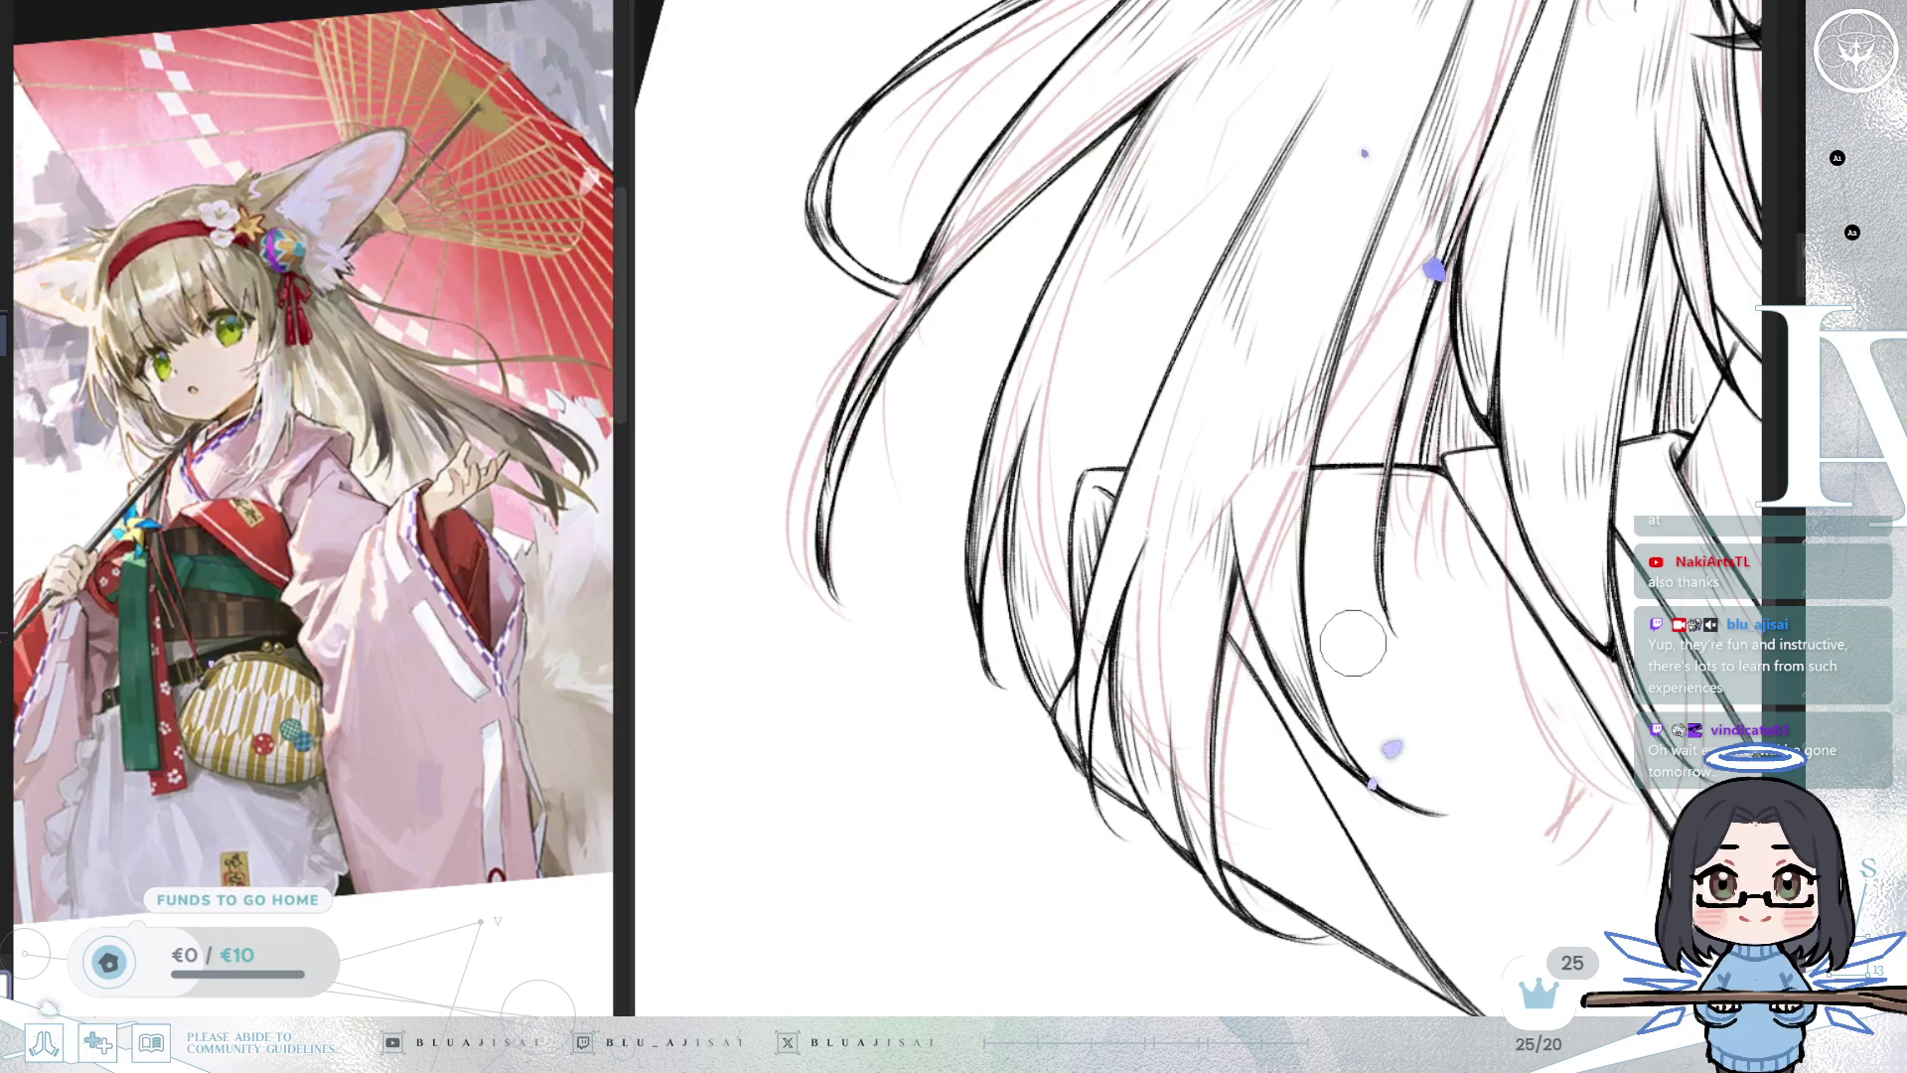
{"action": "key", "text": "asciicircum"}
{"action": "mouse_move", "coordinate": [1376, 601]}
{"action": "left_mouse_down"}
{"action": "mouse_move", "coordinate": [1516, 660]}
{"action": "mouse_move", "coordinate": [1543, 770]}
{"action": "left_mouse_up"}
{"action": "key", "text": "ctrl+minus"}
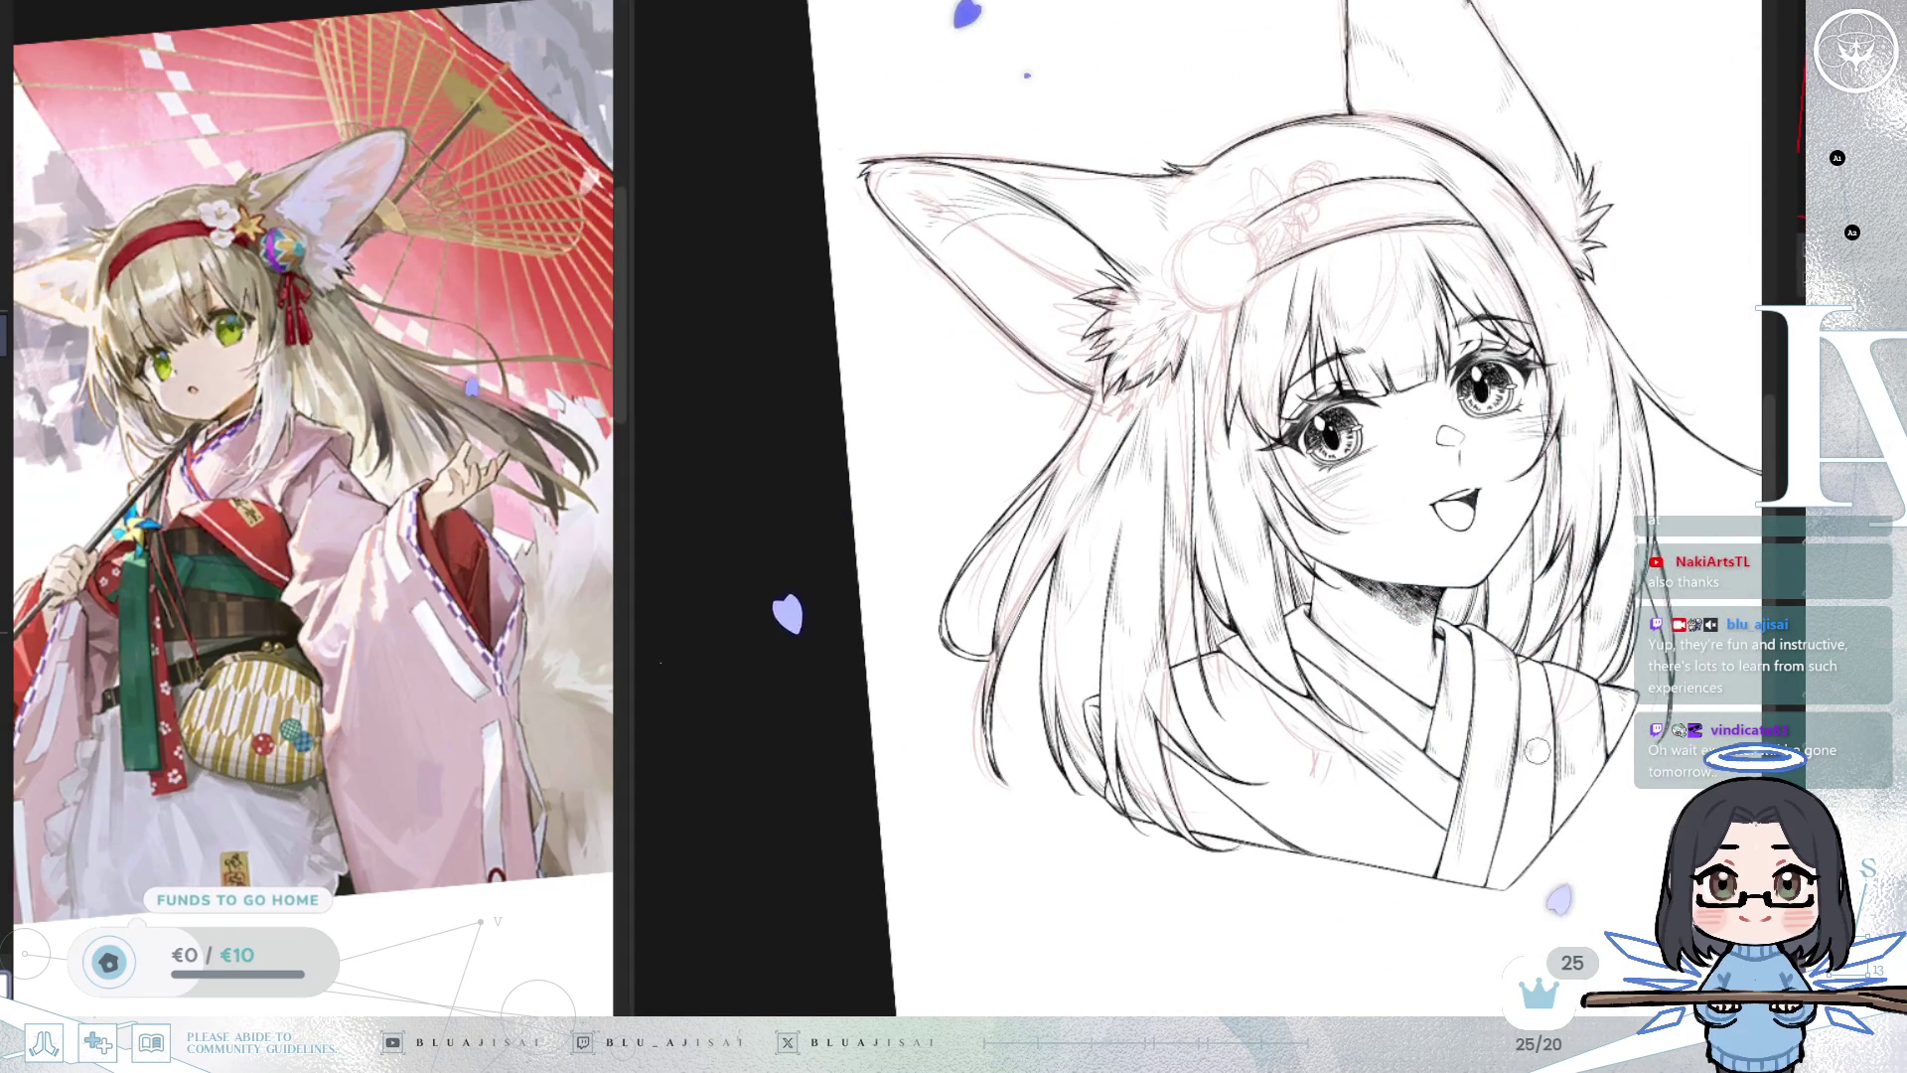
{"action": "key", "text": "ctrl+0"}
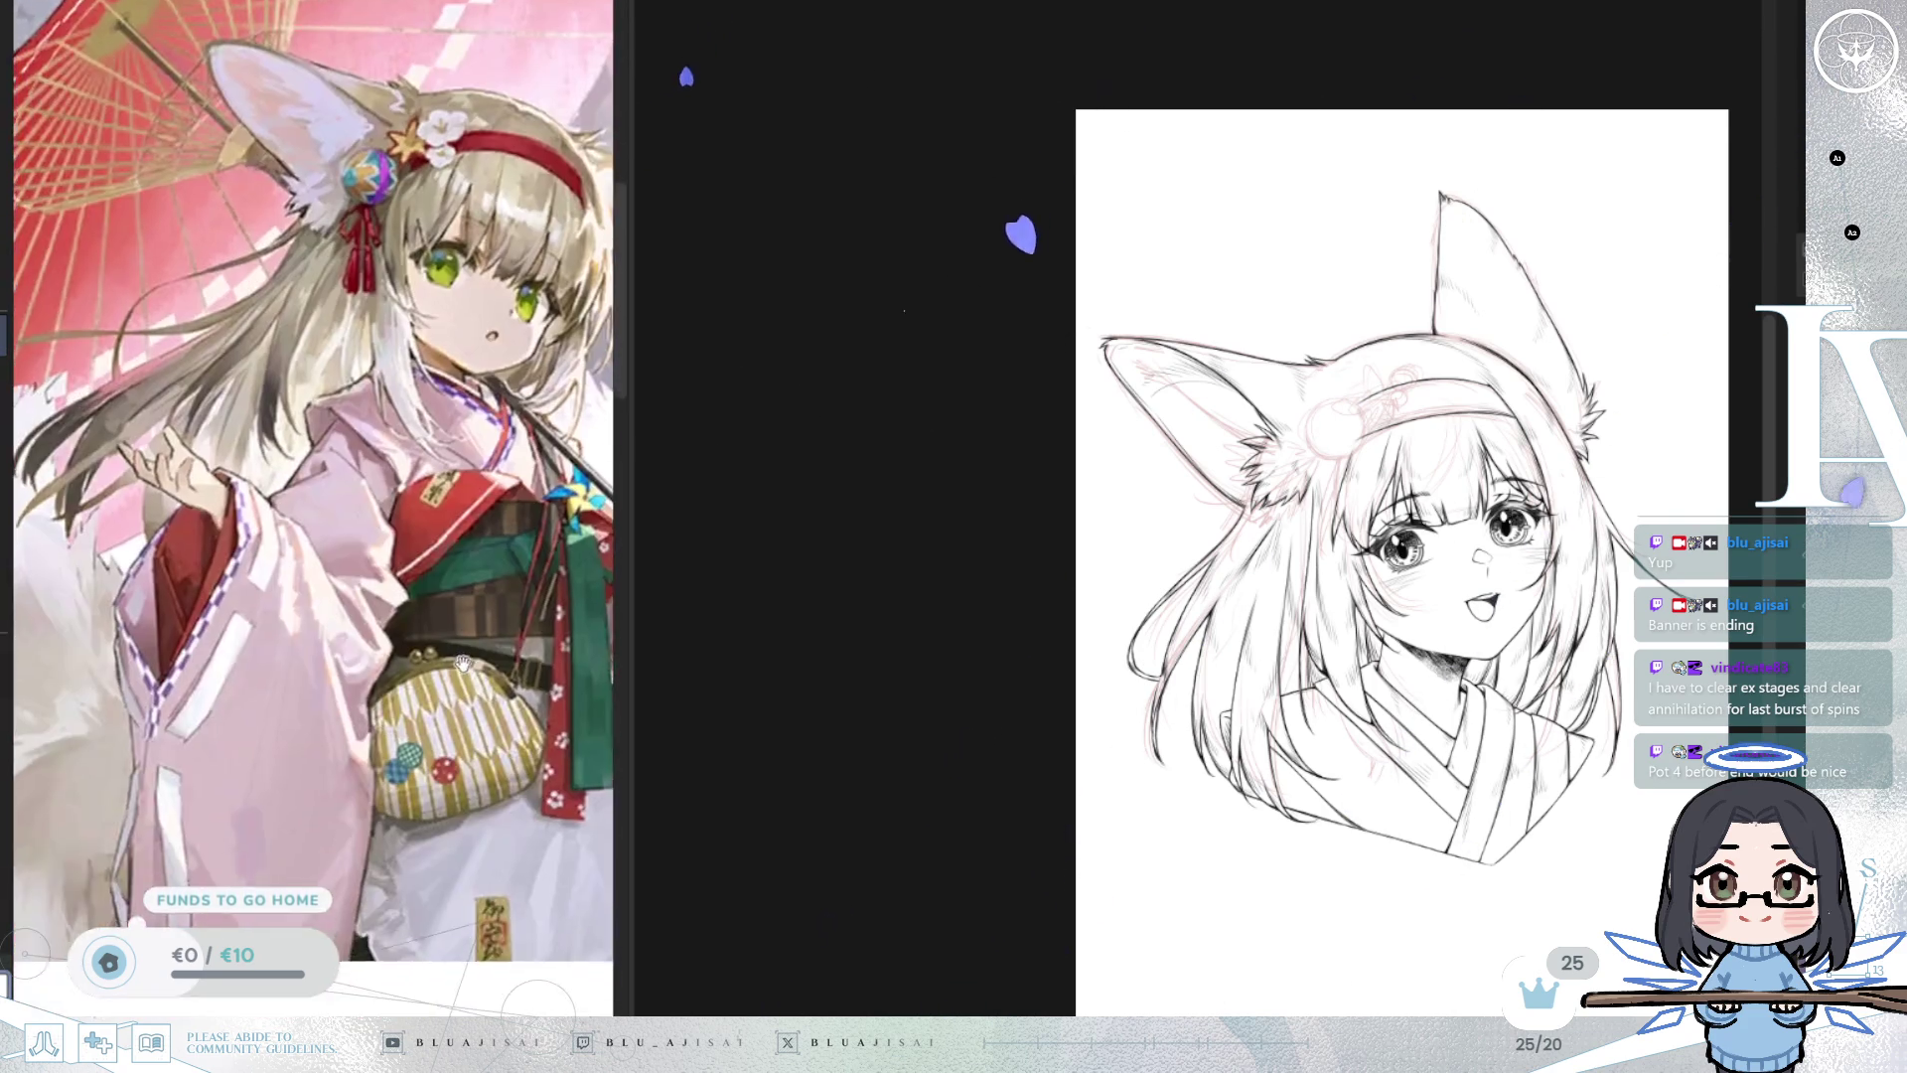
Zoom and pan in close on the headband ornament sketch.
{"action": "scroll", "coordinate": [1415, 428], "scroll_direction": "up", "scroll_amount": 5}
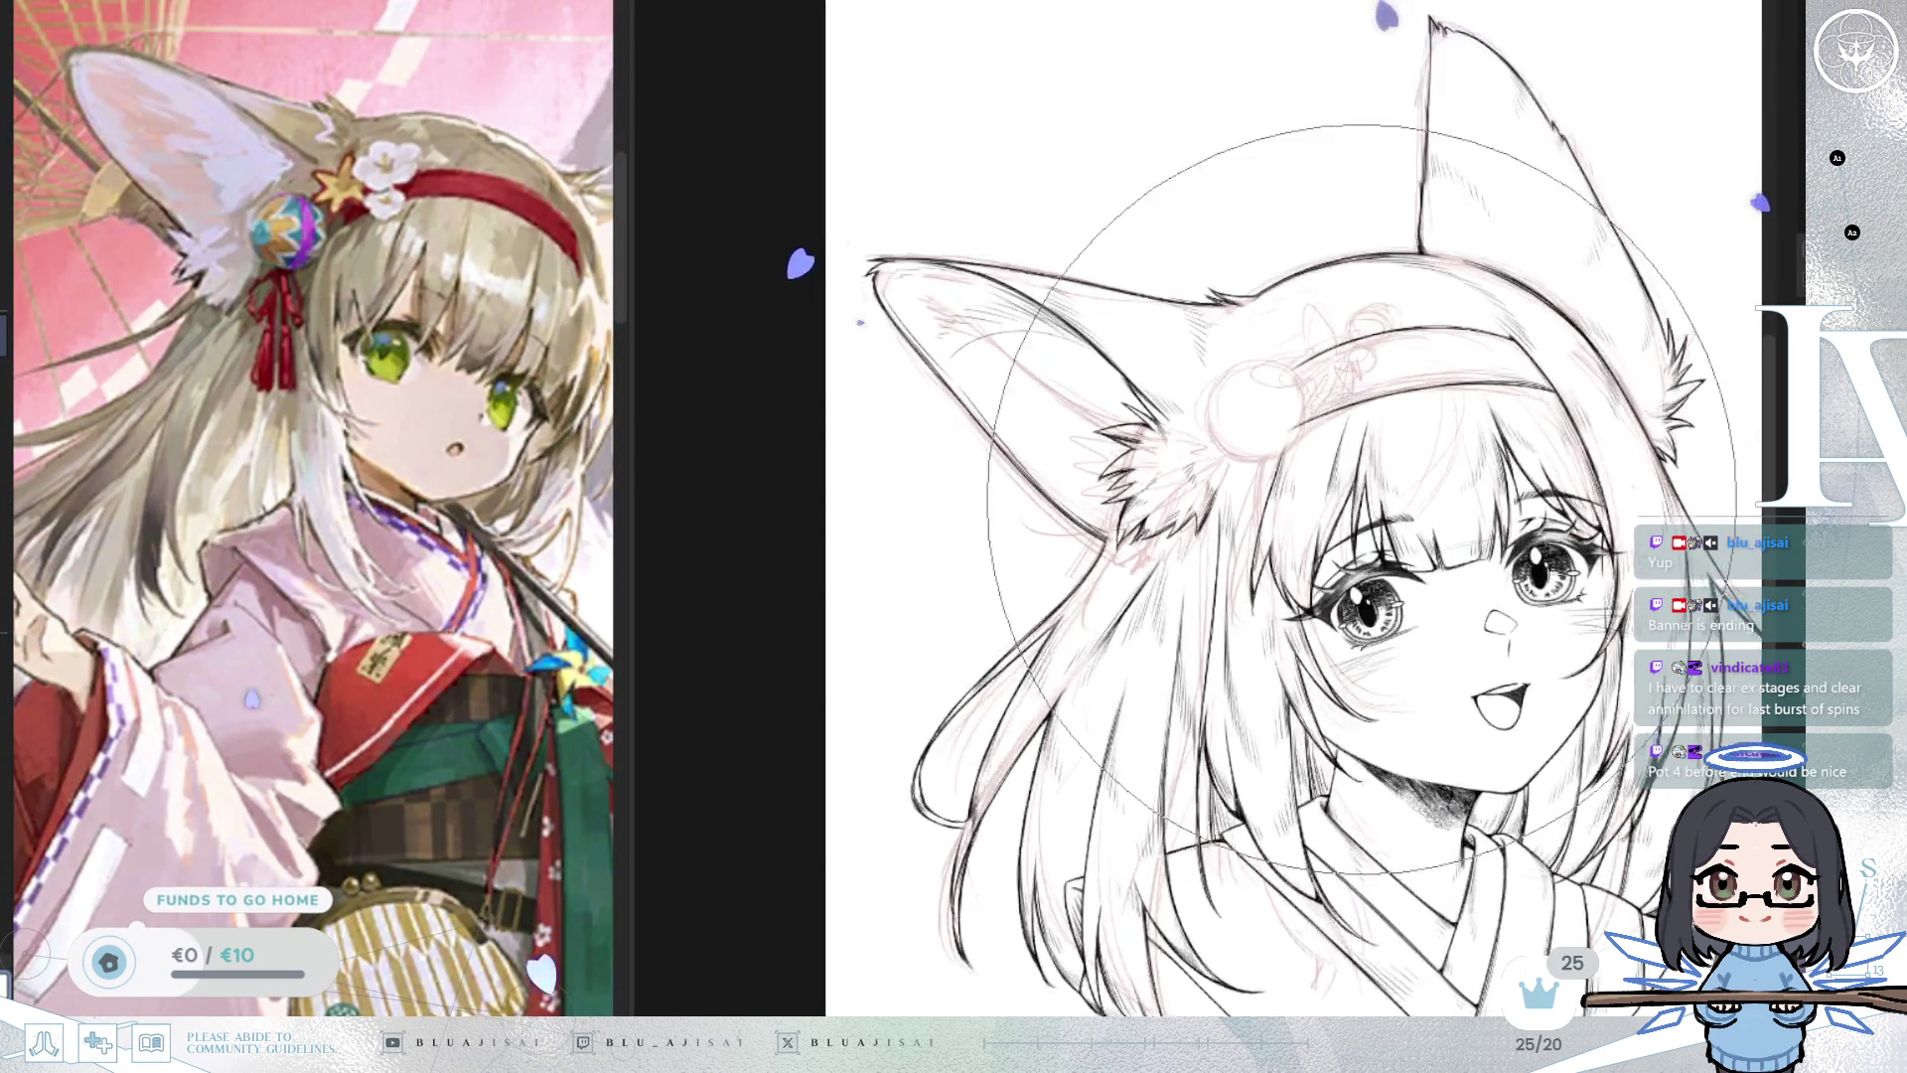
{"action": "scroll", "coordinate": [1197, 507], "scroll_direction": "down", "scroll_amount": 2}
{"action": "scroll", "coordinate": [1197, 507], "scroll_direction": "up", "scroll_amount": 2}
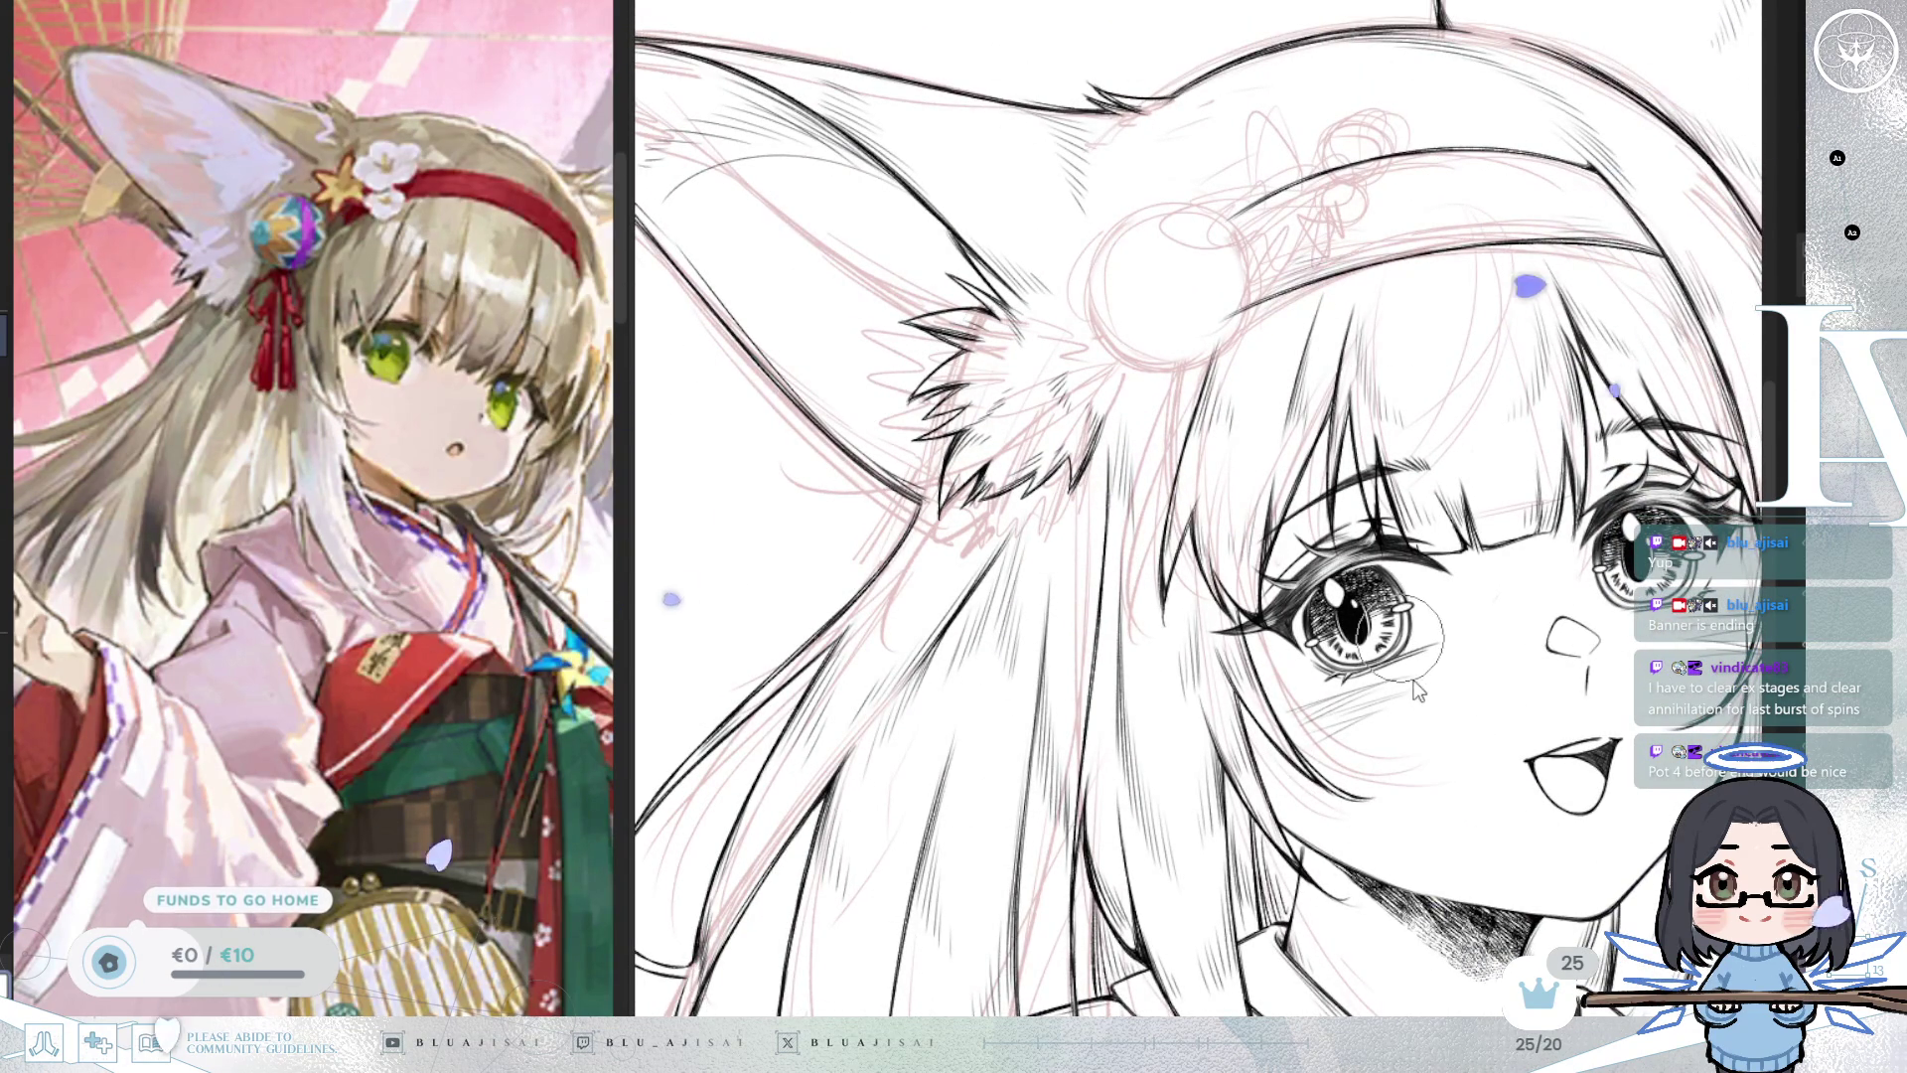
{"action": "scroll", "coordinate": [1197, 507], "scroll_direction": "down", "scroll_amount": 3}
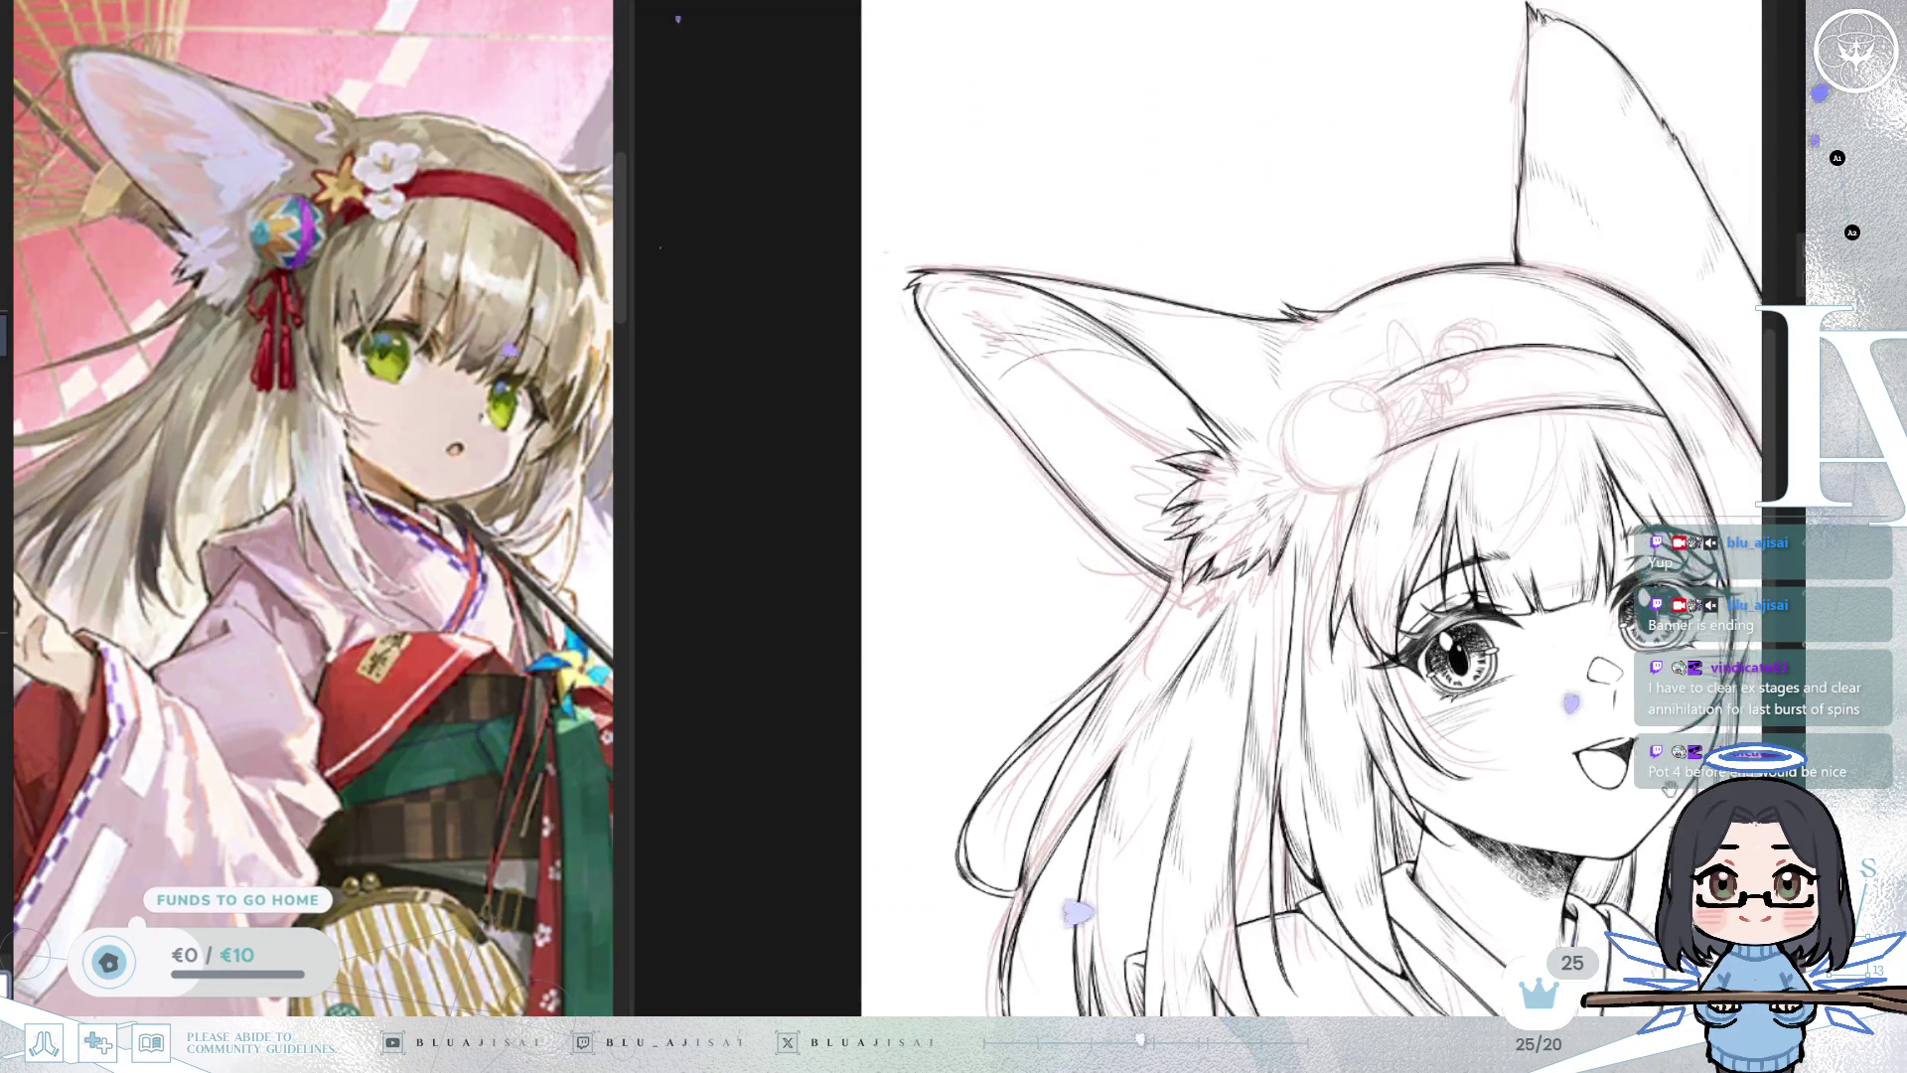
{"action": "left_click_drag", "start_coordinate": [1193, 506], "coordinate": [1172, 557]}
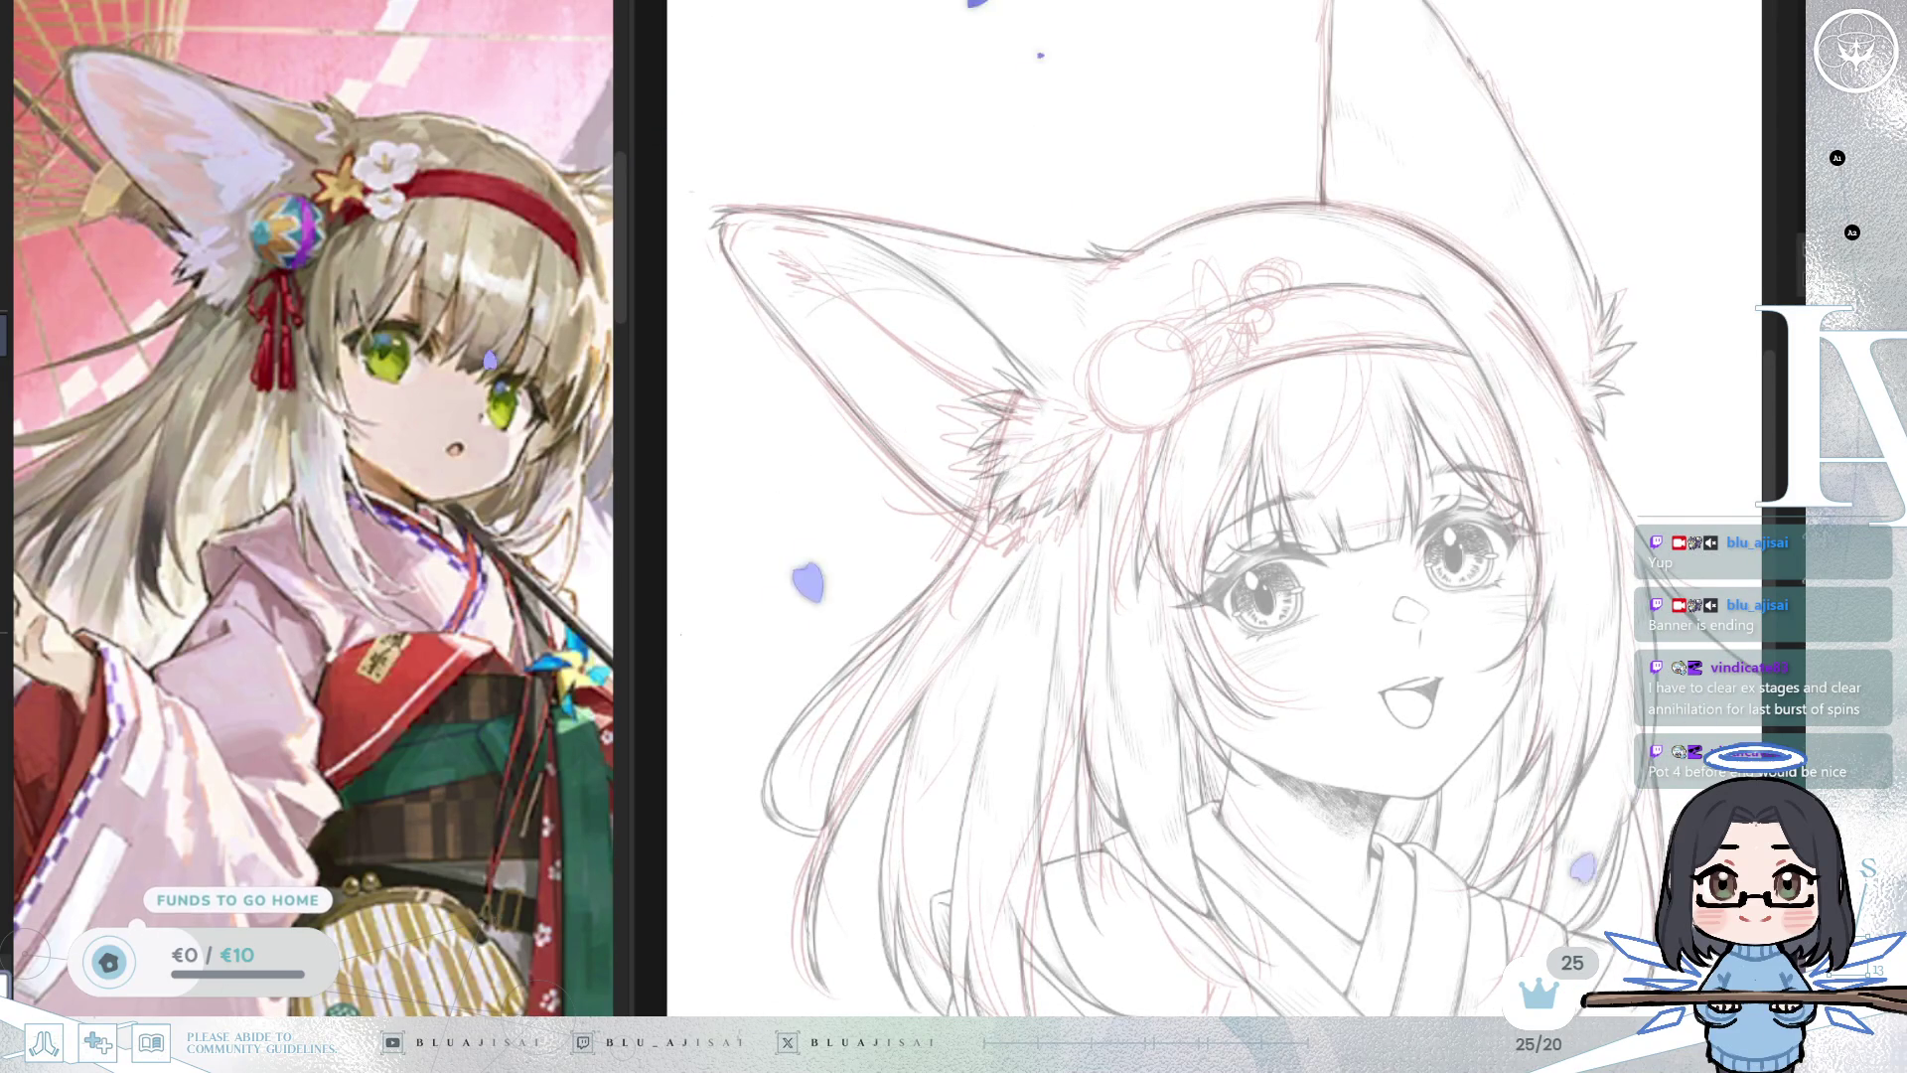
{"action": "scroll", "coordinate": [1327, 647], "scroll_direction": "up", "scroll_amount": 6}
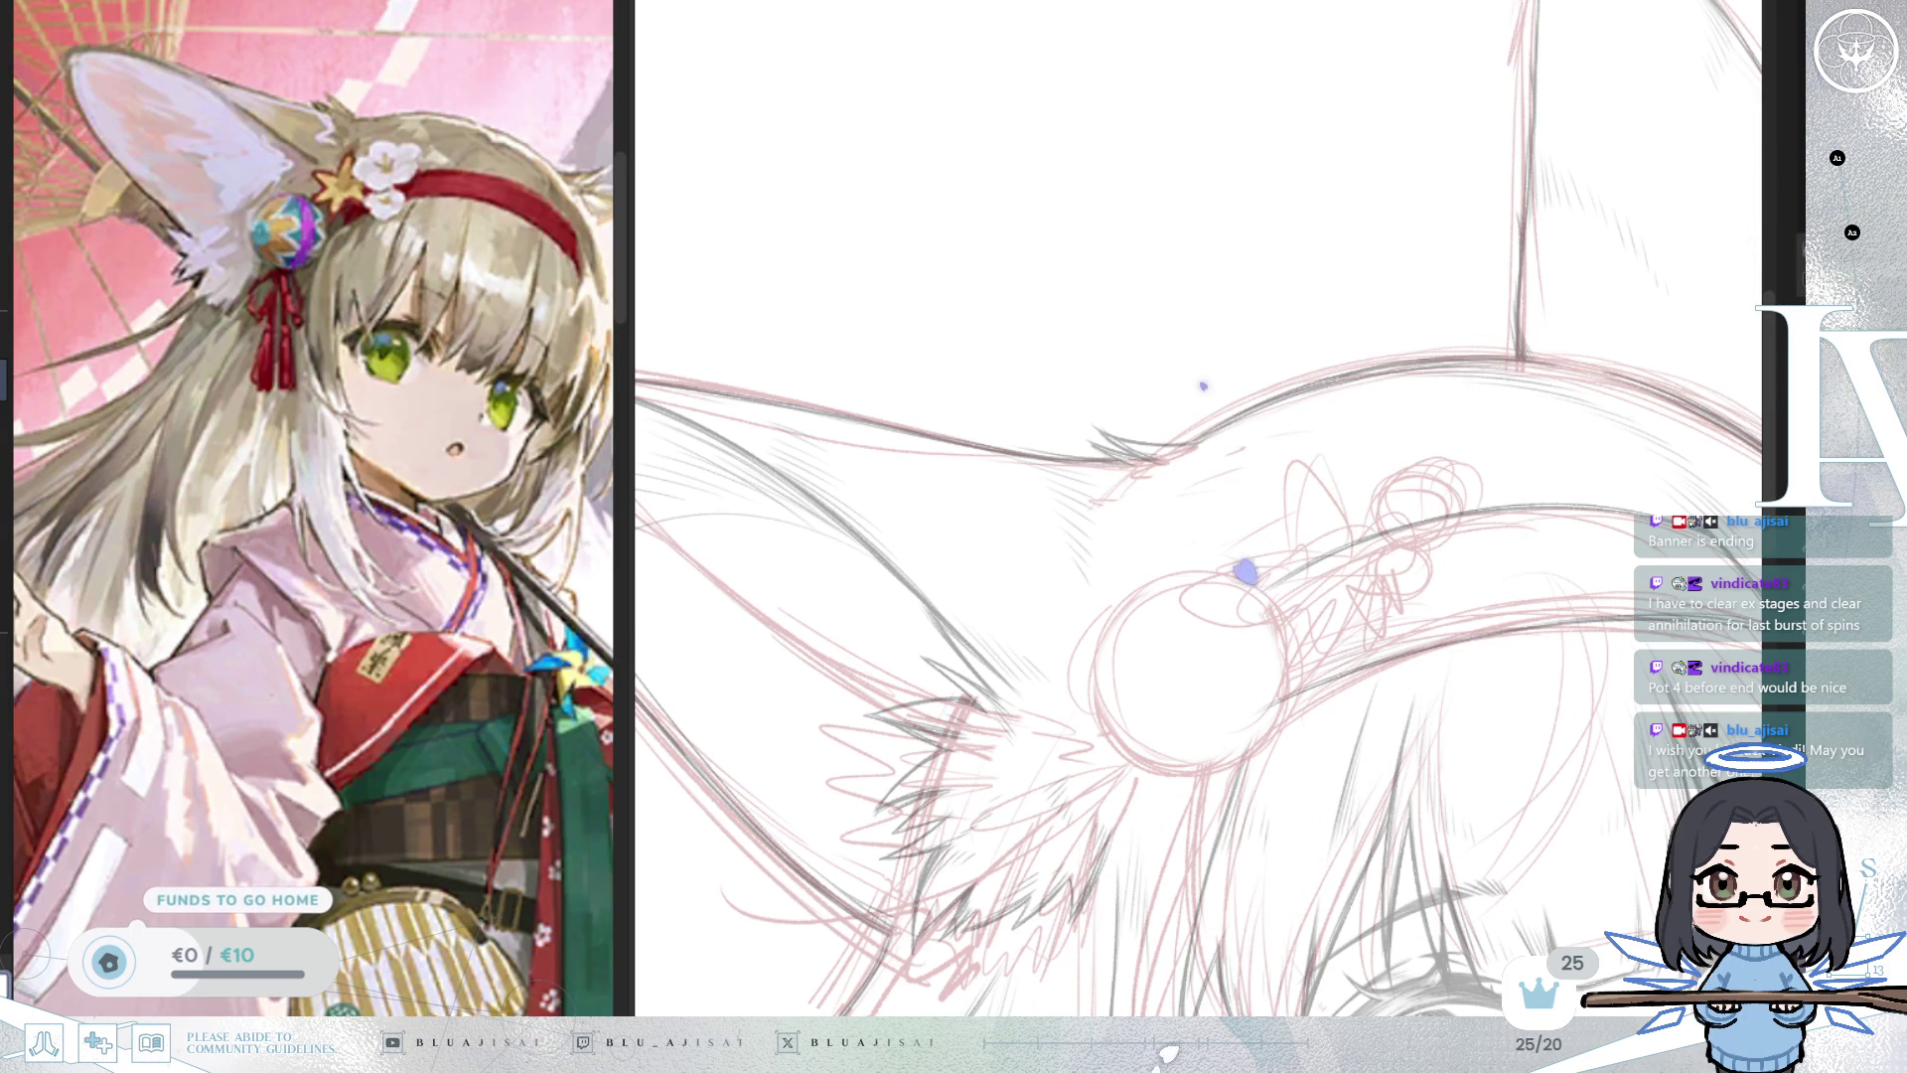
Drag a concentric circle ruler over the round bead ornament on the headband.
{"action": "left_click_drag", "start_coordinate": [1298, 685], "coordinate": [1259, 466]}
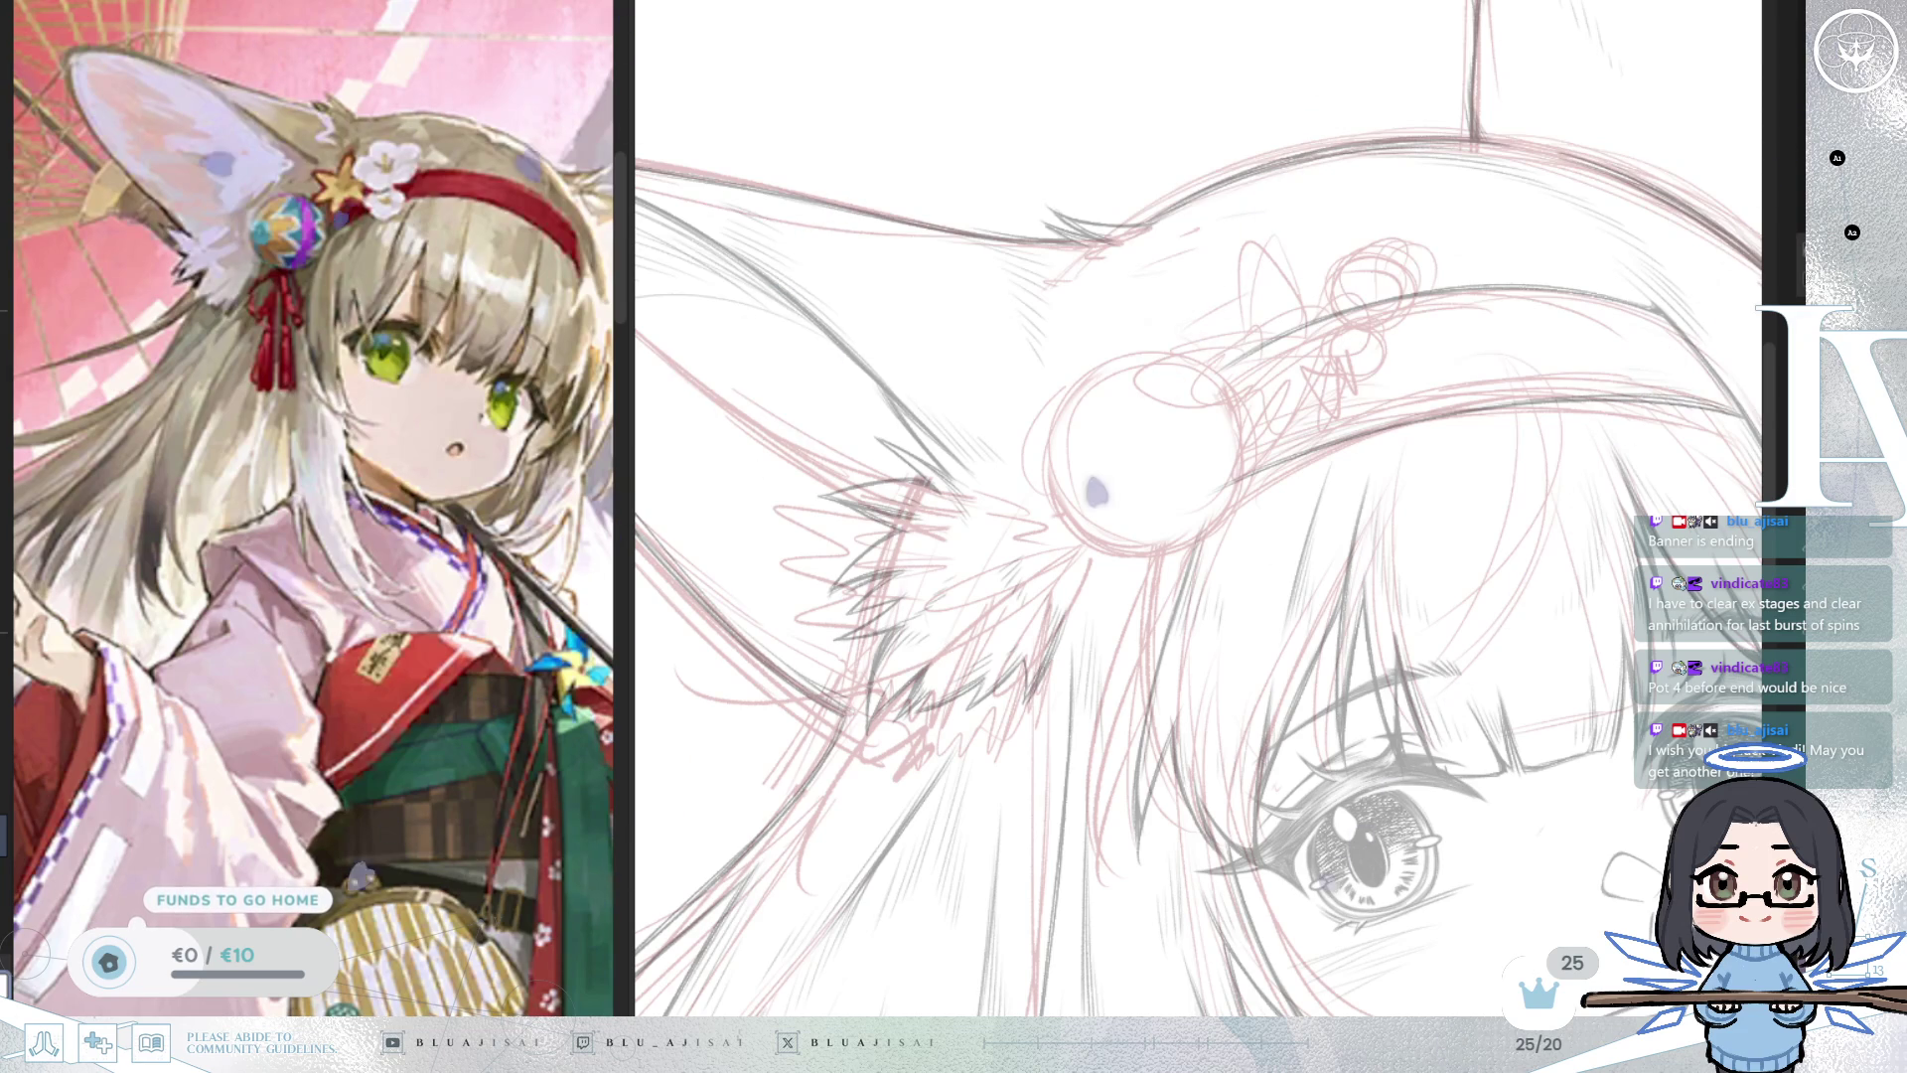
{"action": "left_click_drag", "start_coordinate": [1194, 449], "coordinate": [1155, 459]}
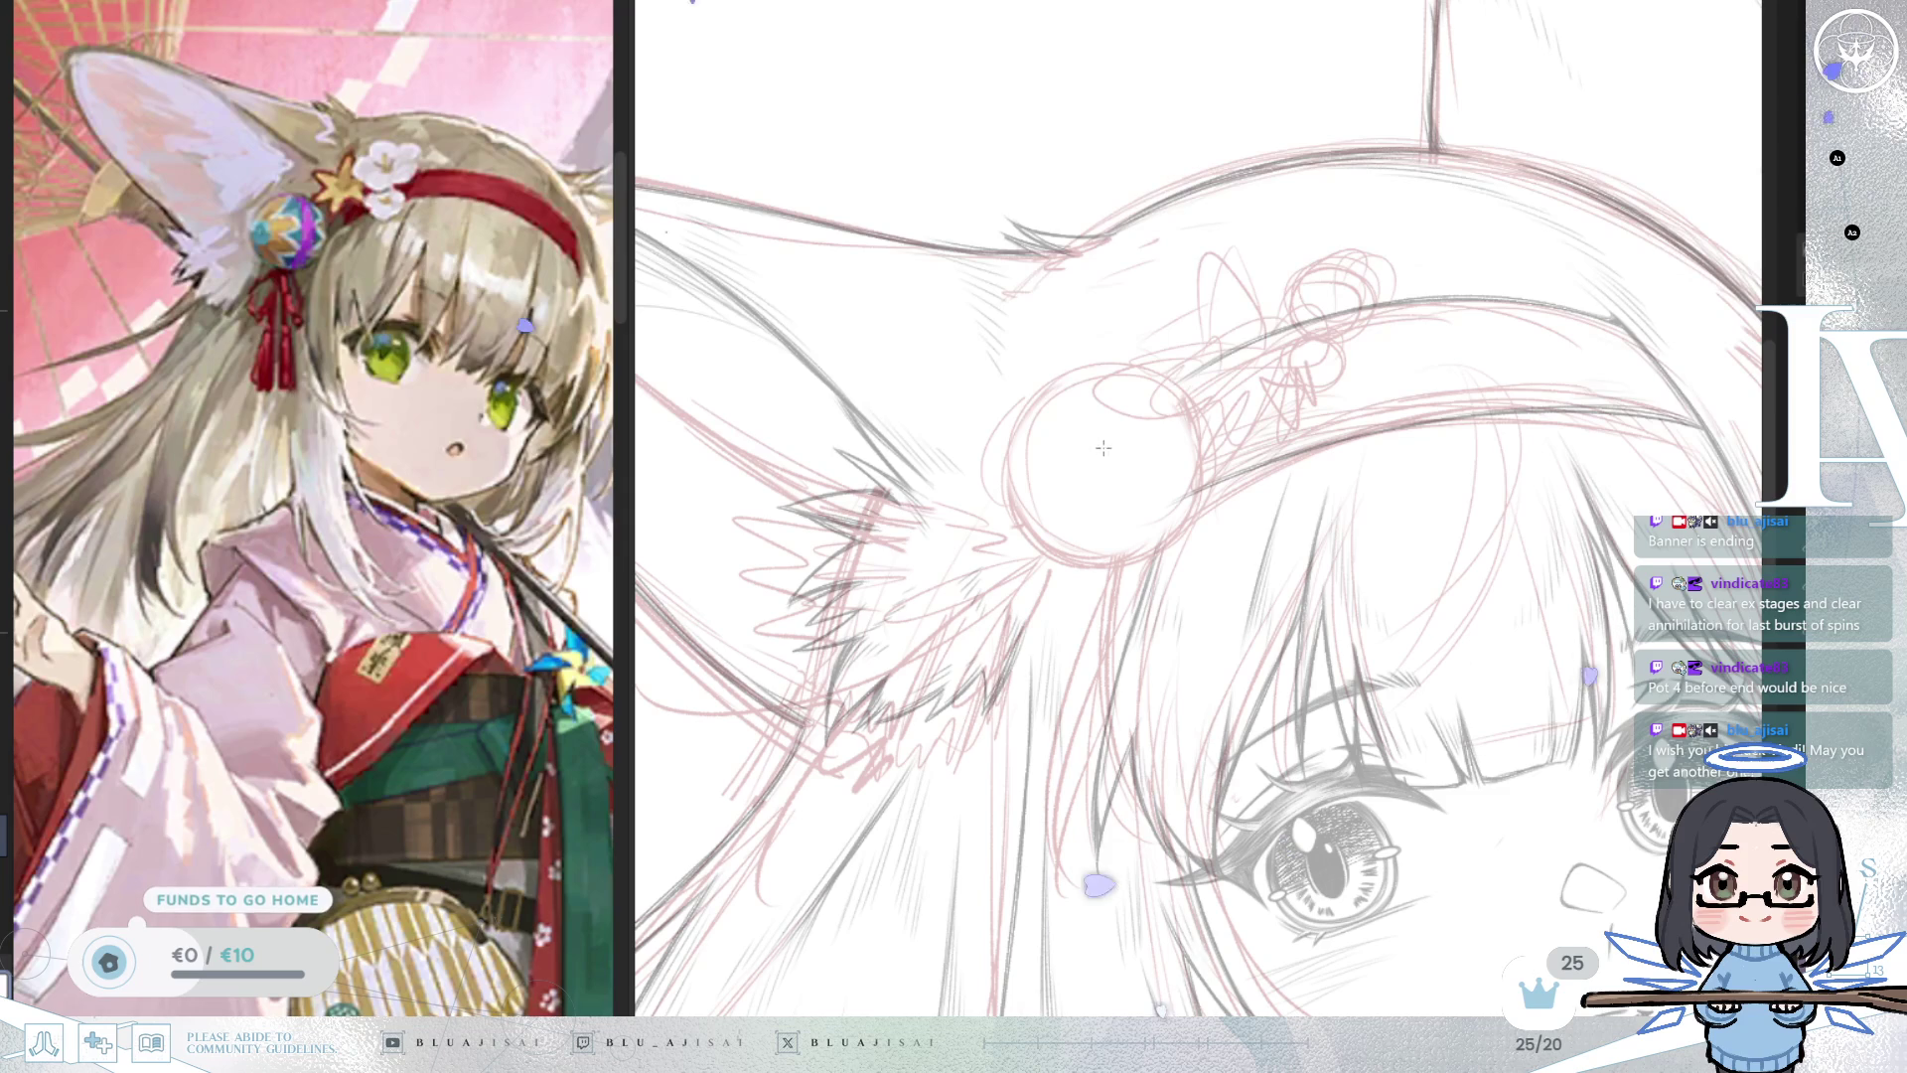
{"action": "left_click_drag", "start_coordinate": [1173, 499], "coordinate": [1232, 568]}
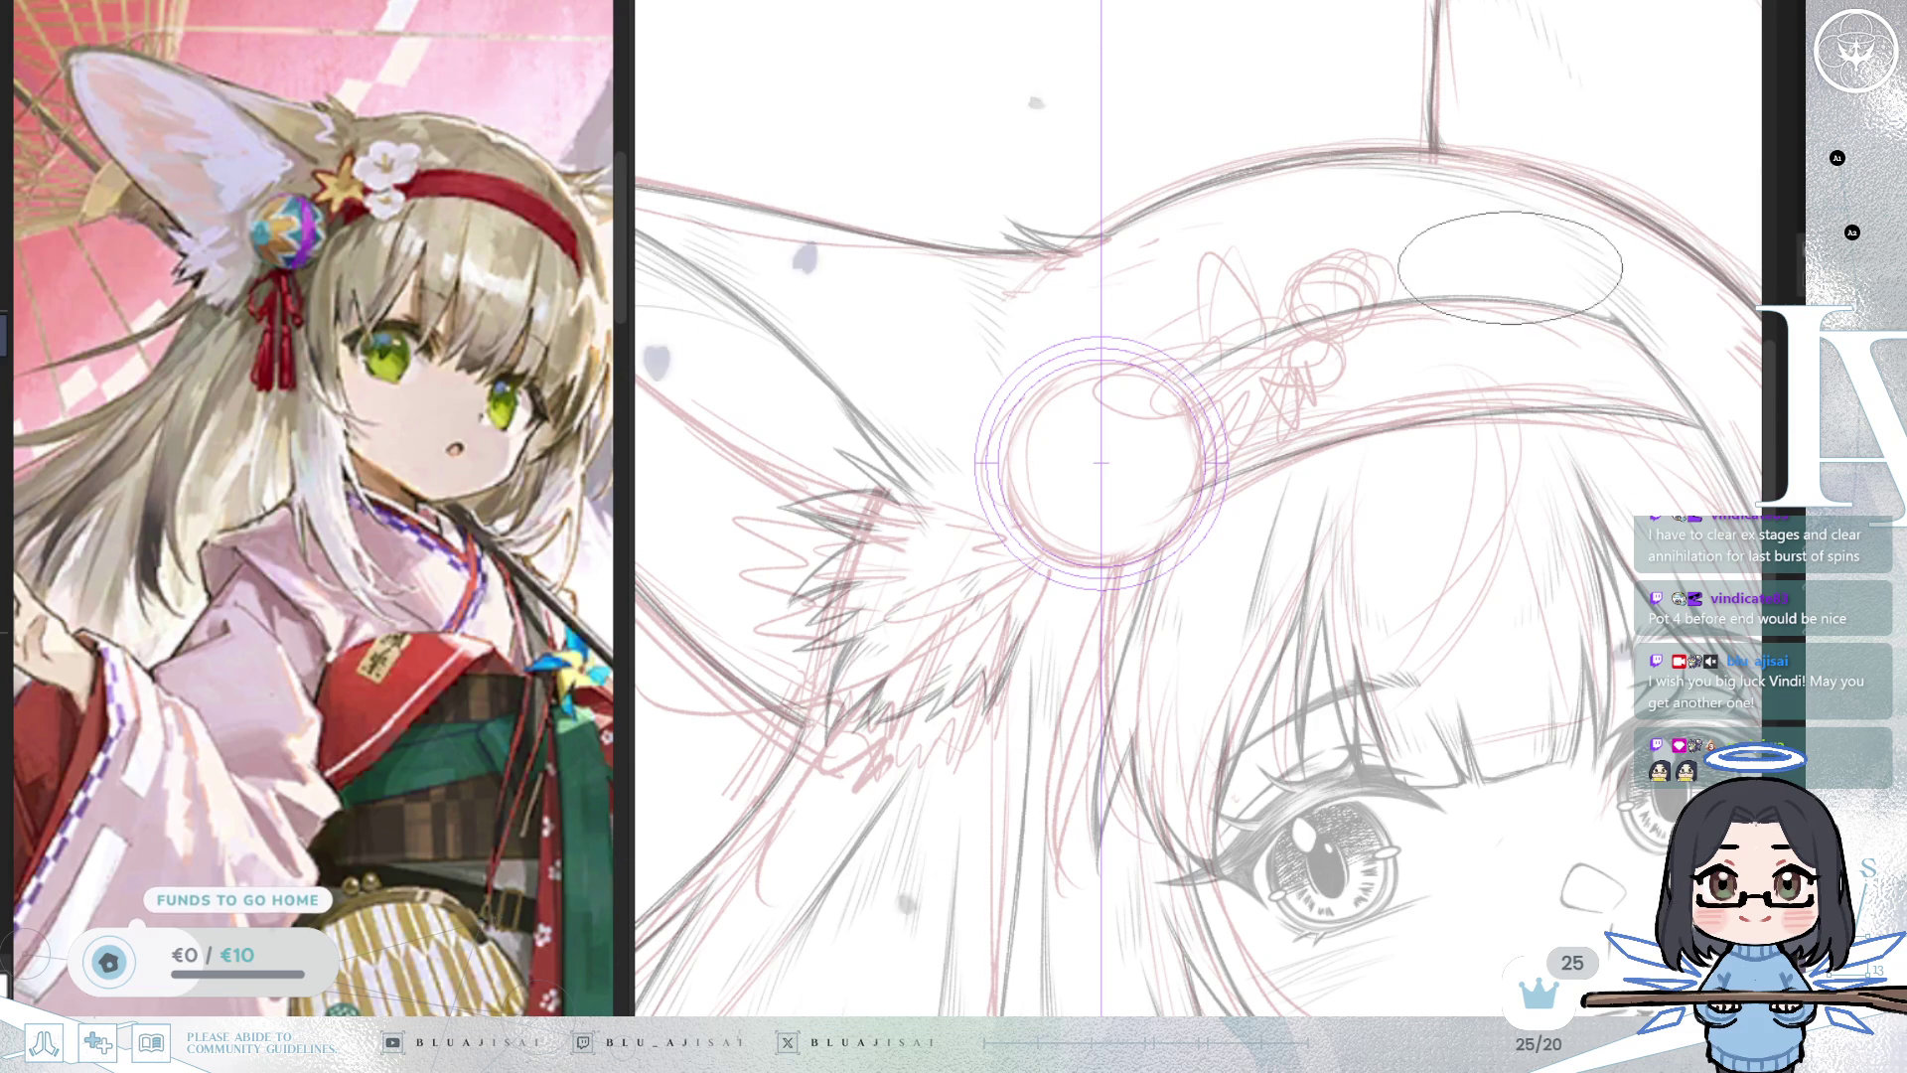
Trace the bead circle along the ruler, thicken the outline, and hide the guide.
{"action": "left_click_drag", "start_coordinate": [1062, 366], "coordinate": [1213, 546]}
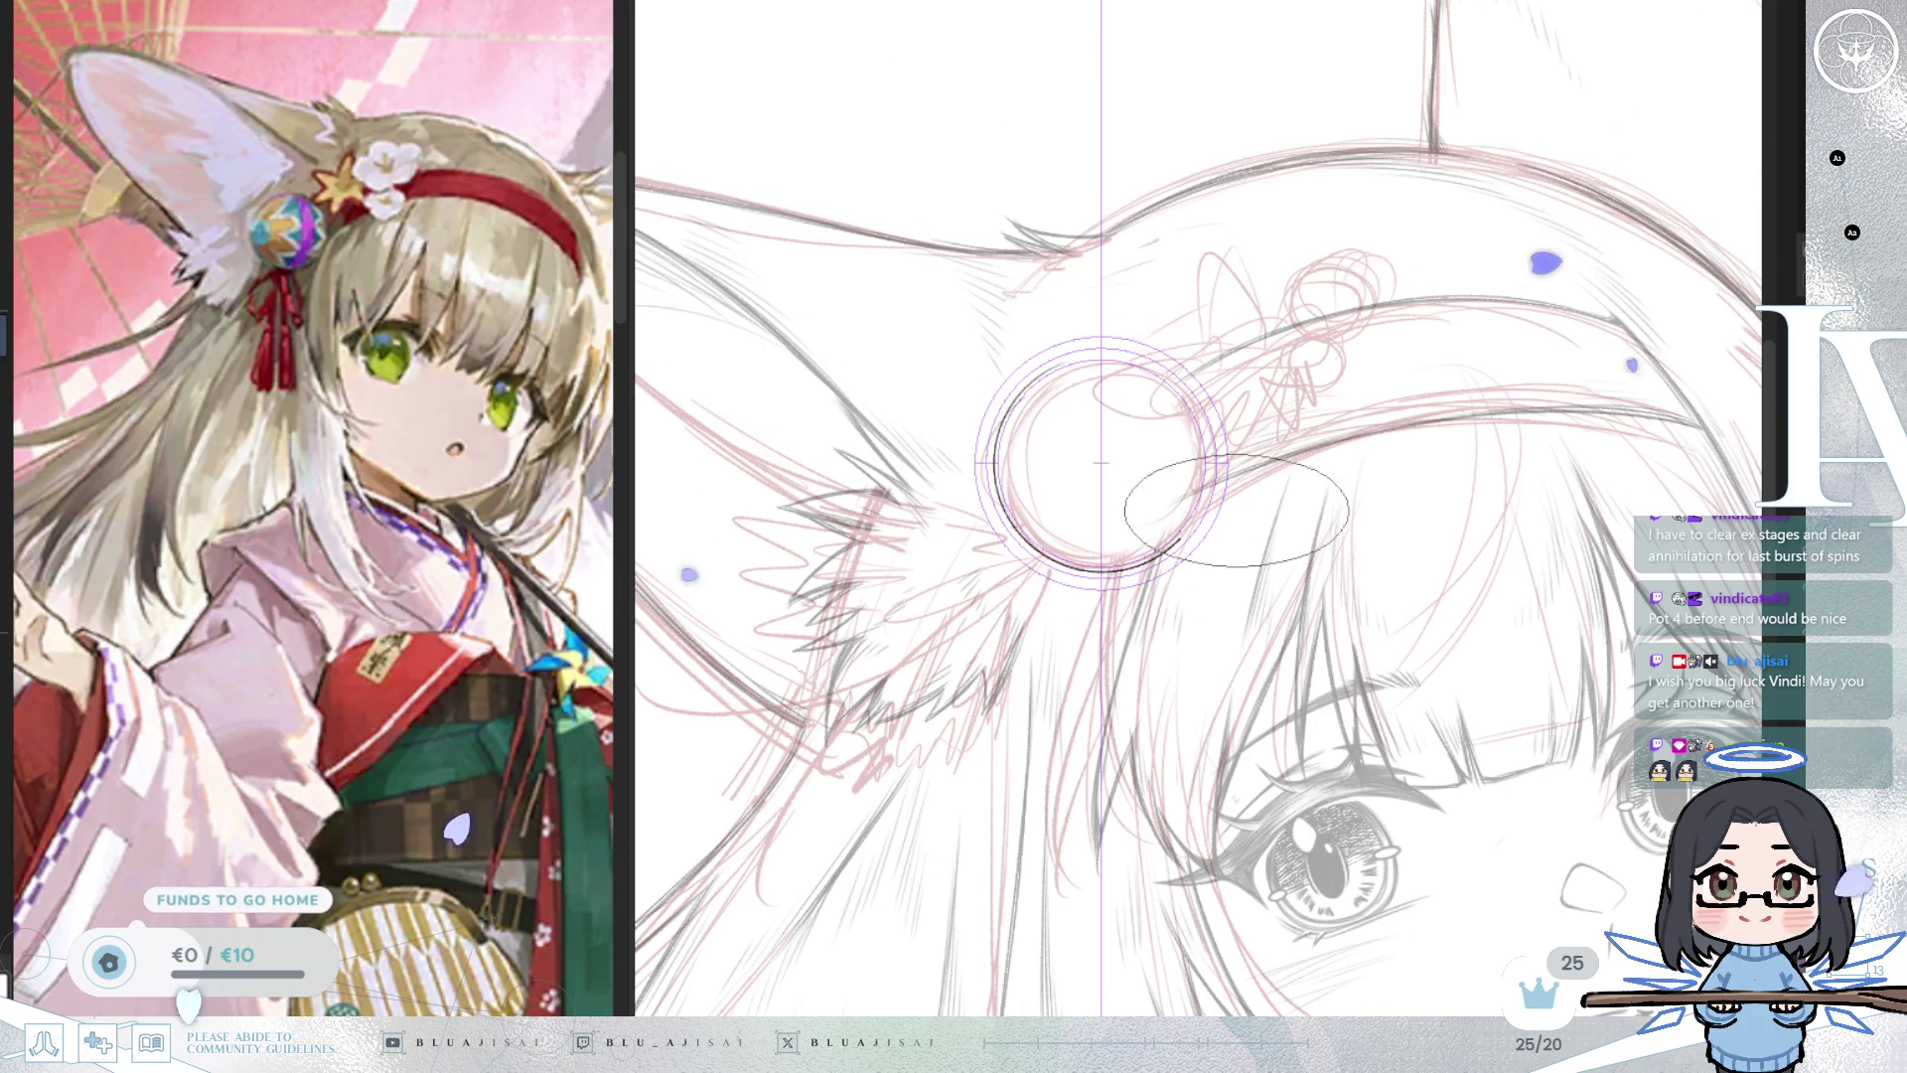
{"action": "mouse_move", "coordinate": [1038, 387]}
{"action": "left_mouse_down"}
{"action": "mouse_move", "coordinate": [1231, 548]}
{"action": "mouse_move", "coordinate": [1181, 452]}
{"action": "mouse_move", "coordinate": [1059, 364]}
{"action": "mouse_move", "coordinate": [1016, 421]}
{"action": "left_mouse_up"}
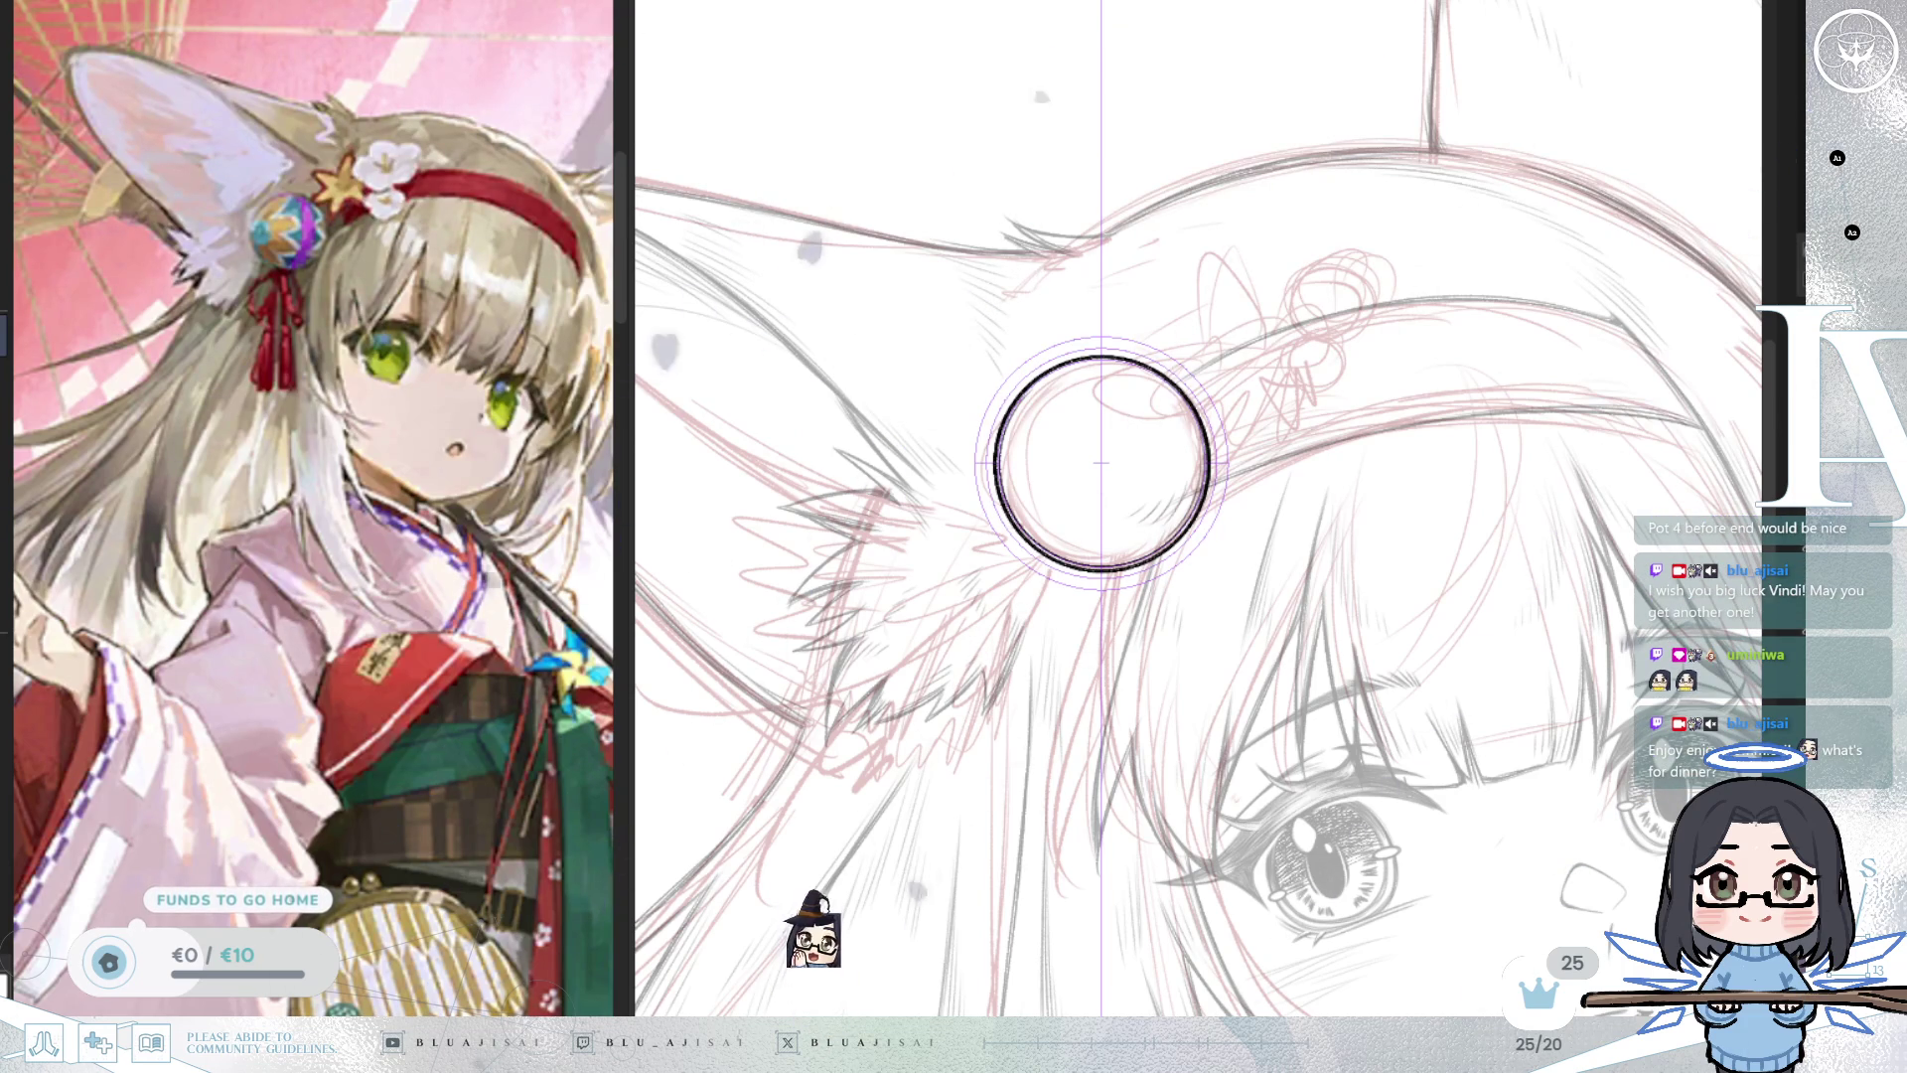
{"action": "key", "text": "e"}
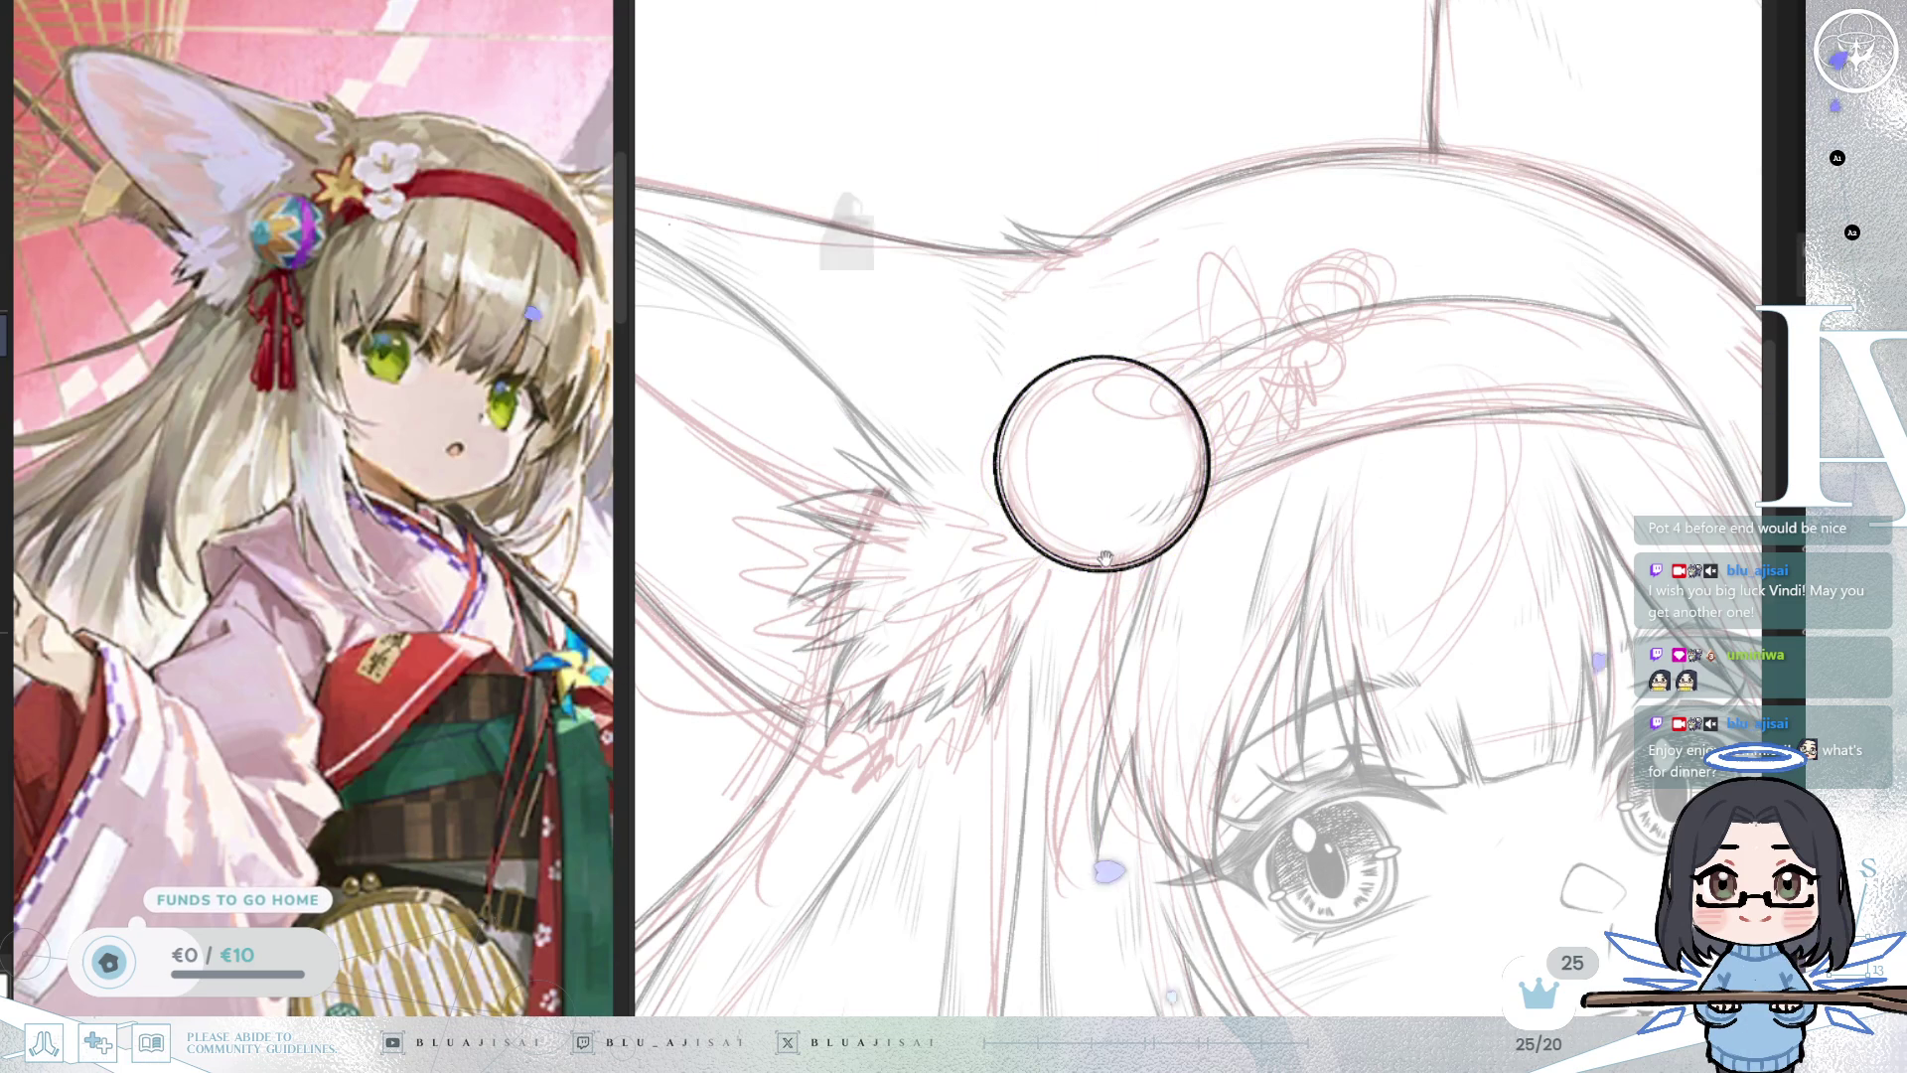
Rotate the canvas counterclockwise and draw the ribbon loop hanging beneath the bead.
{"action": "left_click_drag", "start_coordinate": [1061, 368], "coordinate": [1187, 323]}
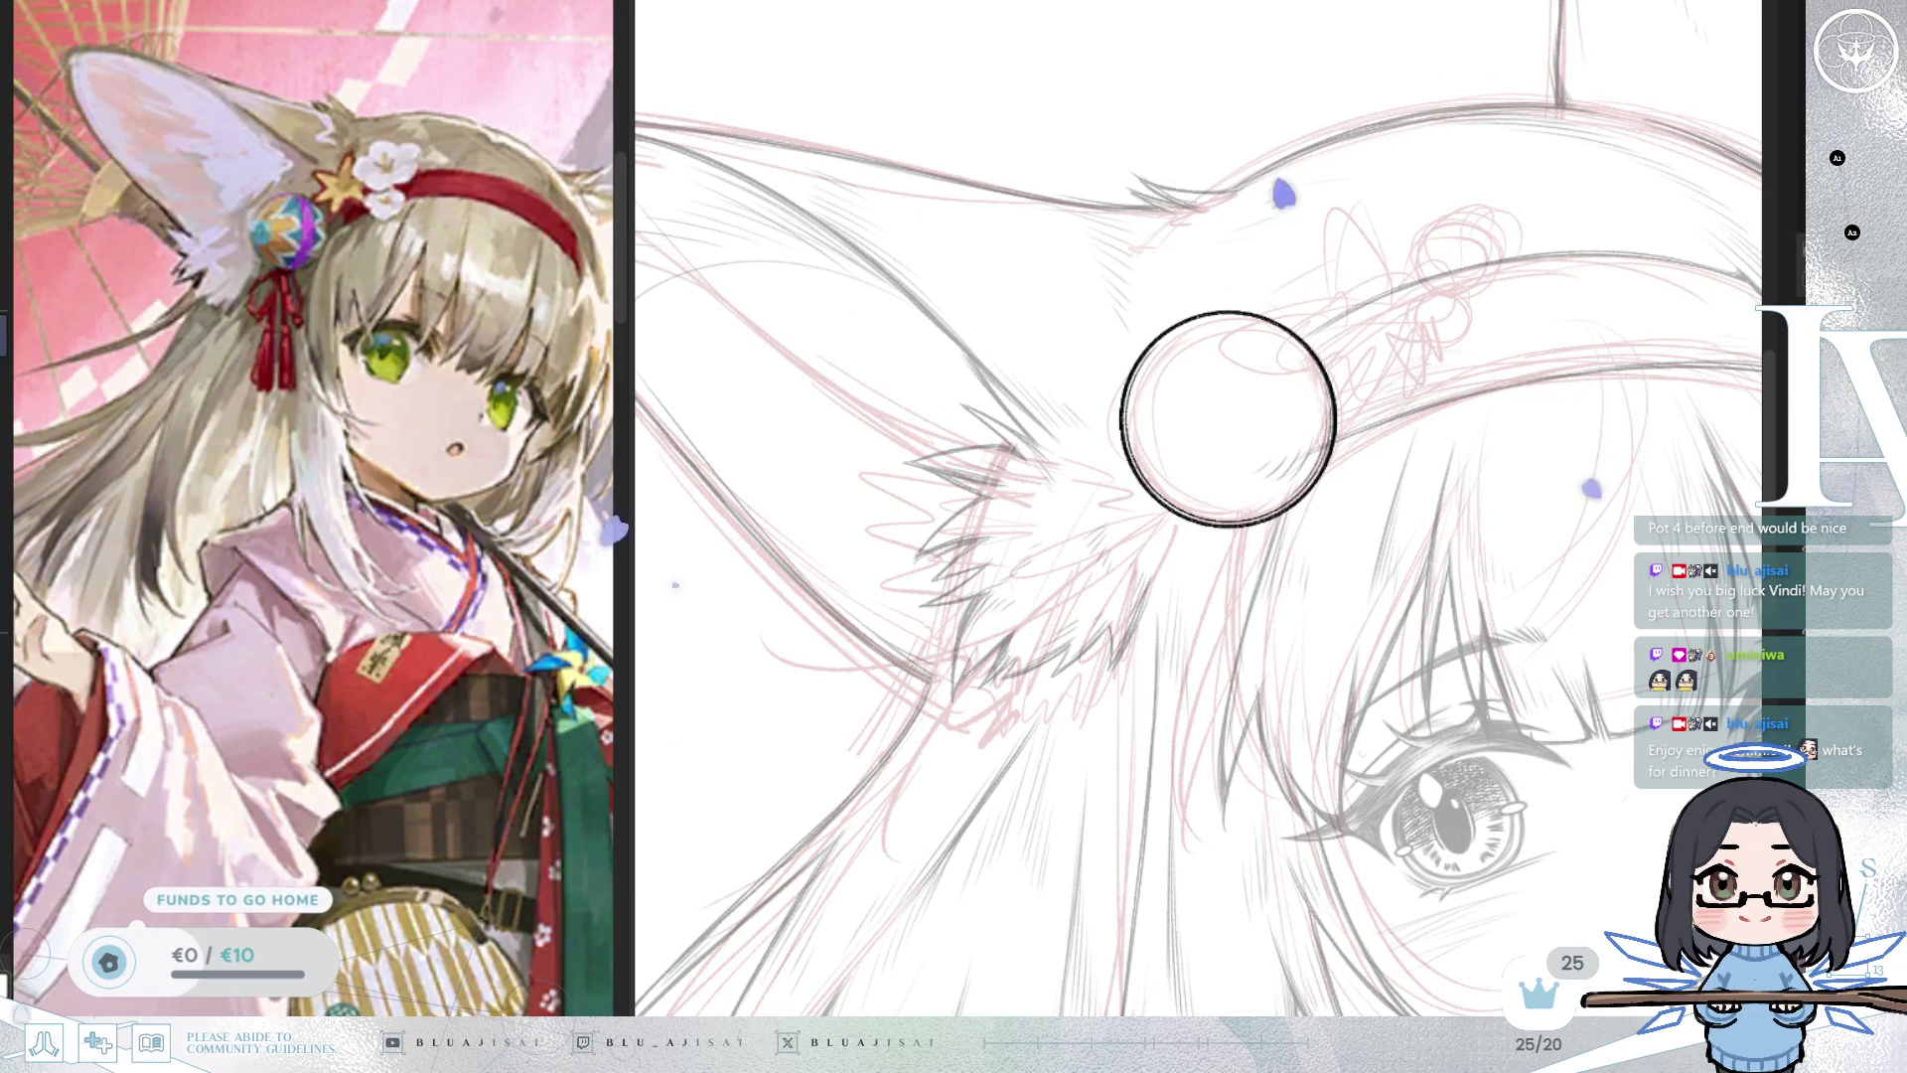
{"action": "key", "text": "minus"}
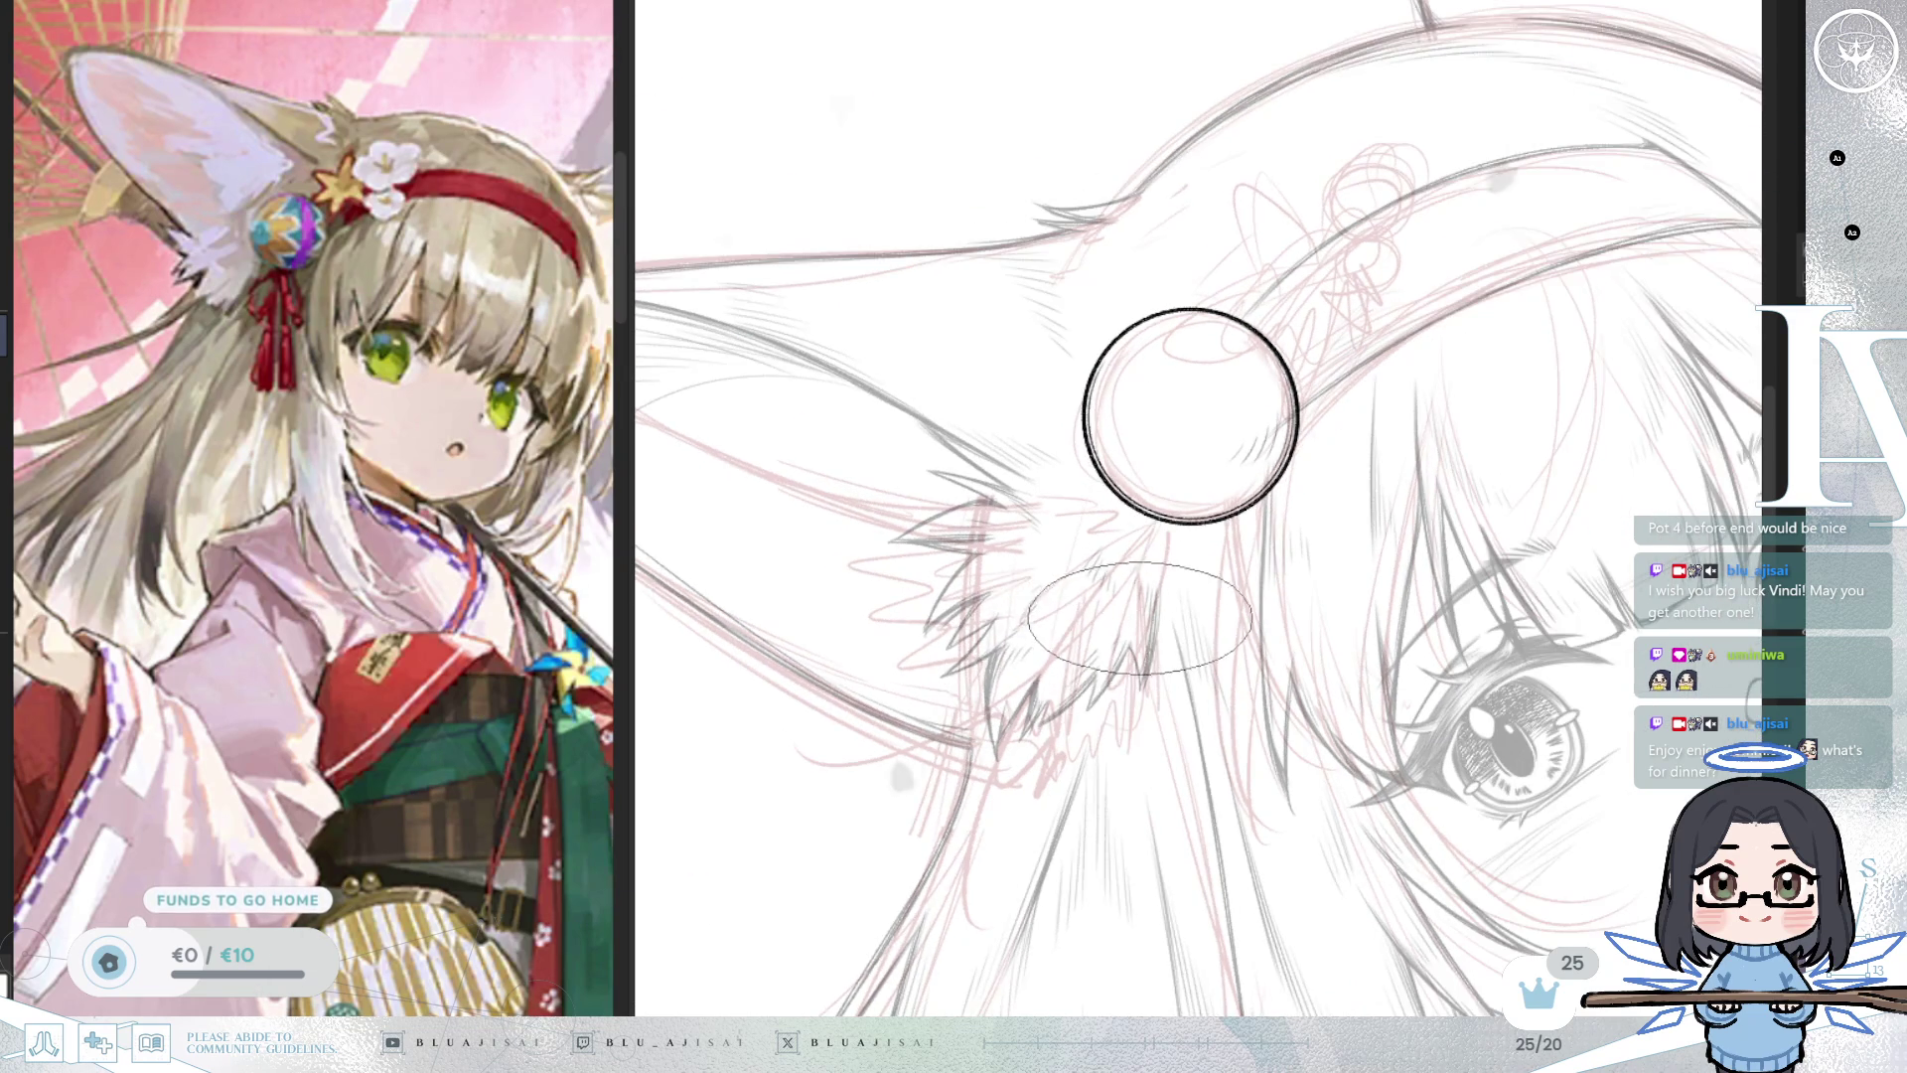
{"action": "key", "text": "minus"}
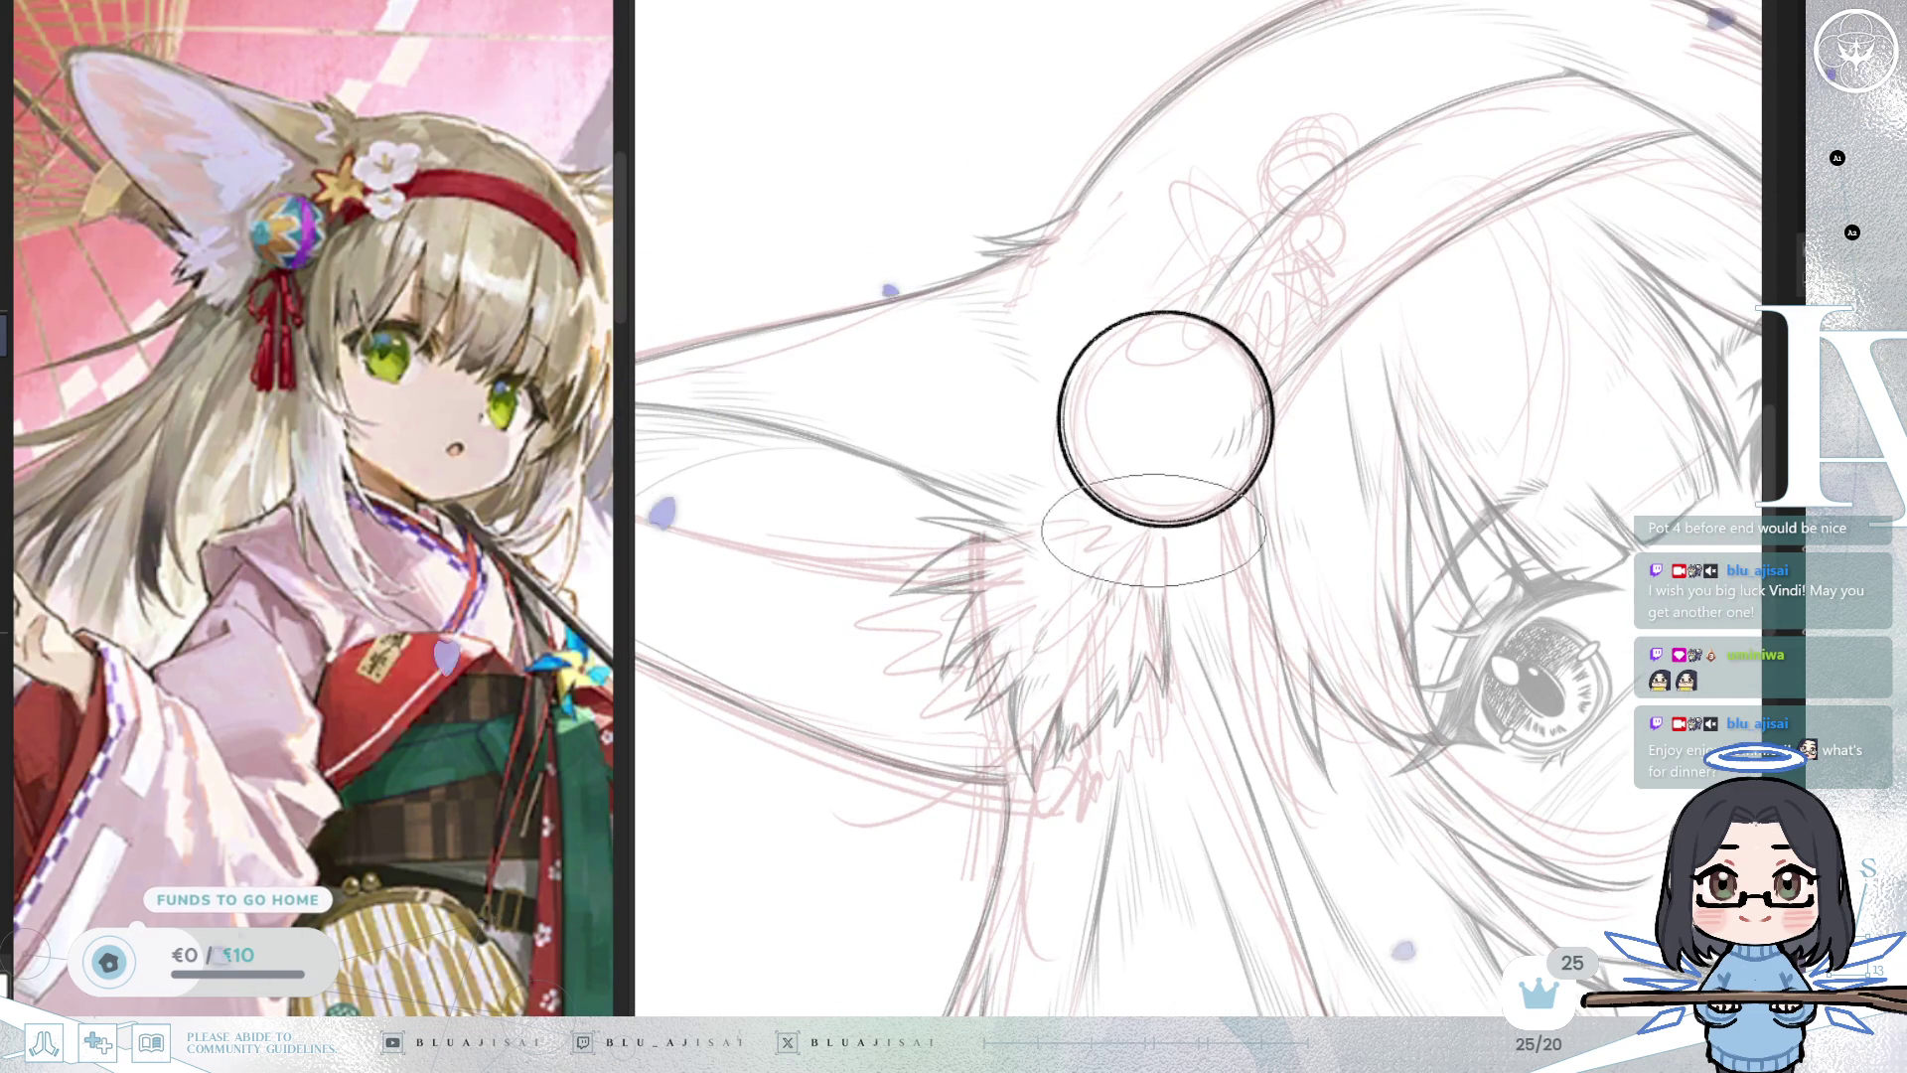
{"action": "mouse_move", "coordinate": [1134, 533]}
{"action": "left_mouse_down"}
{"action": "mouse_move", "coordinate": [988, 674]}
{"action": "mouse_move", "coordinate": [1136, 573]}
{"action": "mouse_move", "coordinate": [1033, 668]}
{"action": "mouse_move", "coordinate": [1158, 526]}
{"action": "left_mouse_up"}
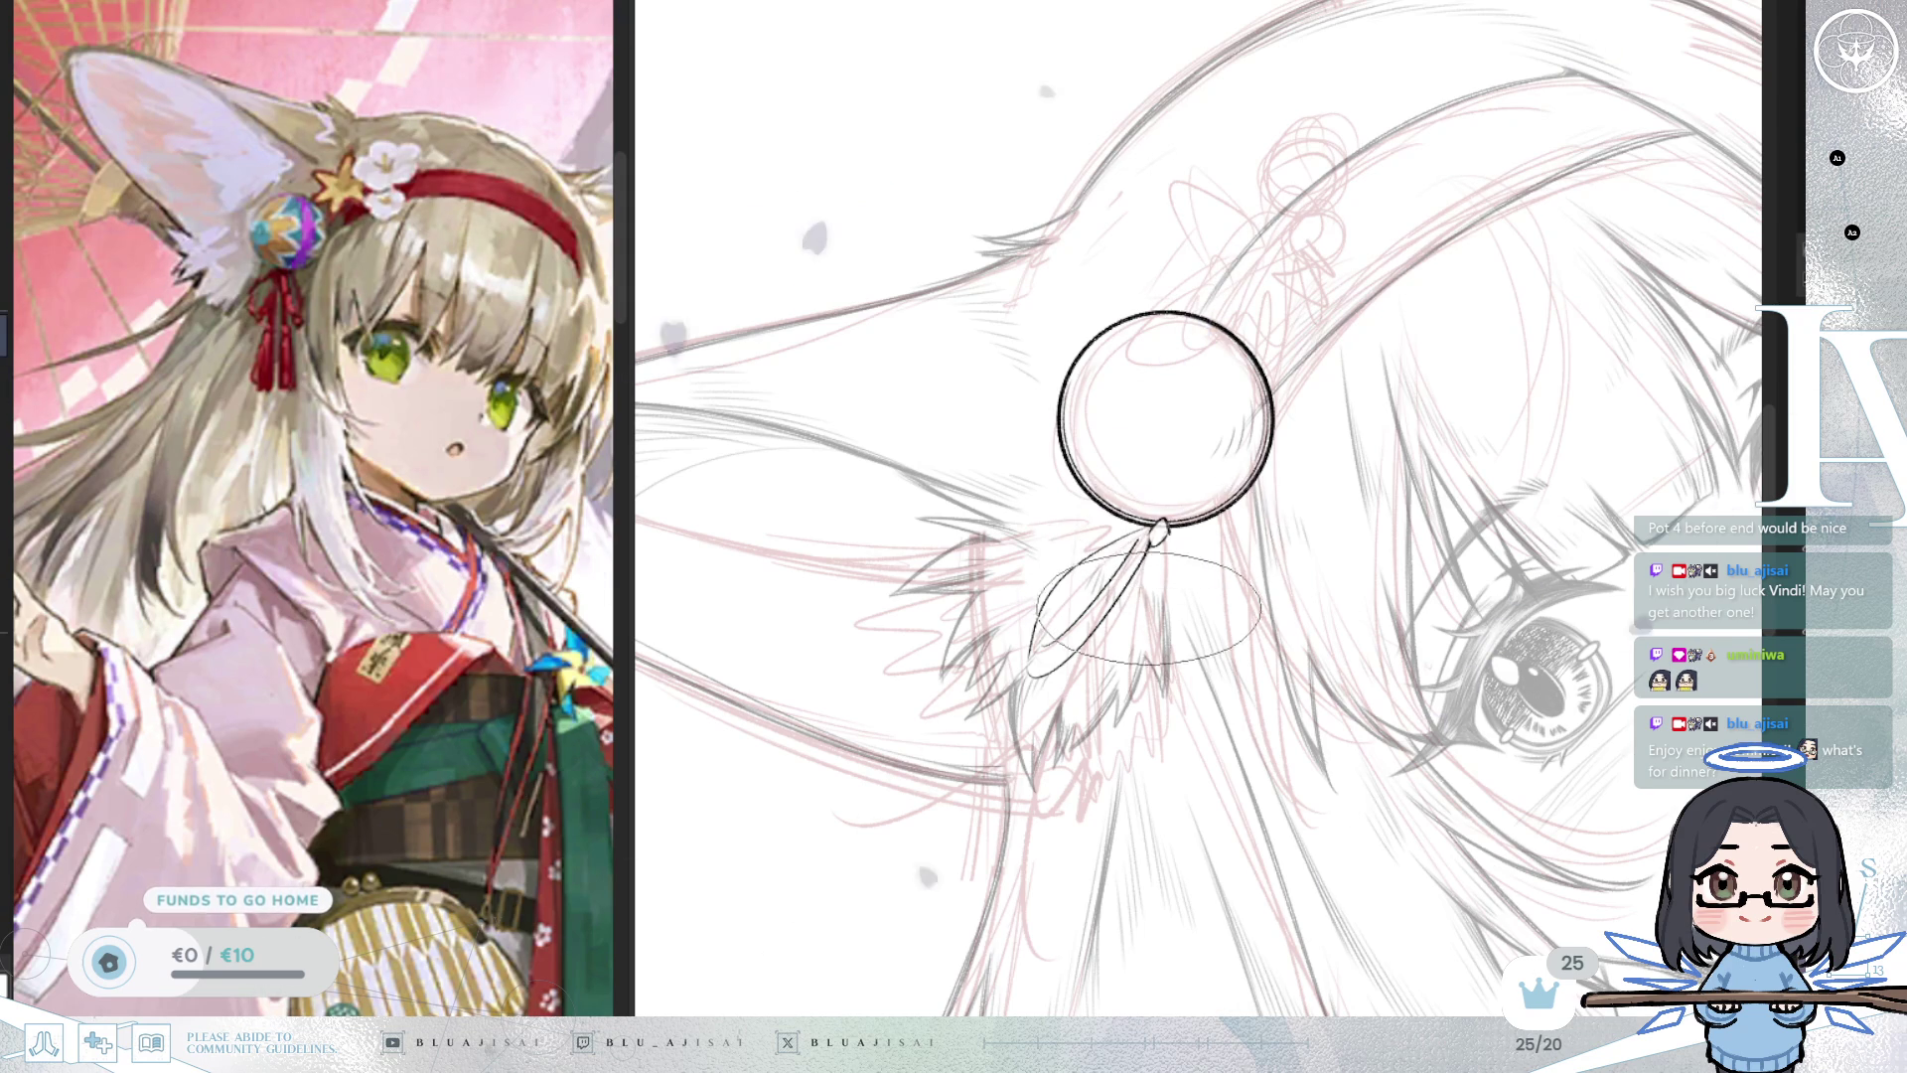
{"action": "left_click_drag", "start_coordinate": [1147, 606], "coordinate": [1046, 591]}
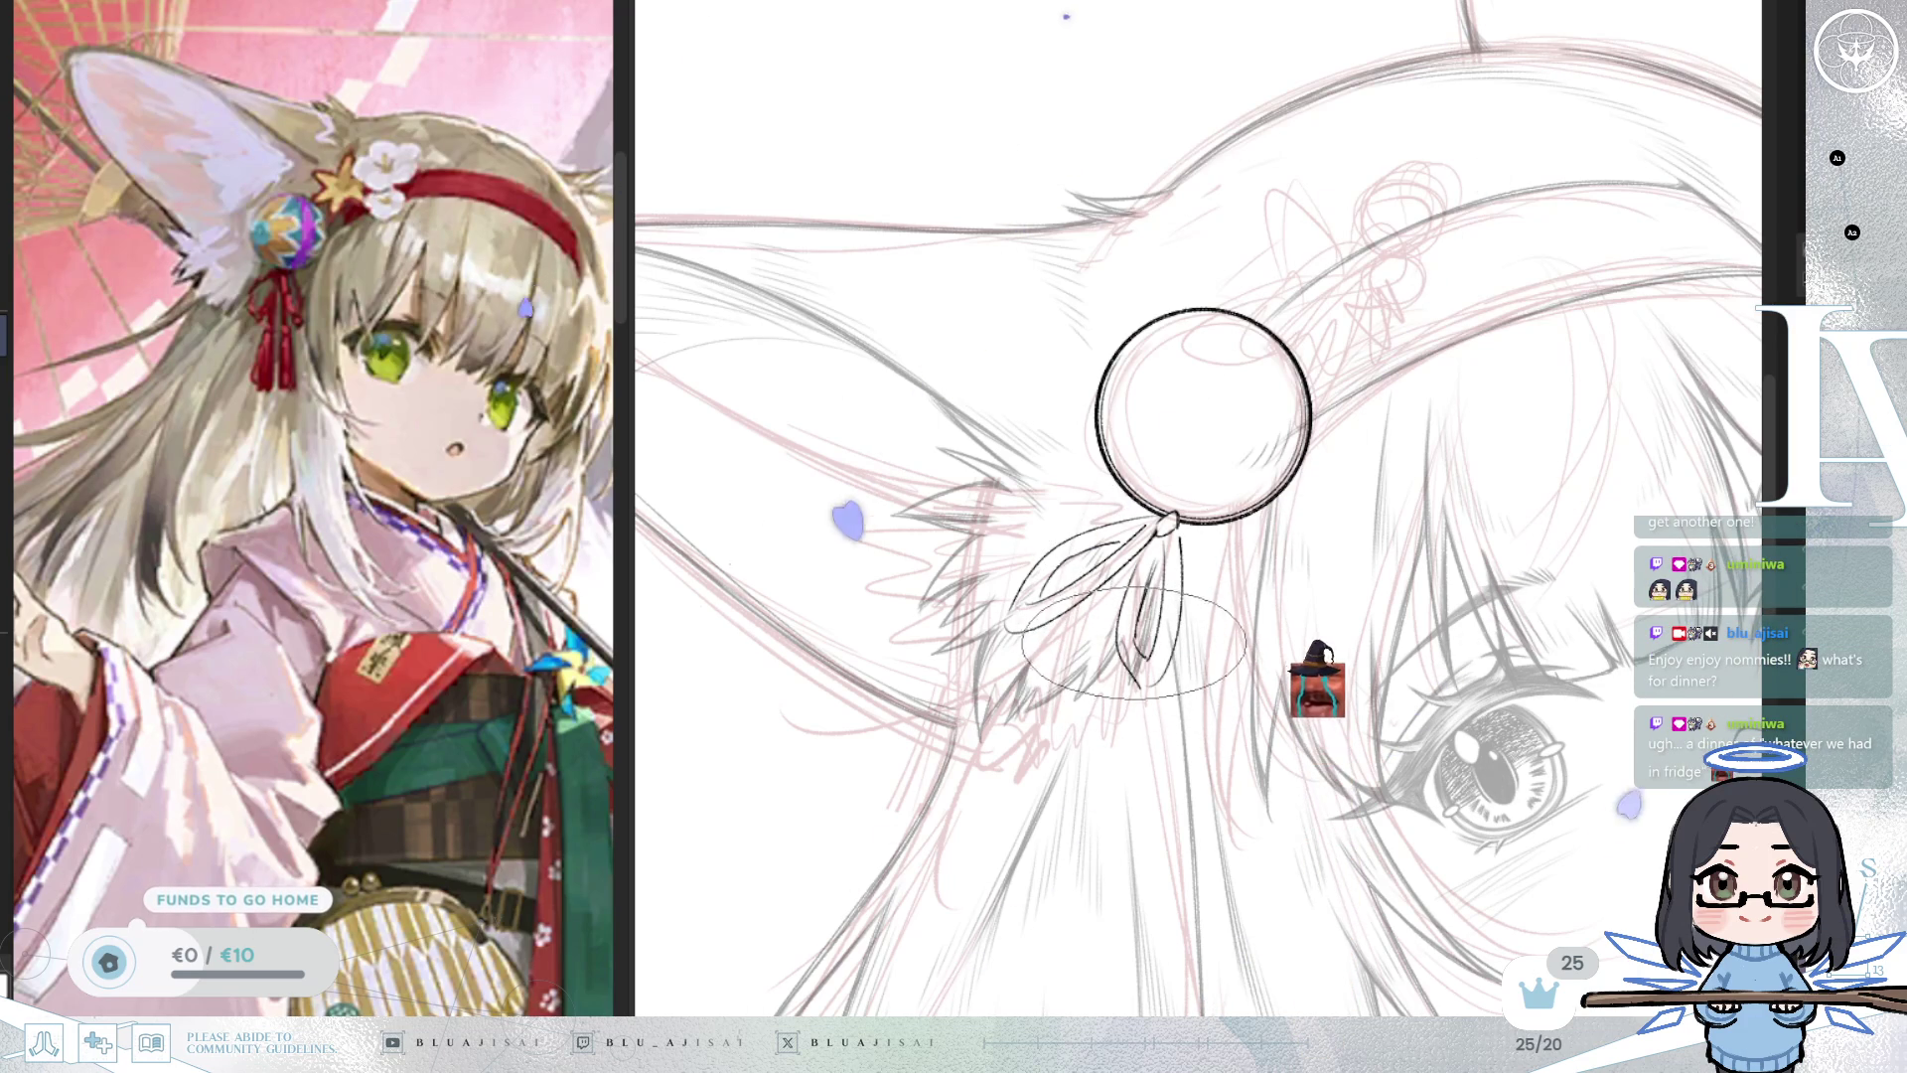
Ink the second, narrower ribbon loop with inner hatching, mirroring the view to check it.
{"action": "mouse_move", "coordinate": [1430, 437]}
{"action": "left_mouse_down"}
{"action": "mouse_move", "coordinate": [1475, 420]}
{"action": "mouse_move", "coordinate": [1380, 473]}
{"action": "left_mouse_up"}
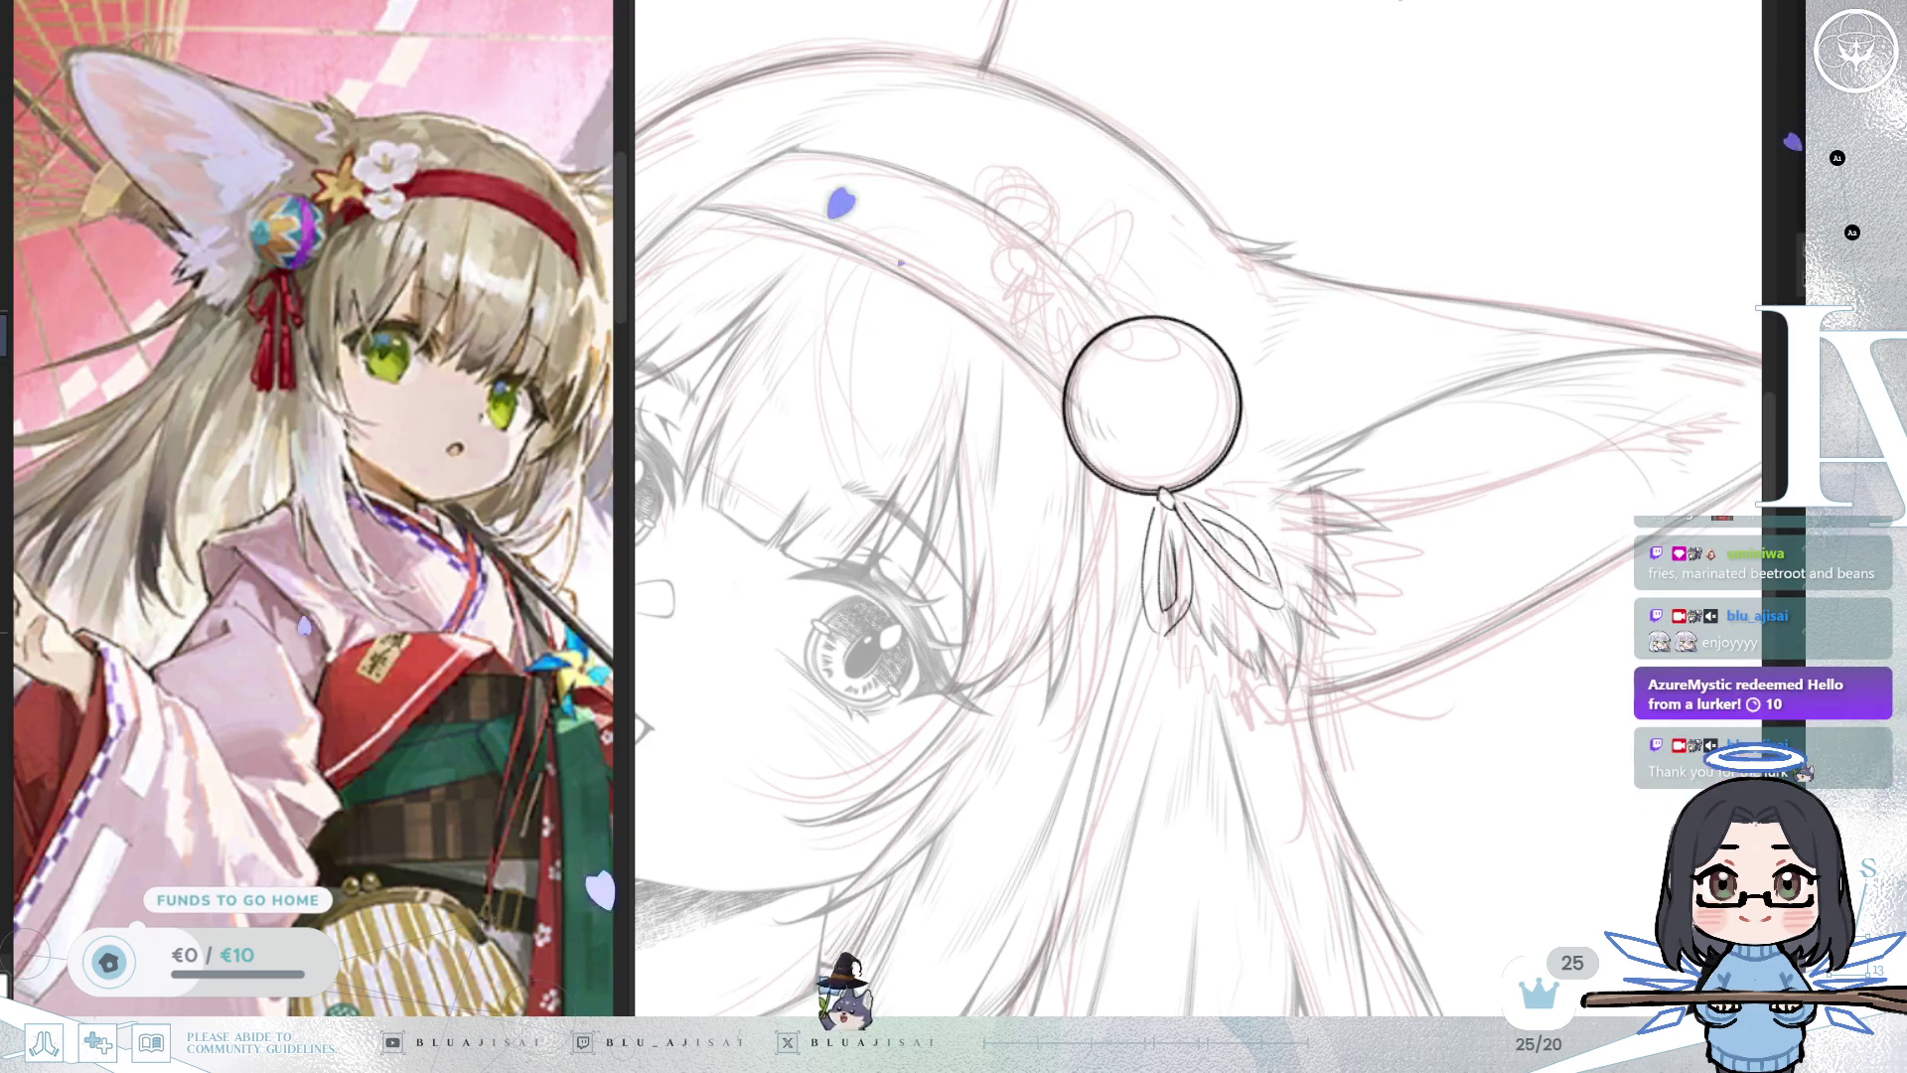
{"action": "scroll", "coordinate": [1283, 293], "scroll_direction": "up", "scroll_amount": 5}
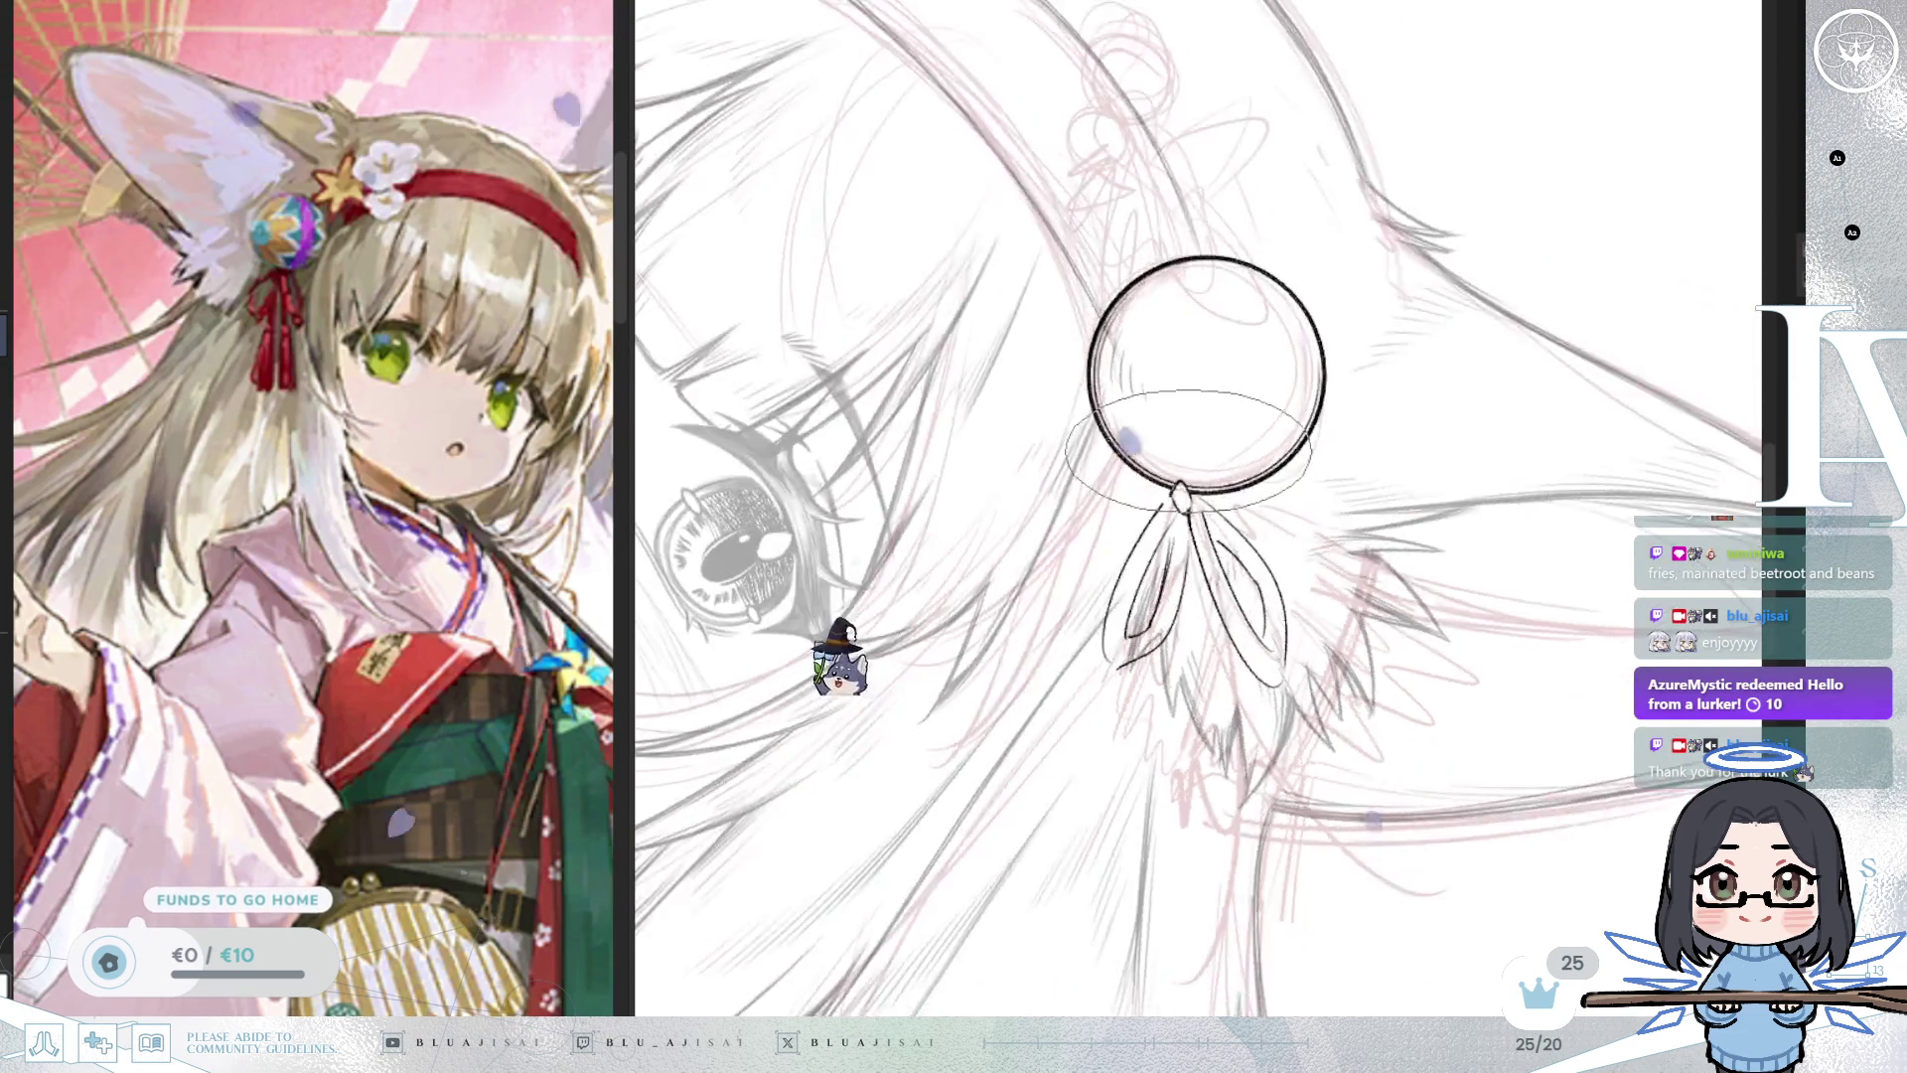
{"action": "scroll", "coordinate": [1221, 573], "scroll_direction": "down", "scroll_amount": 3}
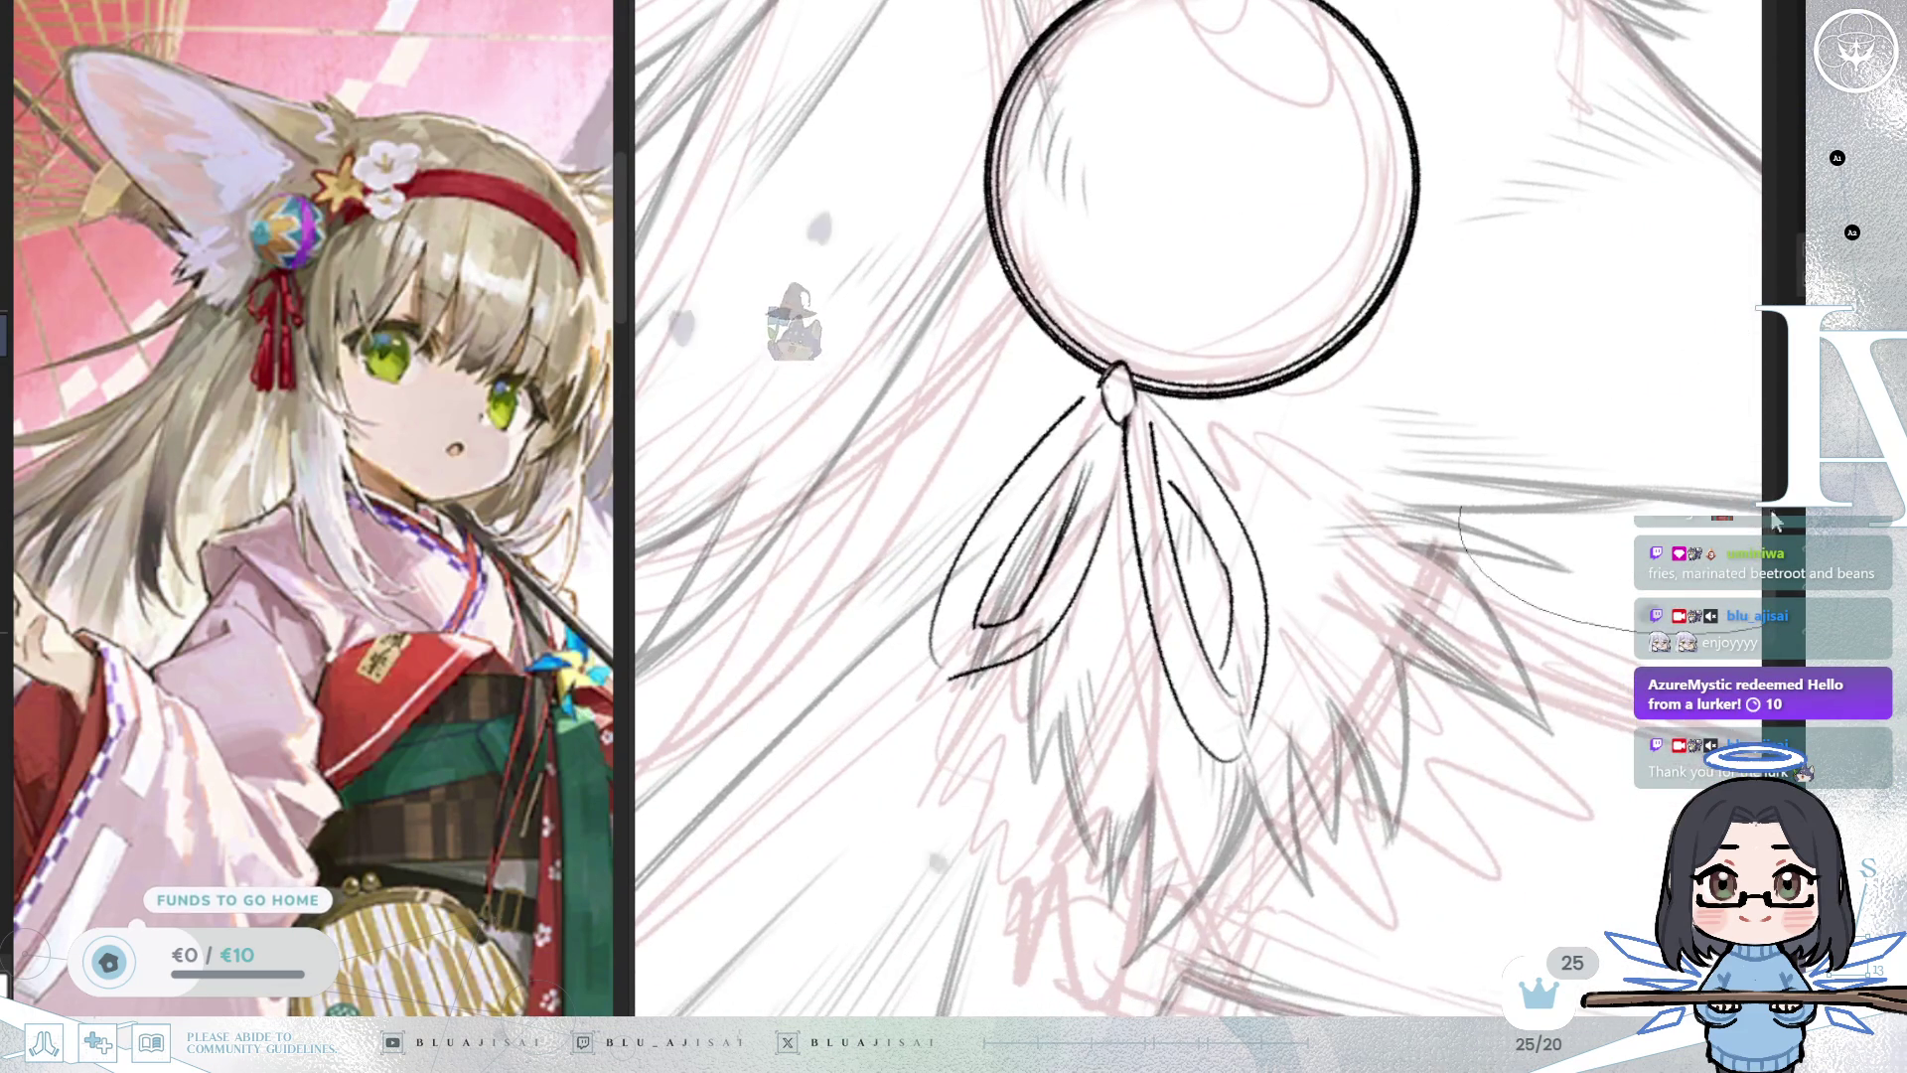
{"action": "scroll", "coordinate": [1151, 309], "scroll_direction": "down", "scroll_amount": 1}
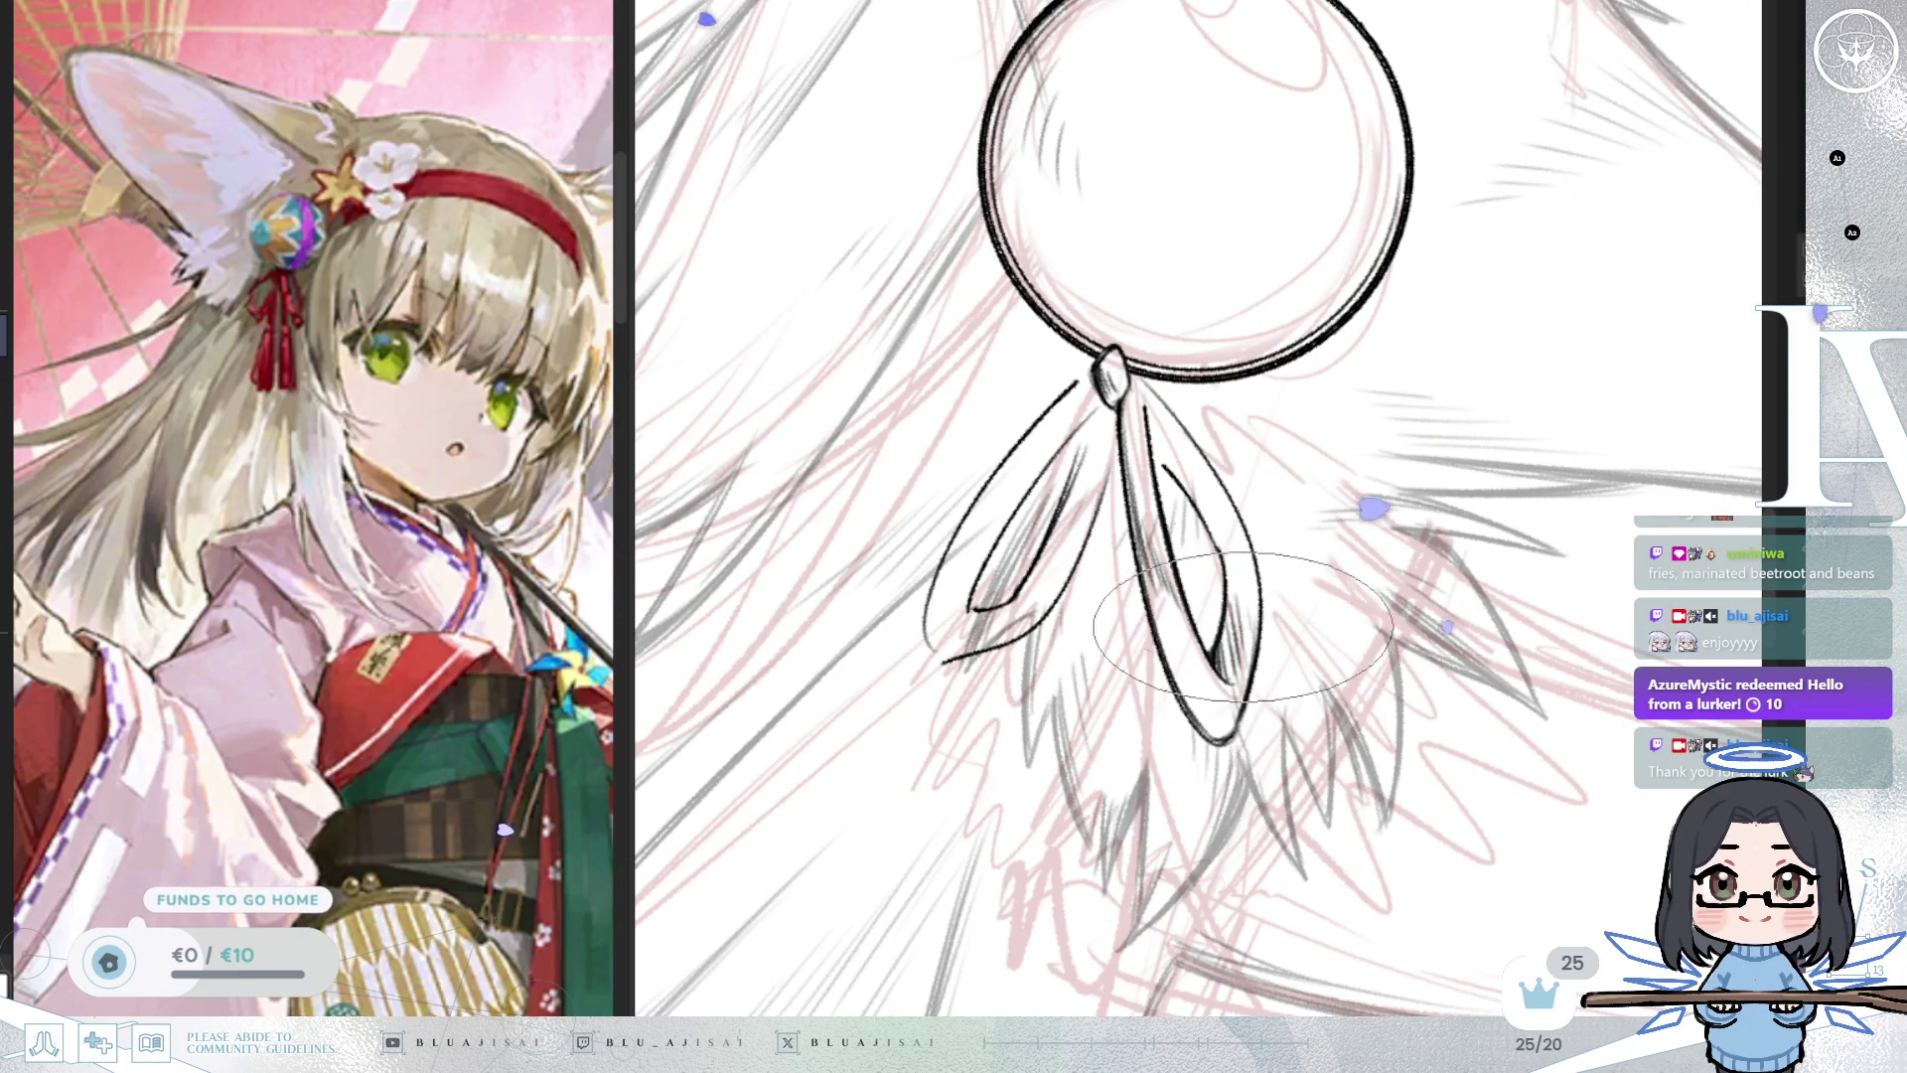
{"action": "key", "text": "h"}
{"action": "key", "text": "^"}
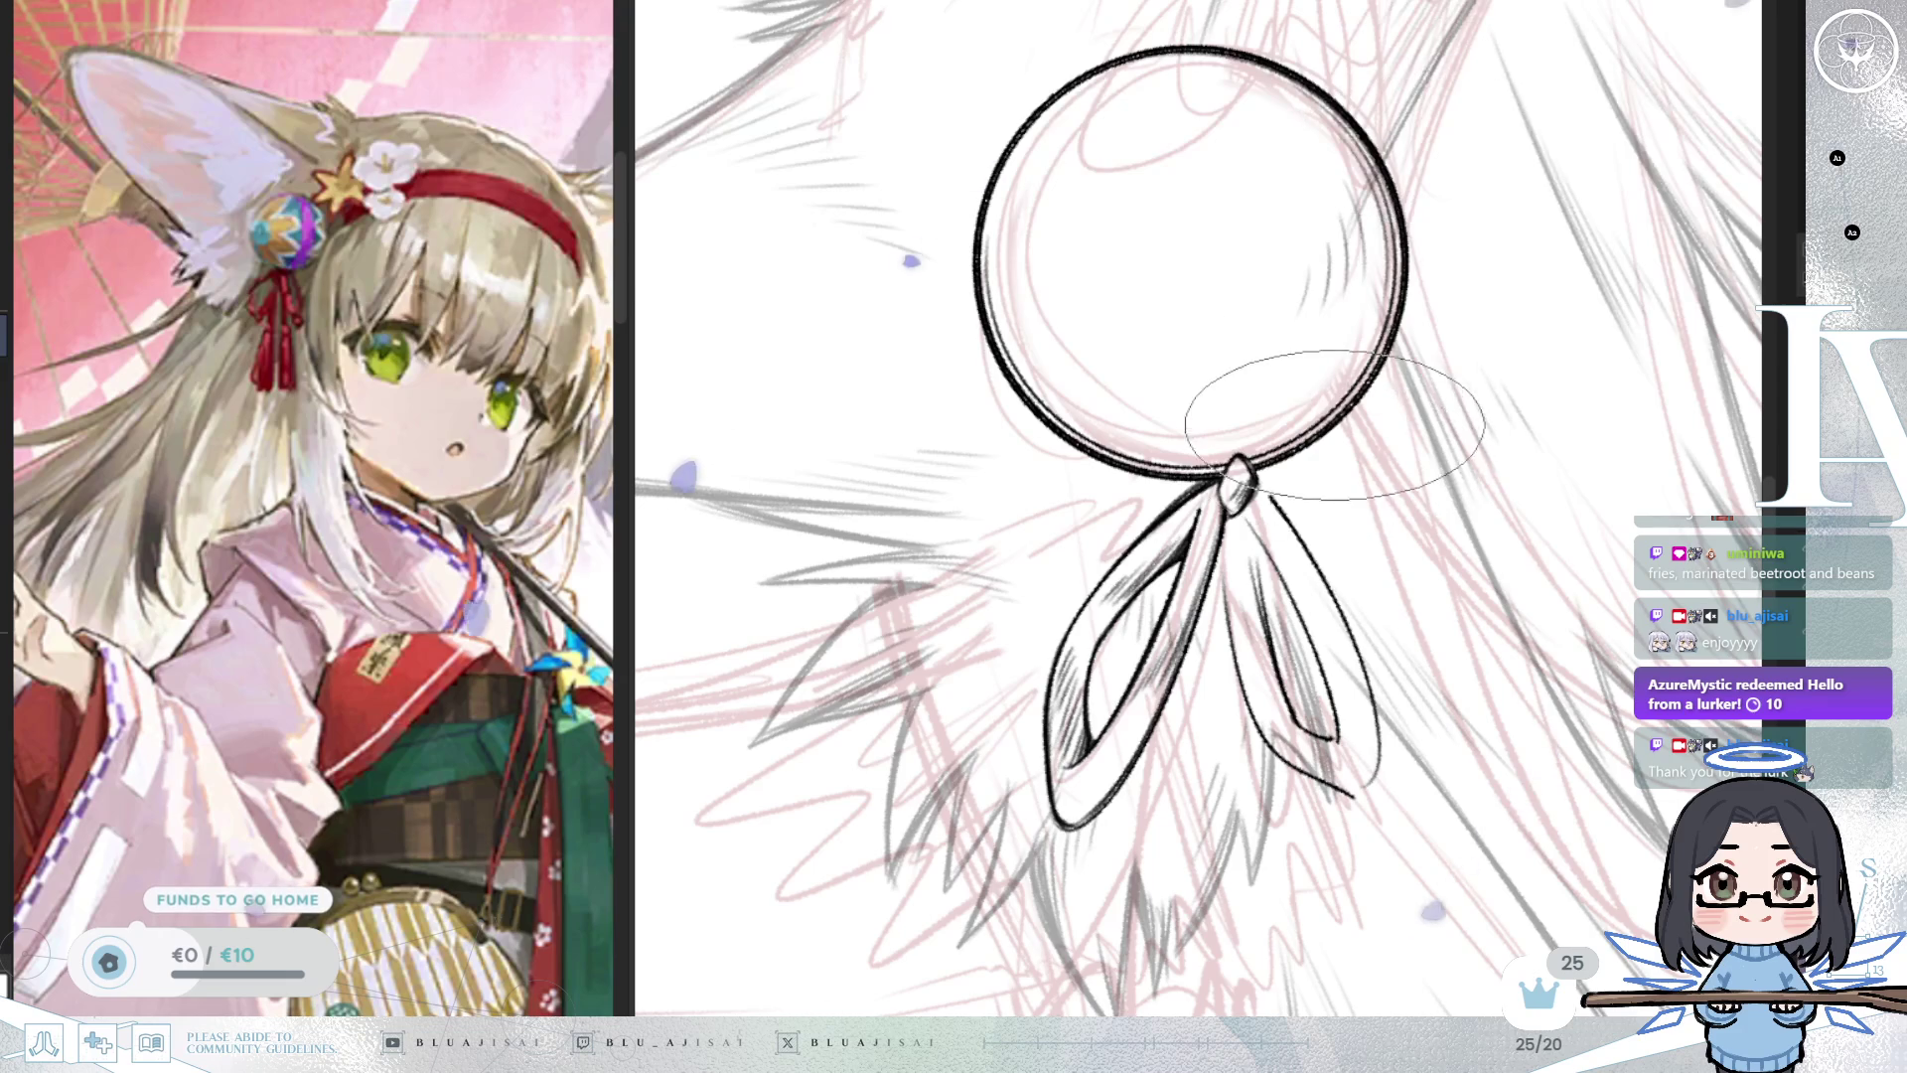
{"action": "key", "text": "h"}
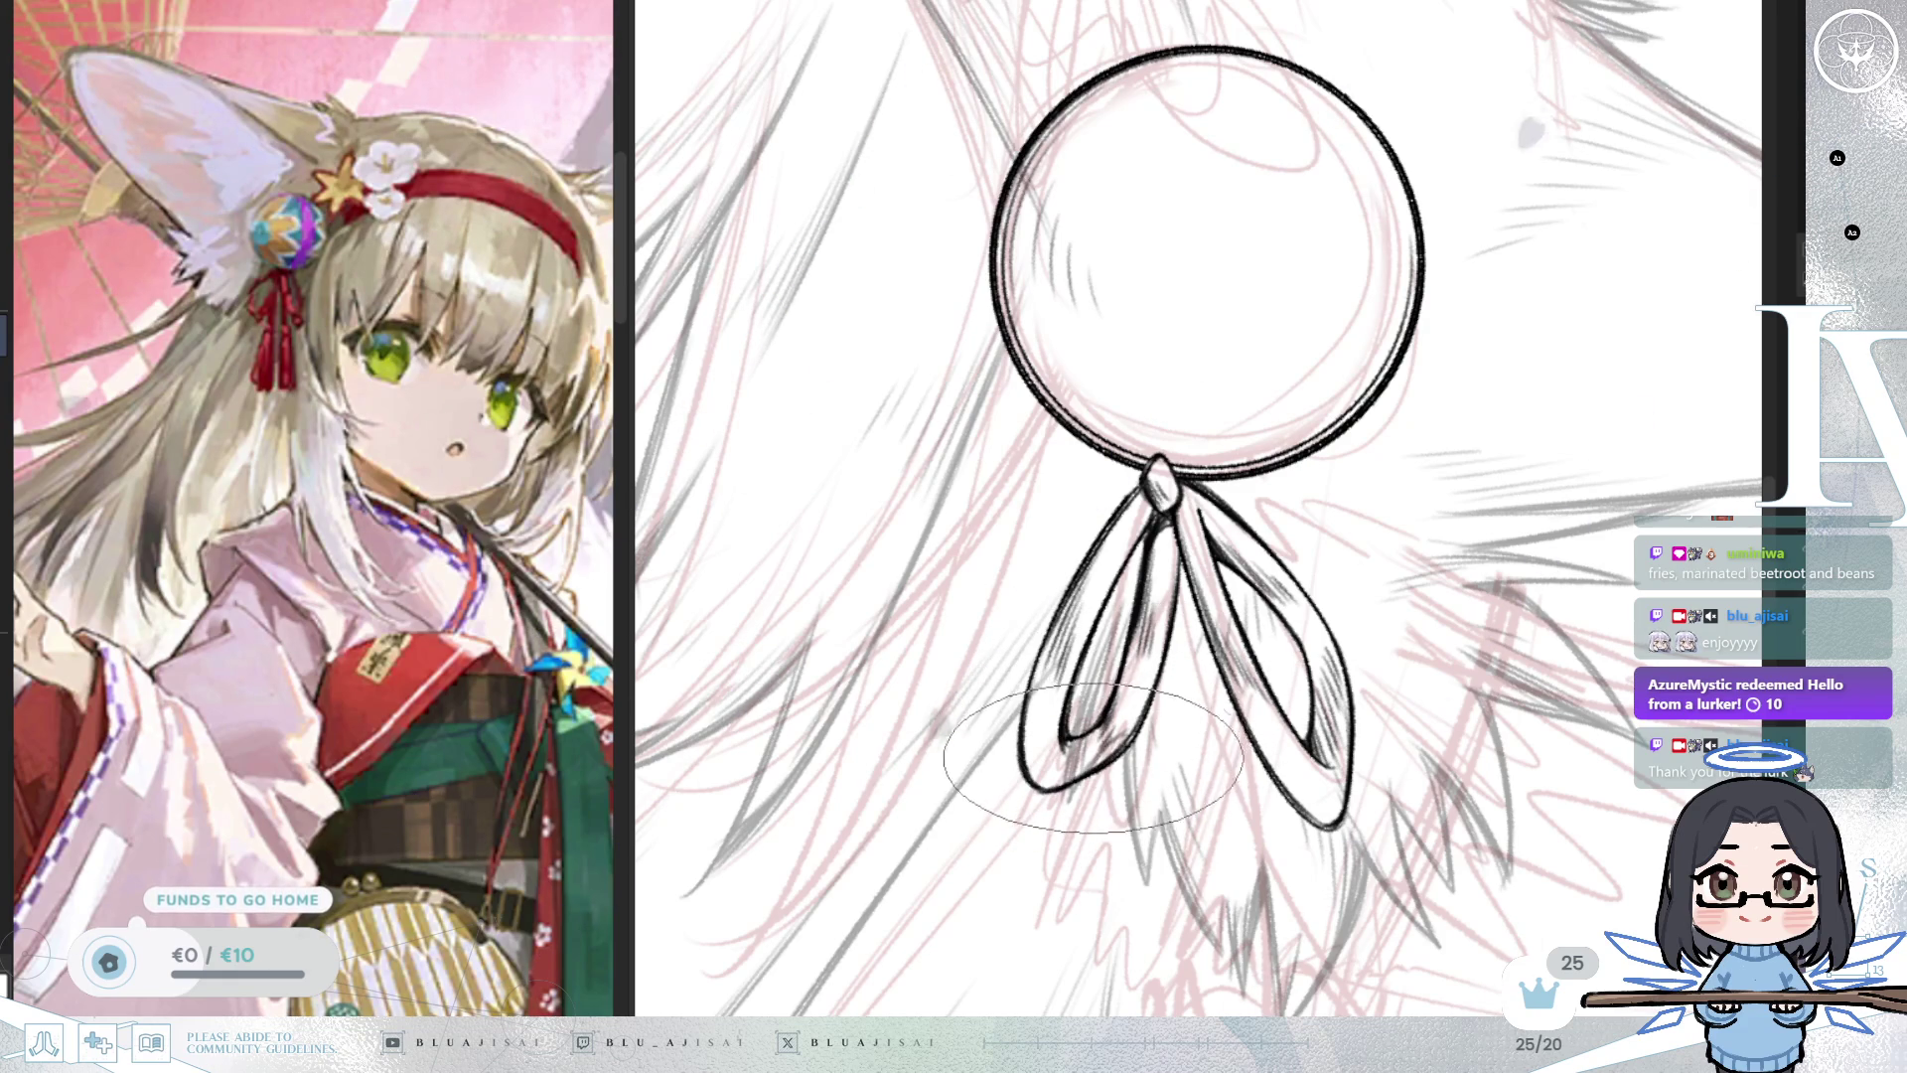
Ink a cord line running down from the bow's left loop.
{"action": "scroll", "coordinate": [1428, 495], "scroll_direction": "down", "scroll_amount": 4}
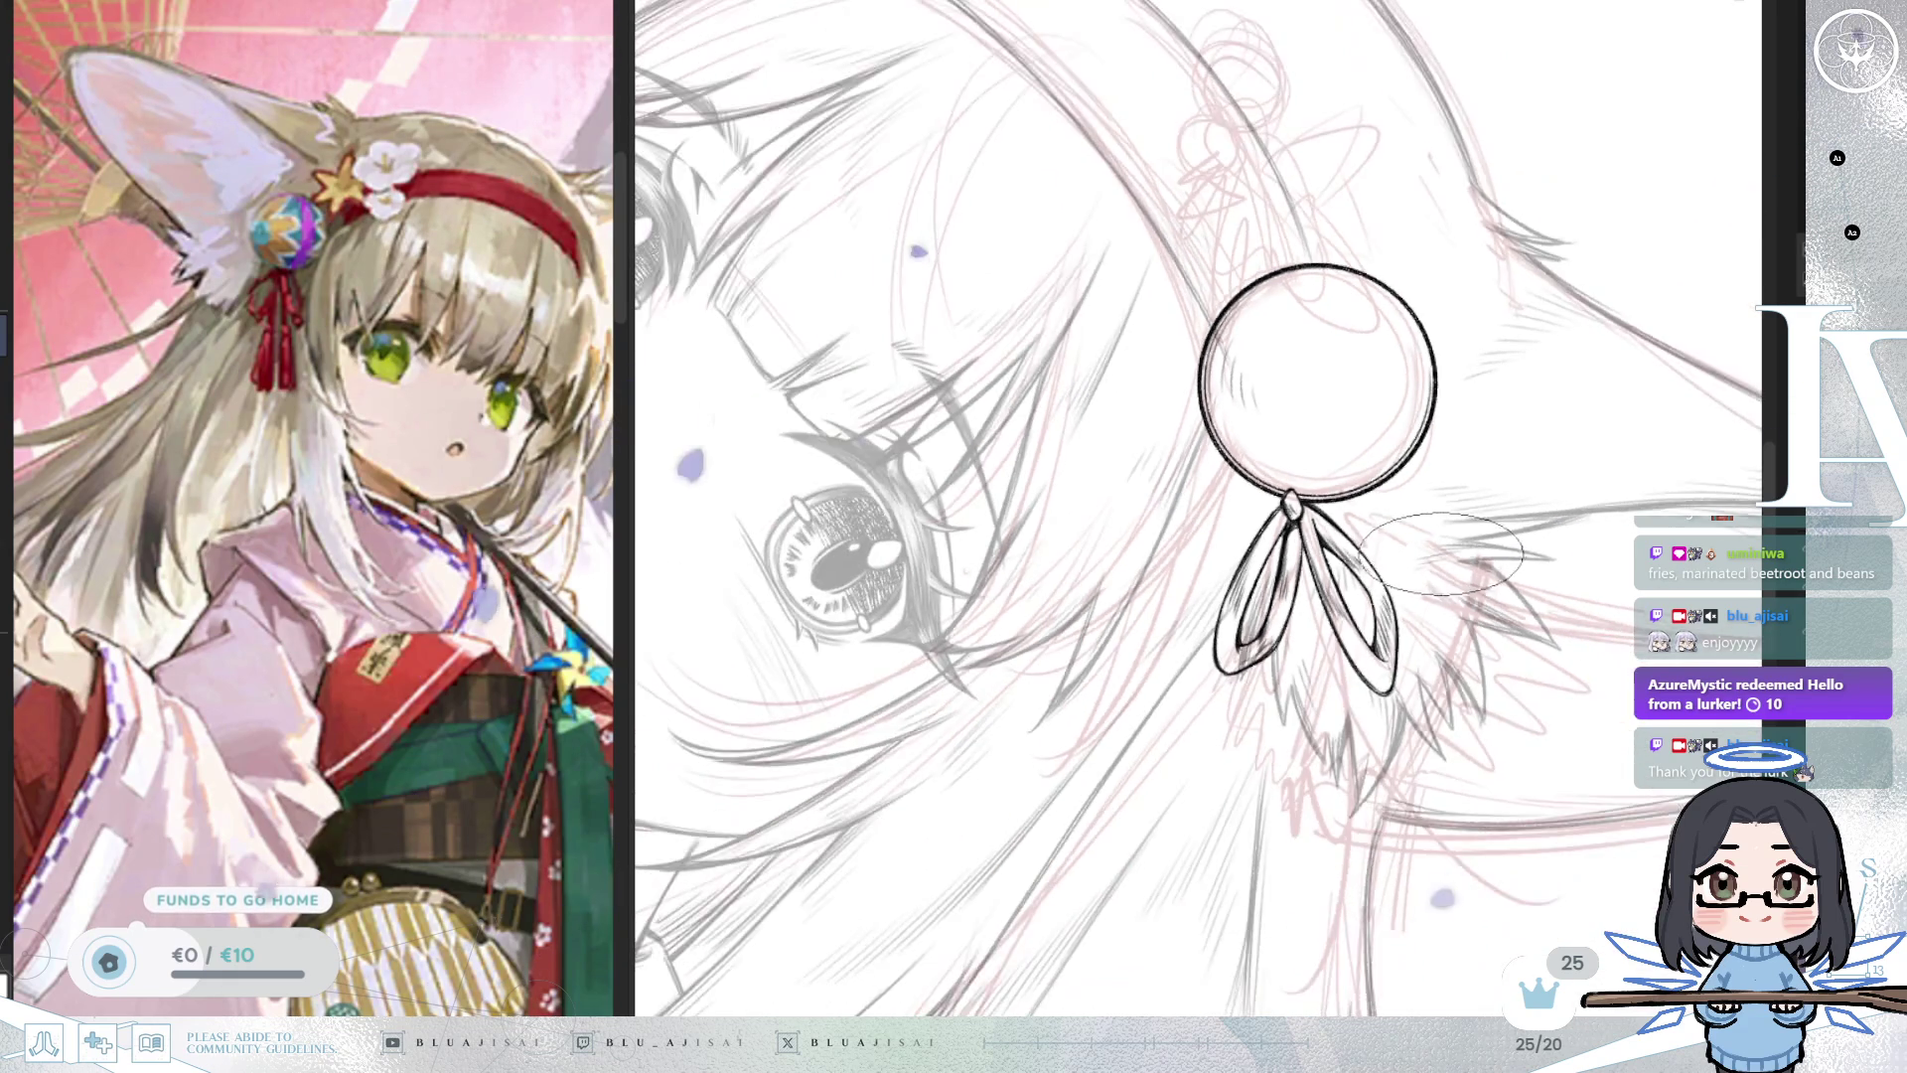
{"action": "scroll", "coordinate": [1411, 562], "scroll_direction": "down", "scroll_amount": 4}
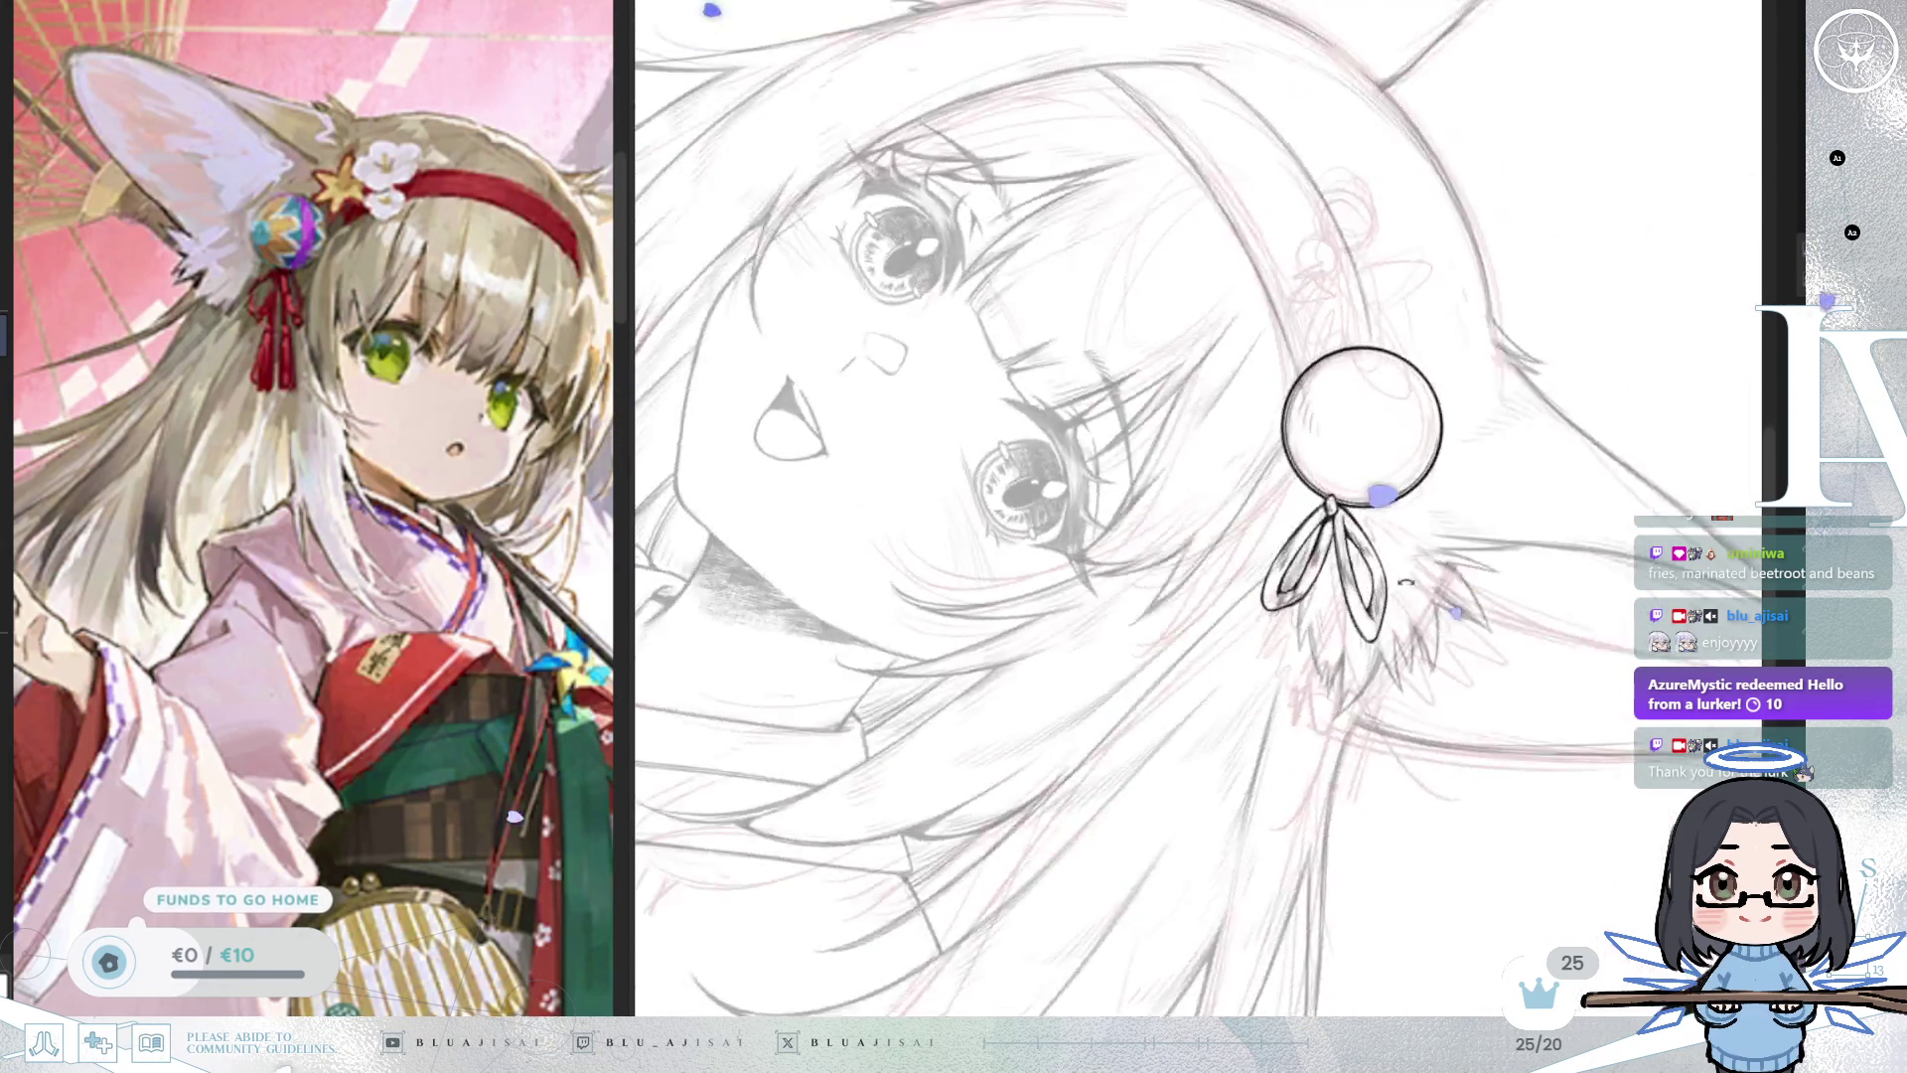
{"action": "key", "text": "m"}
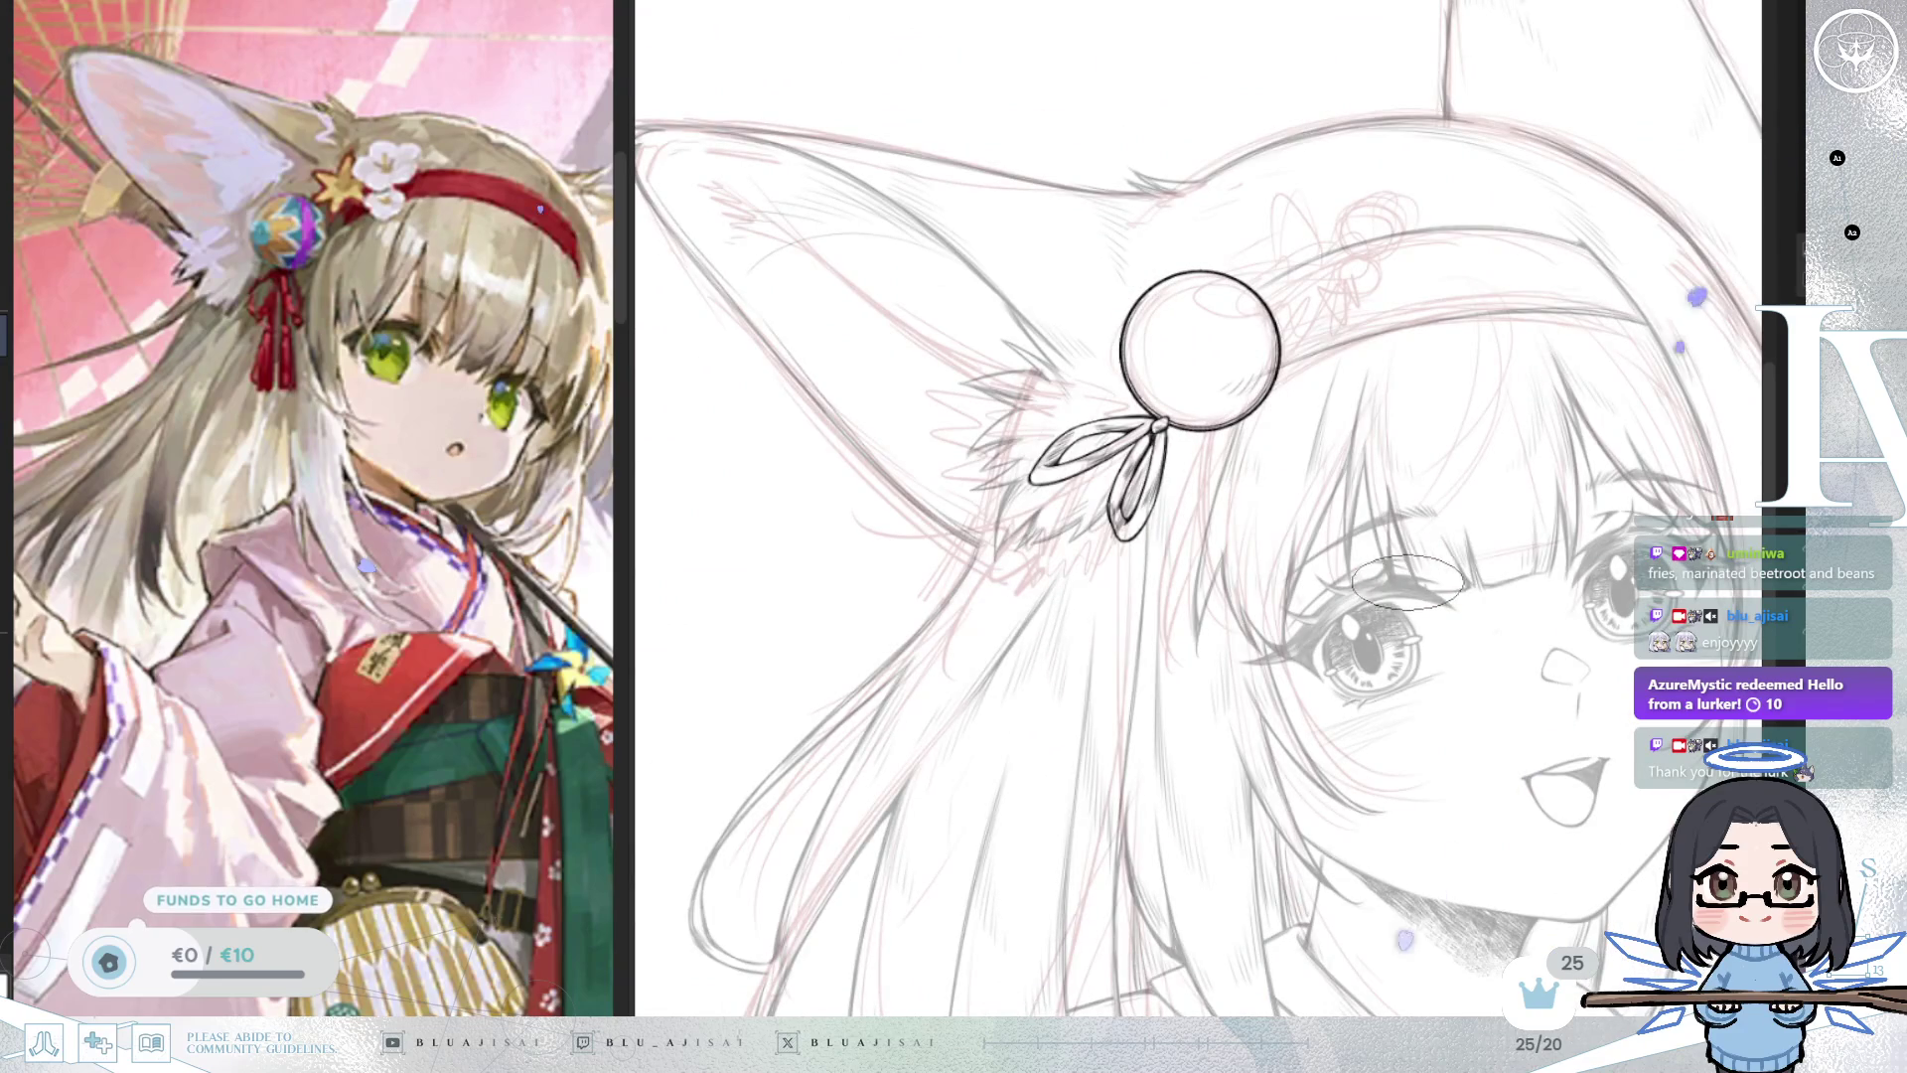
{"action": "scroll", "coordinate": [1409, 583], "scroll_direction": "up", "scroll_amount": 3}
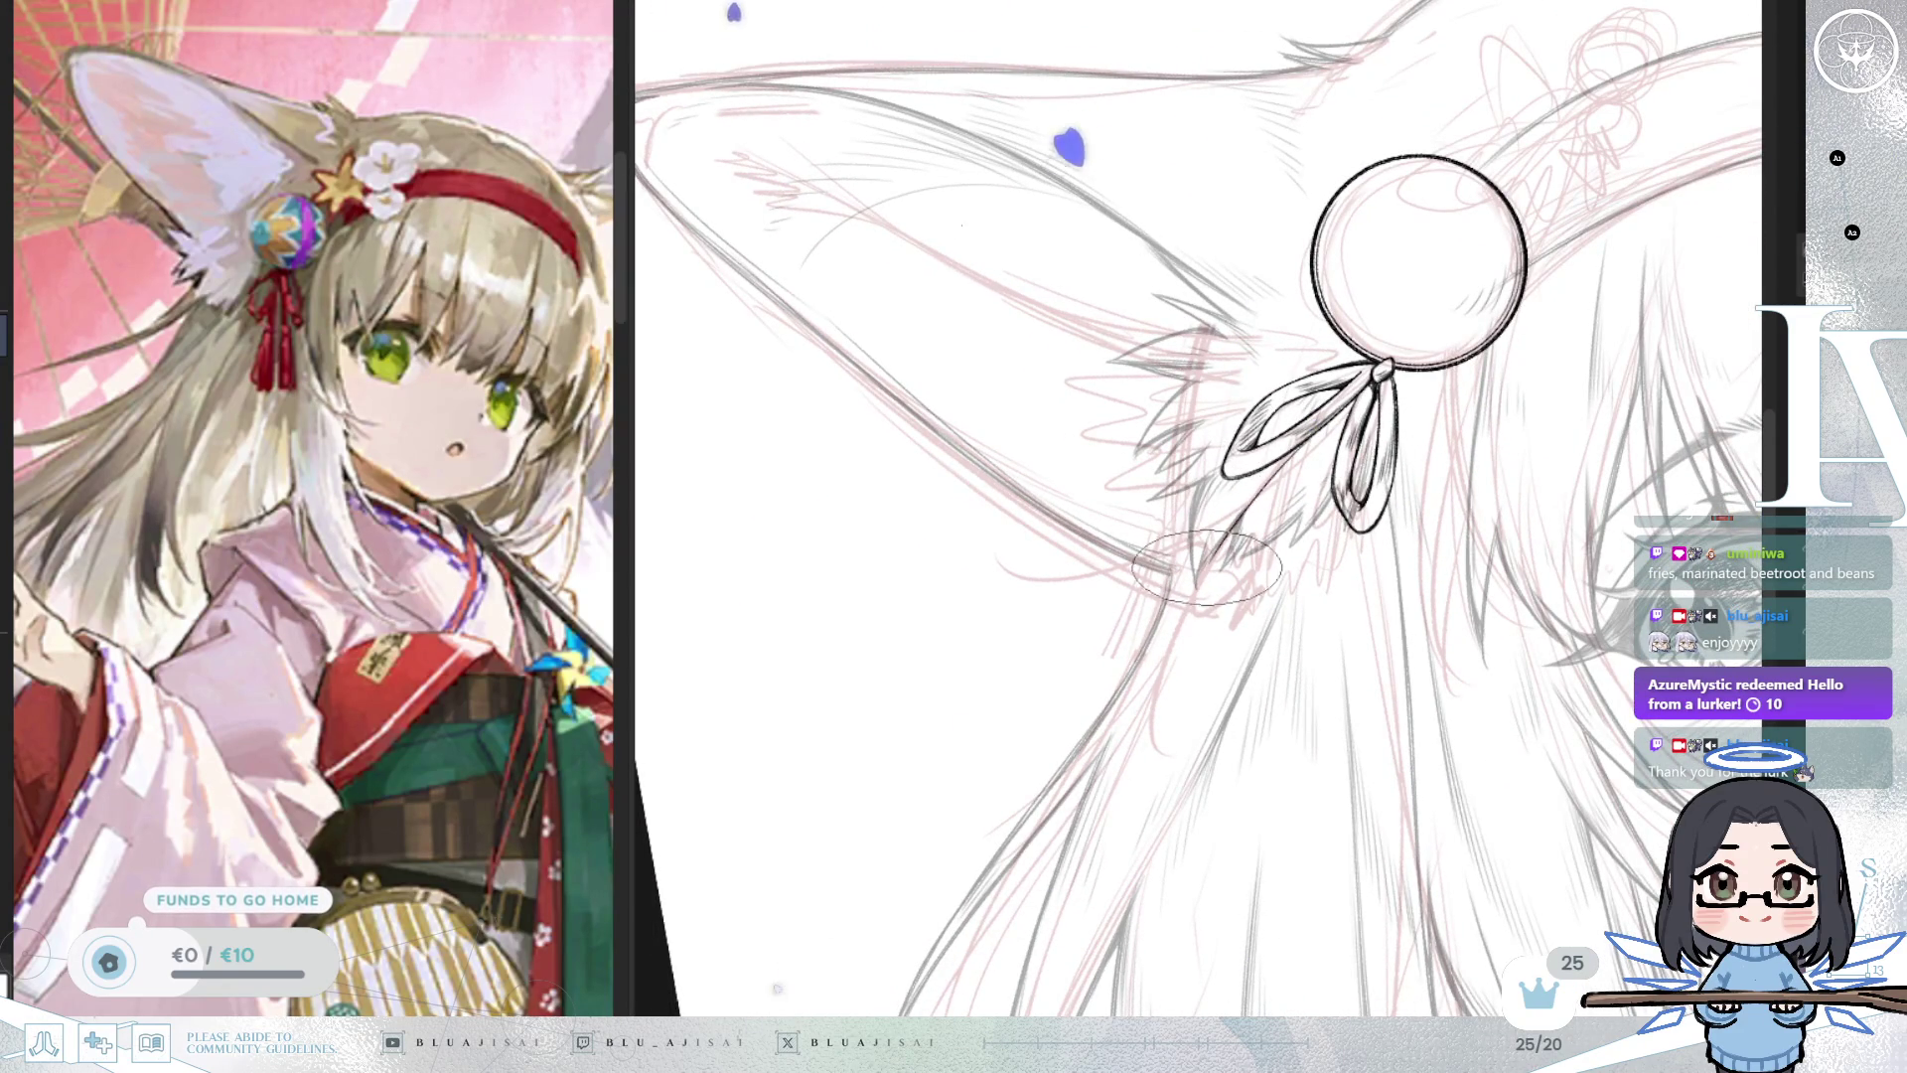
{"action": "scroll", "coordinate": [1205, 568], "scroll_direction": "up", "scroll_amount": 1}
{"action": "left_click_drag", "start_coordinate": [1291, 482], "coordinate": [1267, 383]}
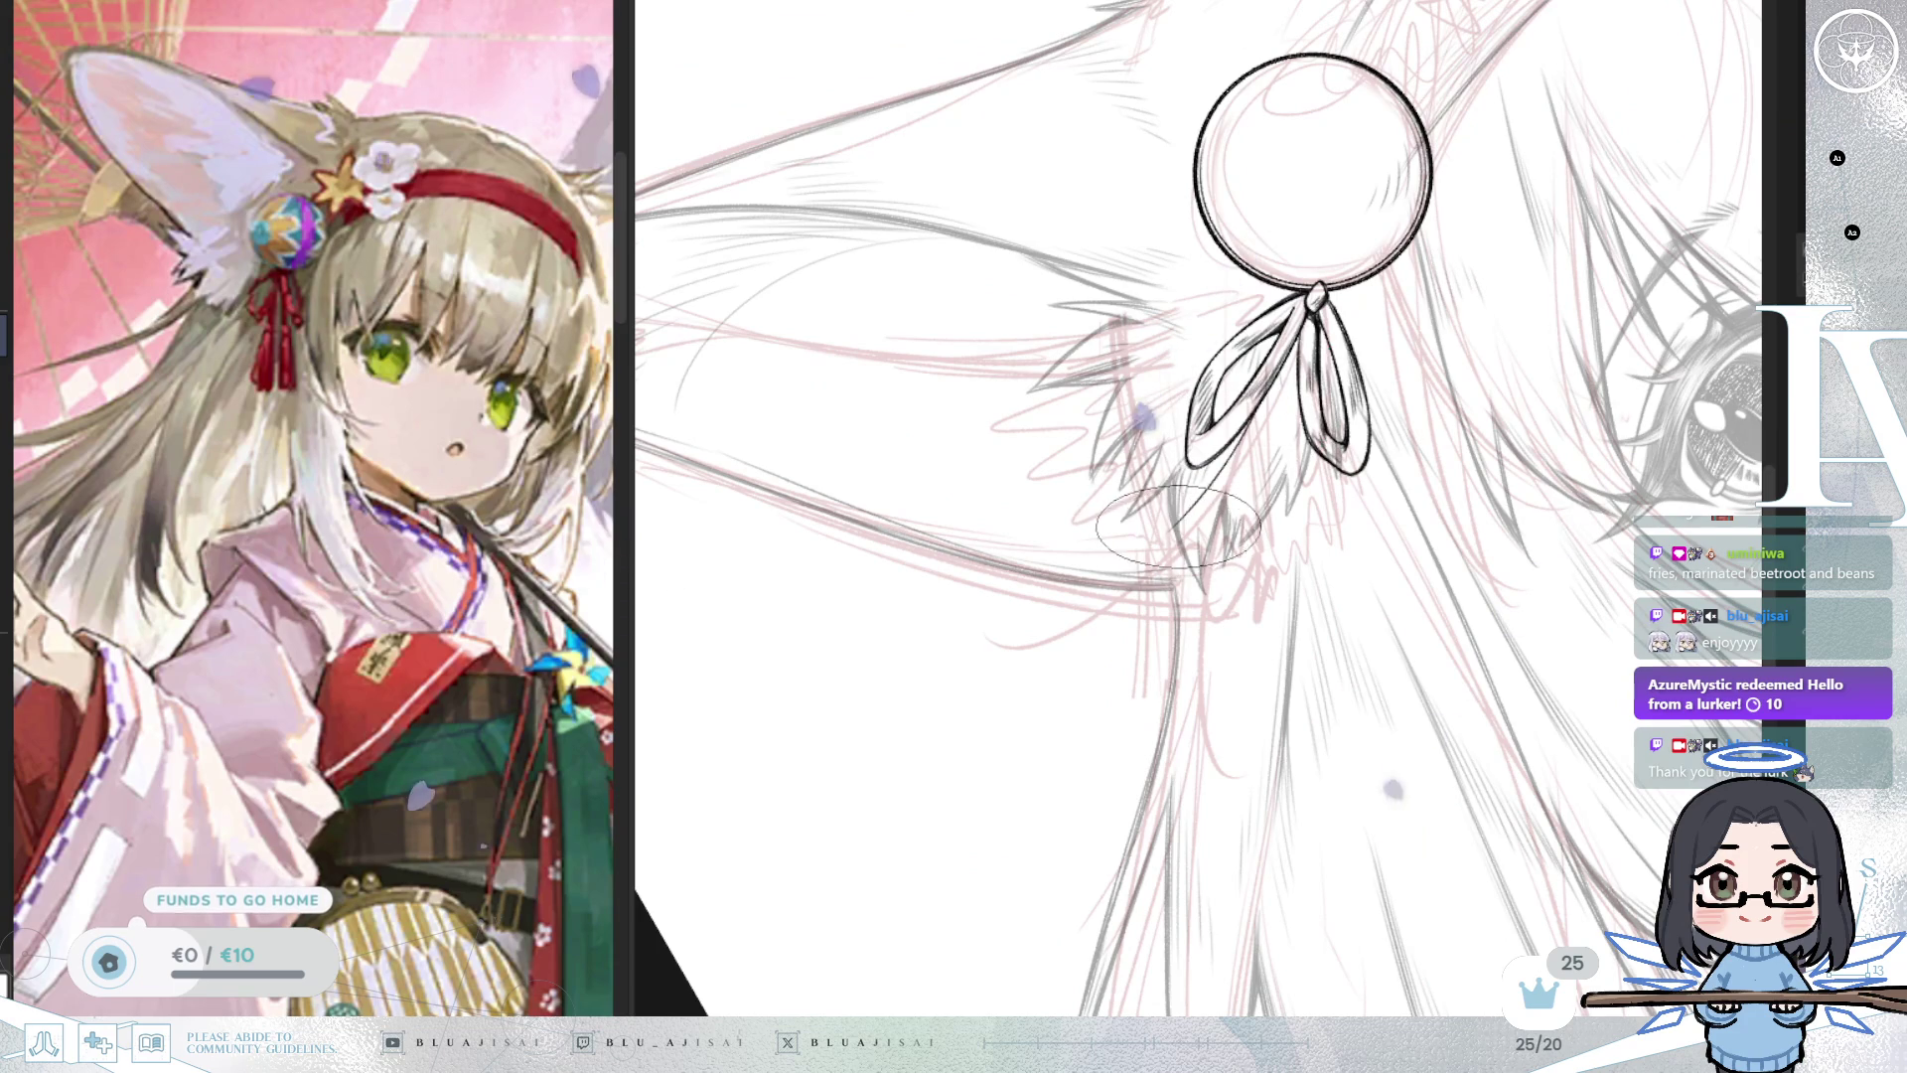
{"action": "scroll", "coordinate": [1224, 460], "scroll_direction": "up", "scroll_amount": 3}
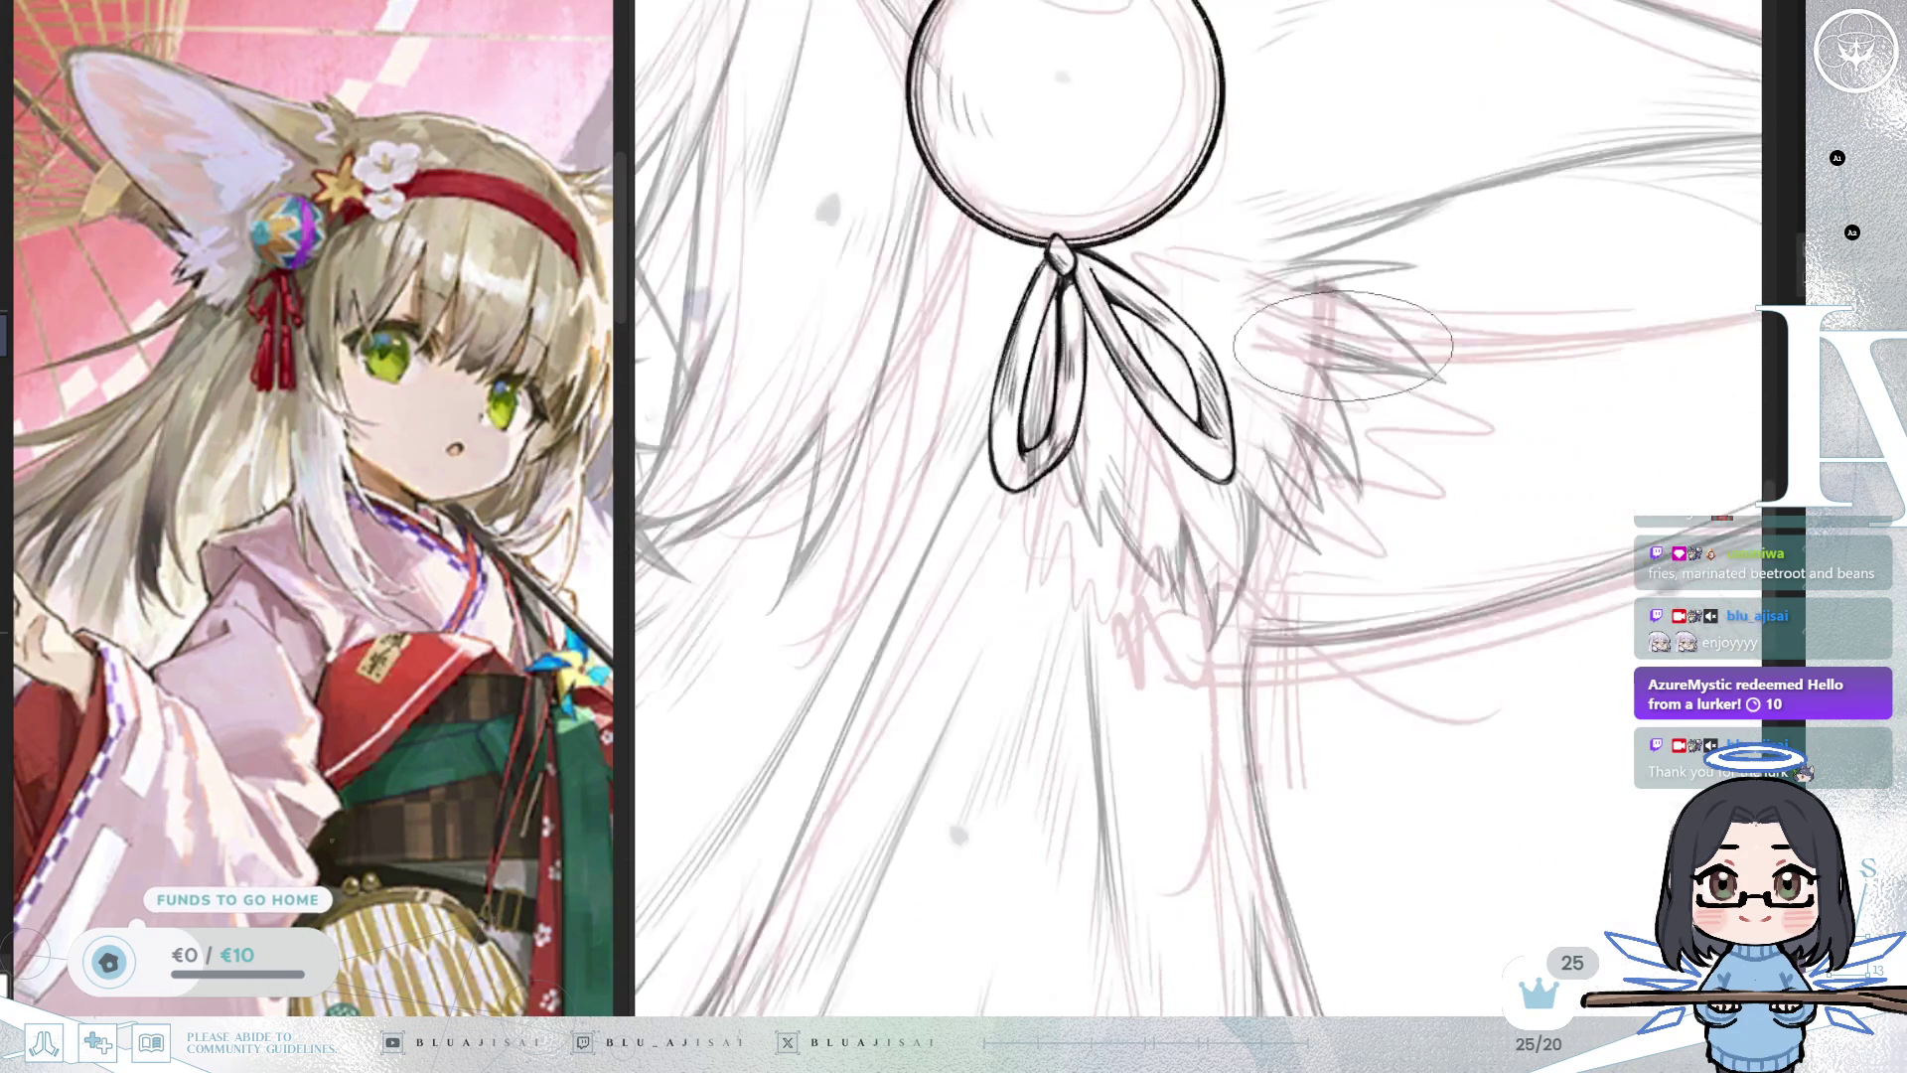
{"action": "left_click_drag", "start_coordinate": [1246, 324], "coordinate": [1208, 529]}
{"action": "left_click_drag", "start_coordinate": [1243, 336], "coordinate": [1204, 546]}
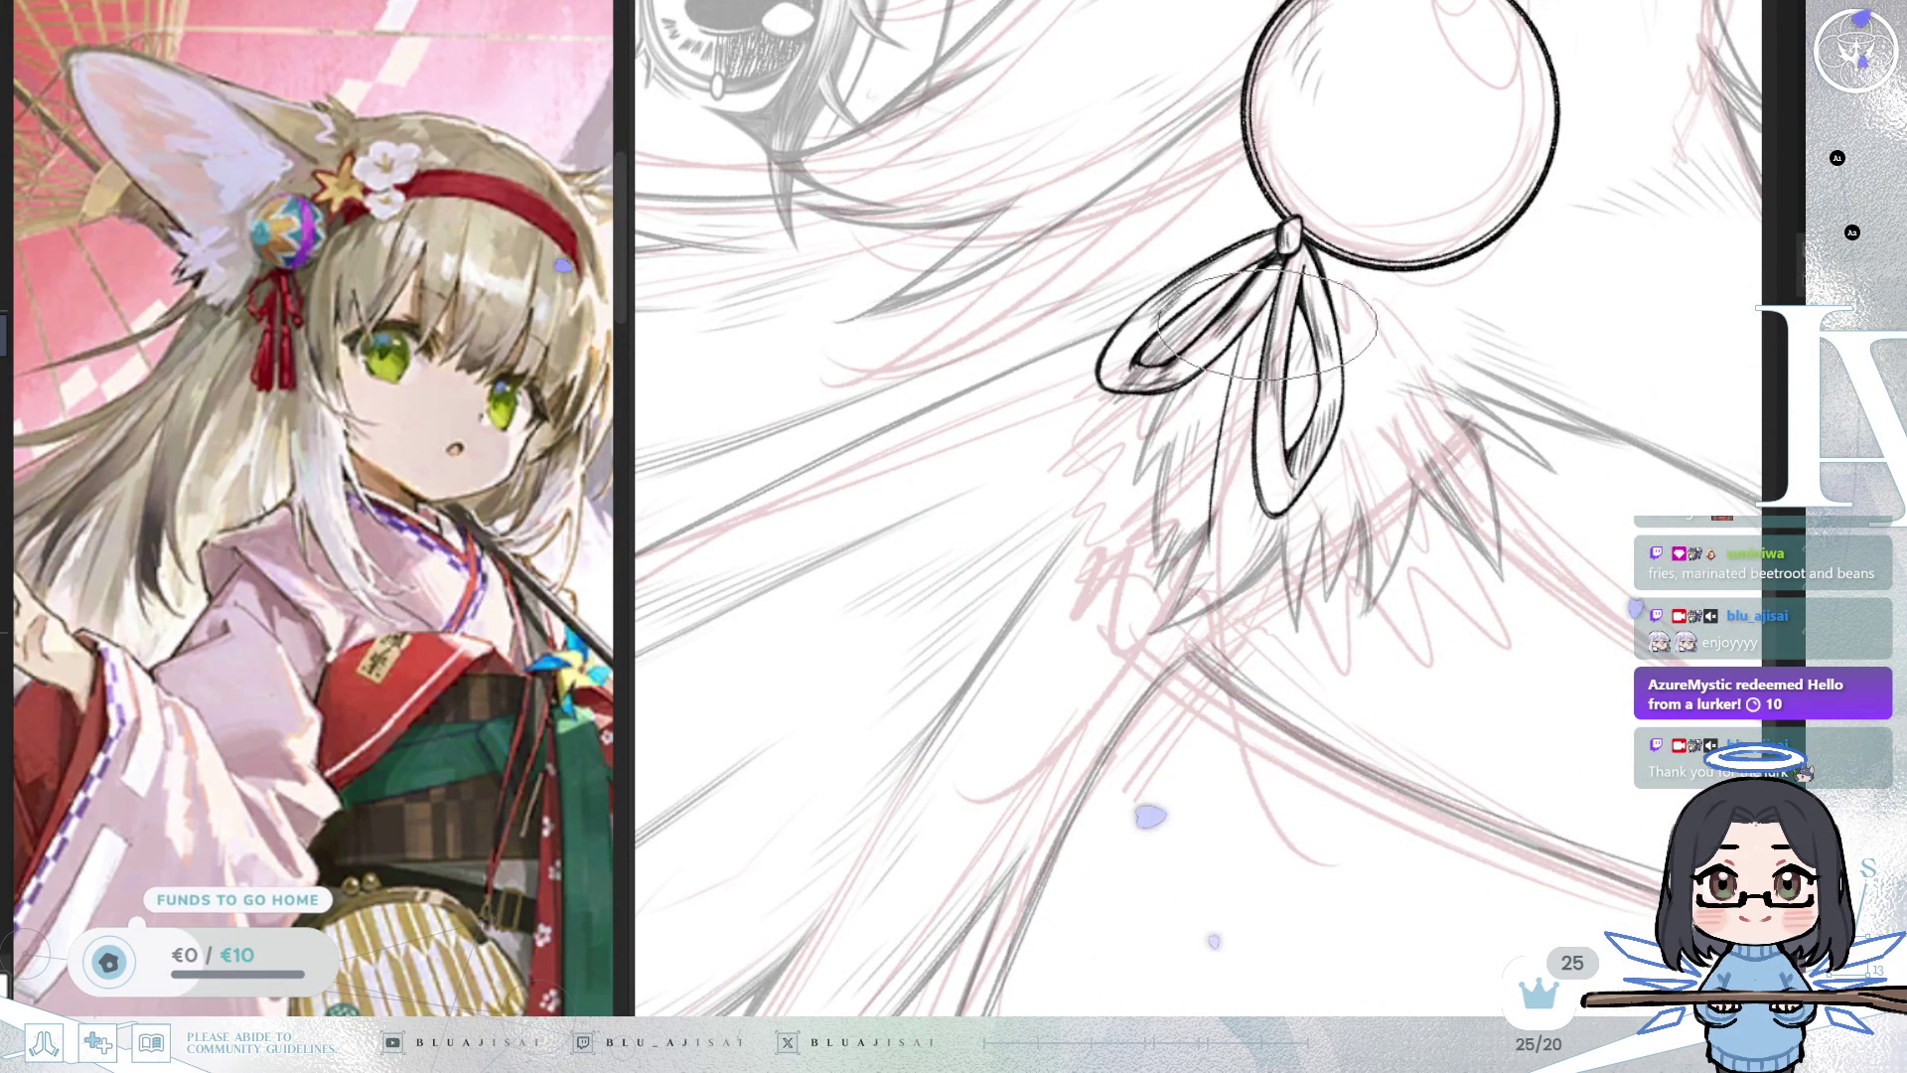
Stroke along the left loop and shape the cord's end into a forked tip.
{"action": "left_click_drag", "start_coordinate": [1268, 315], "coordinate": [1242, 418]}
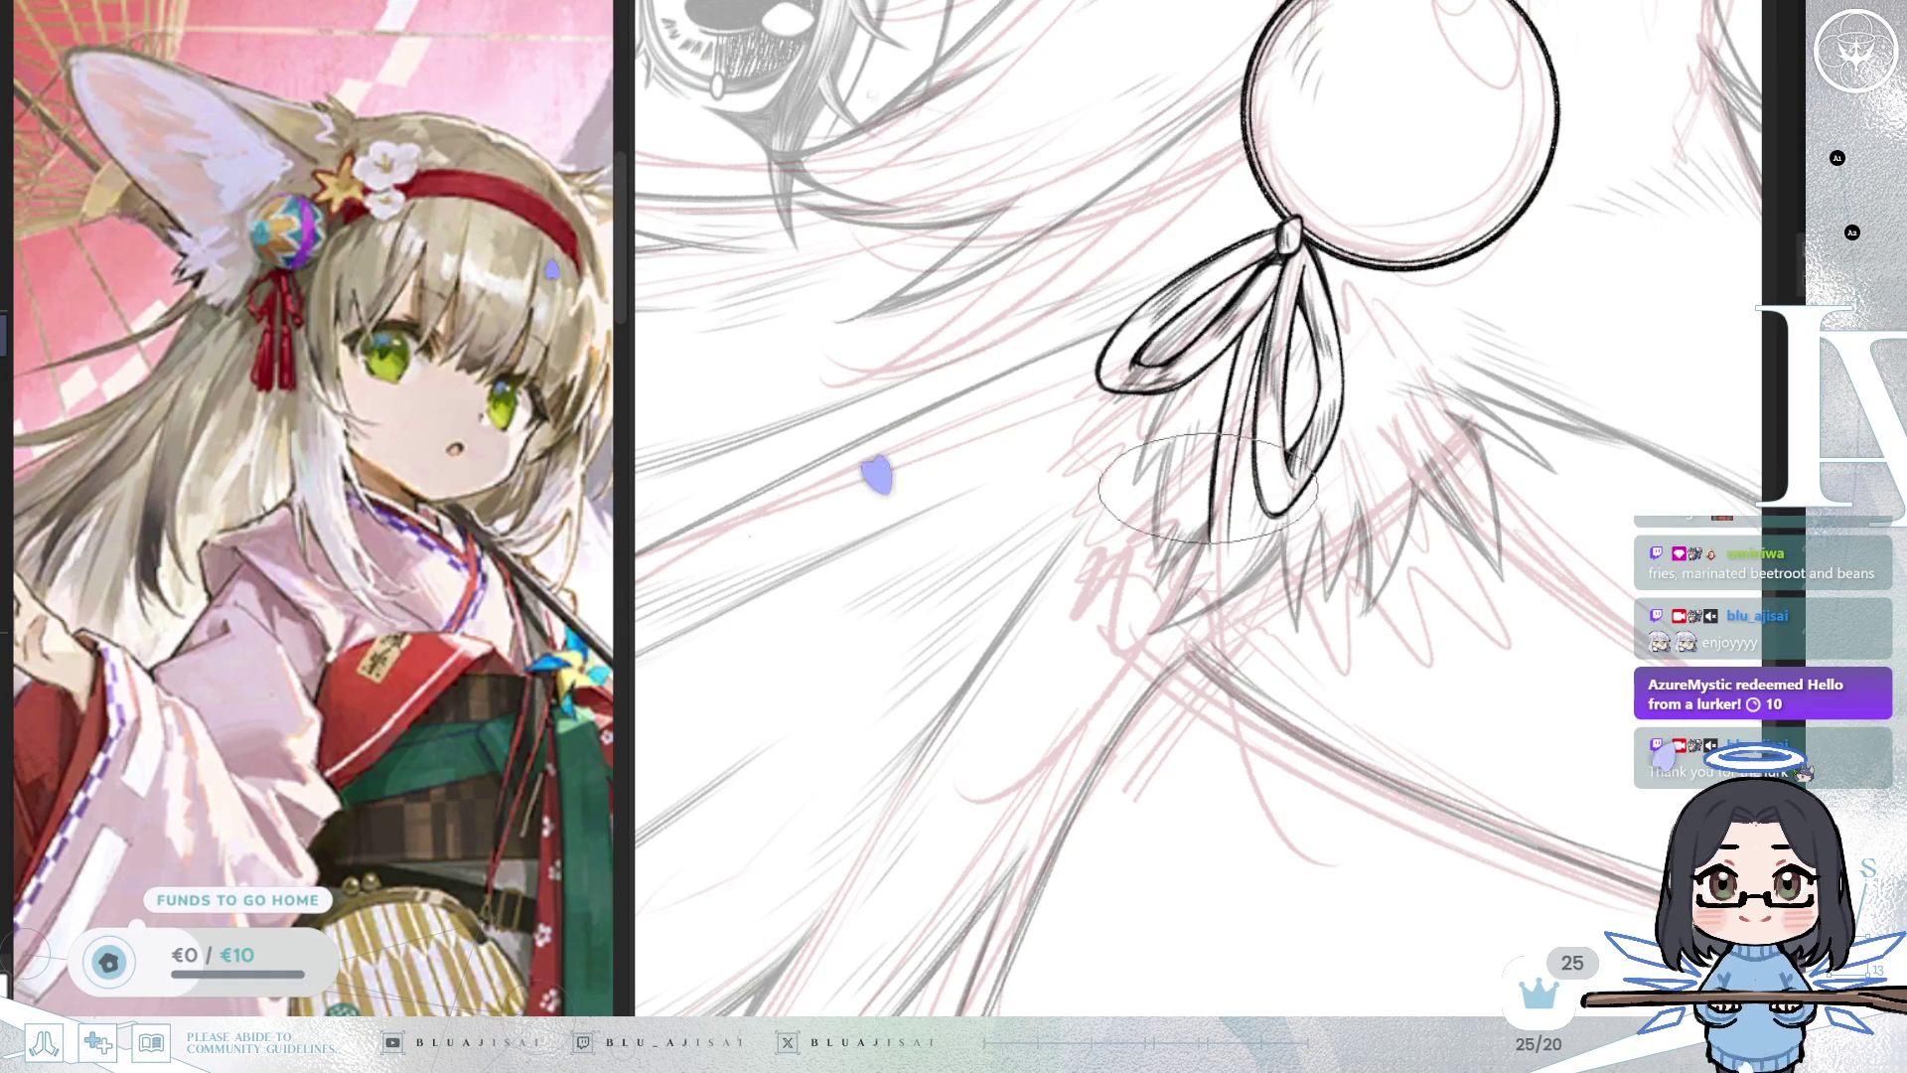
{"action": "left_click_drag", "start_coordinate": [812, 577], "coordinate": [768, 646]}
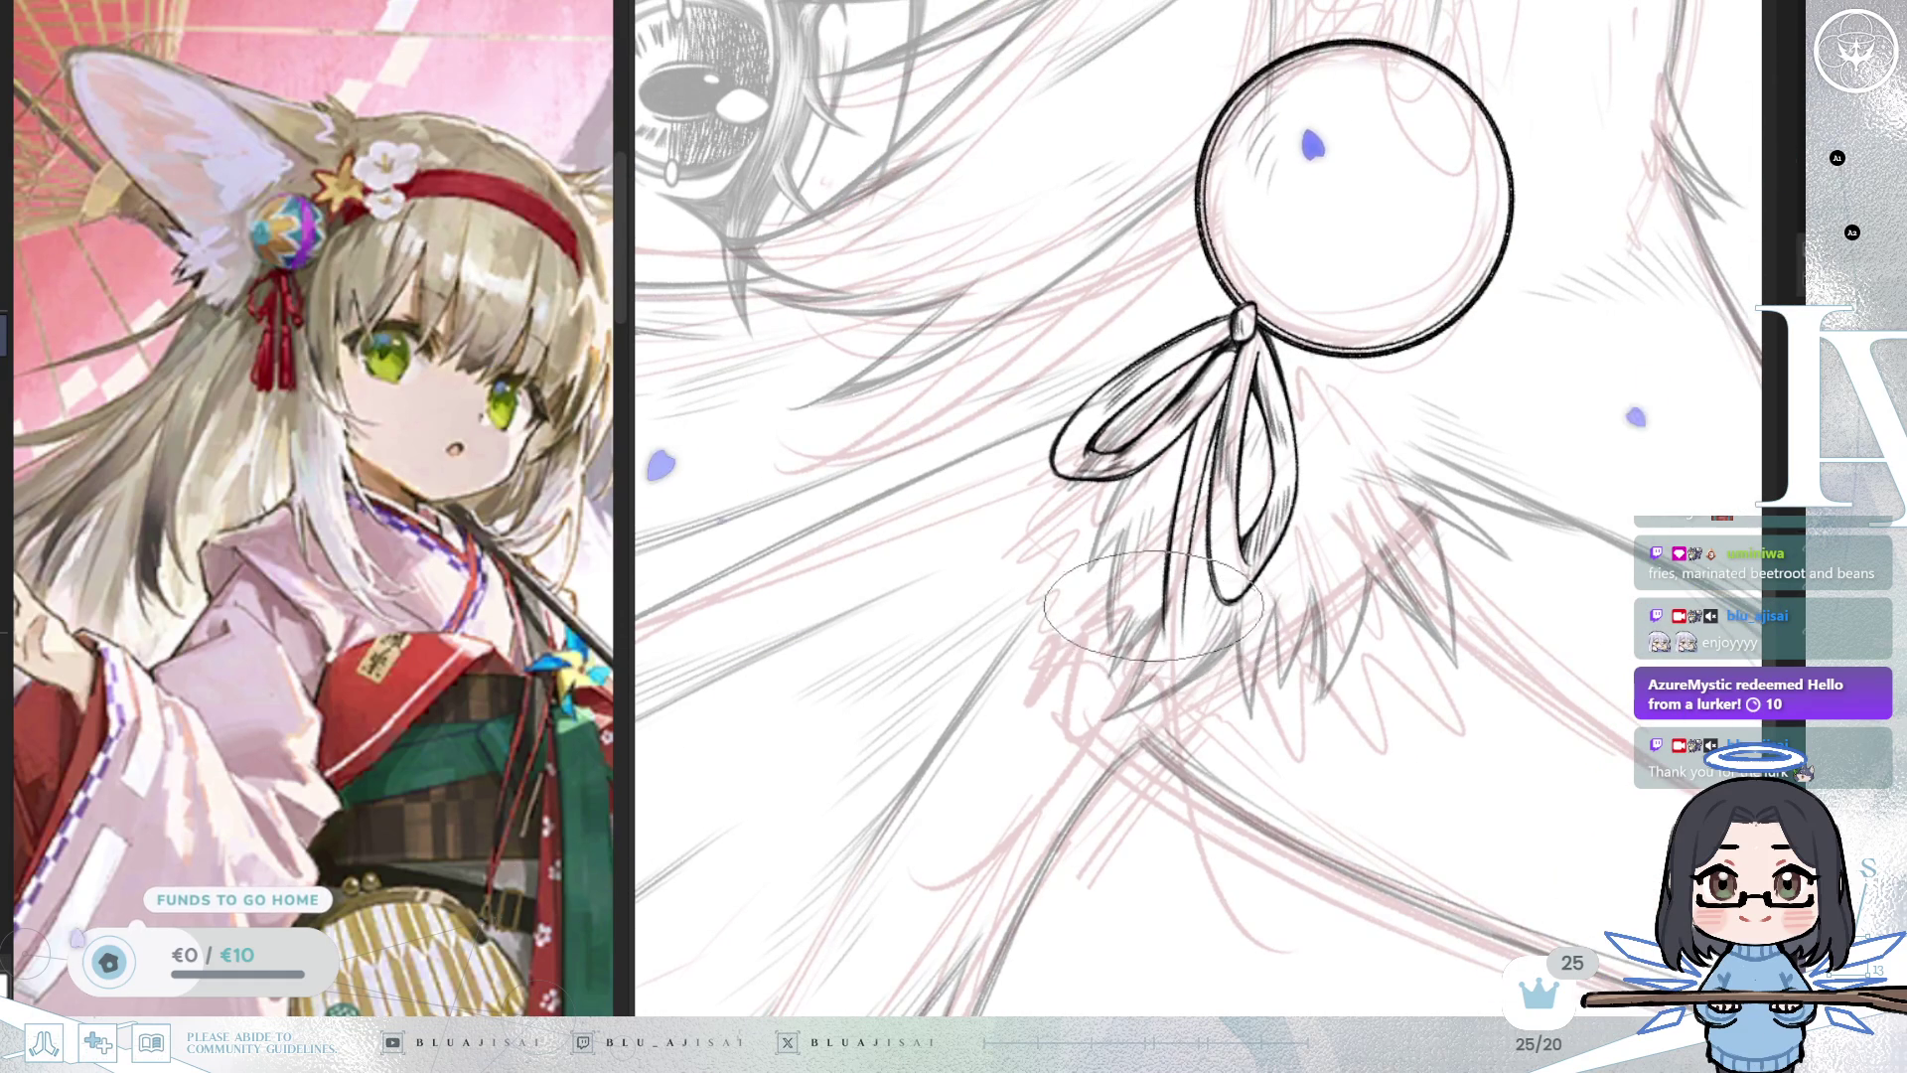
{"action": "left_click_drag", "start_coordinate": [1170, 633], "coordinate": [1164, 646]}
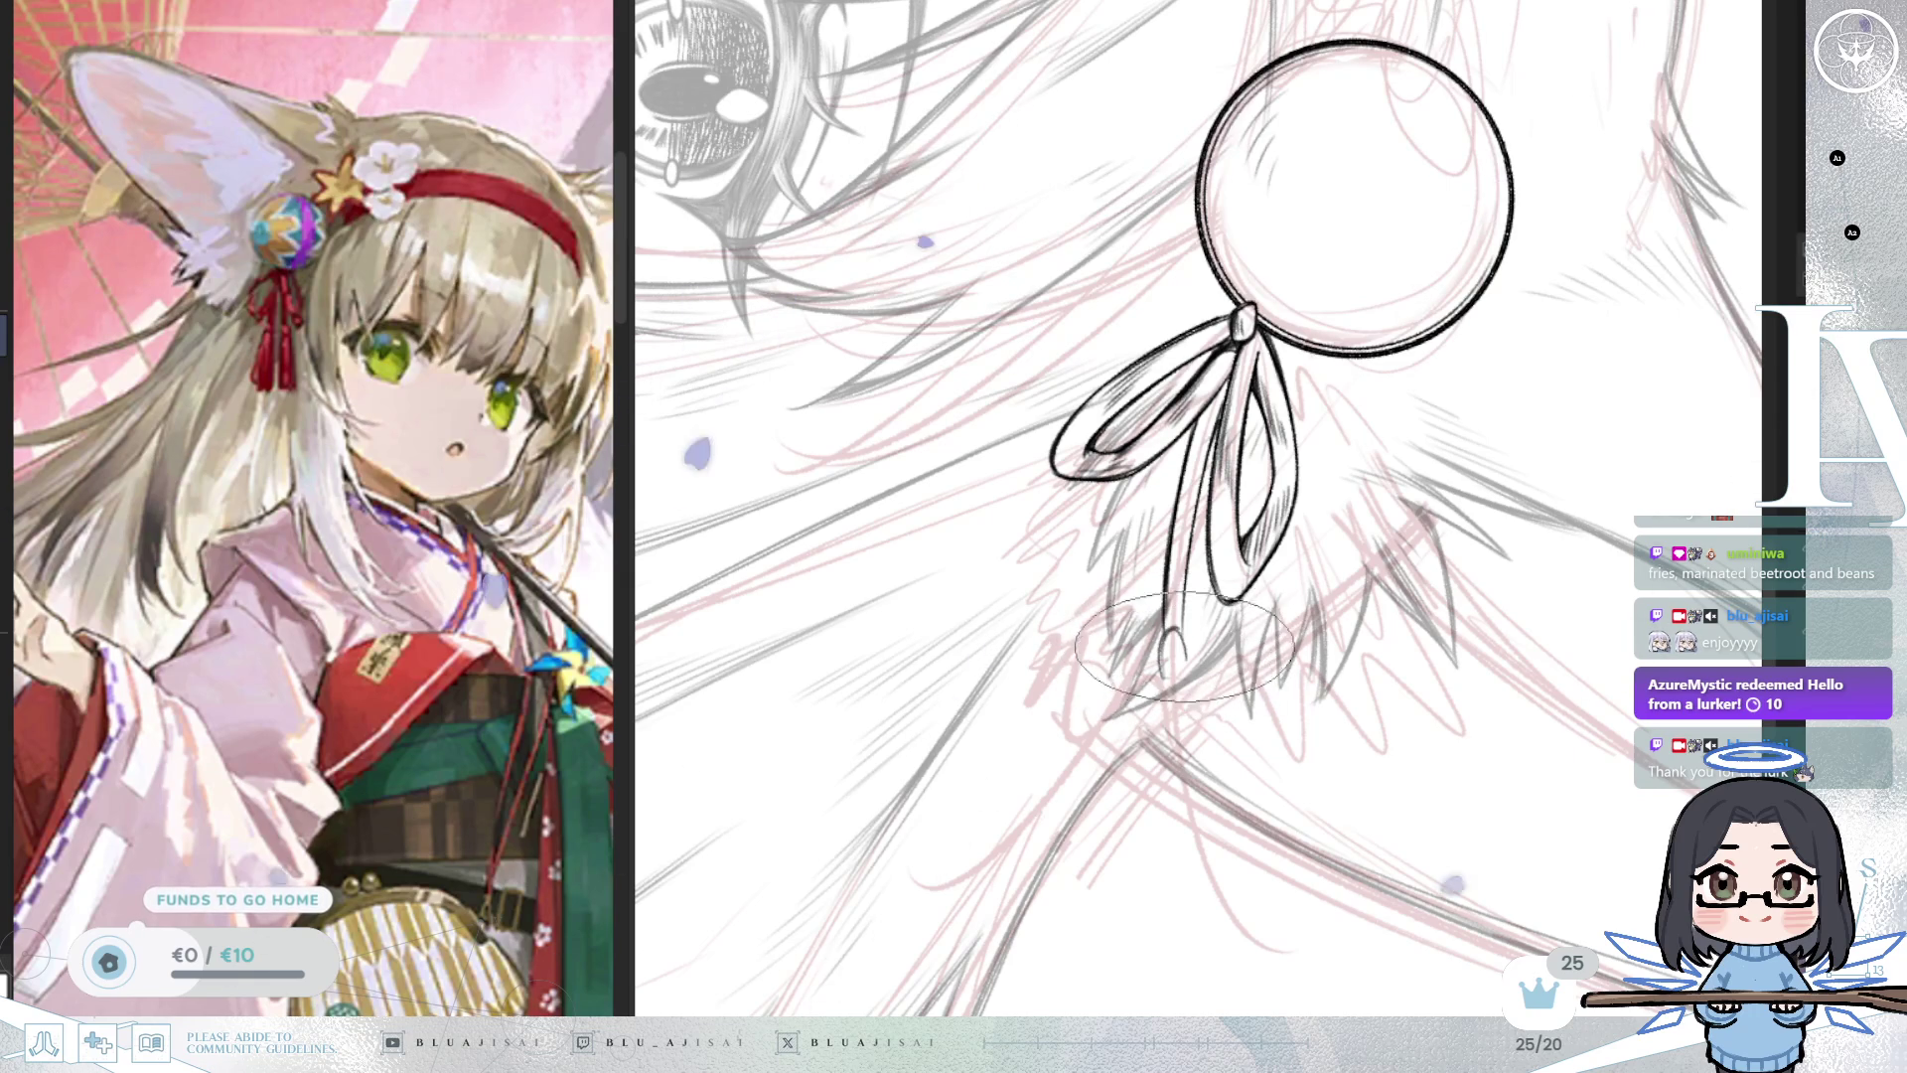
{"action": "left_click_drag", "start_coordinate": [1168, 634], "coordinate": [1174, 656]}
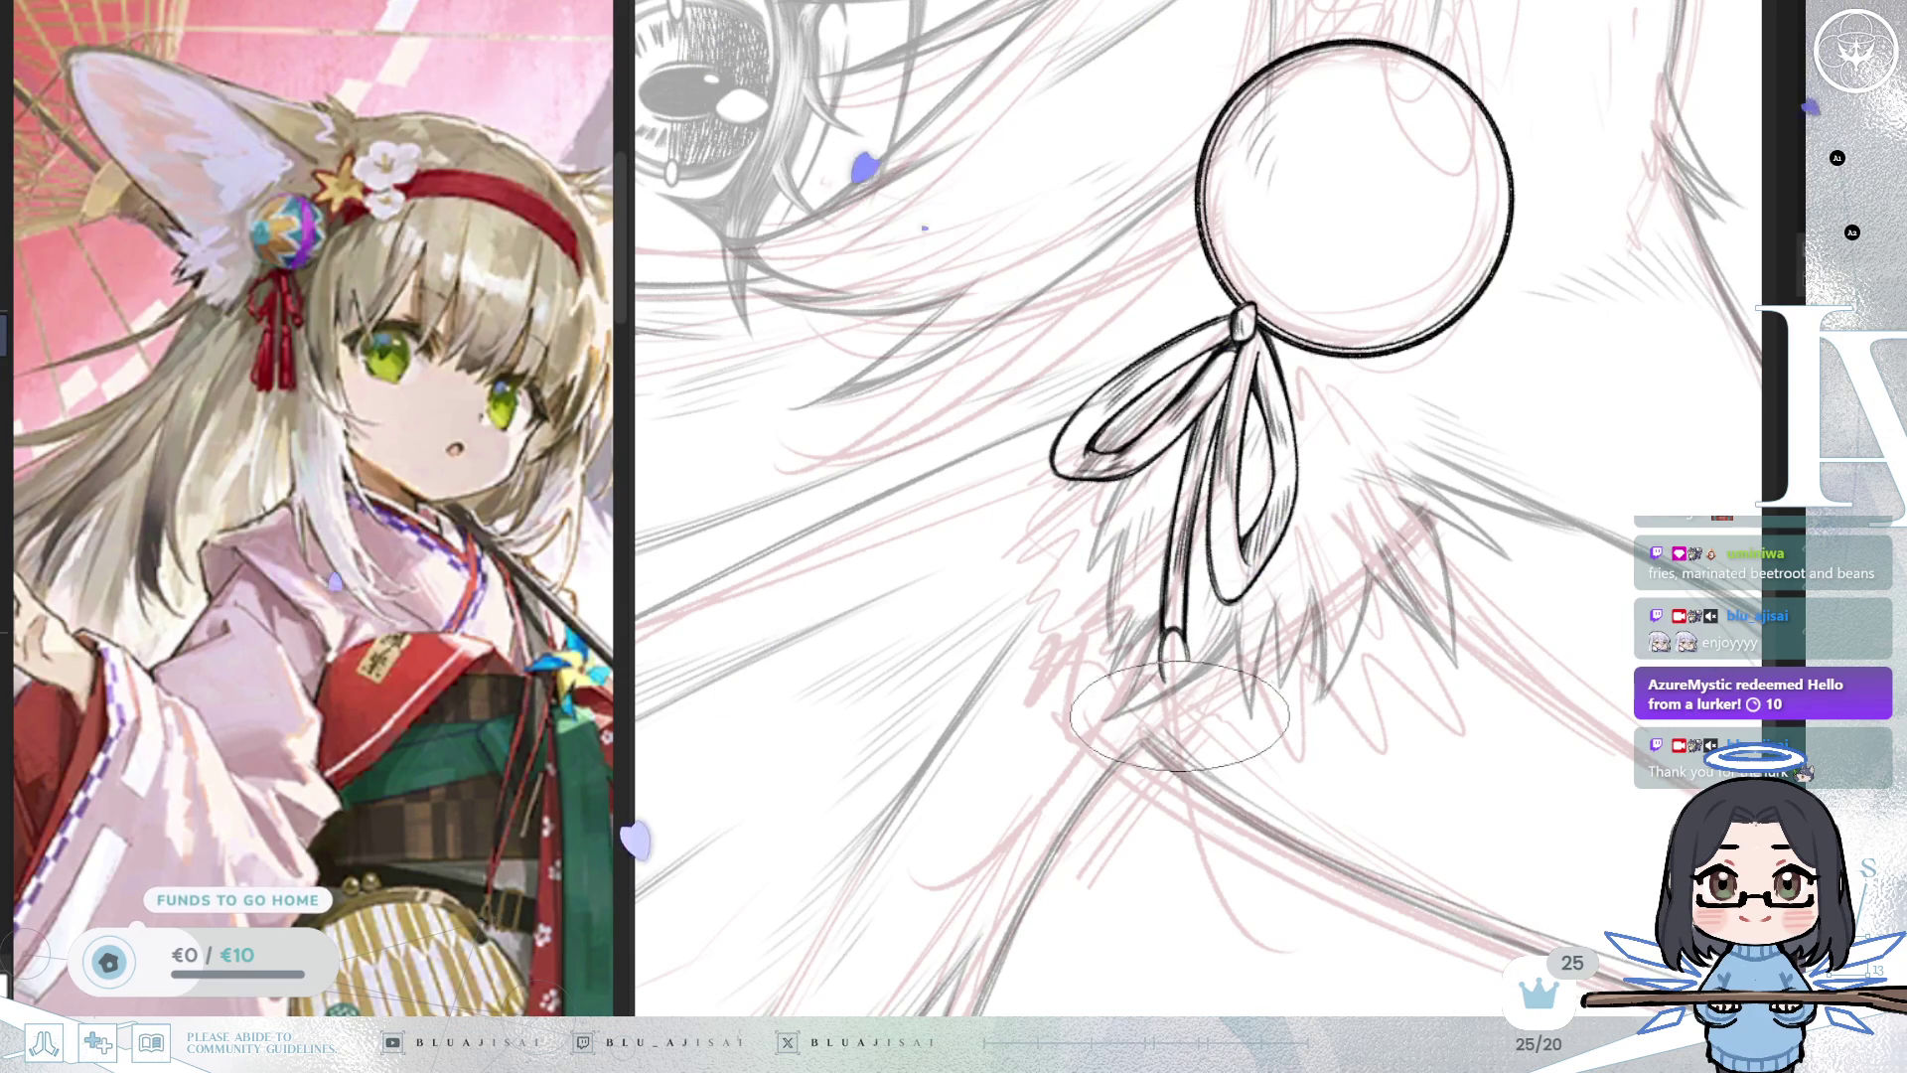
Sketch tassel strands and a curved cord hanging below the ribbon tip.
{"action": "left_click_drag", "start_coordinate": [1337, 577], "coordinate": [1397, 610]}
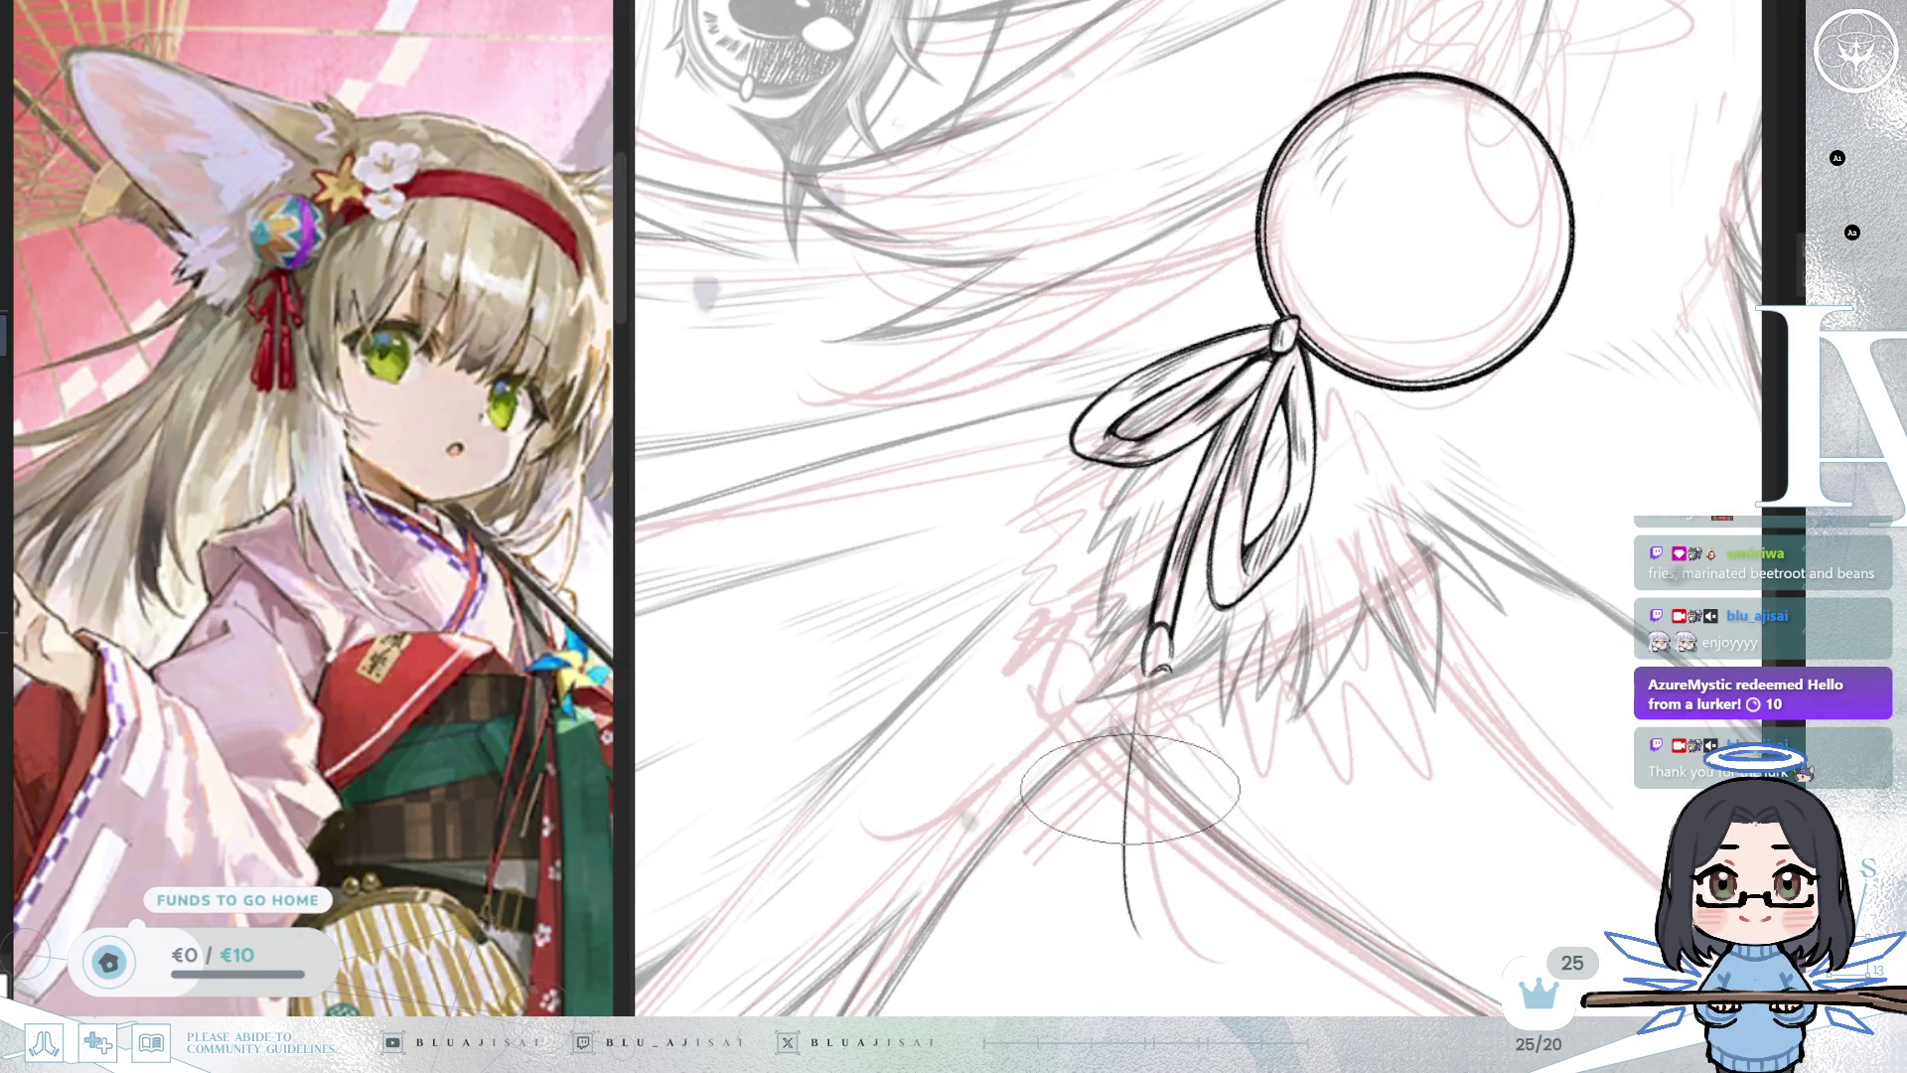
{"action": "left_click_drag", "start_coordinate": [1157, 695], "coordinate": [1182, 959]}
{"action": "left_click_drag", "start_coordinate": [1173, 687], "coordinate": [1267, 811]}
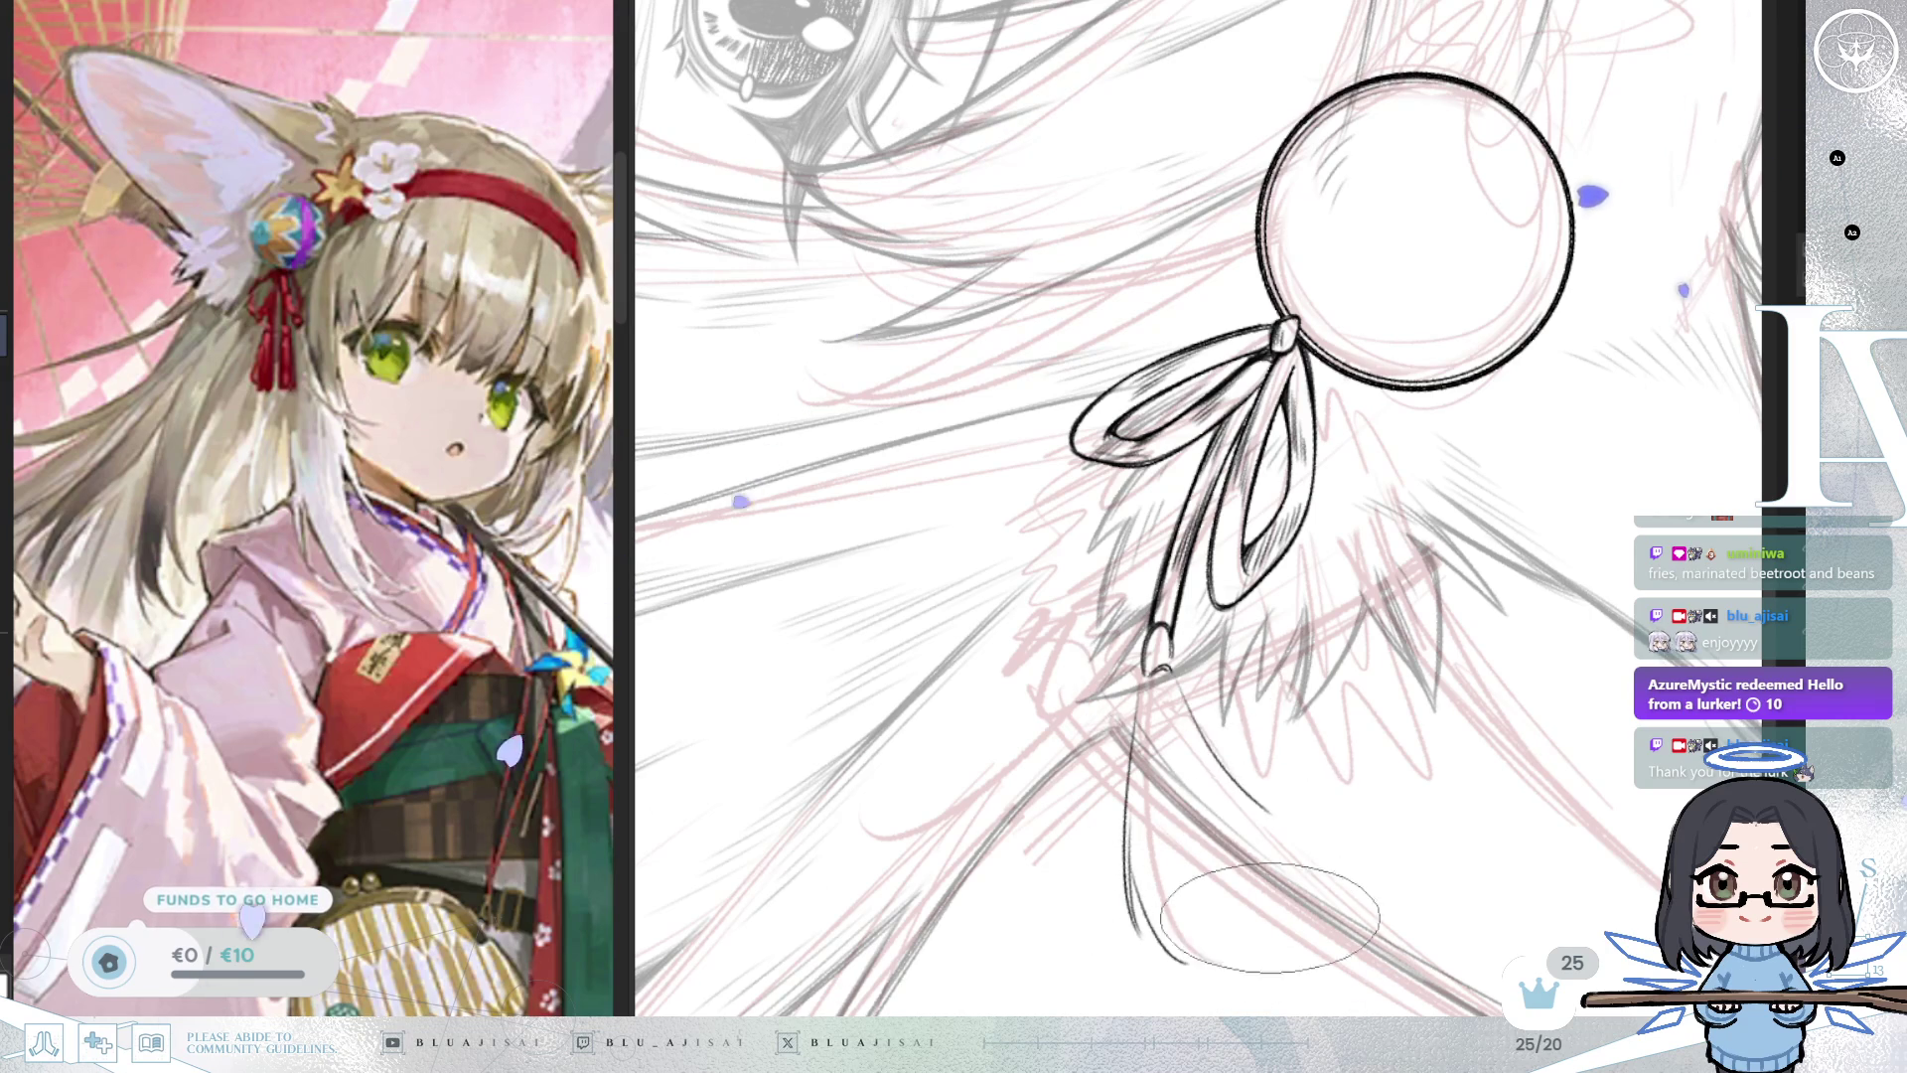
{"action": "left_click_drag", "start_coordinate": [1177, 680], "coordinate": [1336, 782]}
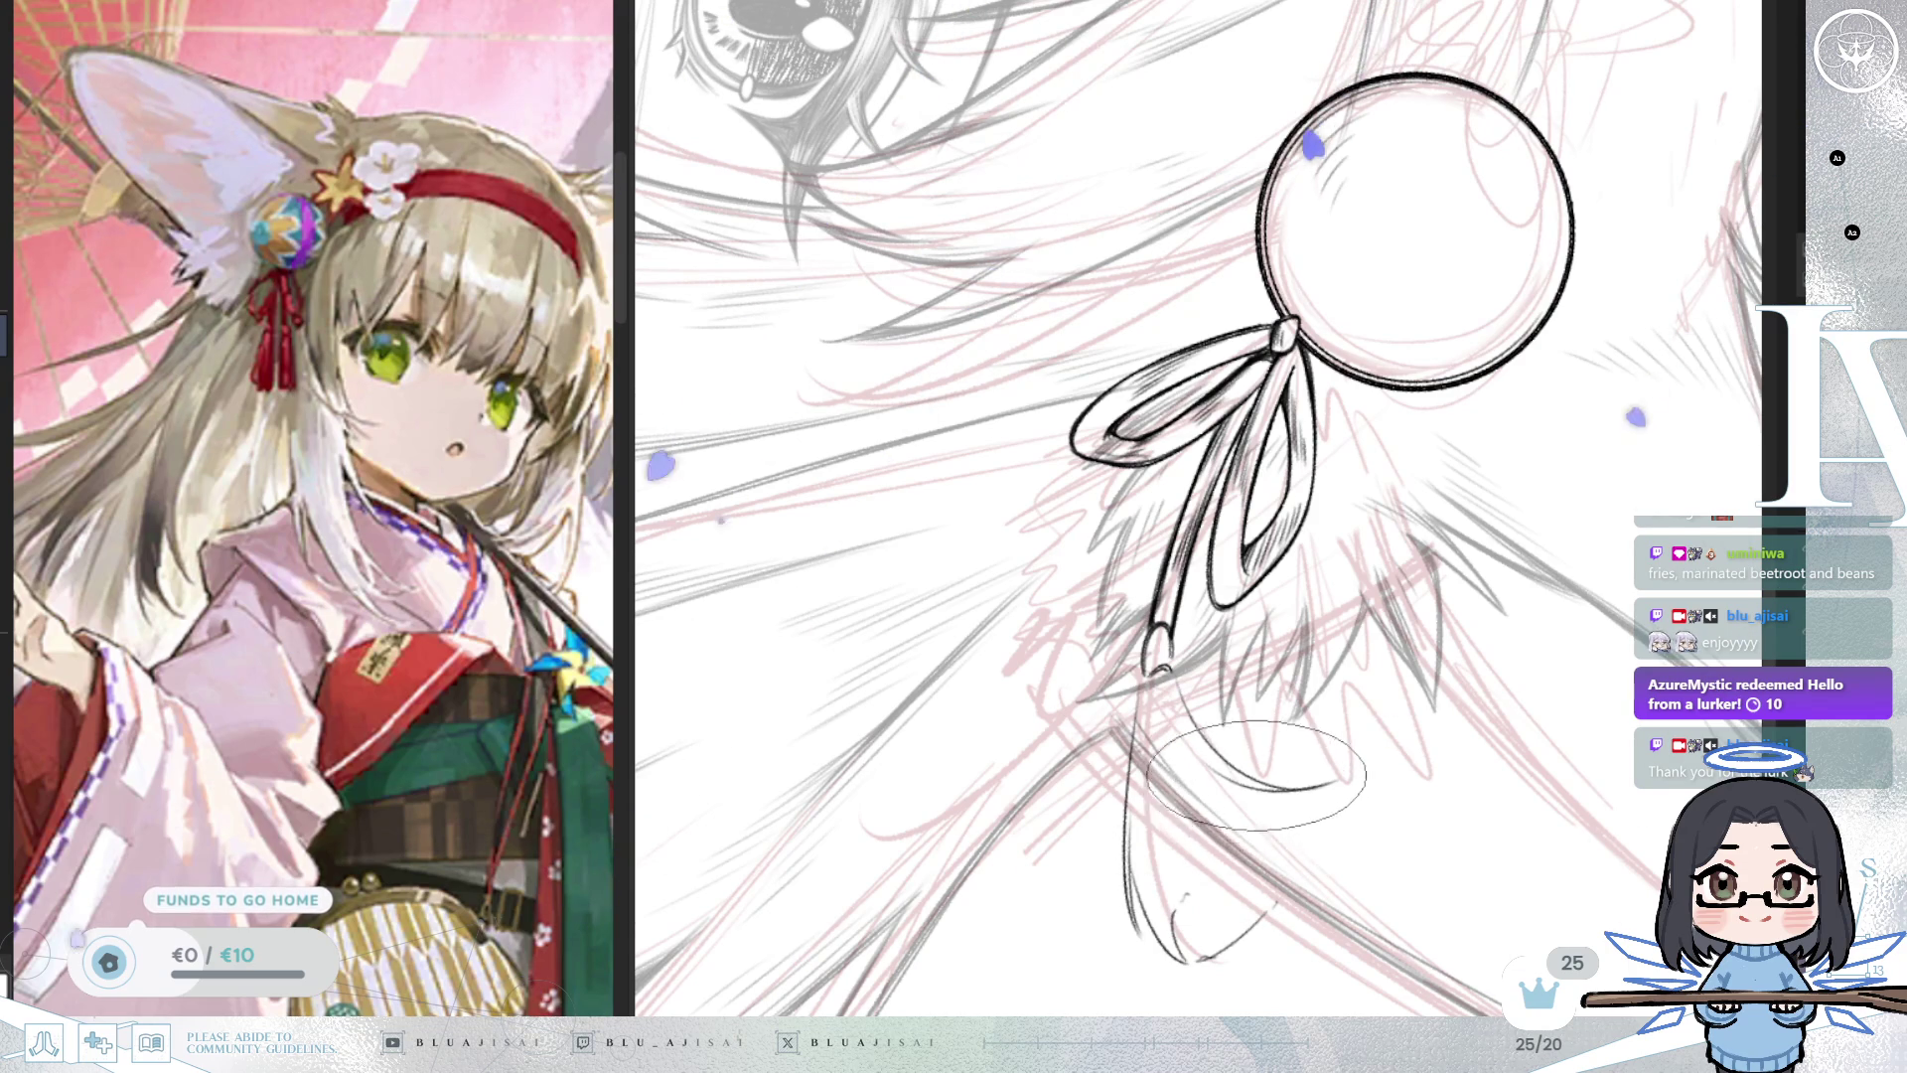
{"action": "key", "text": "ctrl+bracketright"}
{"action": "scroll", "coordinate": [1261, 757], "scroll_direction": "down", "scroll_amount": 3}
{"action": "scroll", "coordinate": [1163, 419], "scroll_direction": "up", "scroll_amount": 3}
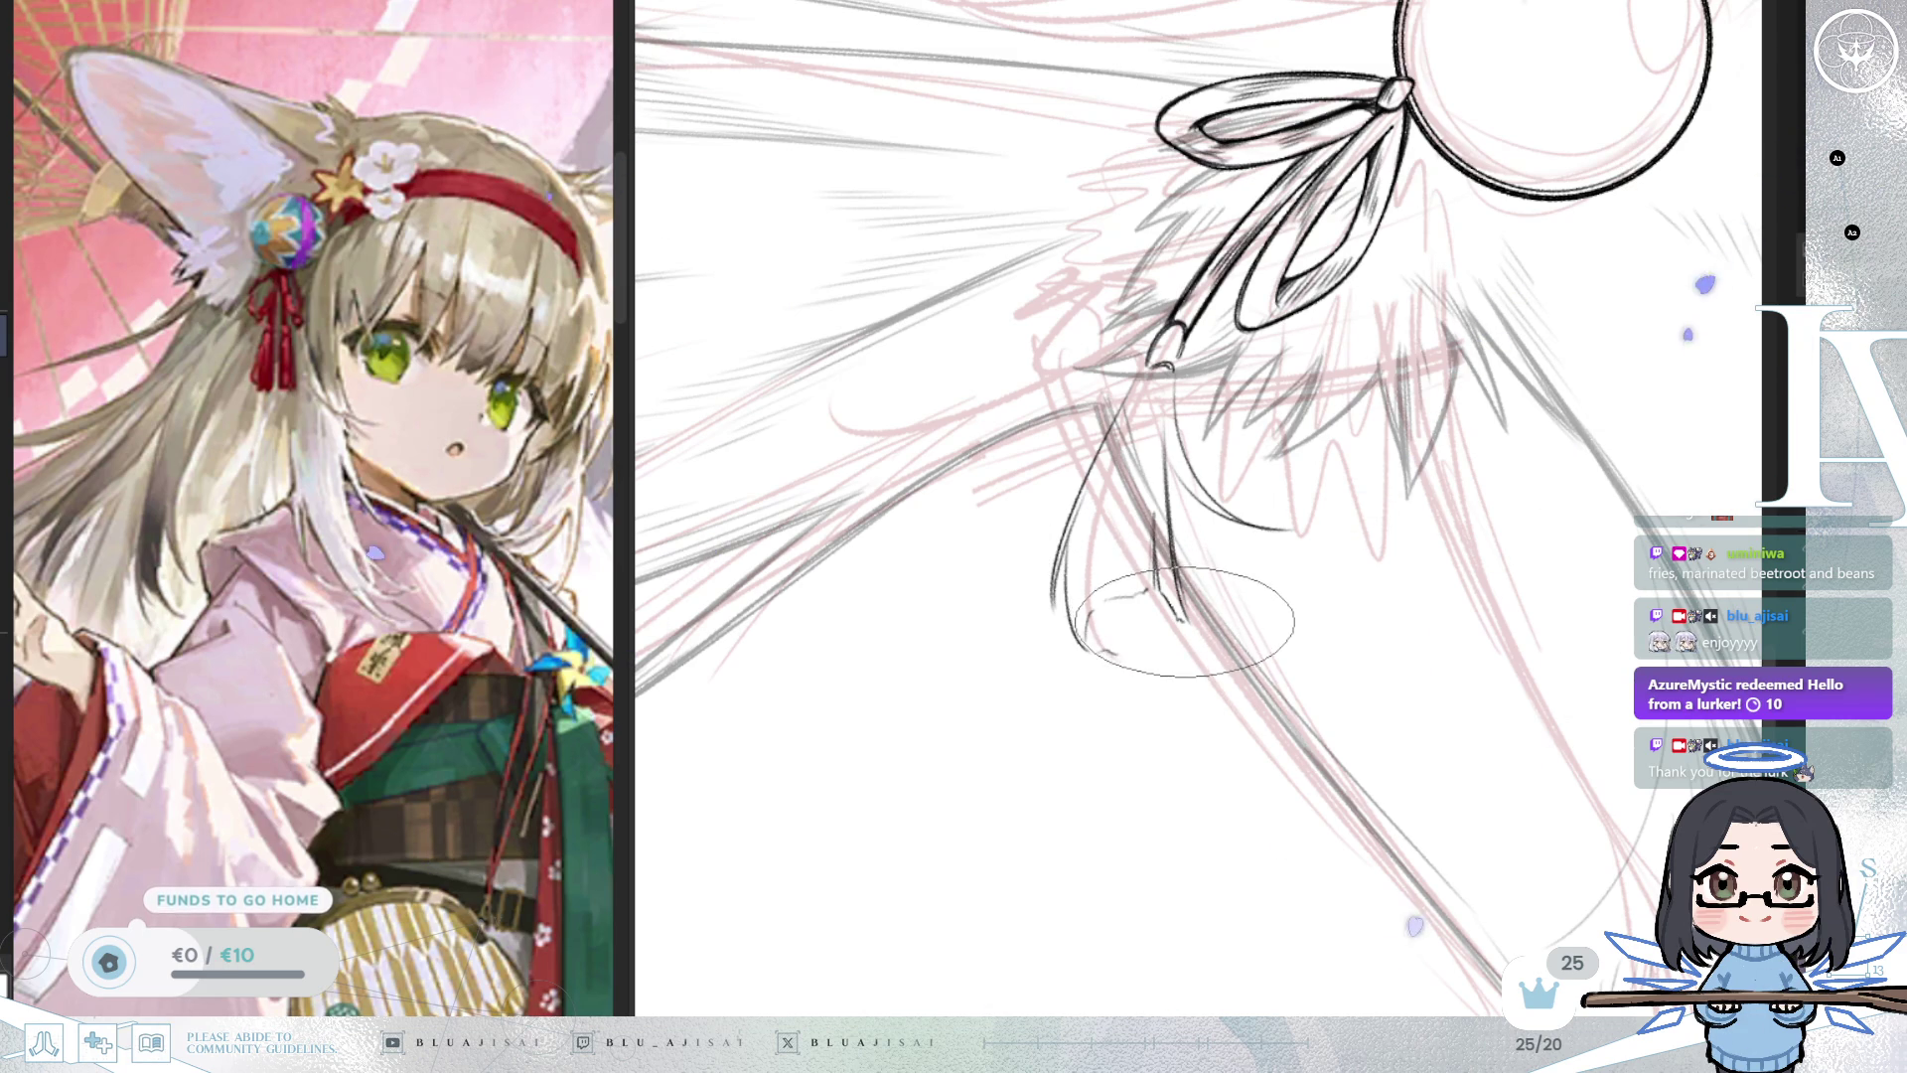
Pan, rotate and mirror the view to follow the cord down to the tassel end.
{"action": "left_click_drag", "start_coordinate": [1356, 508], "coordinate": [1367, 631]}
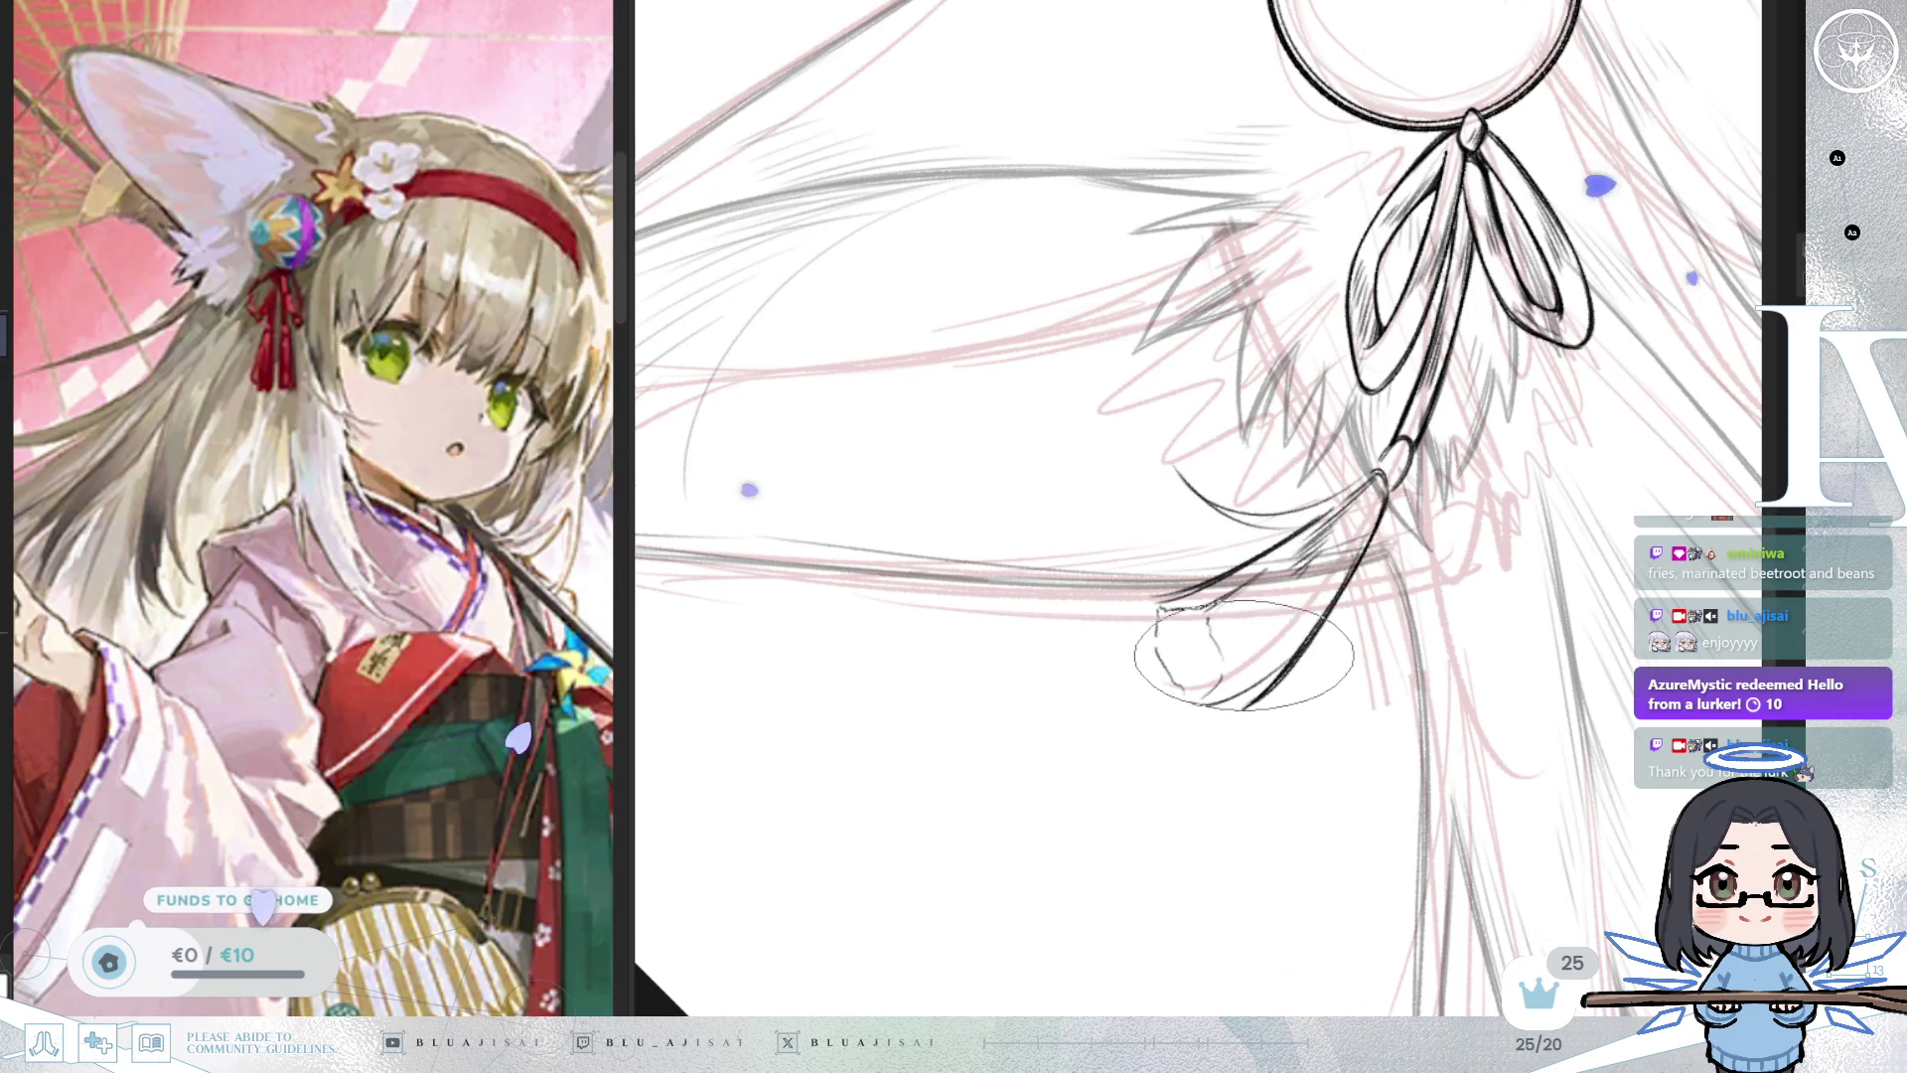
{"action": "key", "text": "ctrl+bracketright"}
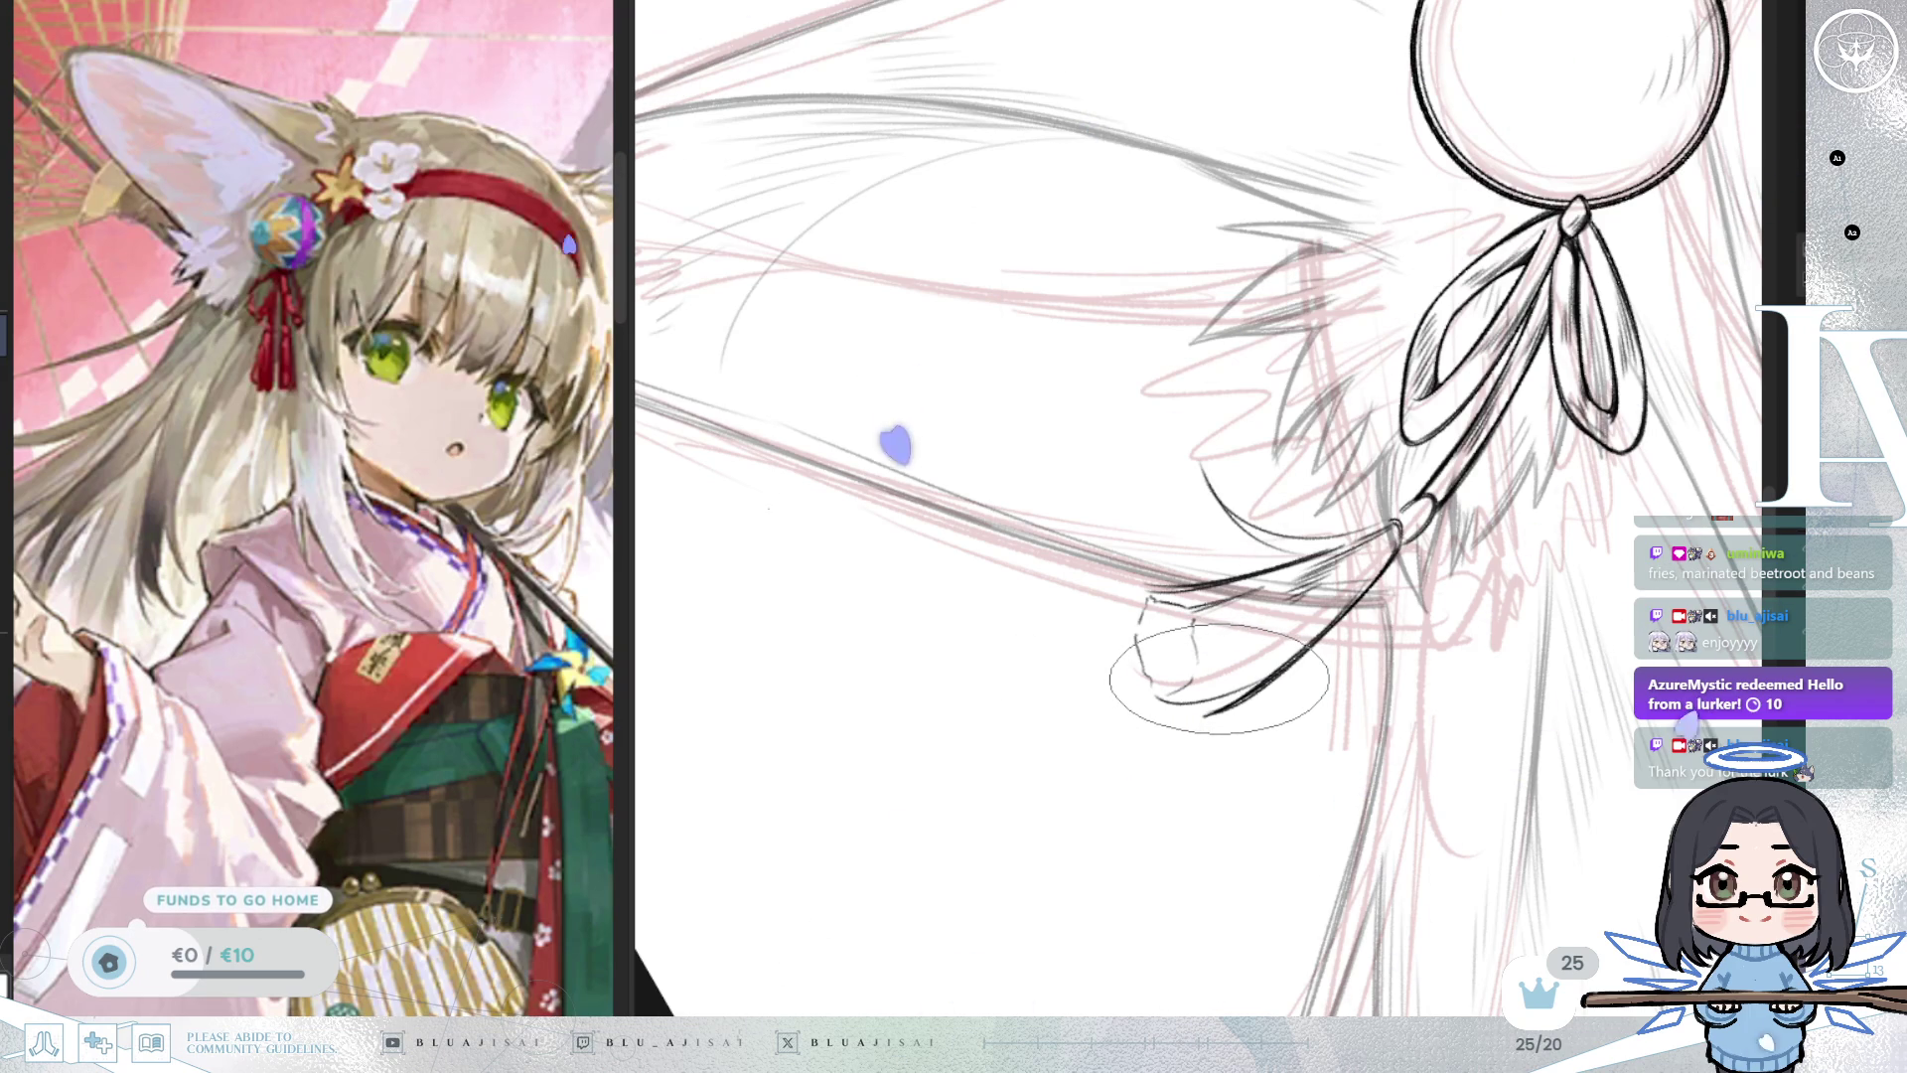
{"action": "left_click_drag", "start_coordinate": [1292, 601], "coordinate": [1212, 397]}
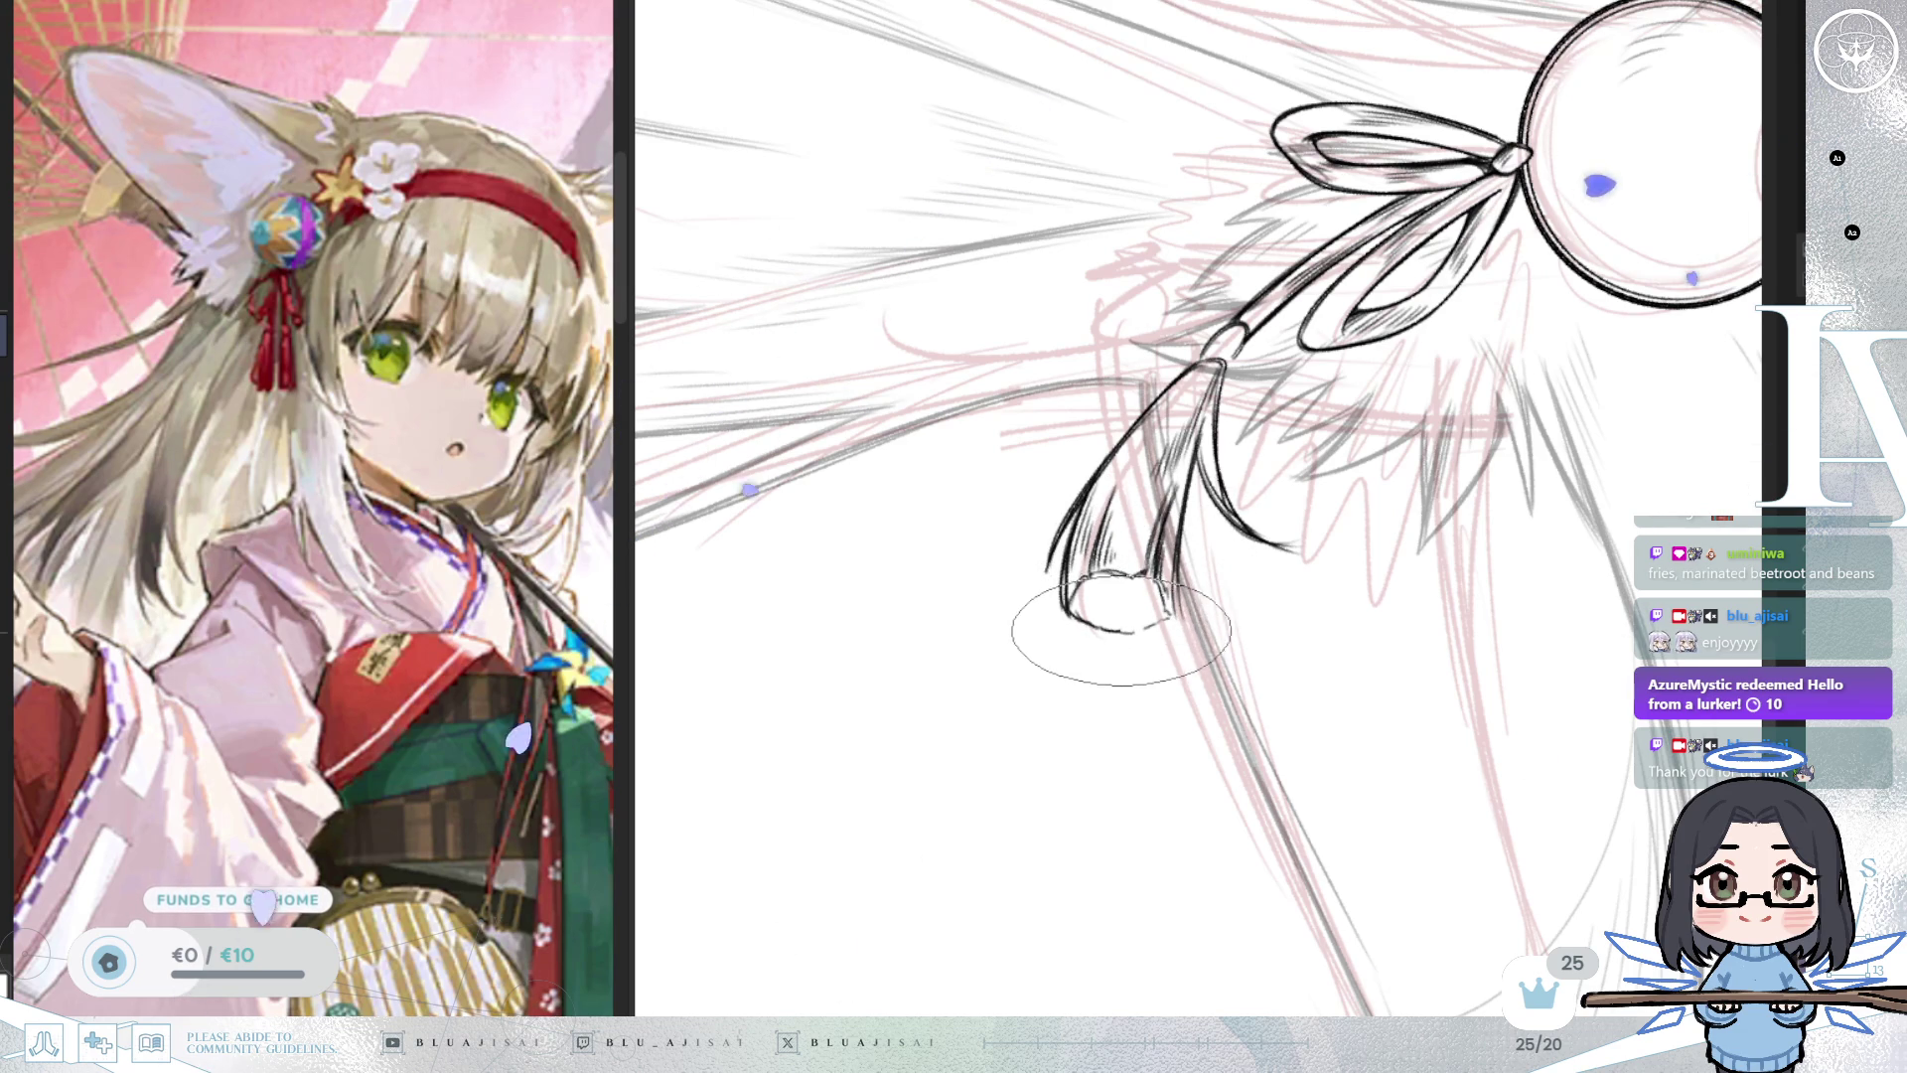
{"action": "left_click_drag", "start_coordinate": [1254, 605], "coordinate": [1129, 839]}
{"action": "key", "text": "m"}
{"action": "key", "text": "6"}
{"action": "key", "text": "6"}
{"action": "key", "text": "6"}
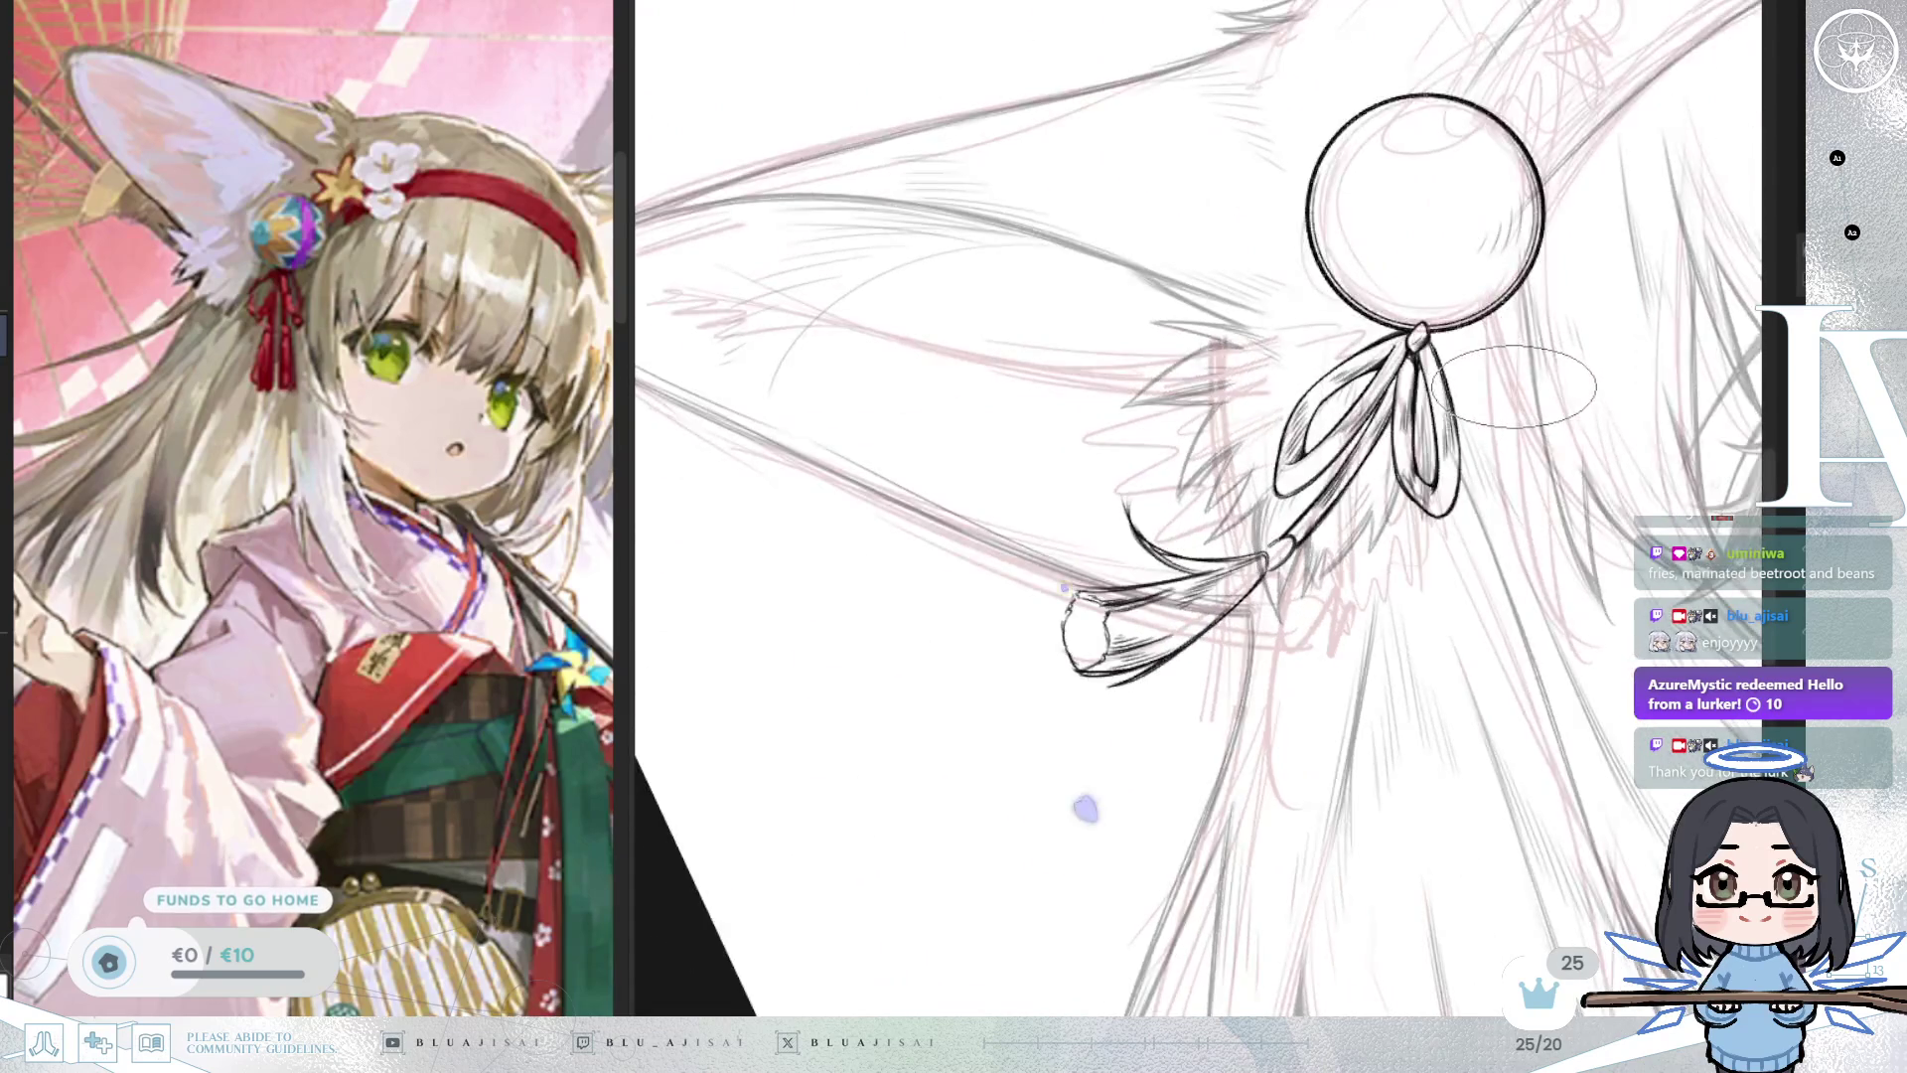
Zoom in on the bead, fade the finished ink to grey, and draw the dark diagonal hairpin stick.
{"action": "left_click_drag", "start_coordinate": [1505, 393], "coordinate": [1336, 448]}
{"action": "scroll", "coordinate": [1167, 516], "scroll_direction": "up", "scroll_amount": 2}
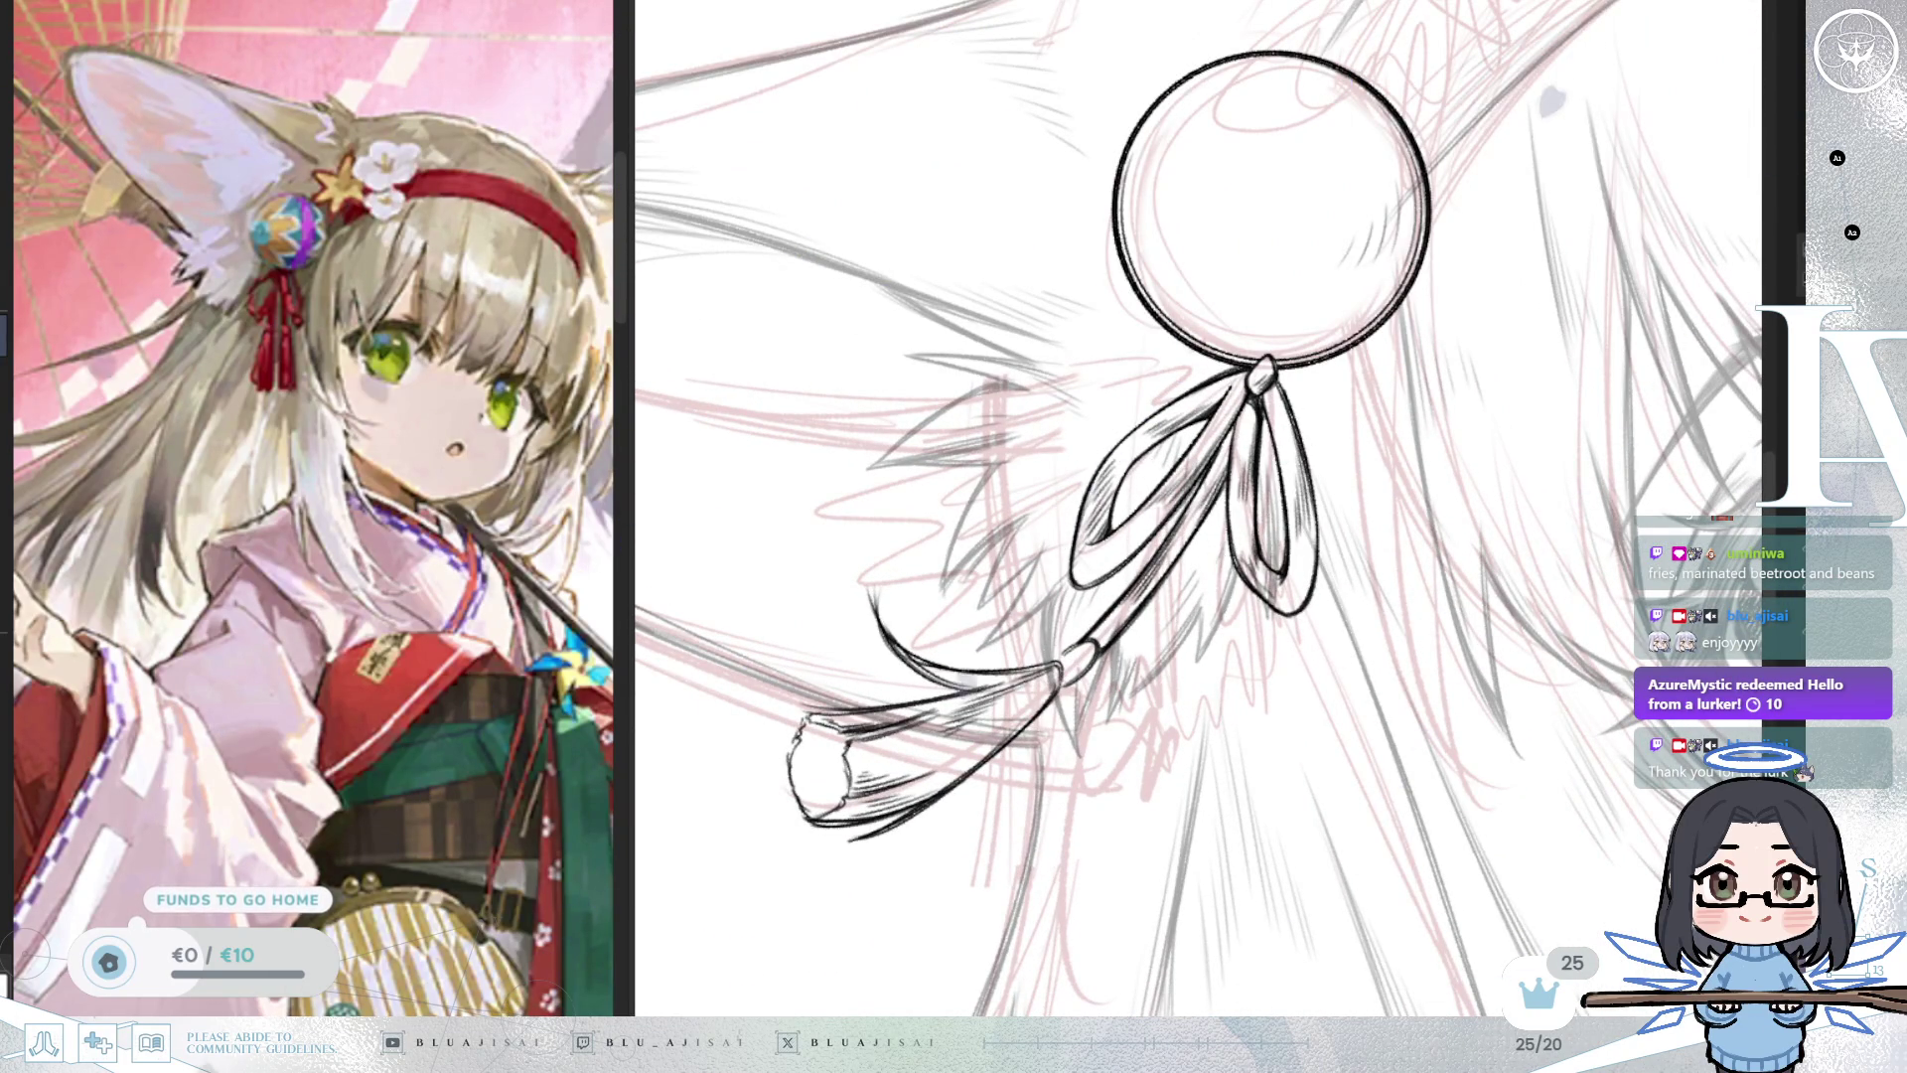
{"action": "key", "text": "ctrl+z"}
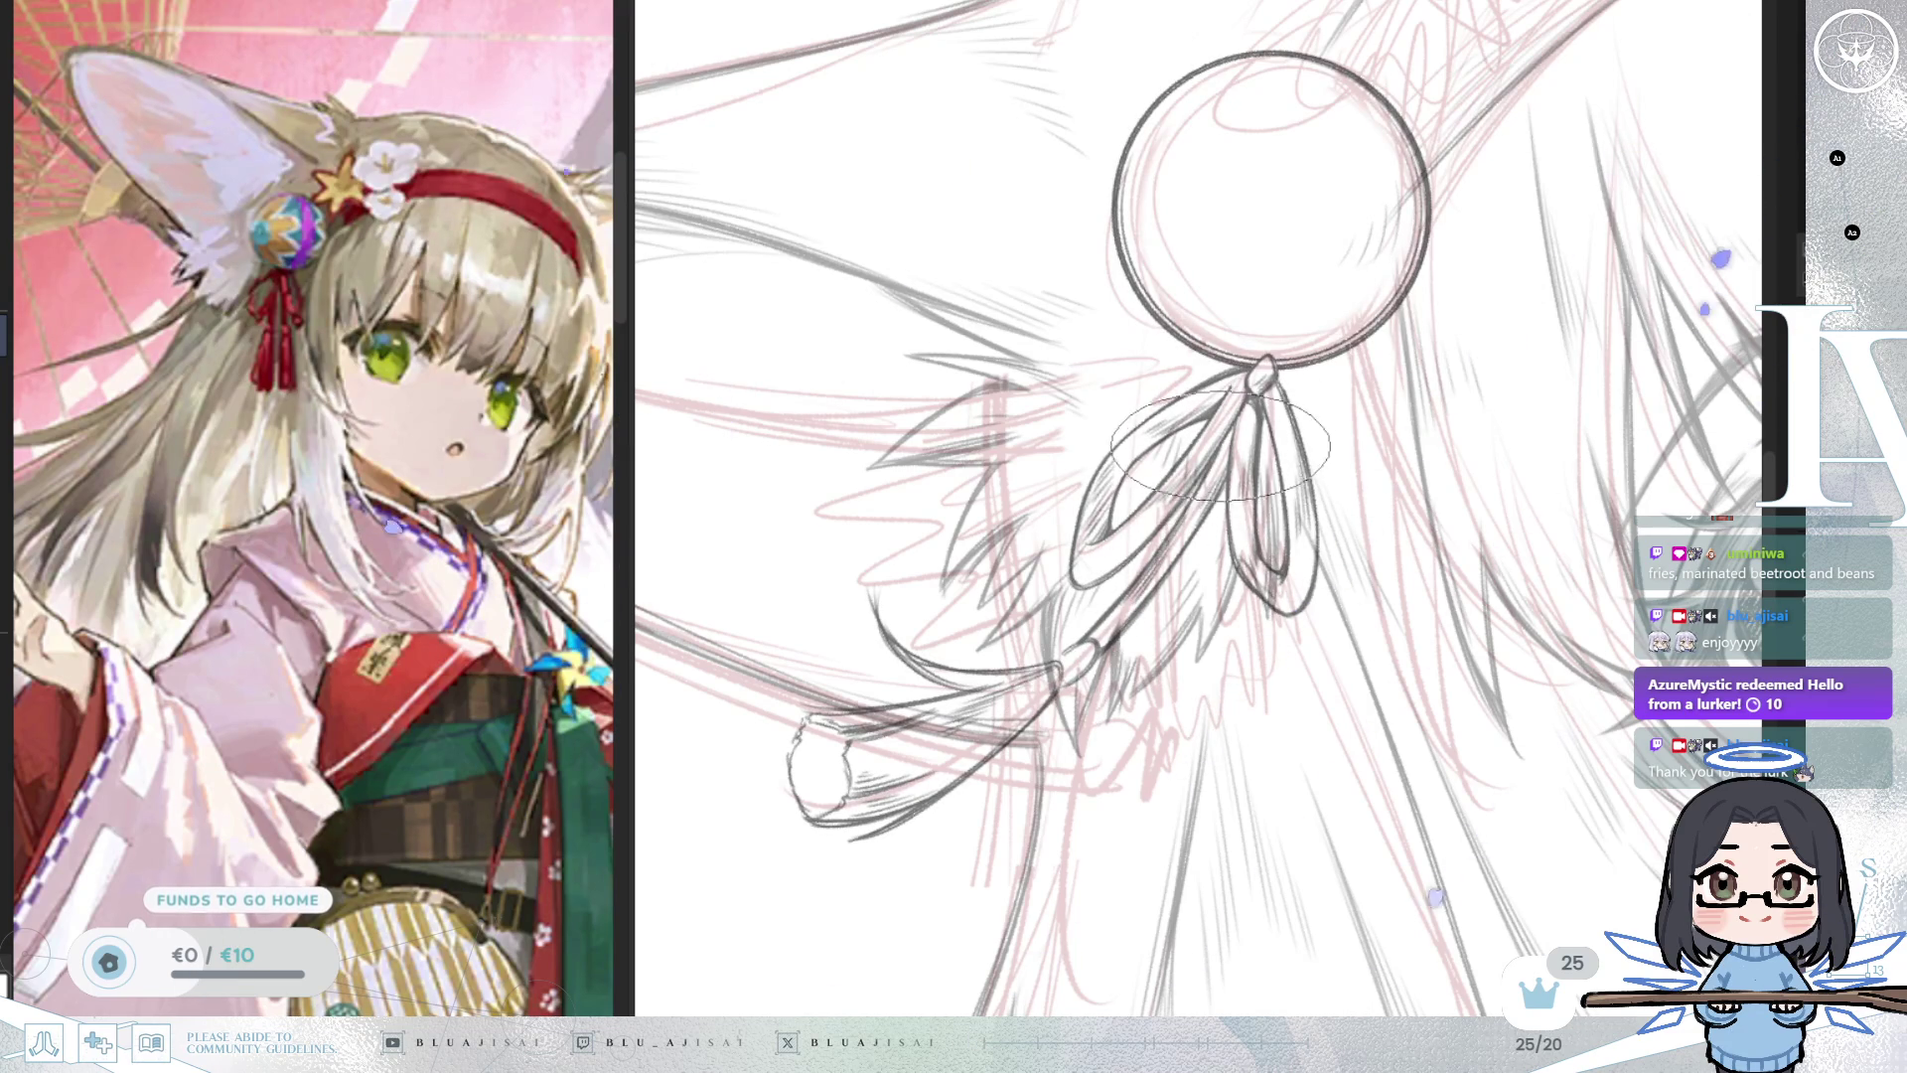
{"action": "left_click_drag", "start_coordinate": [1091, 685], "coordinate": [1187, 472]}
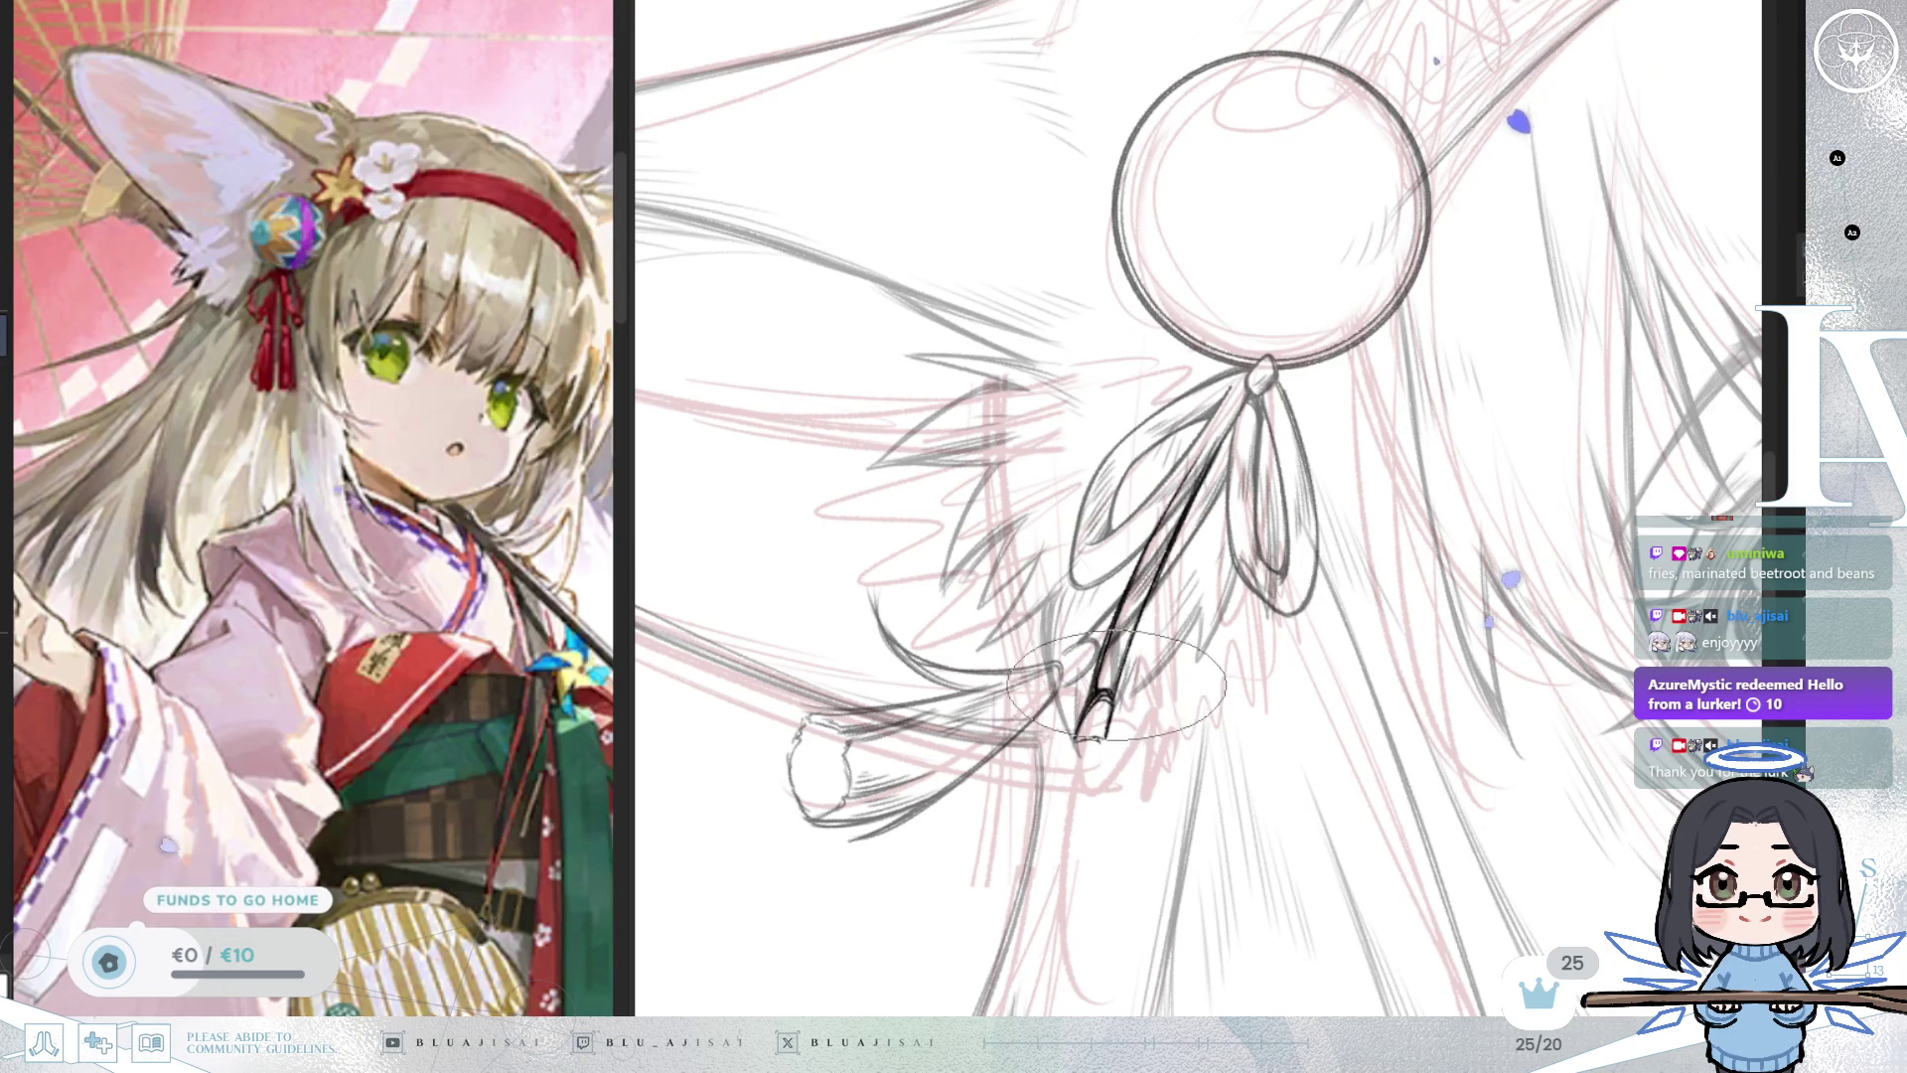
Draw and redo the first tassel lines hanging down from the stick's tip.
{"action": "left_click_drag", "start_coordinate": [1132, 584], "coordinate": [1142, 487]}
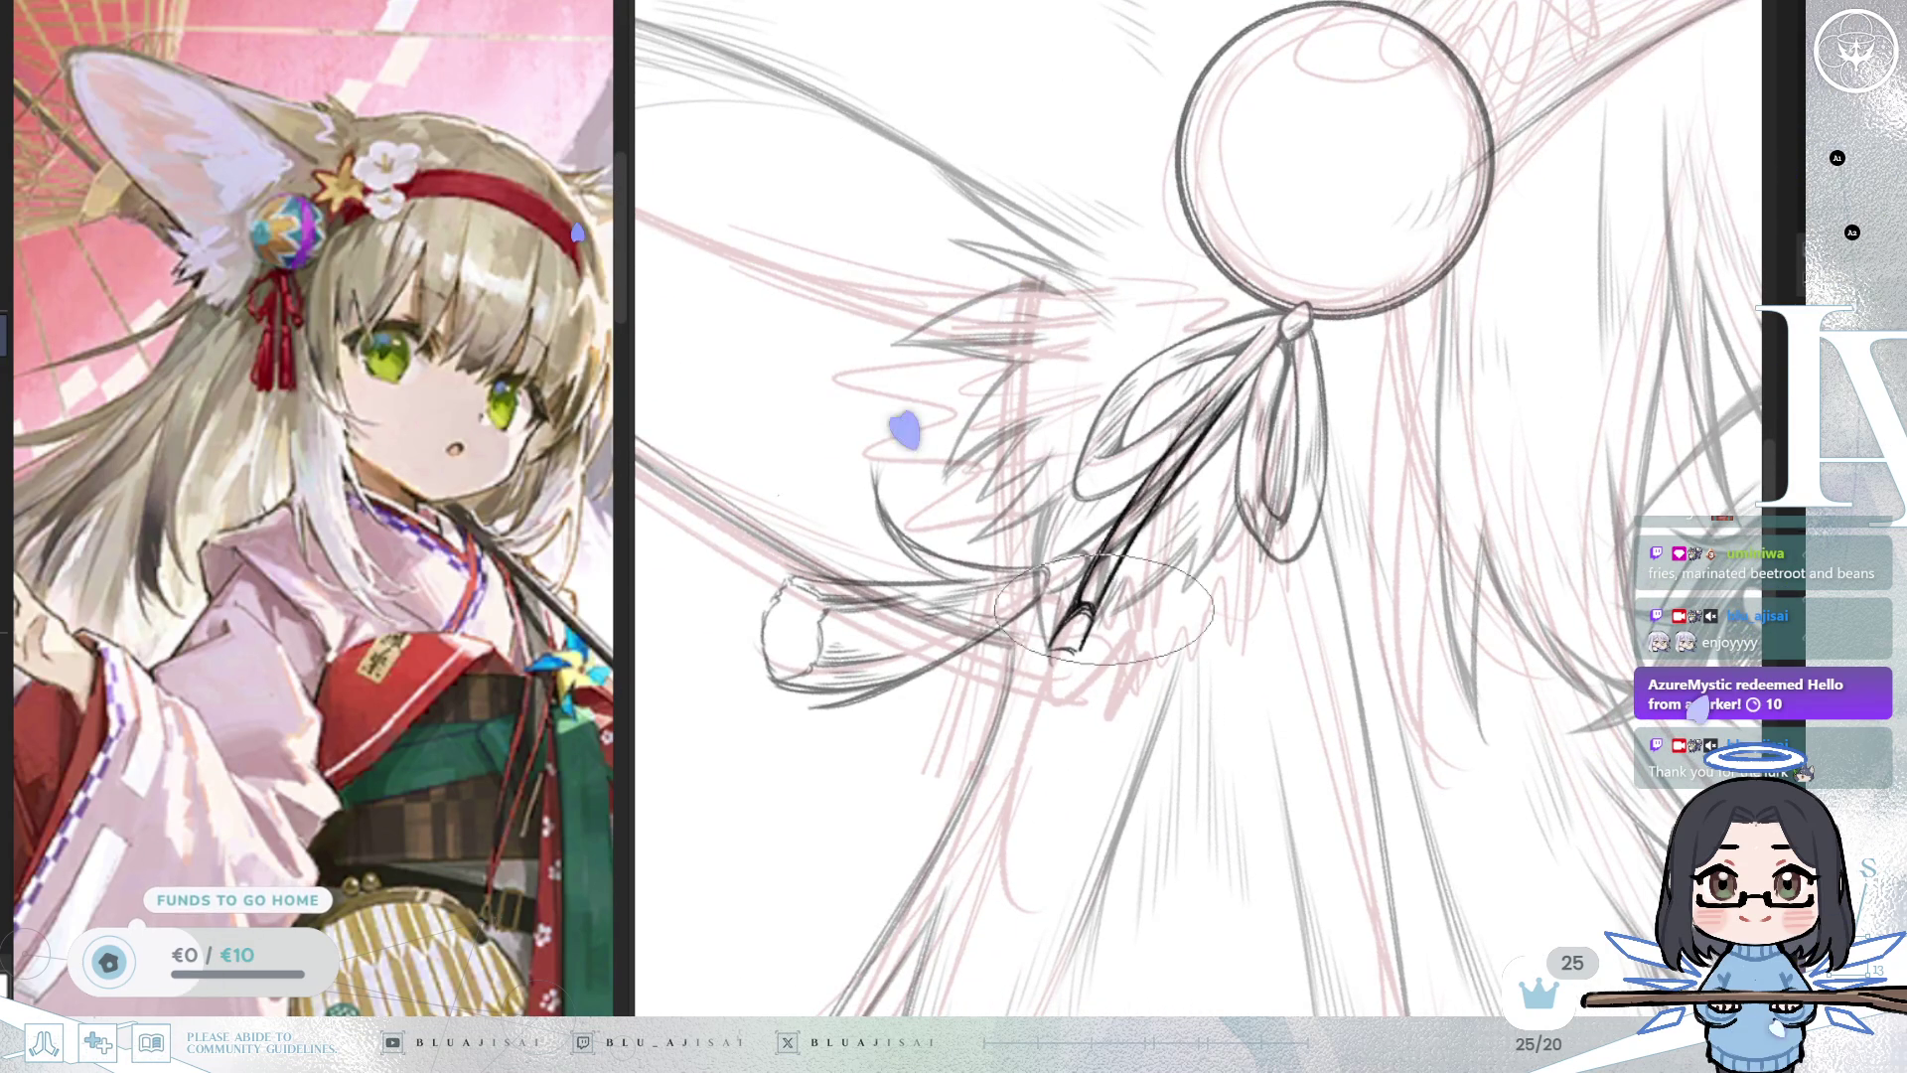
{"action": "left_click_drag", "start_coordinate": [1048, 657], "coordinate": [951, 902]}
{"action": "mouse_move", "coordinate": [1021, 703]}
{"action": "left_mouse_down"}
{"action": "mouse_move", "coordinate": [980, 854]}
{"action": "mouse_move", "coordinate": [1080, 892]}
{"action": "left_mouse_up"}
{"action": "key", "text": "ctrl+z"}
{"action": "key", "text": "ctrl+z"}
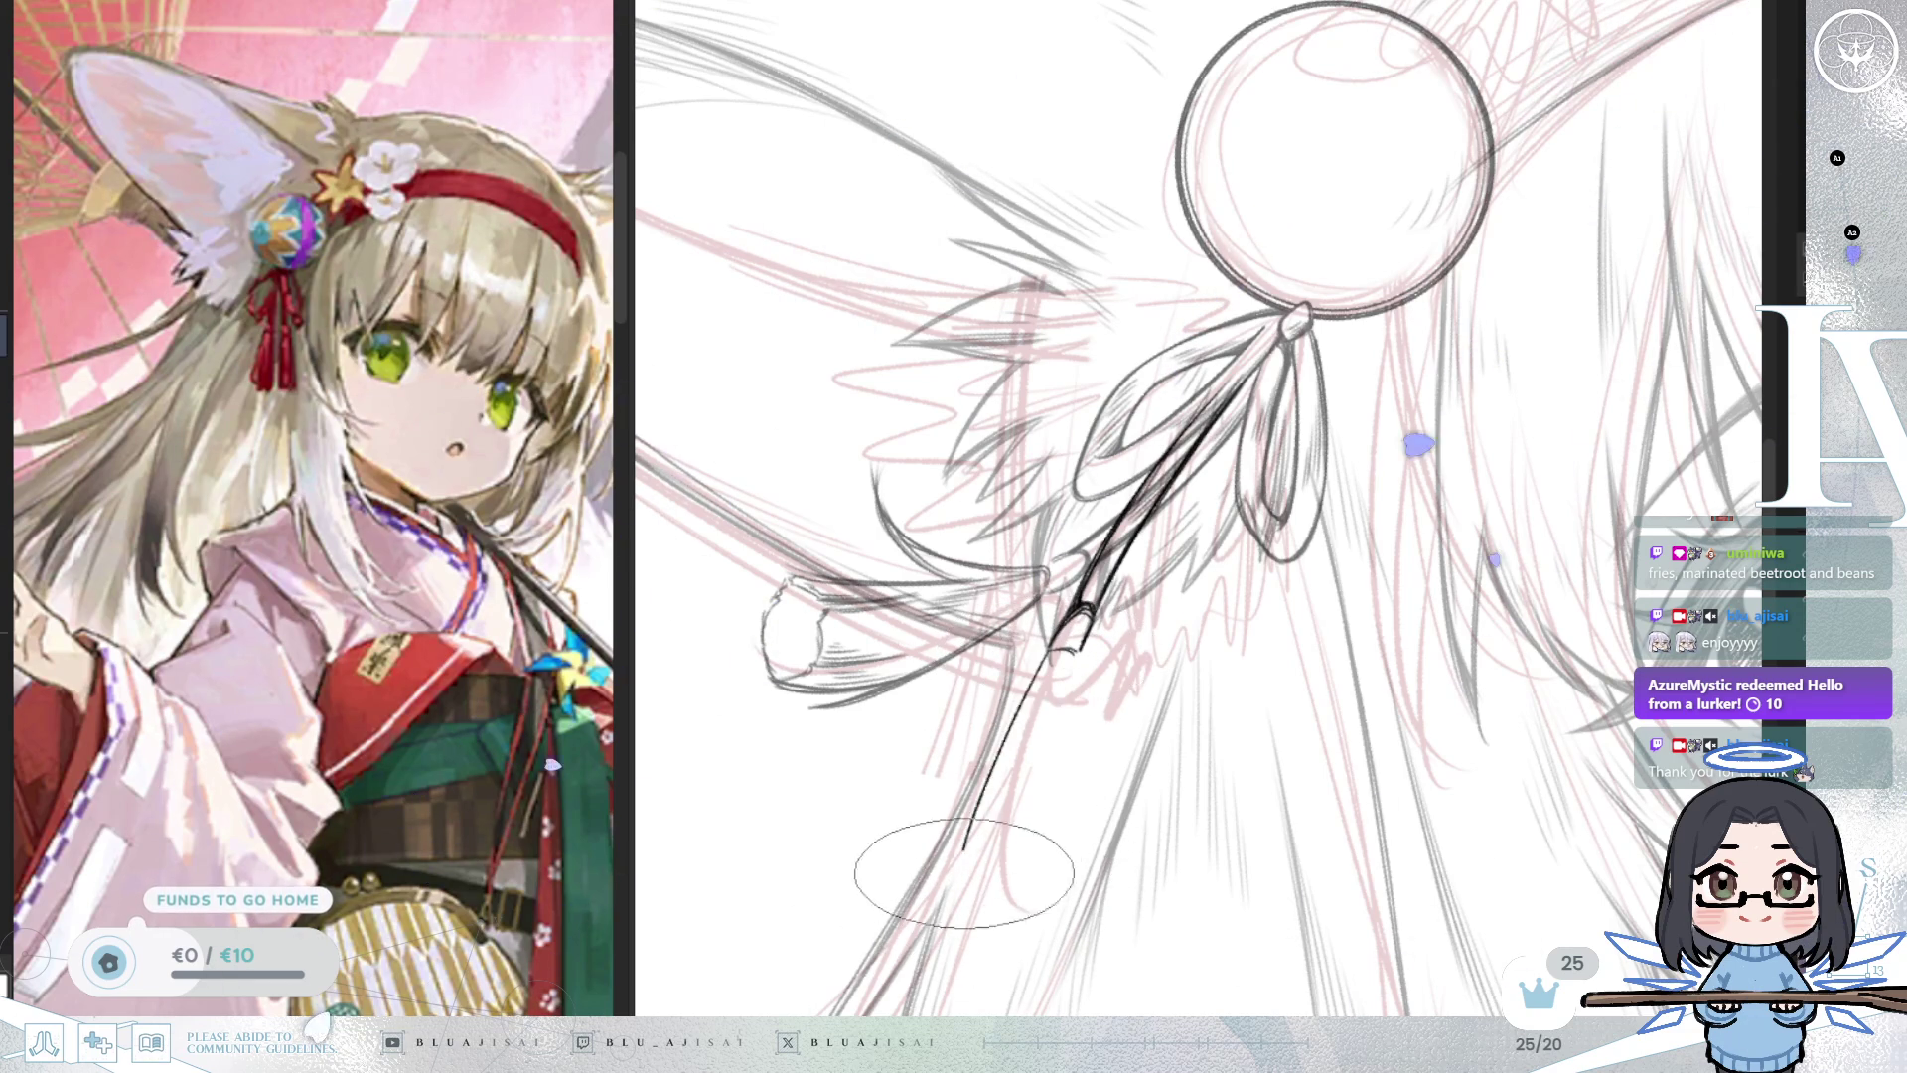
{"action": "left_click_drag", "start_coordinate": [1053, 646], "coordinate": [993, 911]}
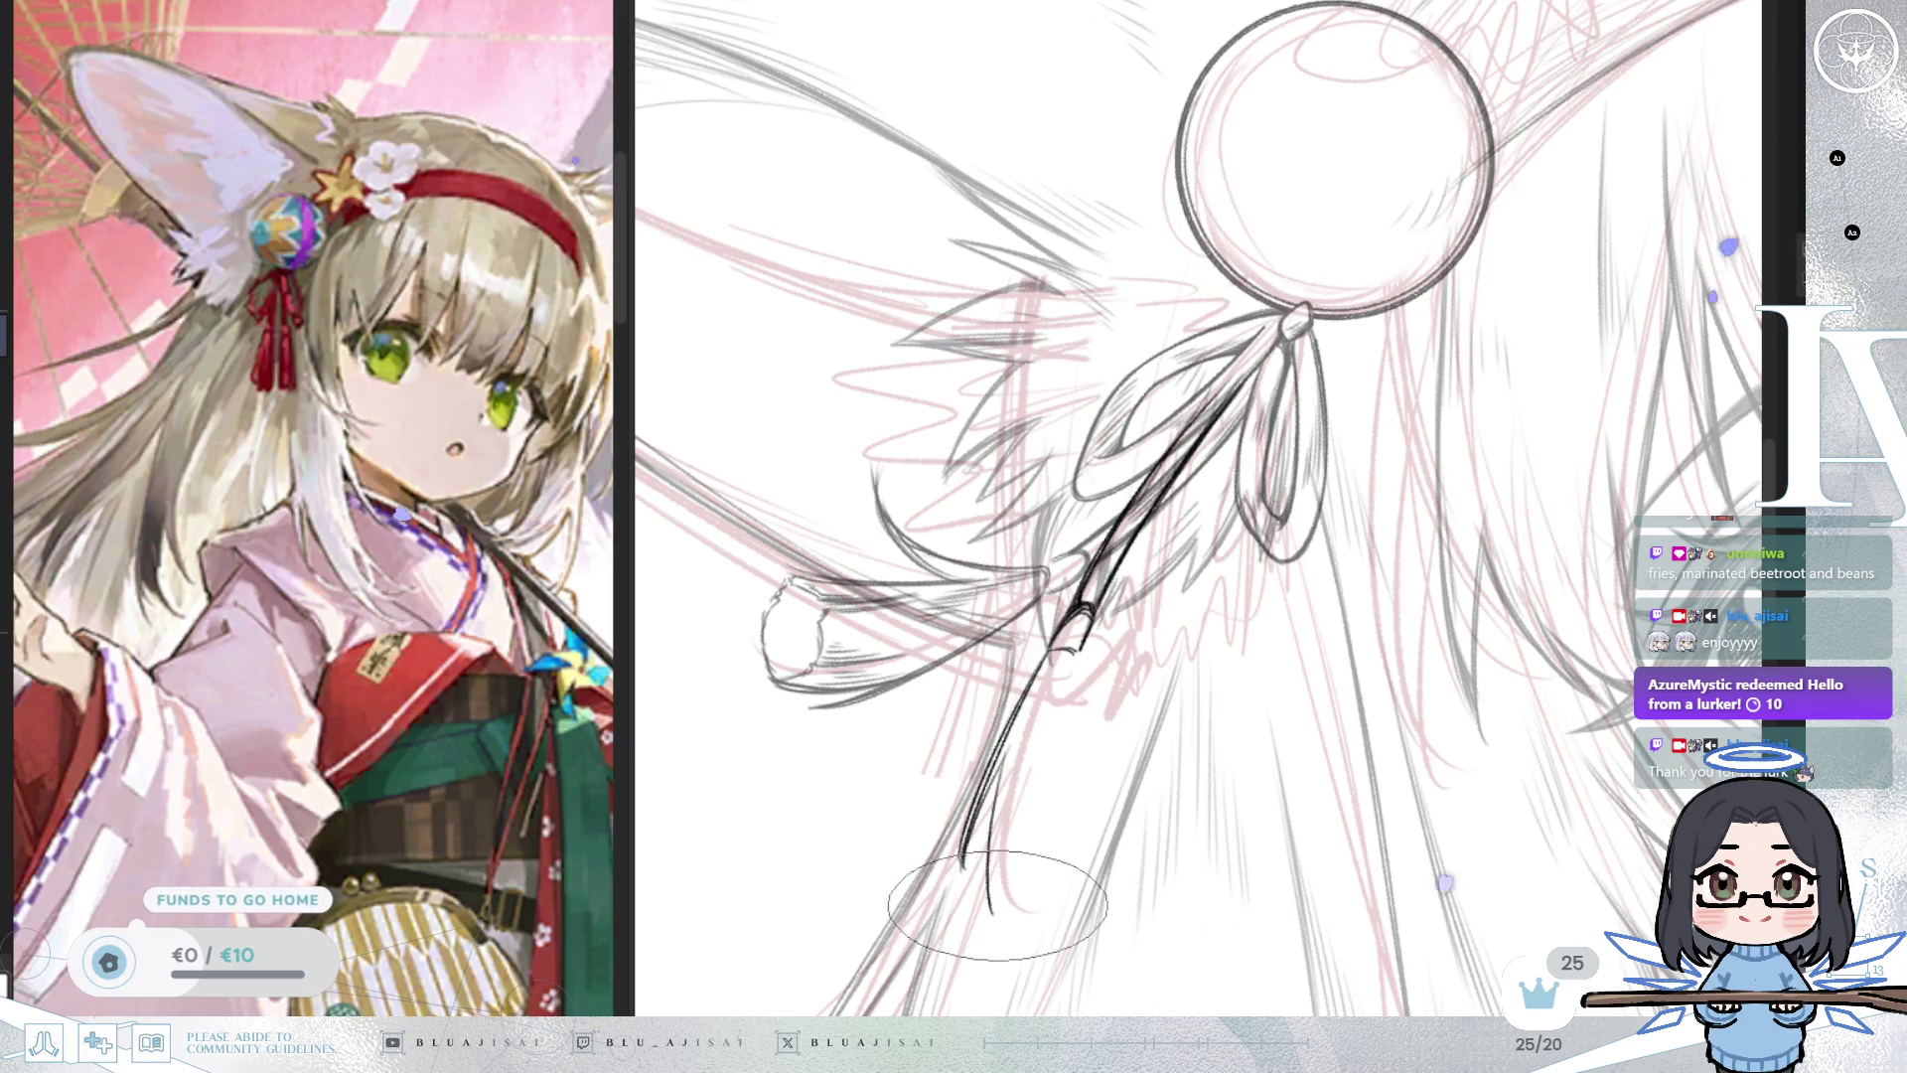
{"action": "mouse_move", "coordinate": [1073, 672]}
{"action": "left_mouse_down"}
{"action": "mouse_move", "coordinate": [1083, 821]}
{"action": "mouse_move", "coordinate": [1119, 844]}
{"action": "left_mouse_up"}
{"action": "key", "text": "ctrl+z"}
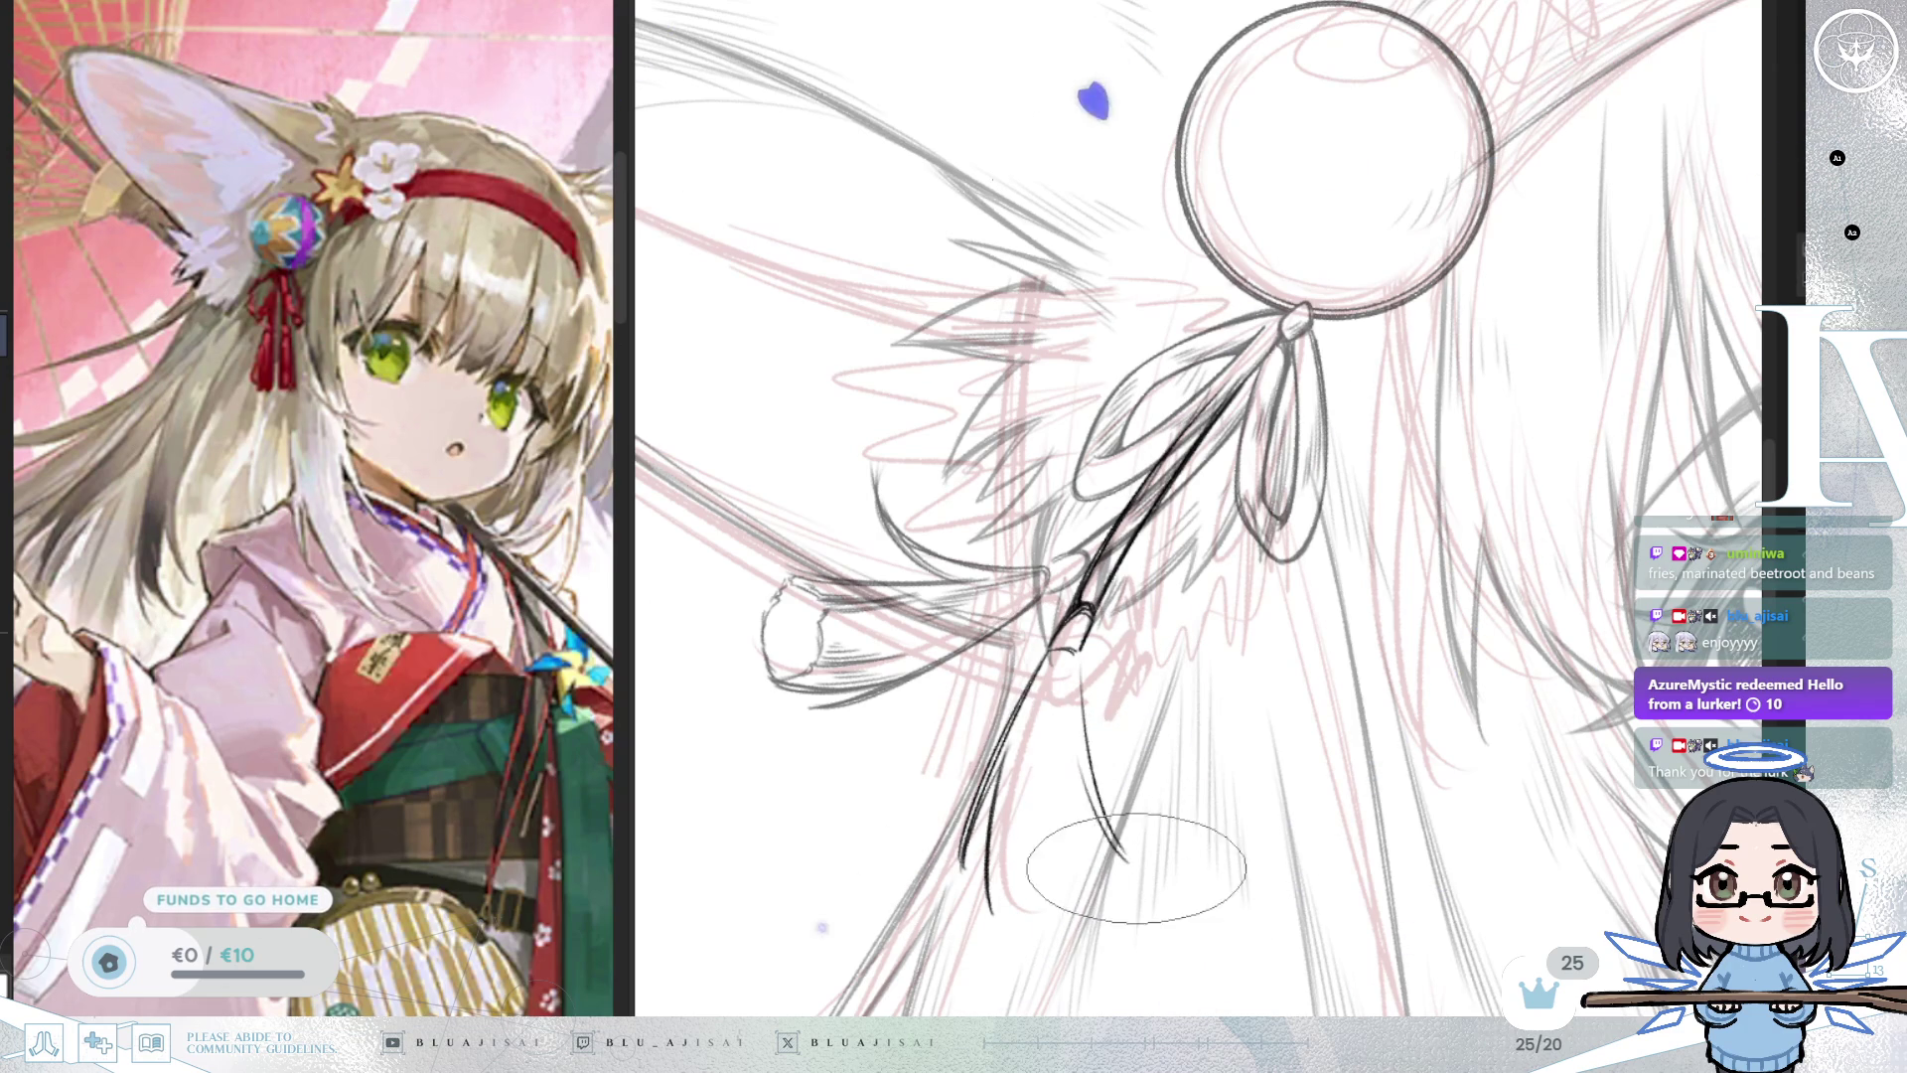
{"action": "key", "text": "m"}
{"action": "key", "text": "ctrl+z"}
Add curved strands and inner strand lines to fill out the tassel, checking it mirrored.
{"action": "left_click_drag", "start_coordinate": [1326, 656], "coordinate": [1221, 874]}
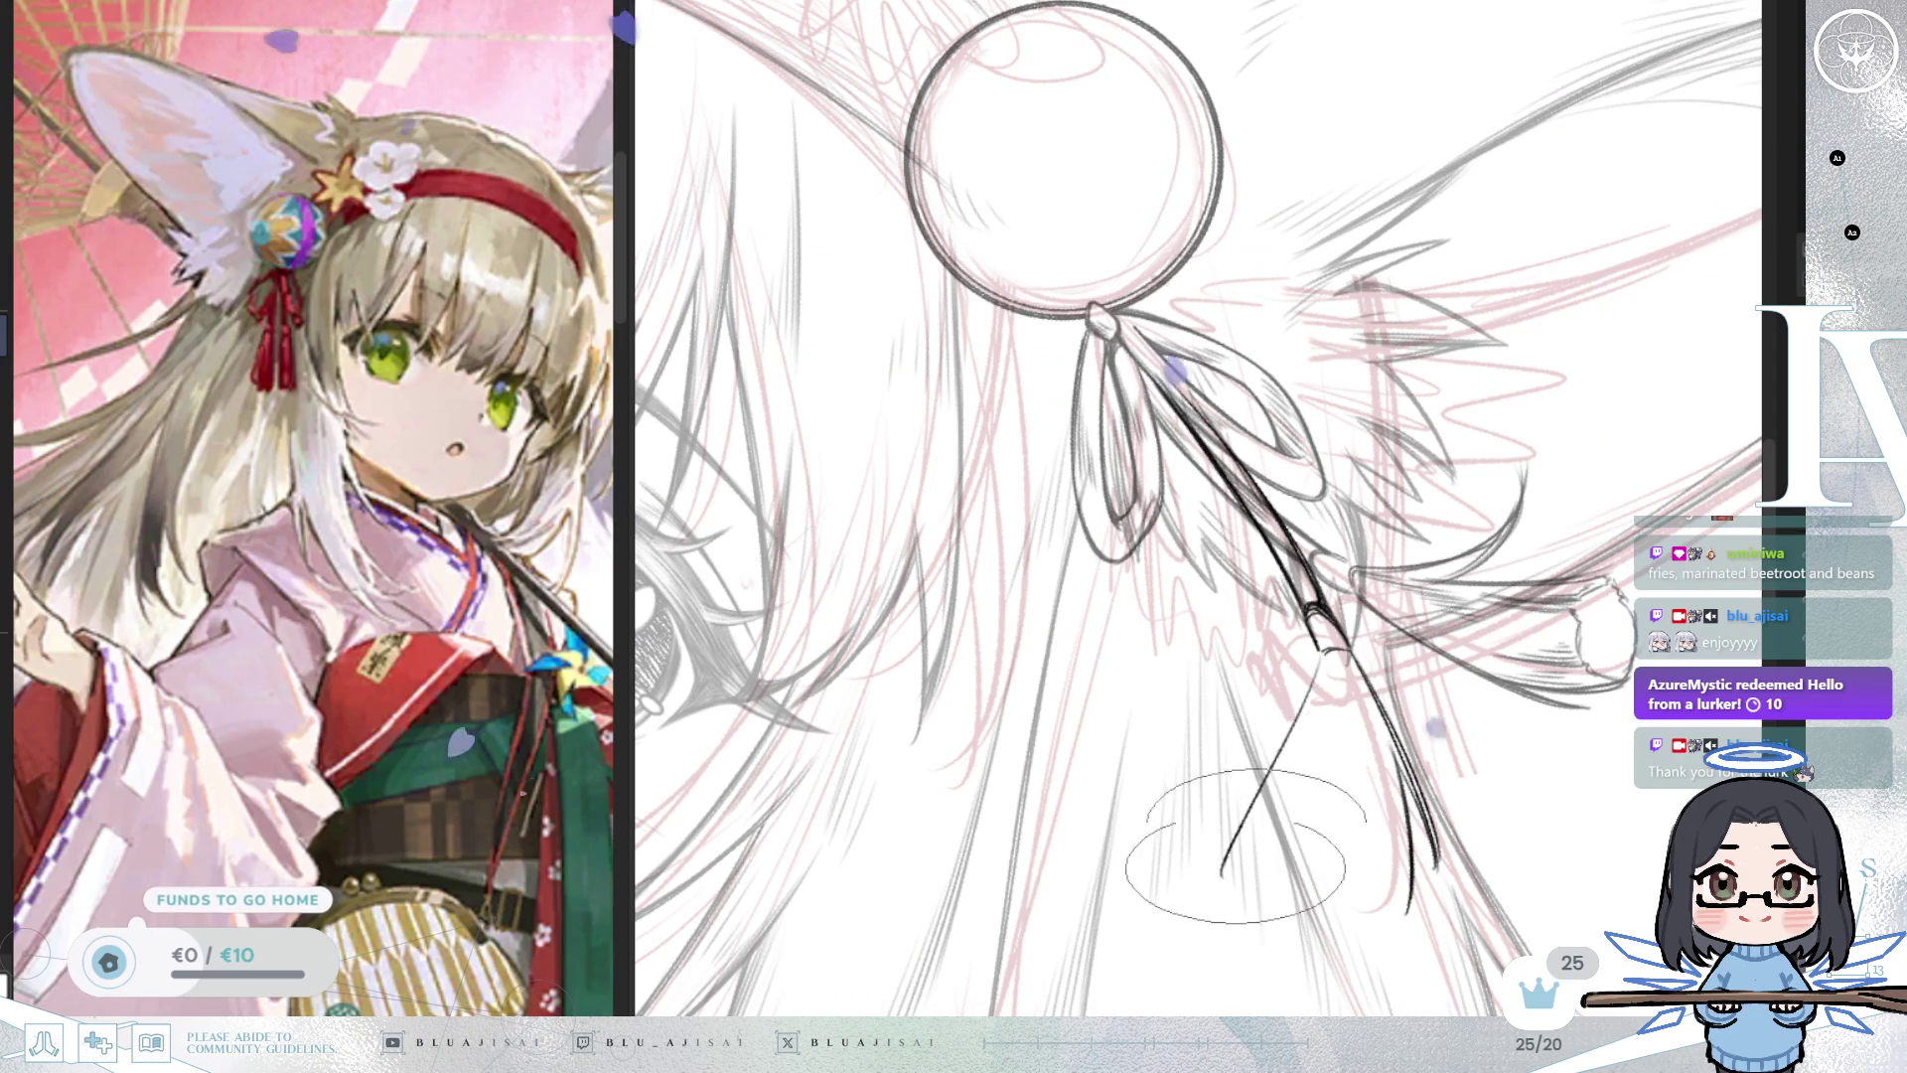
{"action": "left_click_drag", "start_coordinate": [1310, 730], "coordinate": [1281, 919]}
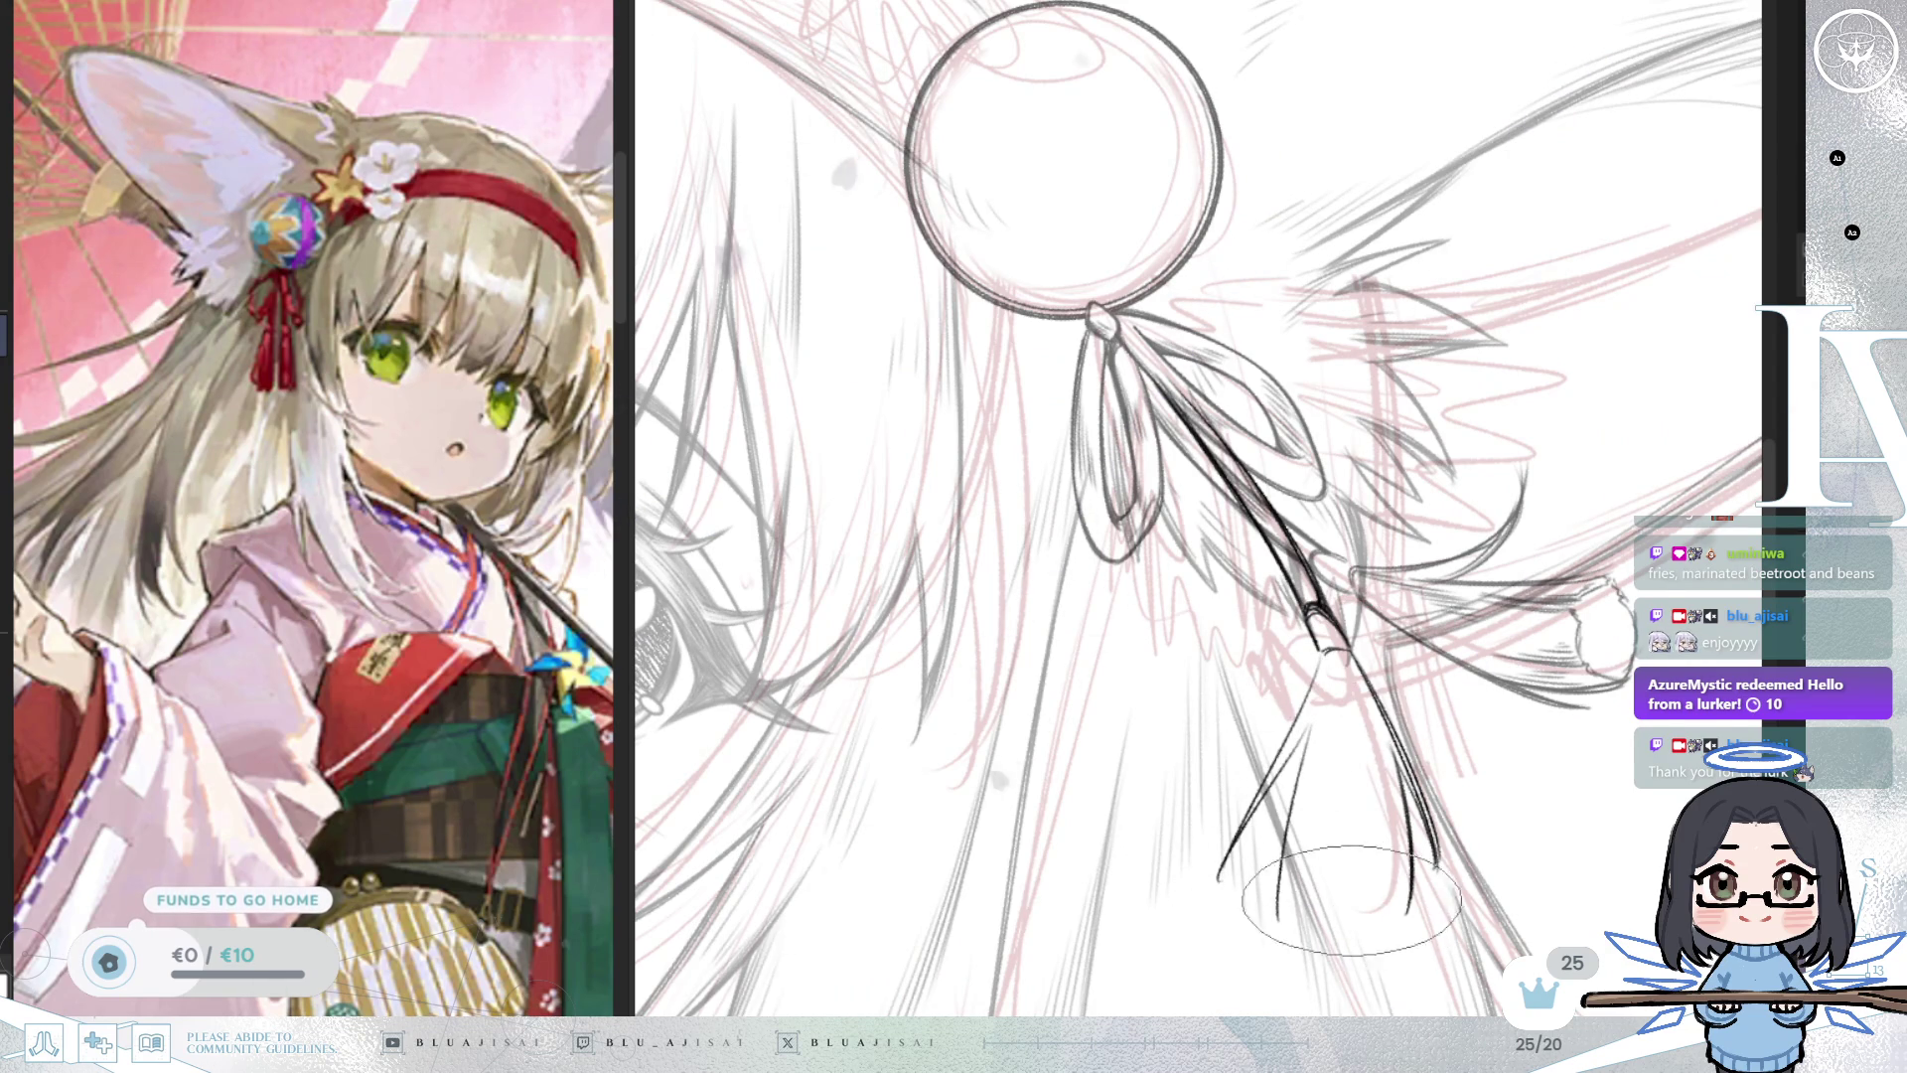
{"action": "key", "text": "m"}
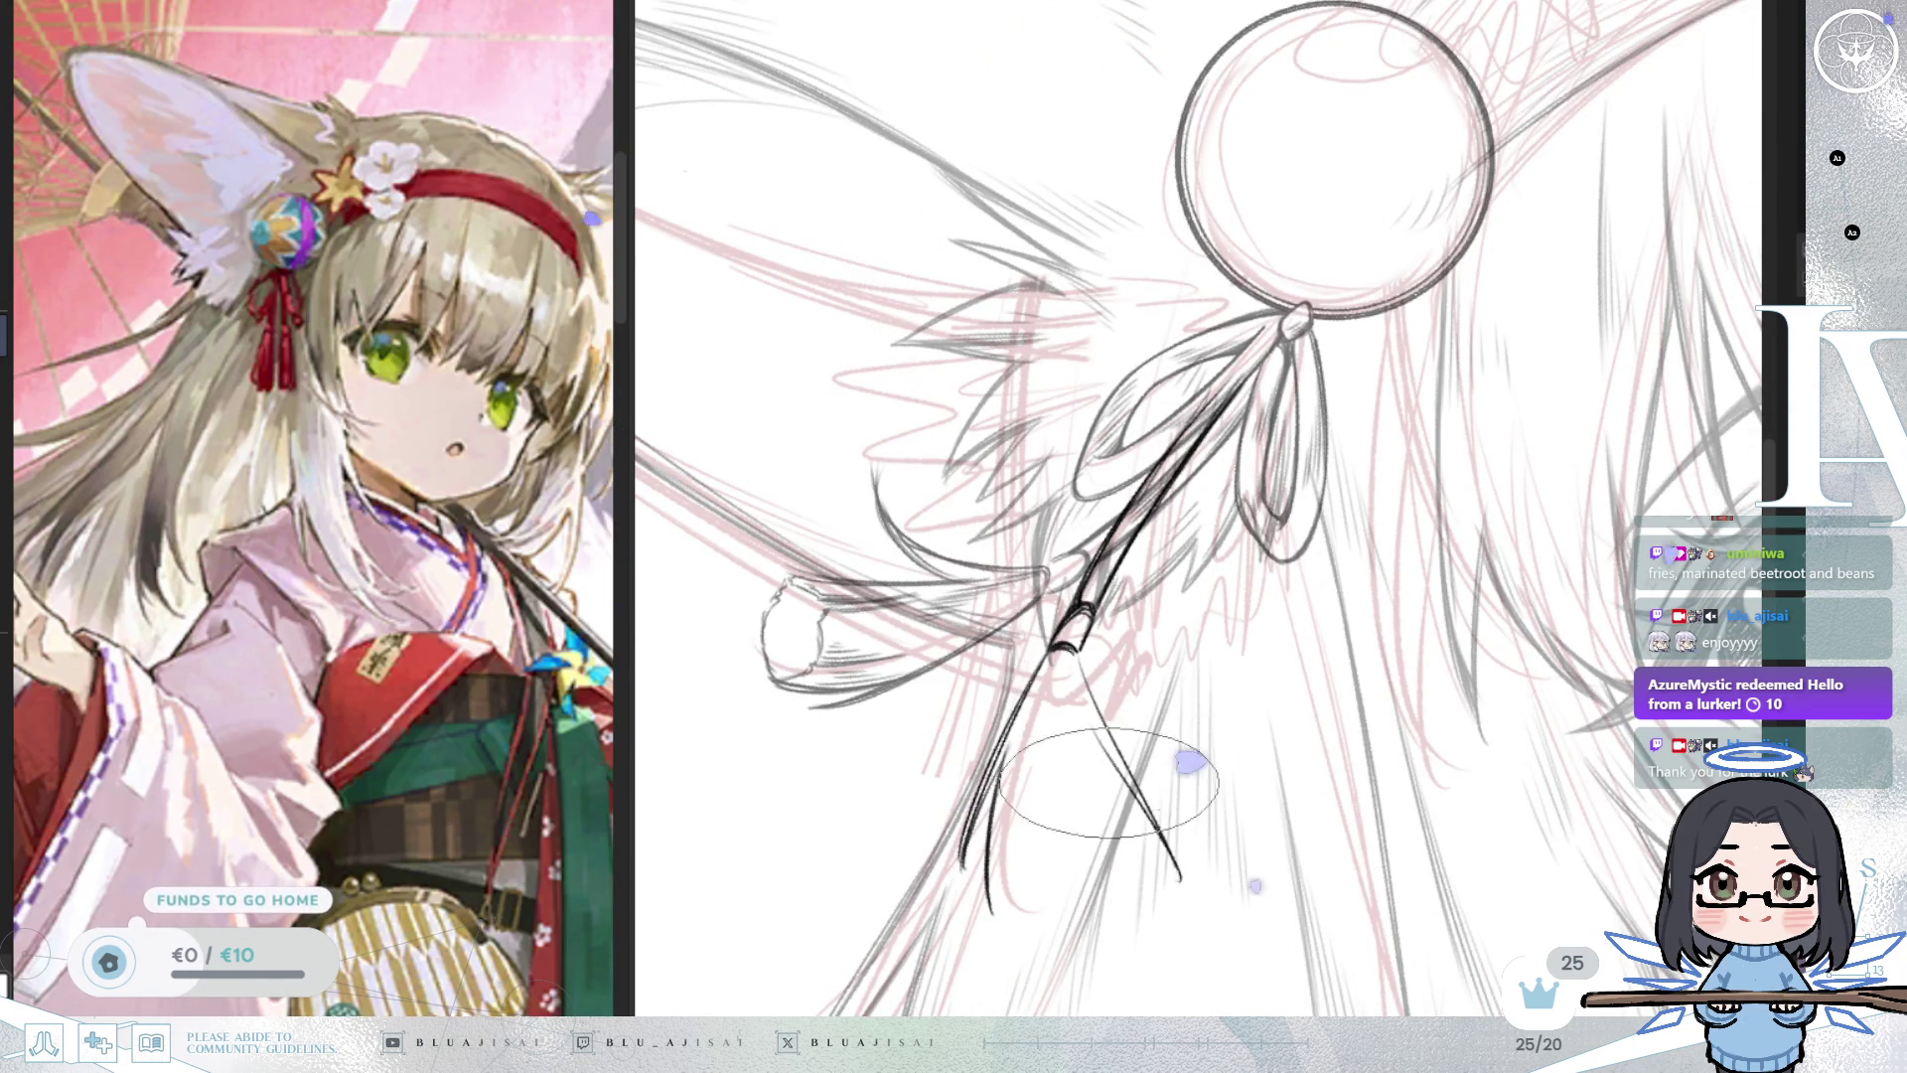
{"action": "left_click_drag", "start_coordinate": [1101, 736], "coordinate": [1119, 867]}
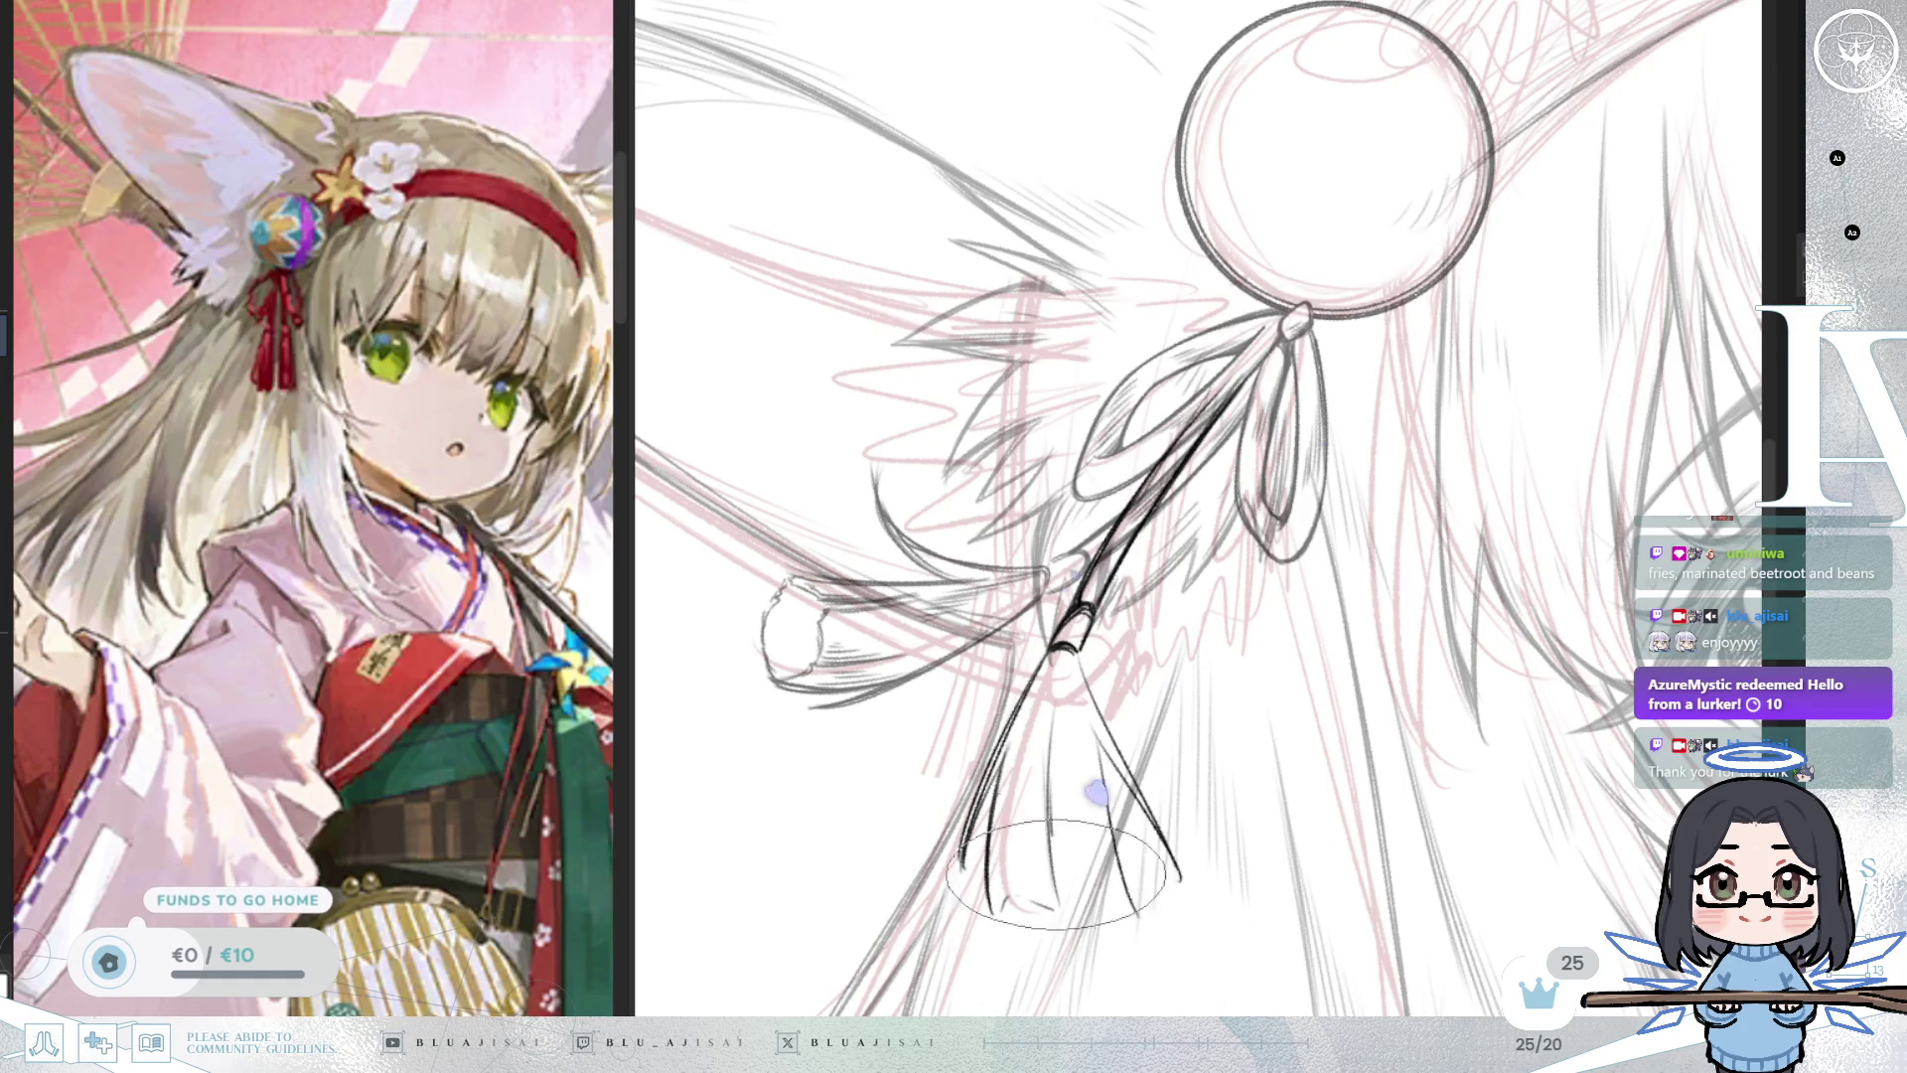
{"action": "scroll", "coordinate": [1073, 884], "scroll_direction": "down", "scroll_amount": 3}
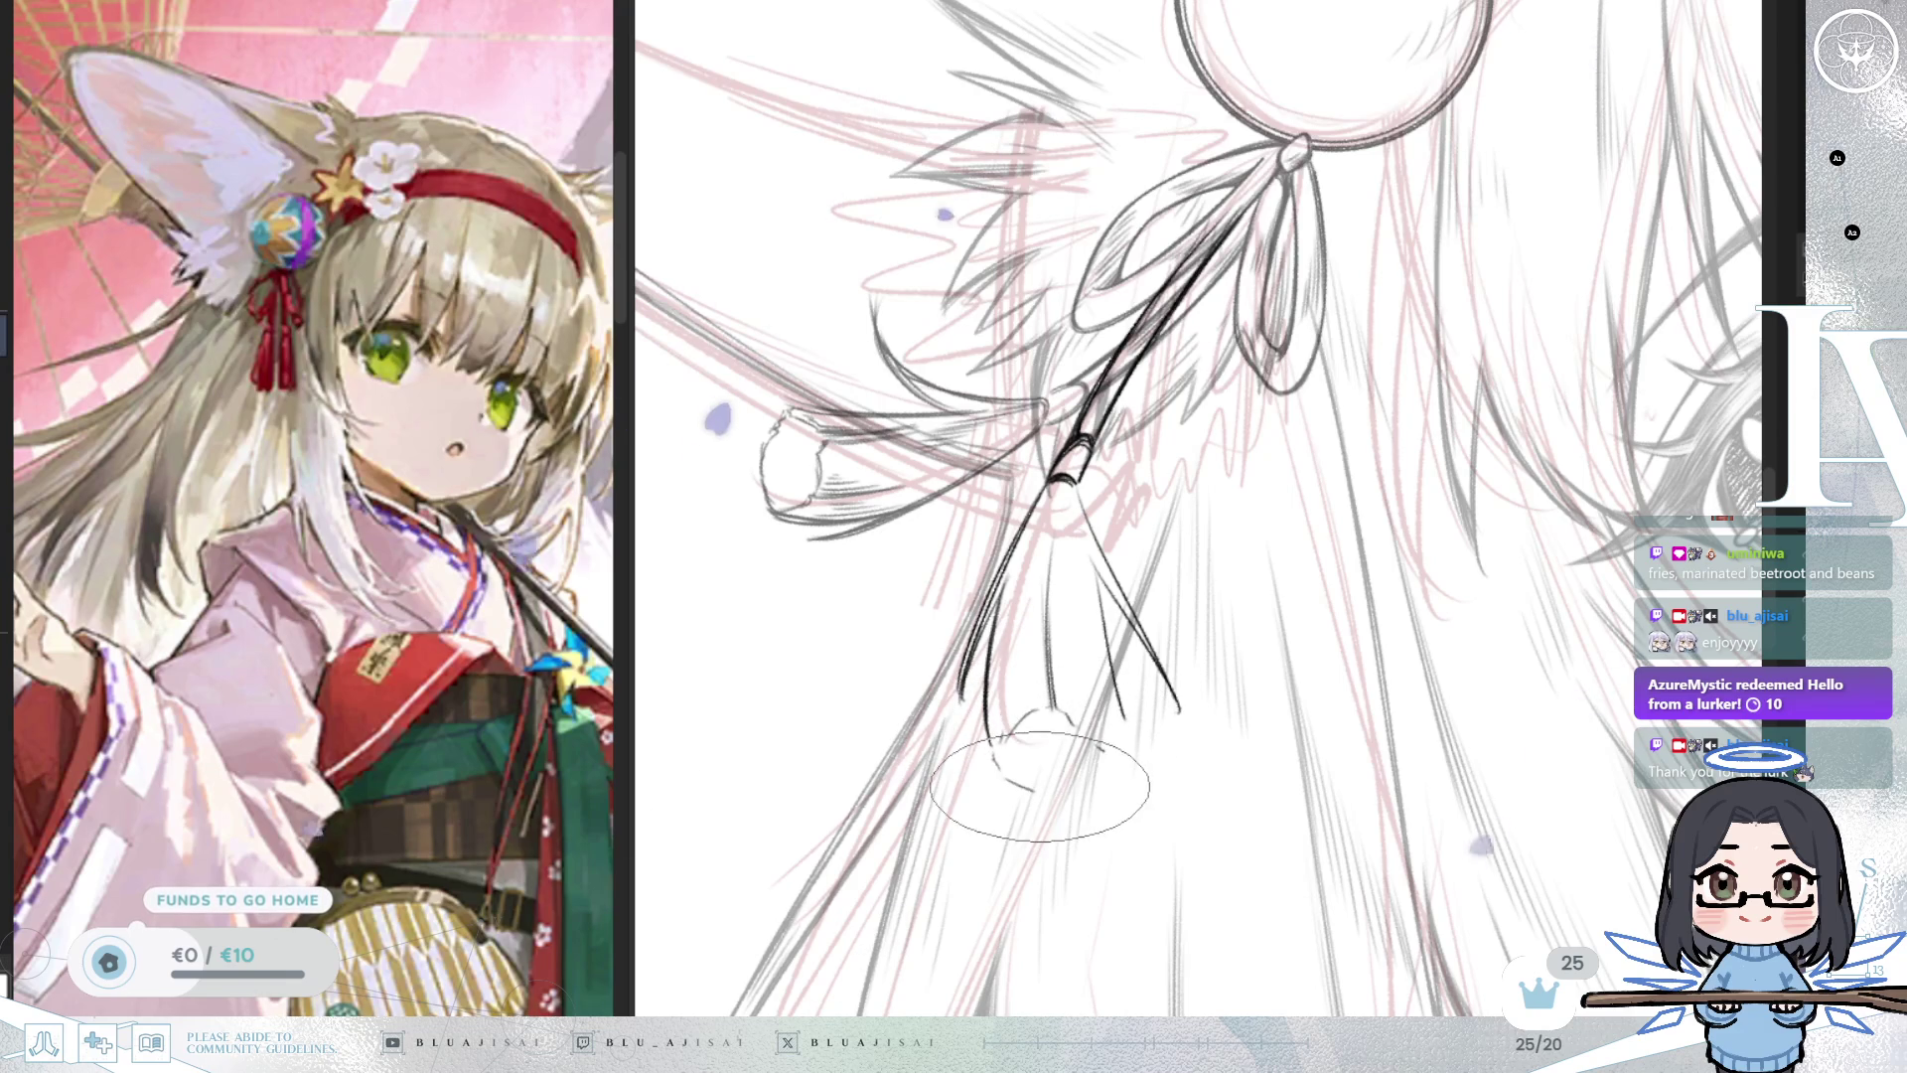
{"action": "mouse_move", "coordinate": [1077, 561]}
{"action": "left_mouse_down"}
{"action": "mouse_move", "coordinate": [1103, 735]}
{"action": "mouse_move", "coordinate": [1131, 757]}
{"action": "left_mouse_up"}
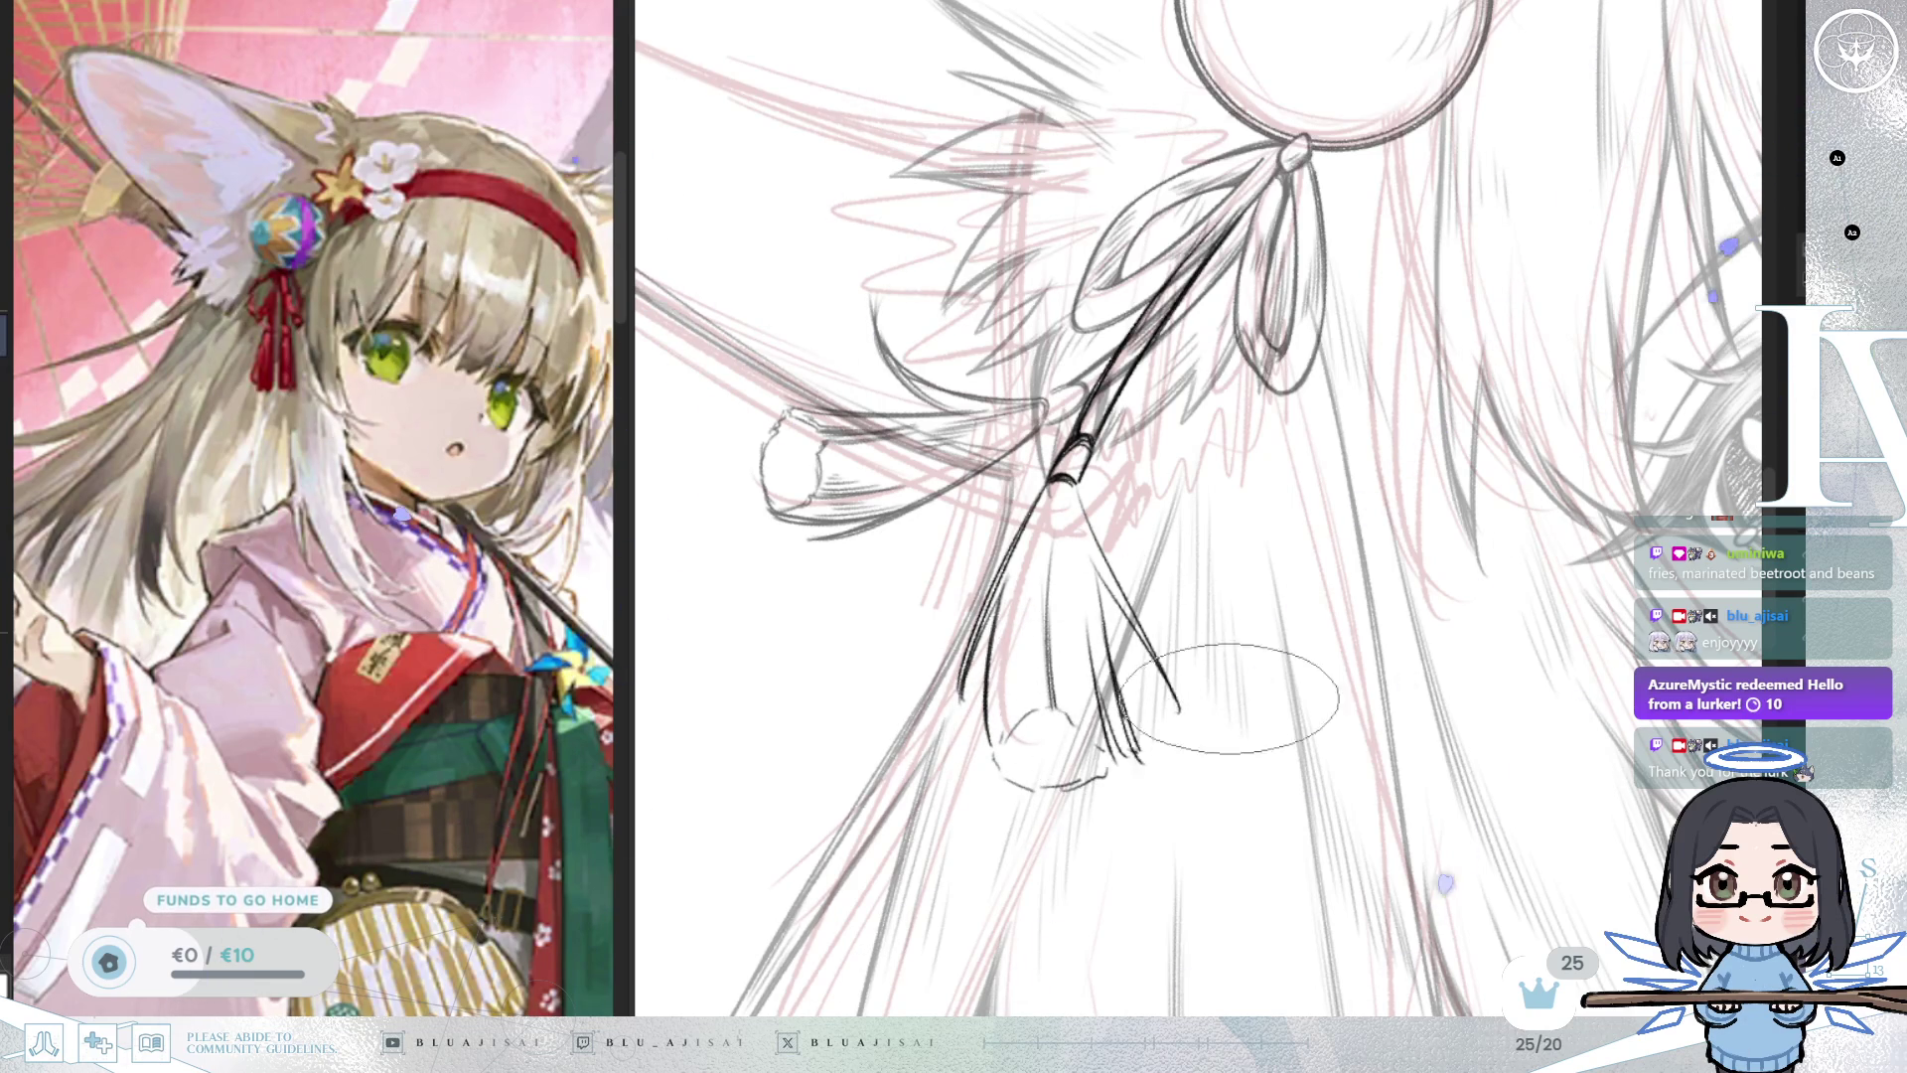
{"action": "key", "text": "m"}
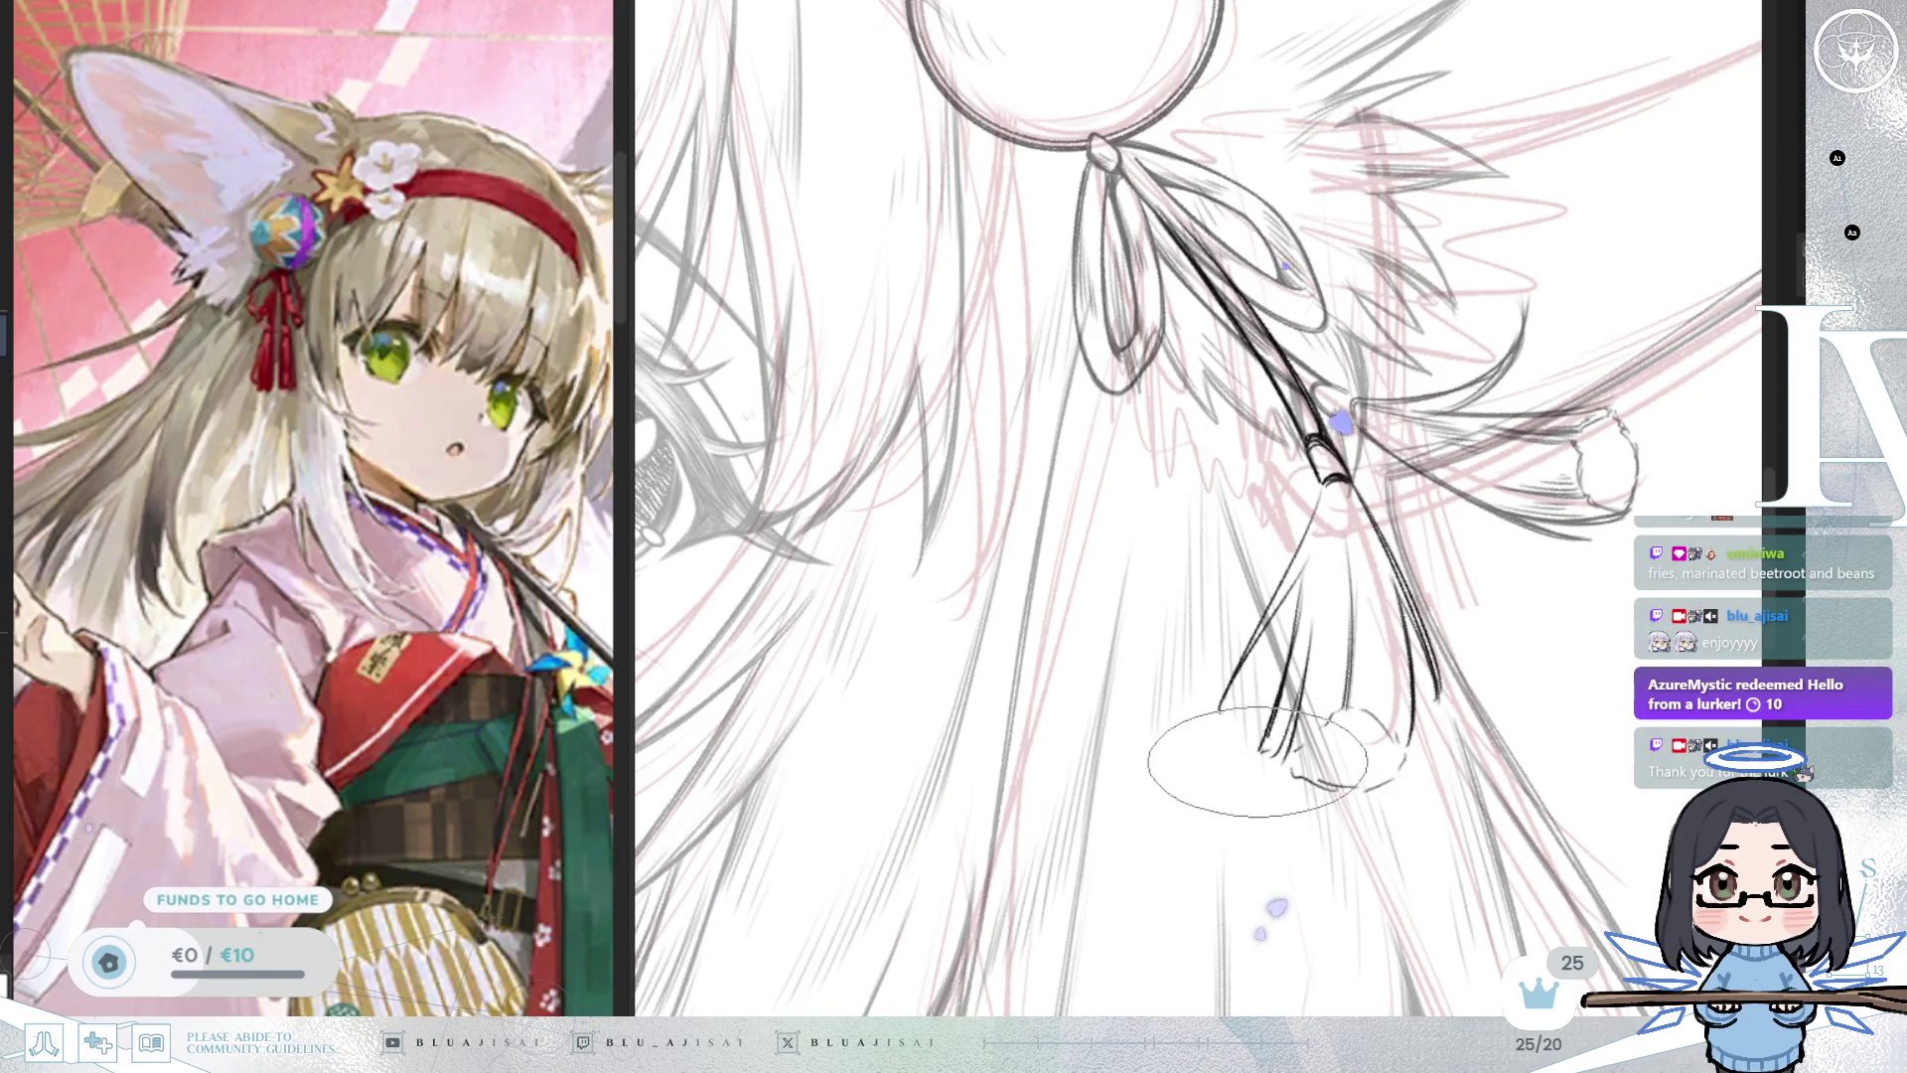
{"action": "key", "text": "m"}
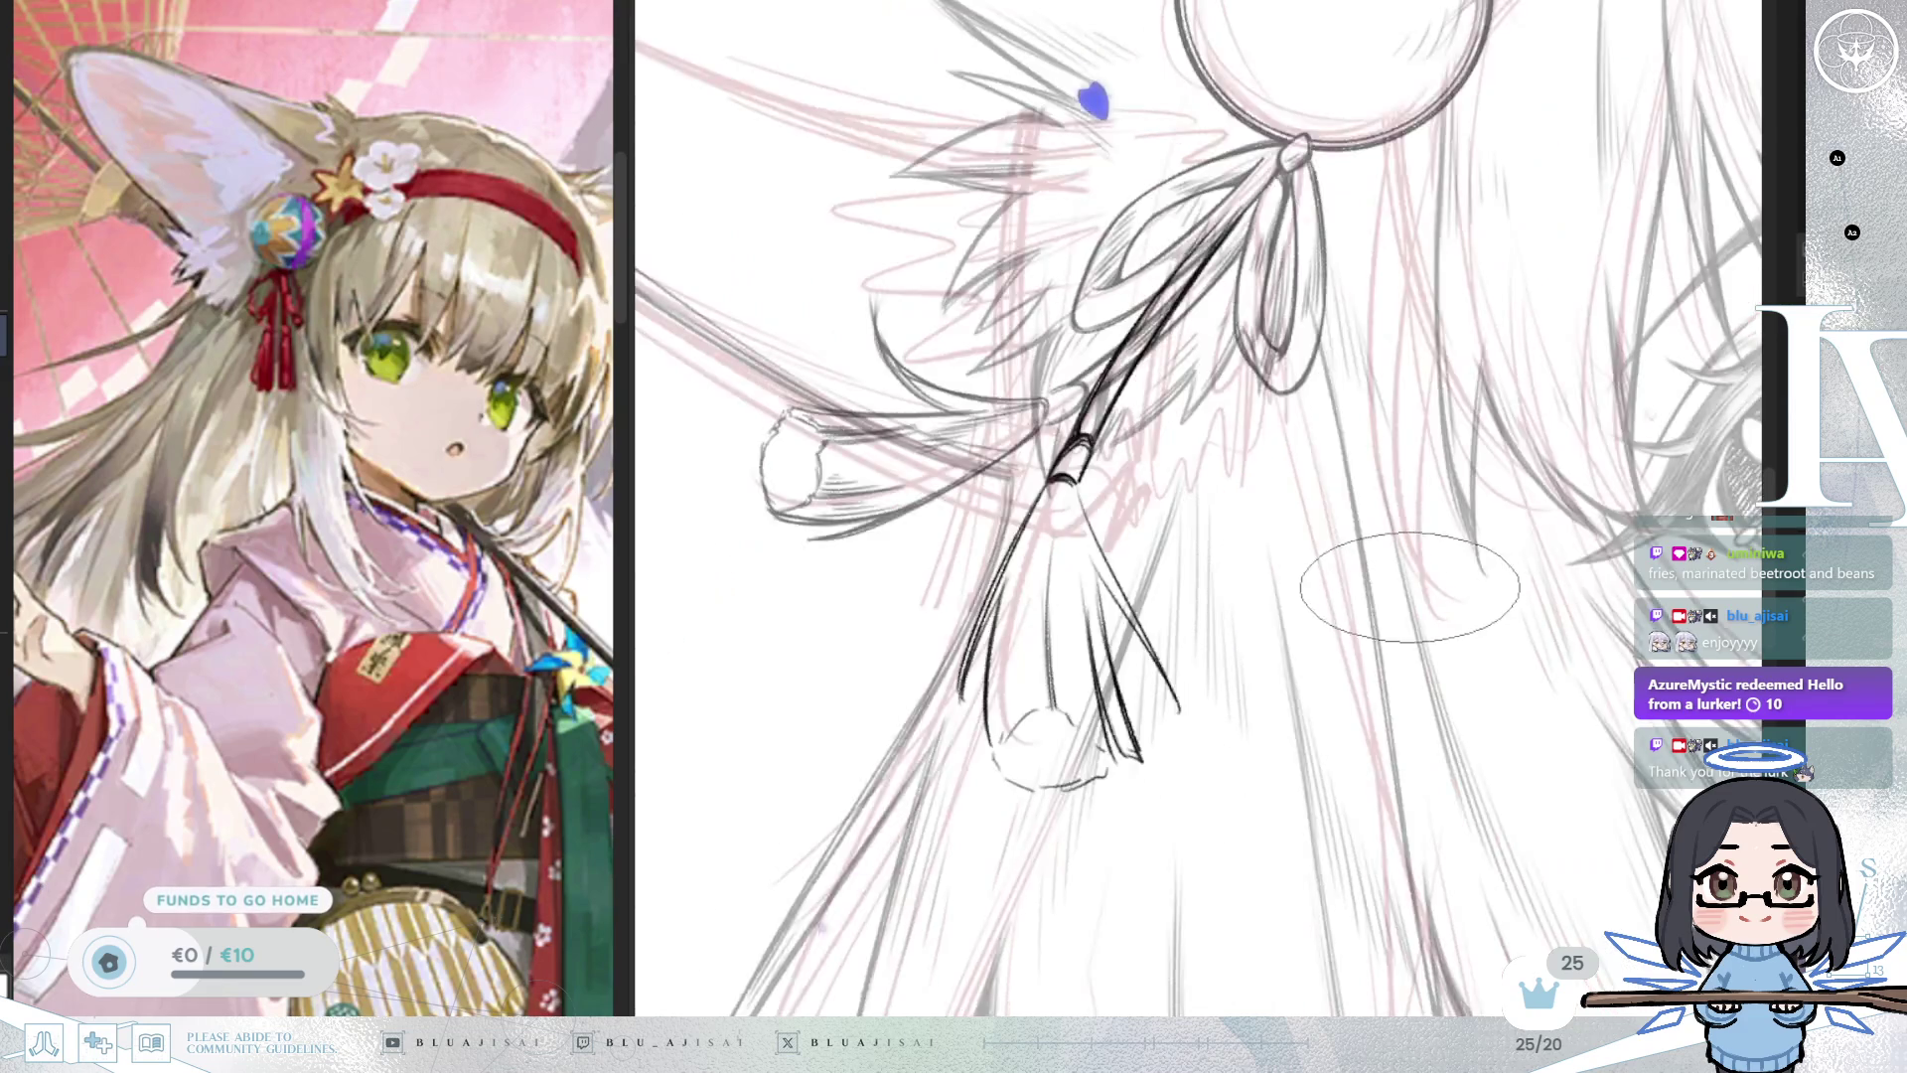
{"action": "scroll", "coordinate": [1283, 735], "scroll_direction": "down", "scroll_amount": 2}
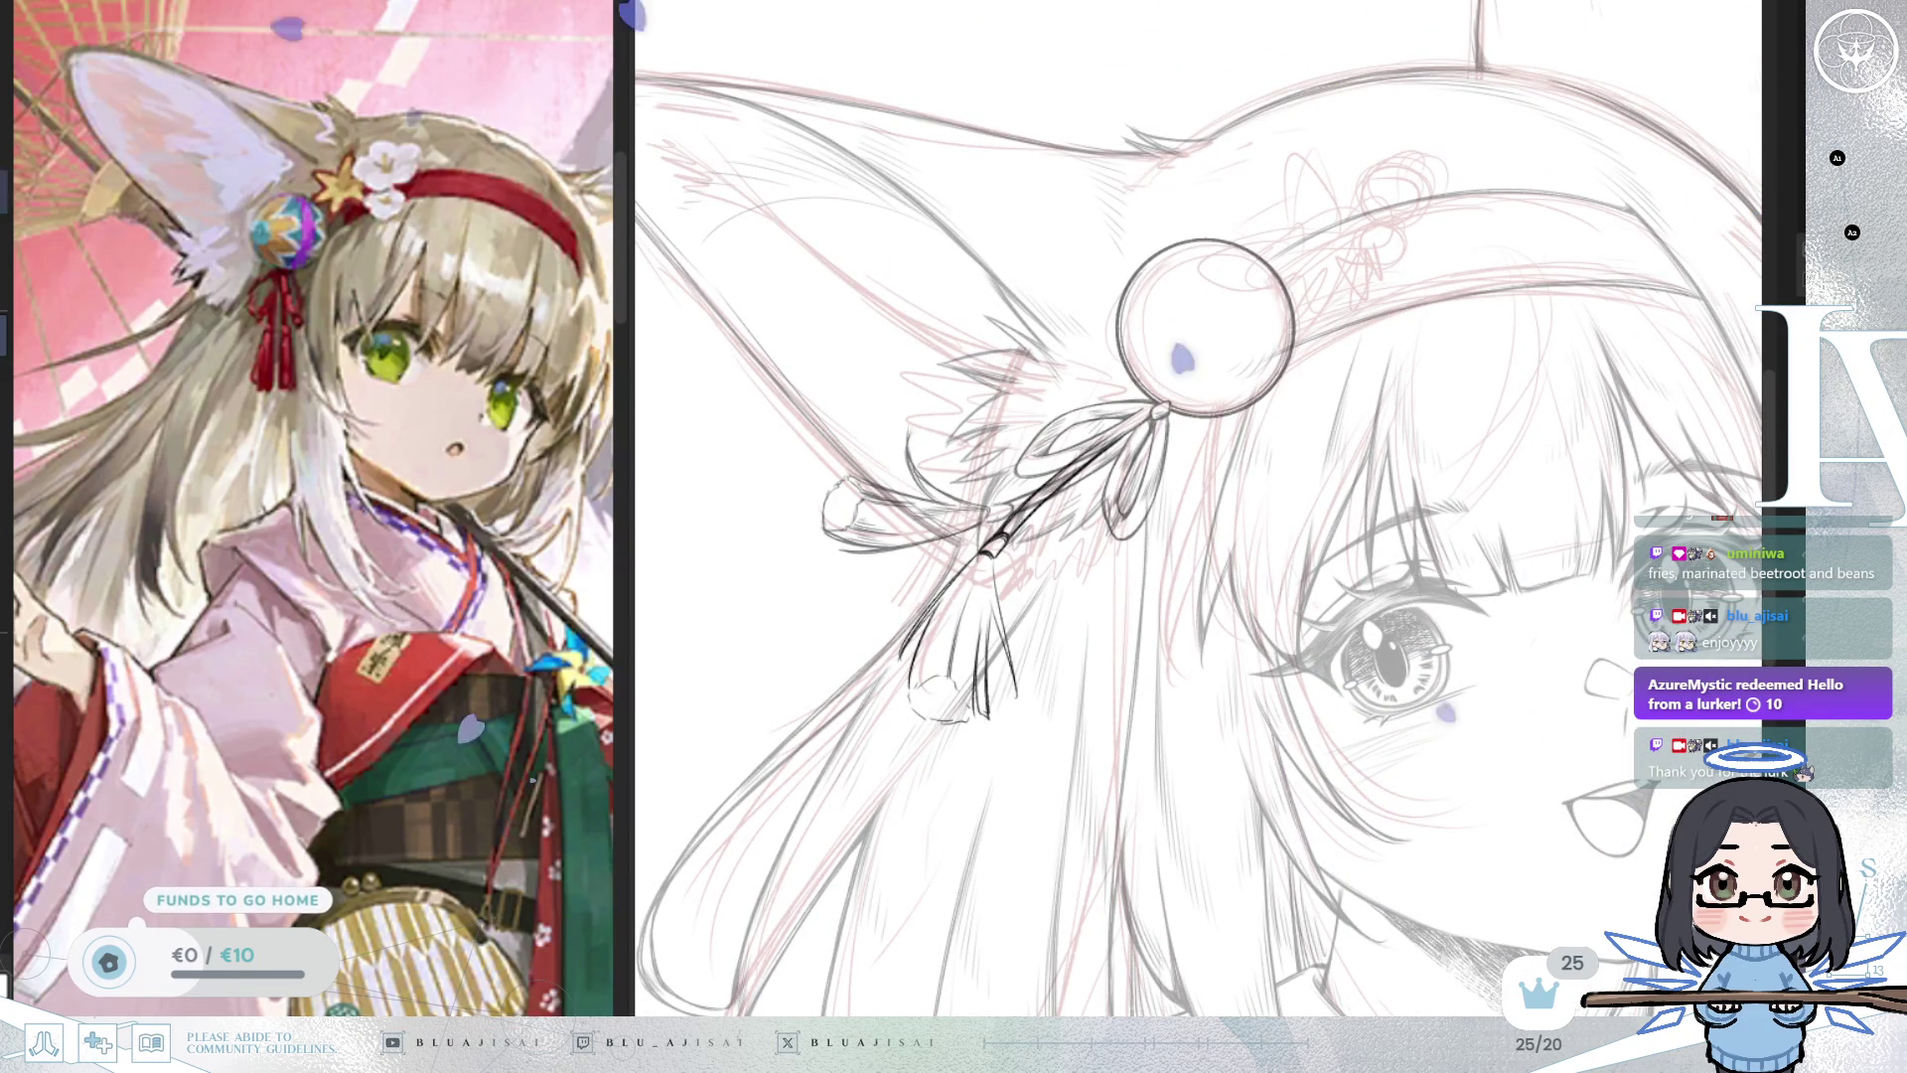
Draw the tassel's right edge, lasso-select the tassel, and cancel a distorted first transform.
{"action": "scroll", "coordinate": [987, 726], "scroll_direction": "up", "scroll_amount": 1}
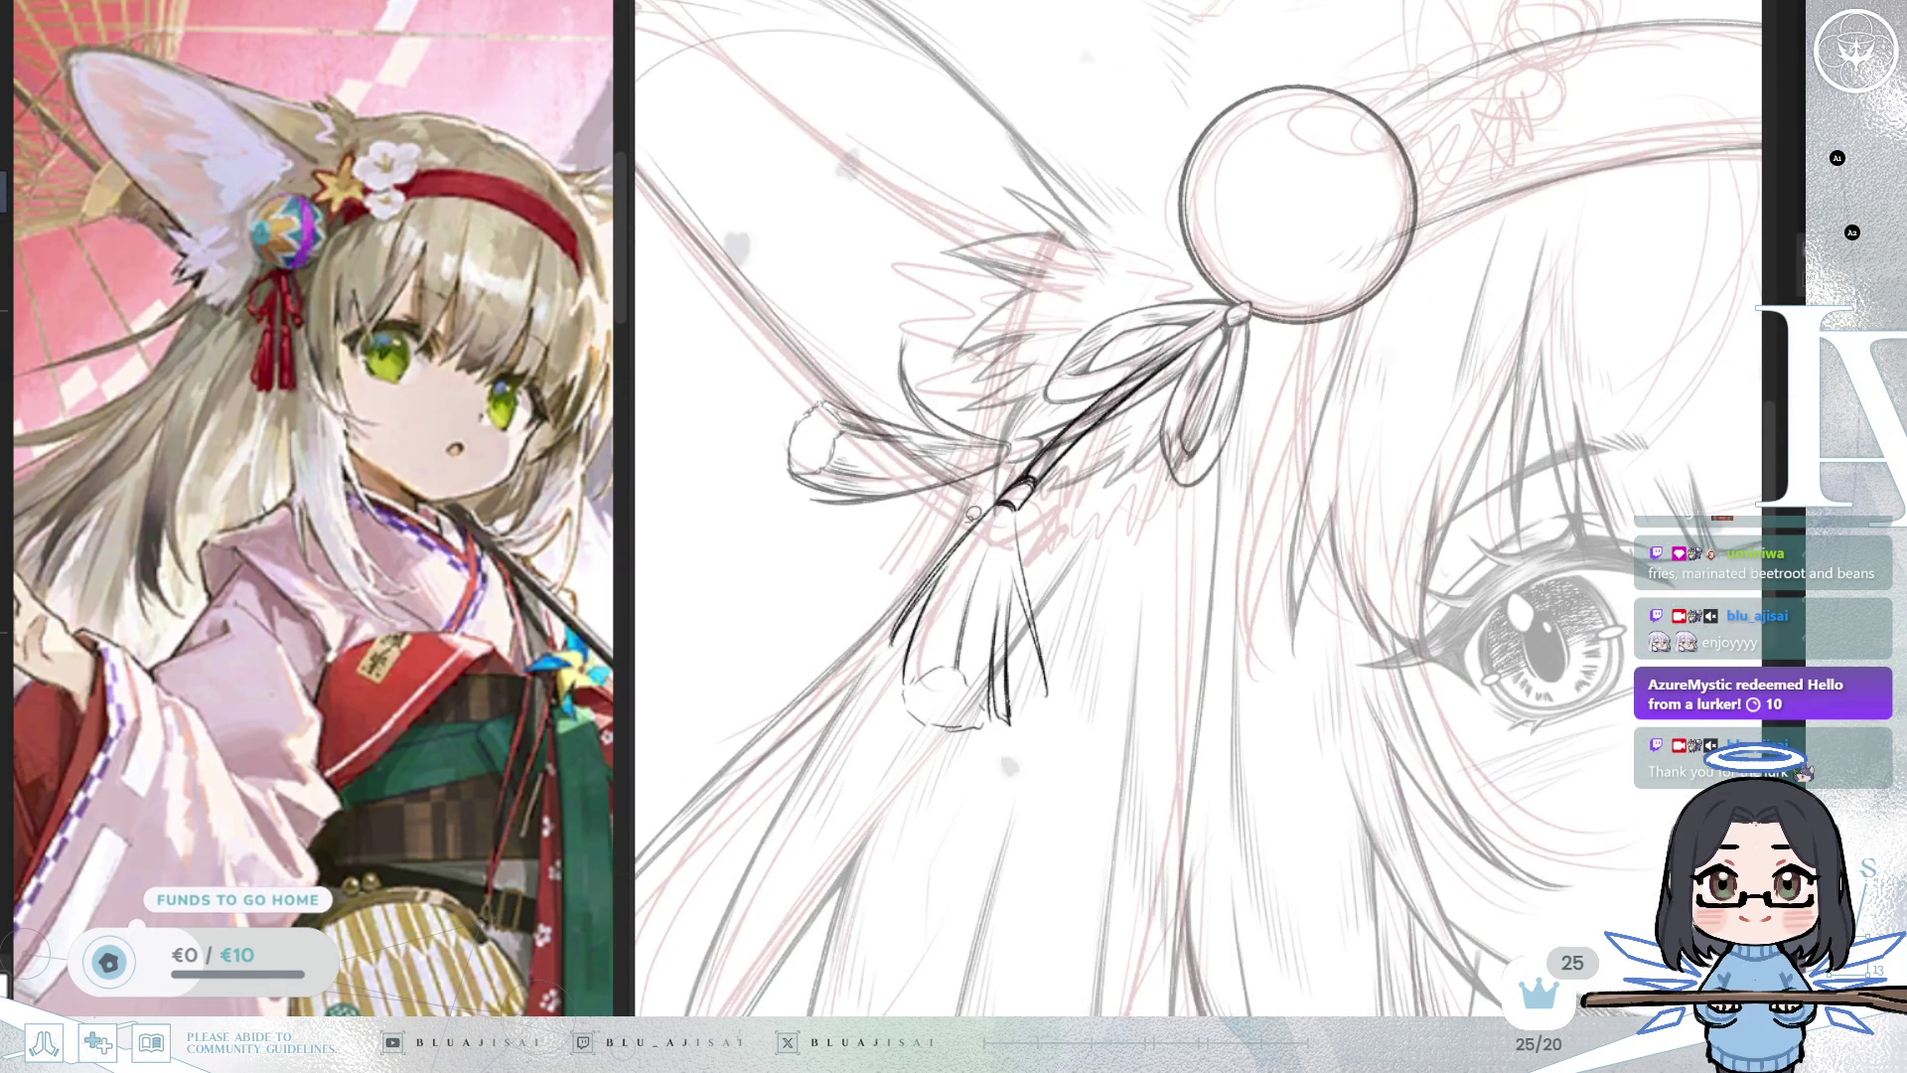
{"action": "scroll", "coordinate": [1005, 507], "scroll_direction": "up", "scroll_amount": 1}
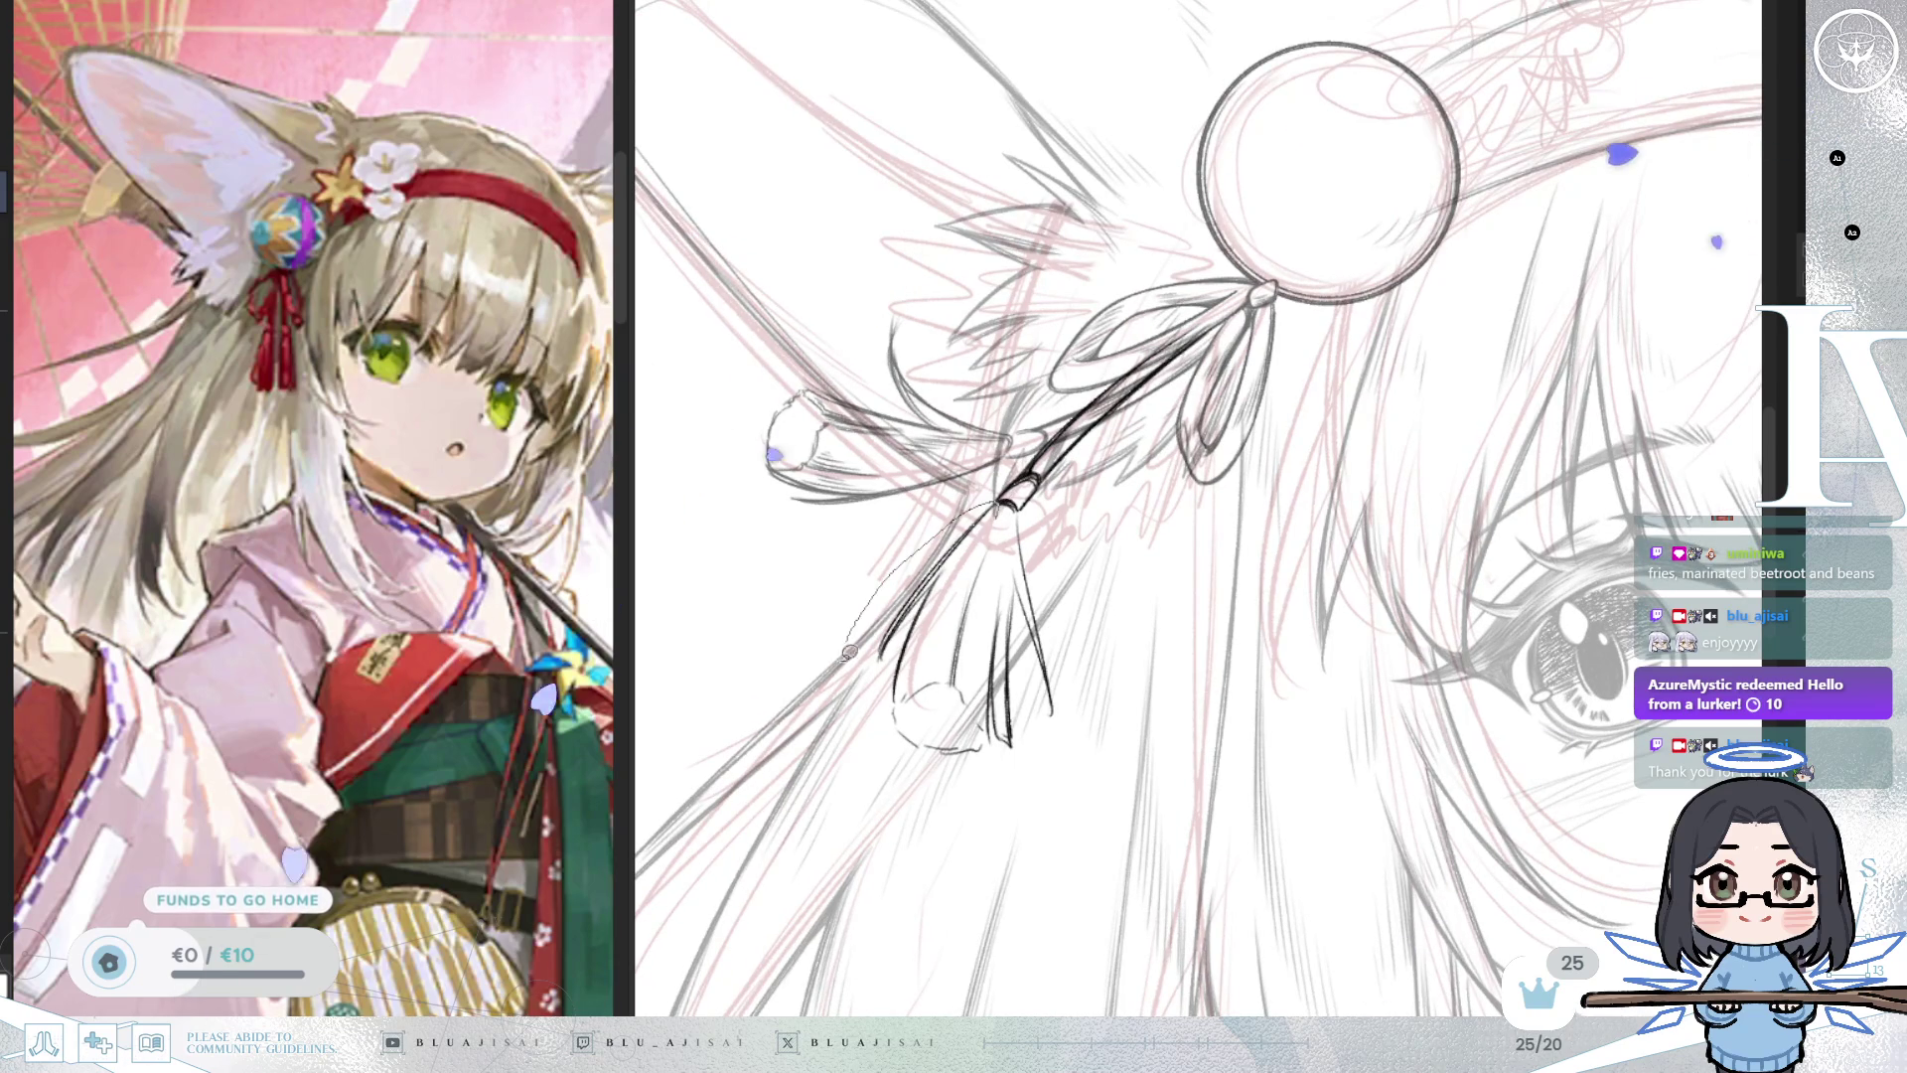
{"action": "left_click_drag", "start_coordinate": [1063, 707], "coordinate": [1066, 605]}
{"action": "left_click_drag", "start_coordinate": [1027, 508], "coordinate": [1005, 504]}
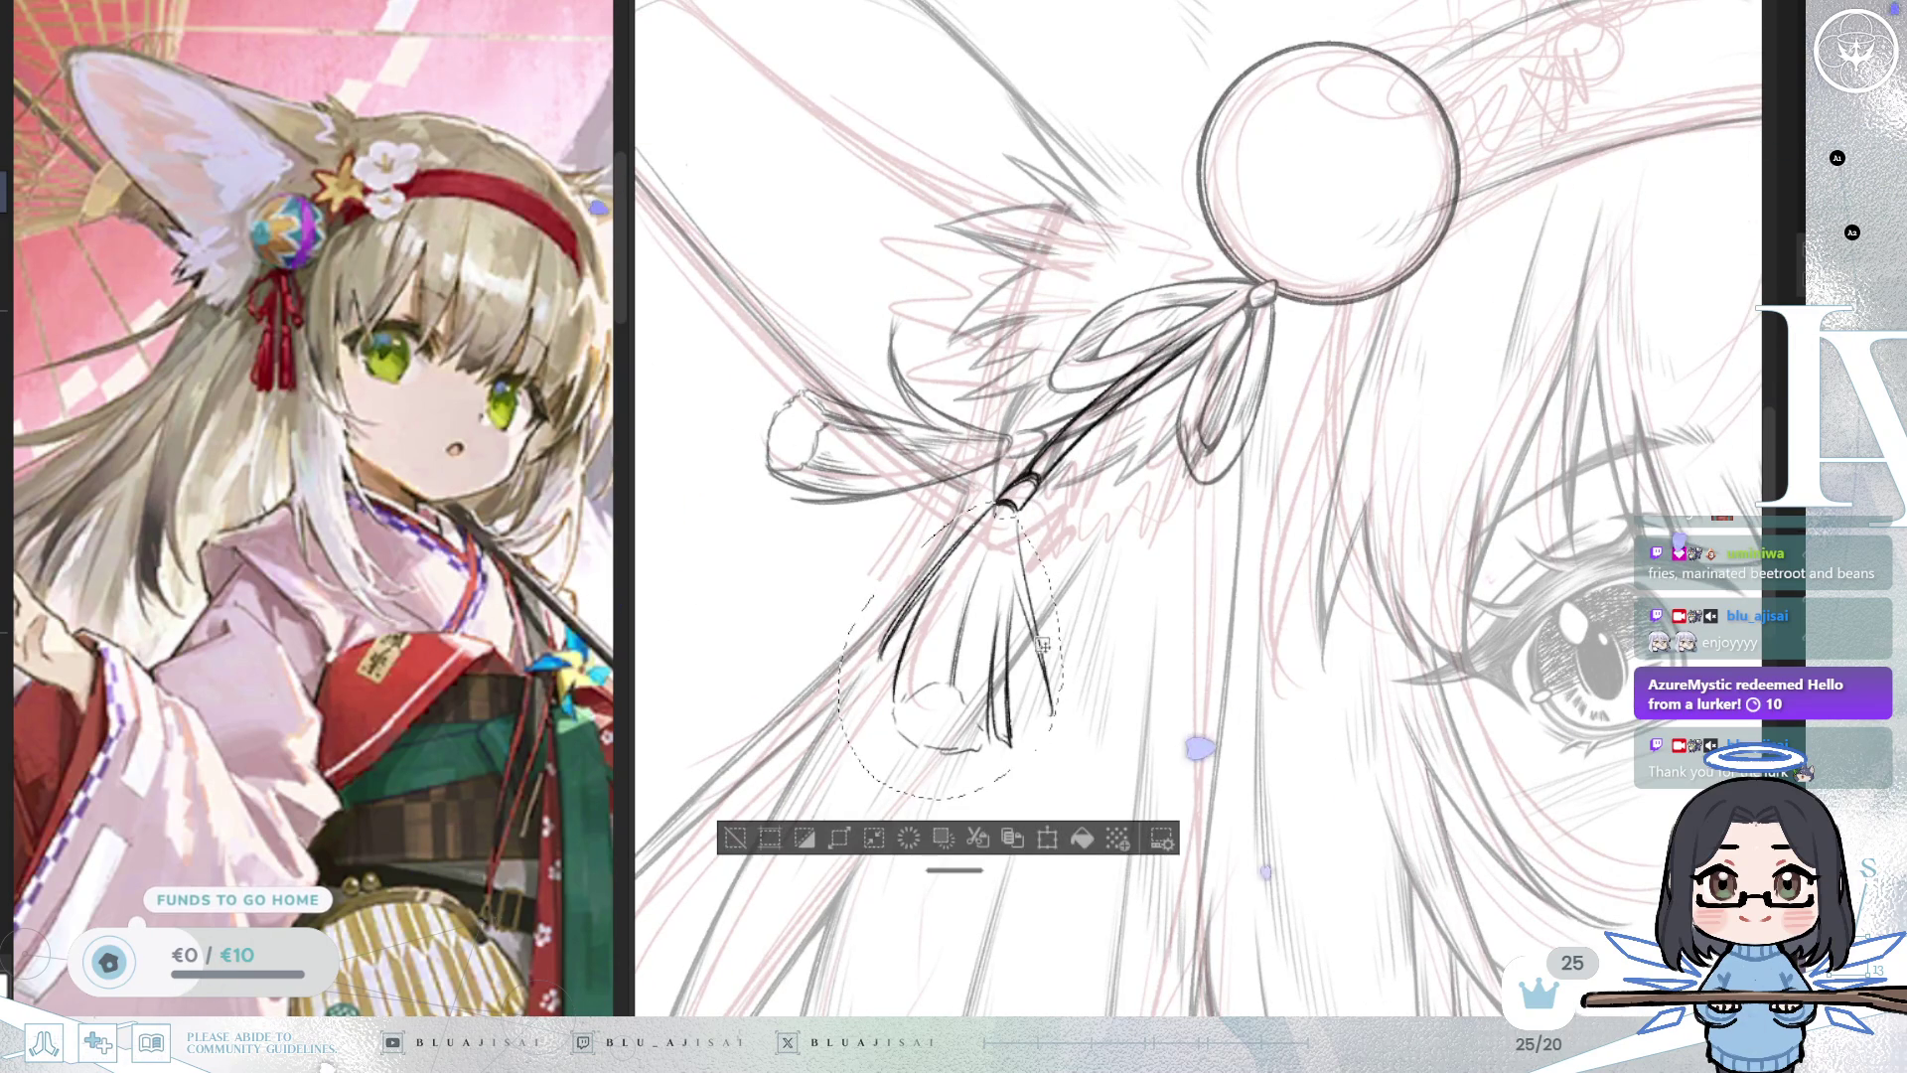
{"action": "key", "text": "ctrl+t"}
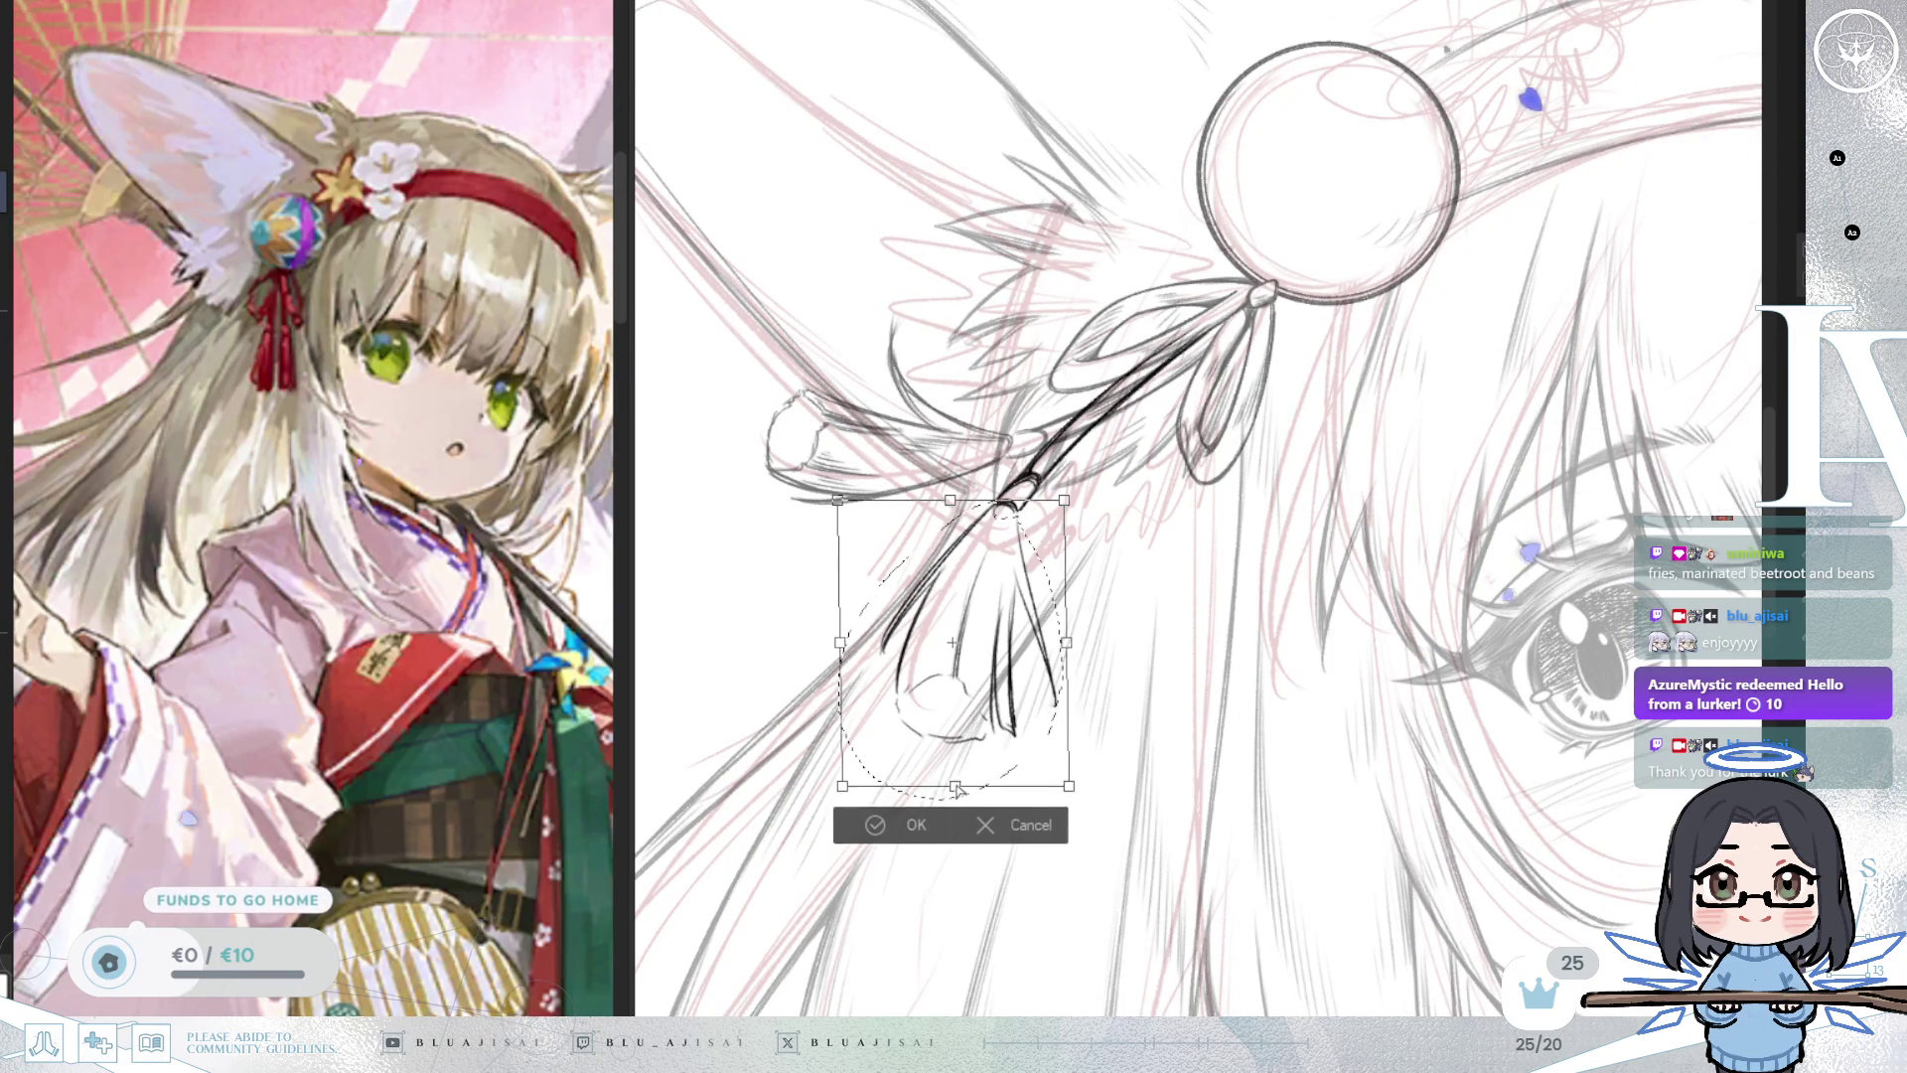
{"action": "left_click_drag", "start_coordinate": [1066, 783], "coordinate": [1060, 770]}
{"action": "left_click_drag", "start_coordinate": [1067, 644], "coordinate": [1059, 698]}
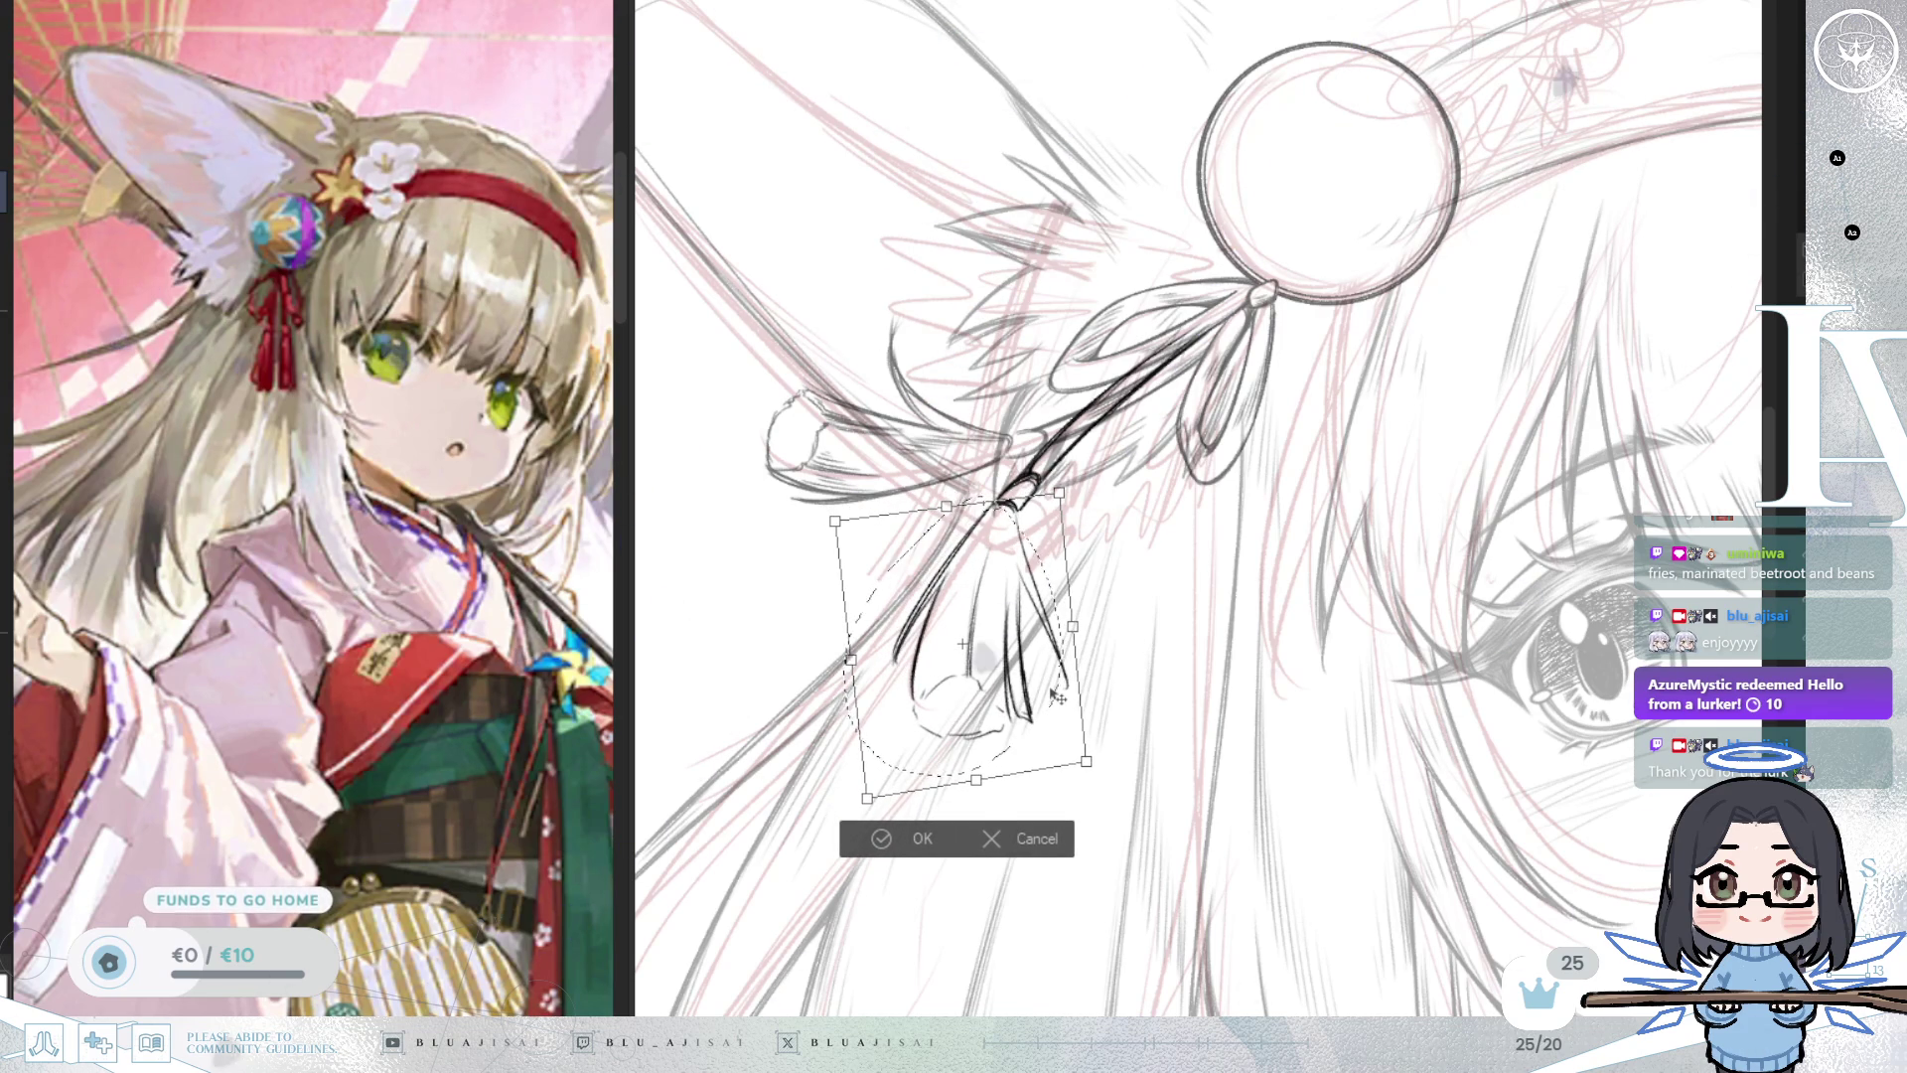
{"action": "left_click", "coordinate": [1030, 834]}
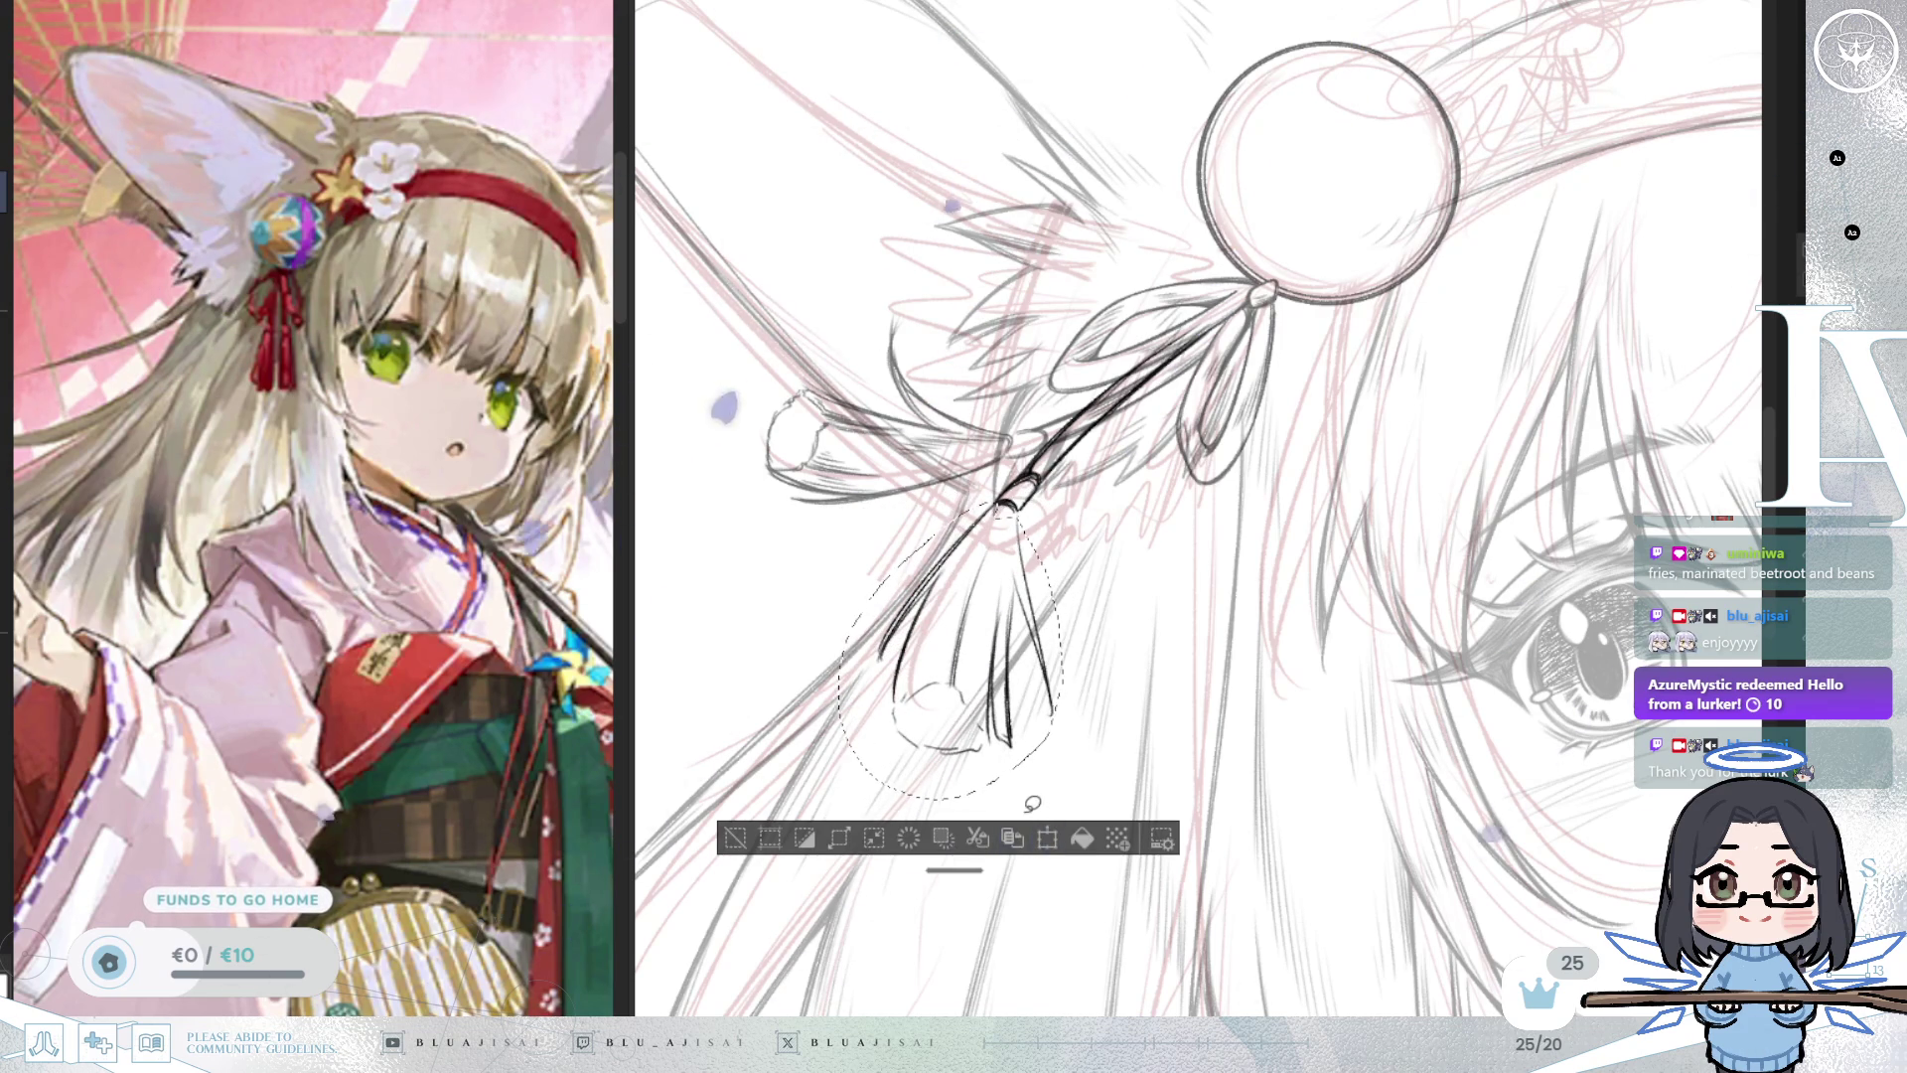
Transform the tassel shorter and slightly narrower, confirm, and deselect.
{"action": "key", "text": "ctrl+t"}
{"action": "mouse_move", "coordinate": [955, 797]}
{"action": "left_mouse_down"}
{"action": "mouse_move", "coordinate": [957, 772]}
{"action": "mouse_move", "coordinate": [1055, 745]}
{"action": "left_mouse_up"}
{"action": "left_click_drag", "start_coordinate": [1060, 625], "coordinate": [1053, 629]}
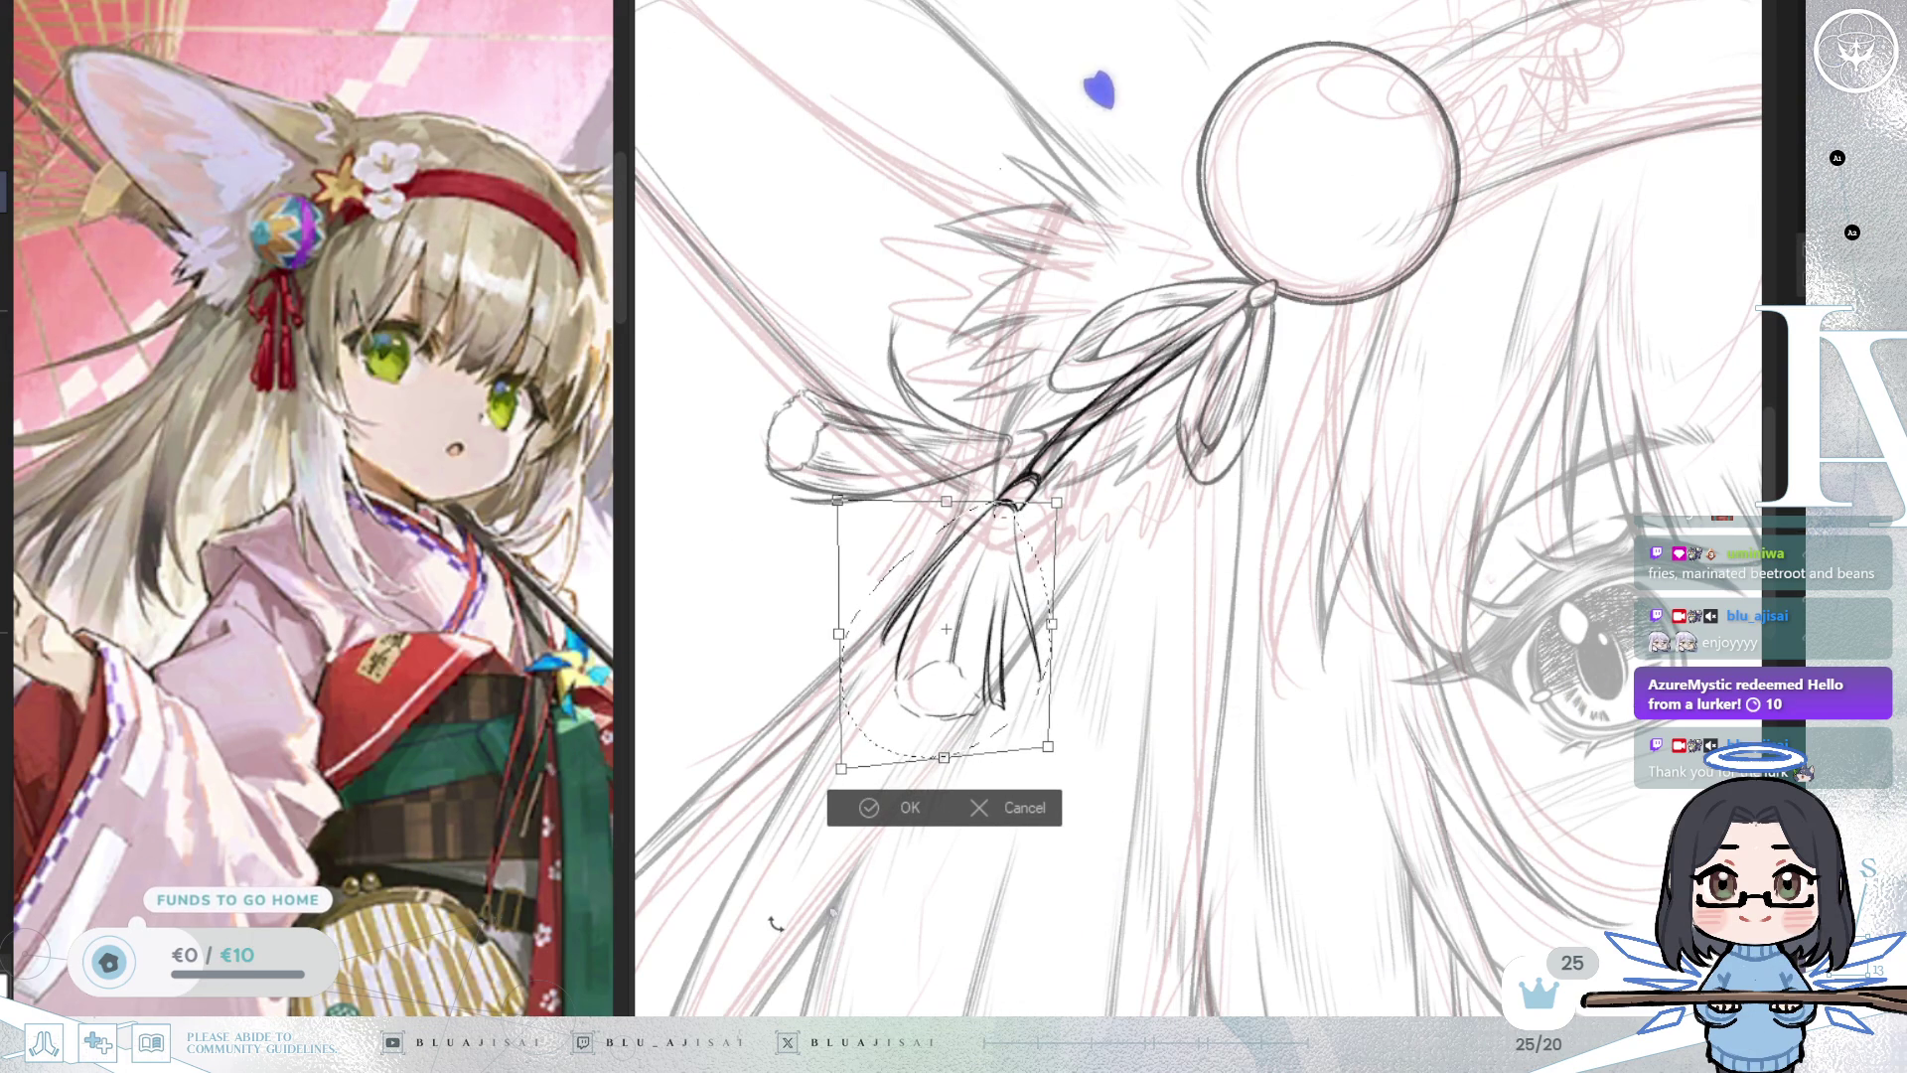
{"action": "left_click", "coordinate": [874, 808]}
{"action": "key", "text": "ctrl+d"}
{"action": "key", "text": "ctrl+minus"}
{"action": "scroll", "coordinate": [1155, 492], "scroll_direction": "up", "scroll_amount": 6}
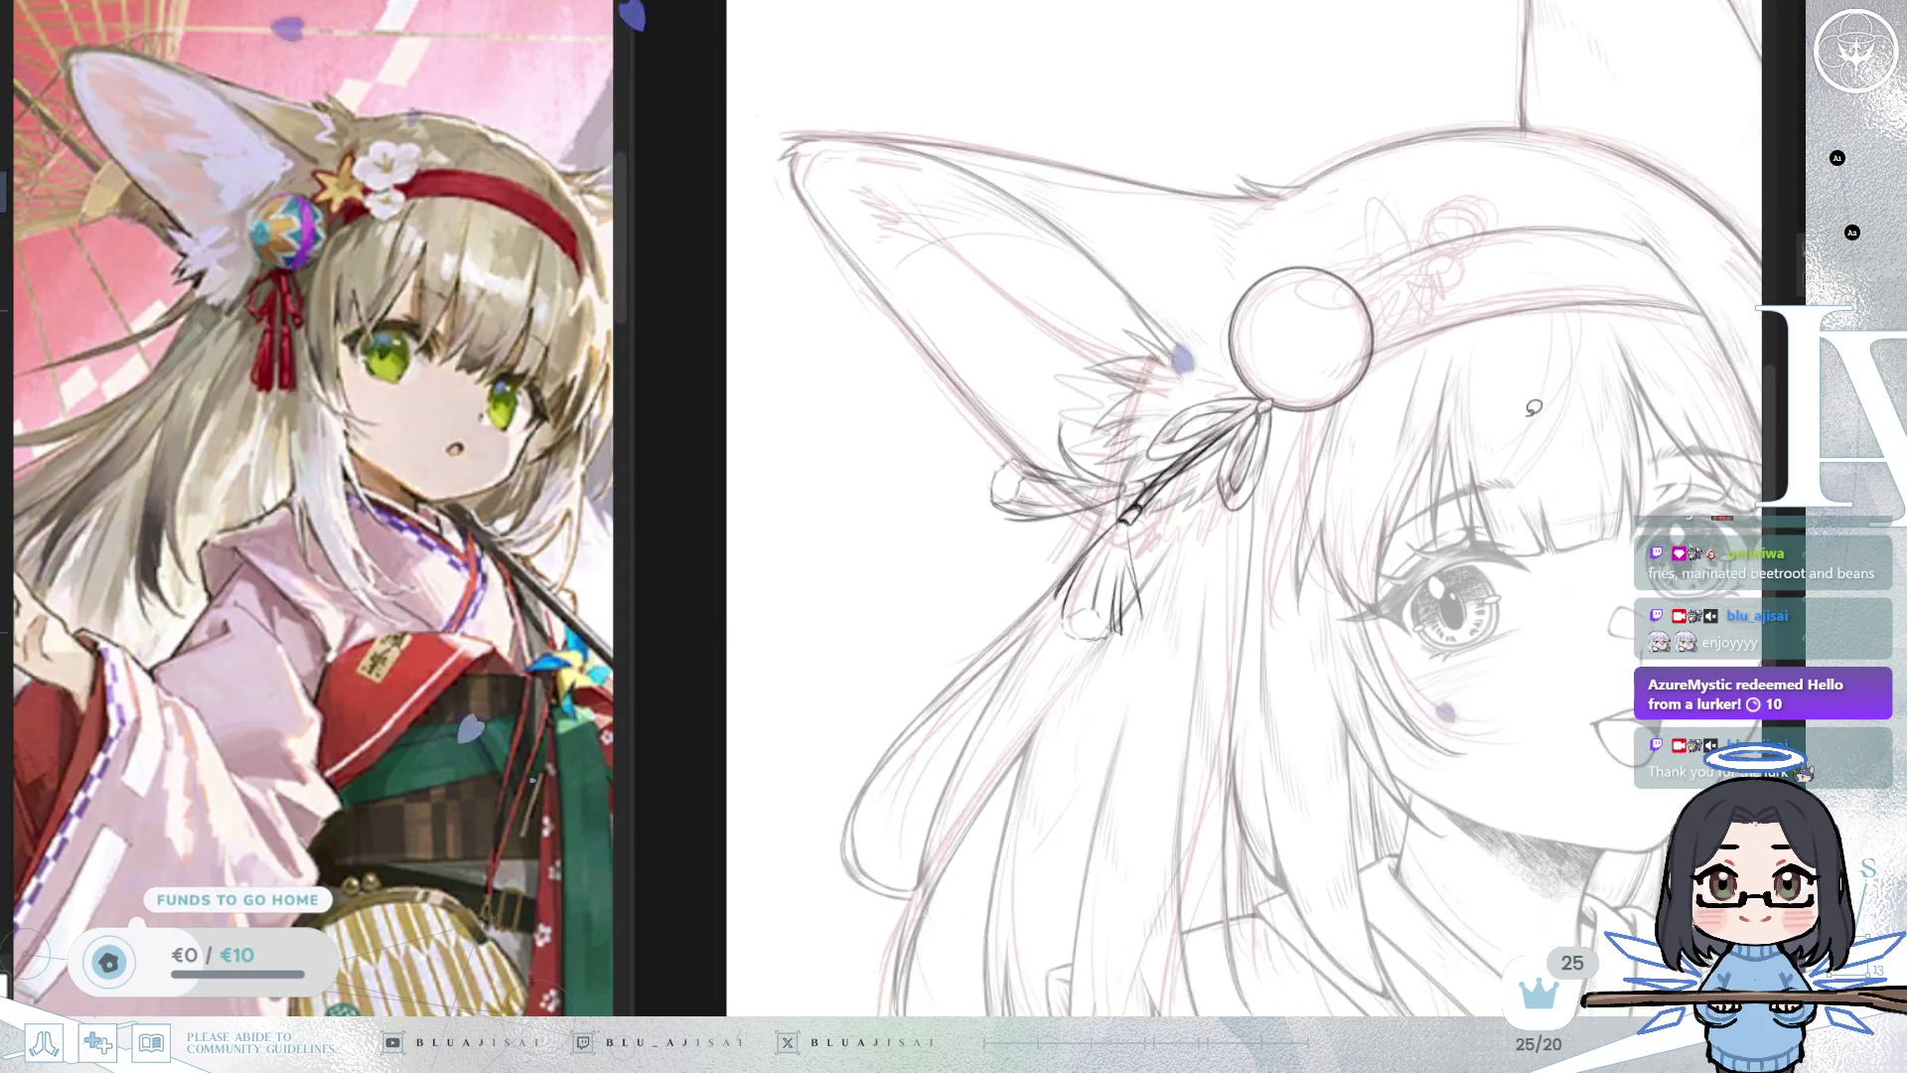
Enlarge the brush and add shading strand lines inside the tassel and ribbons.
{"action": "key", "text": "bracketright"}
{"action": "key", "text": "bracketright"}
{"action": "key", "text": "bracketright"}
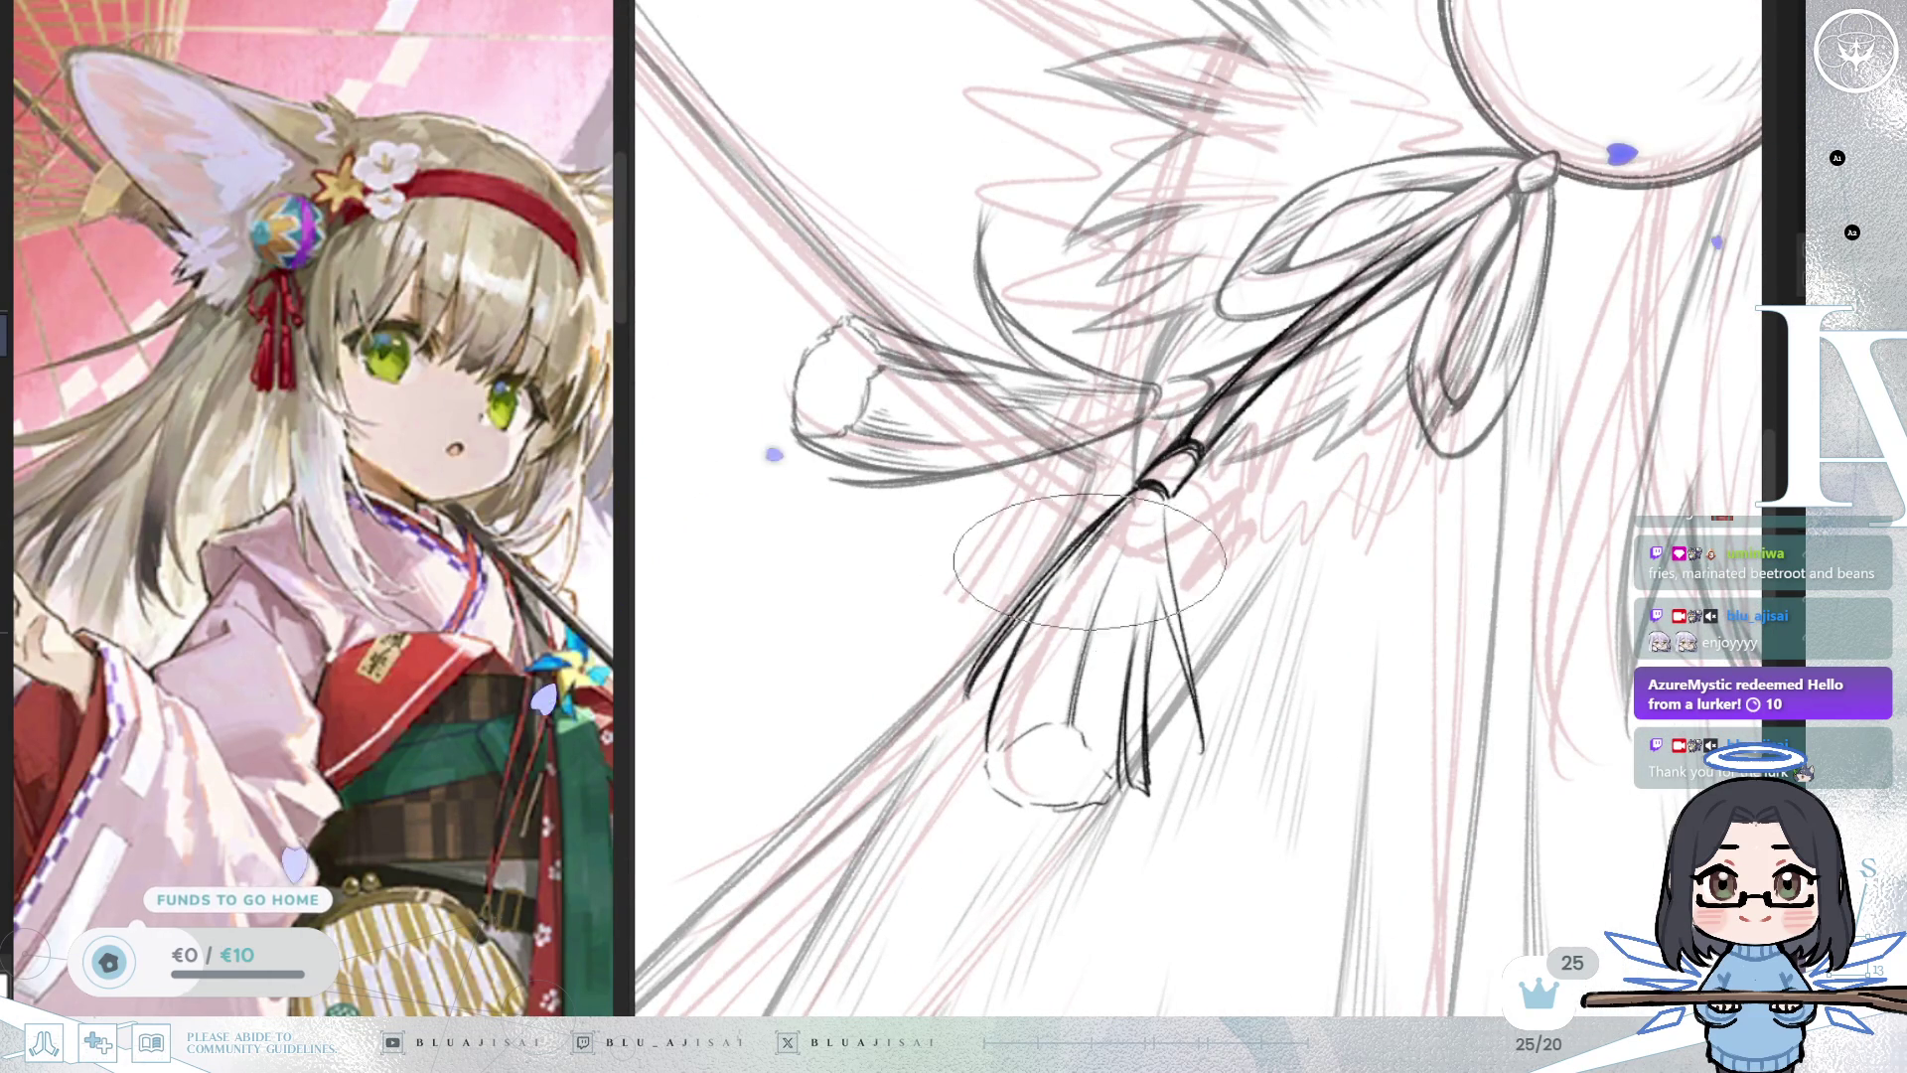
{"action": "left_click_drag", "start_coordinate": [1163, 506], "coordinate": [1133, 730]}
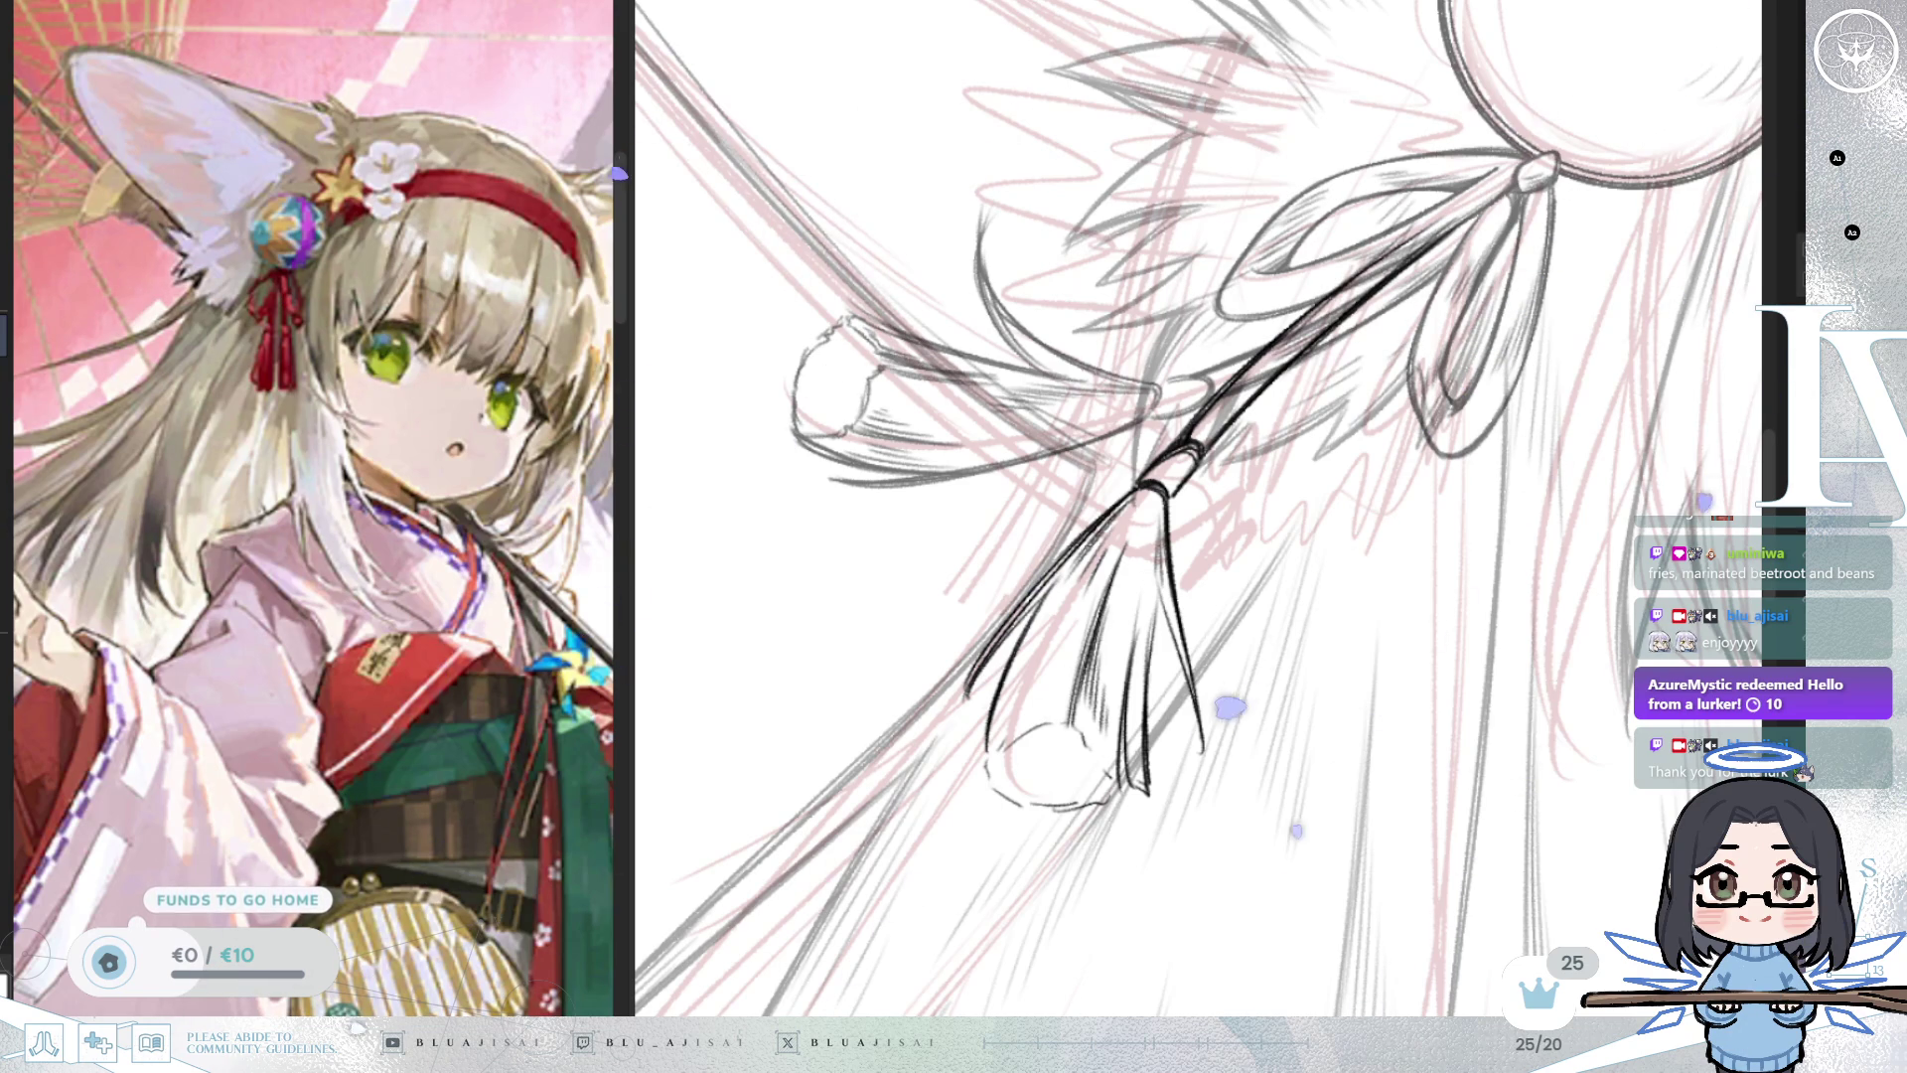
{"action": "mouse_move", "coordinate": [1147, 660]}
{"action": "left_mouse_down"}
{"action": "mouse_move", "coordinate": [1283, 728]}
{"action": "mouse_move", "coordinate": [1152, 696]}
{"action": "mouse_move", "coordinate": [1158, 566]}
{"action": "mouse_move", "coordinate": [1204, 730]}
{"action": "mouse_move", "coordinate": [1162, 755]}
{"action": "mouse_move", "coordinate": [988, 740]}
{"action": "mouse_move", "coordinate": [979, 768]}
{"action": "mouse_move", "coordinate": [968, 685]}
{"action": "mouse_move", "coordinate": [1053, 740]}
{"action": "mouse_move", "coordinate": [938, 760]}
{"action": "mouse_move", "coordinate": [991, 765]}
{"action": "mouse_move", "coordinate": [1048, 817]}
{"action": "mouse_move", "coordinate": [1077, 794]}
{"action": "mouse_move", "coordinate": [994, 755]}
{"action": "mouse_move", "coordinate": [1044, 728]}
{"action": "mouse_move", "coordinate": [1085, 737]}
{"action": "left_mouse_up"}
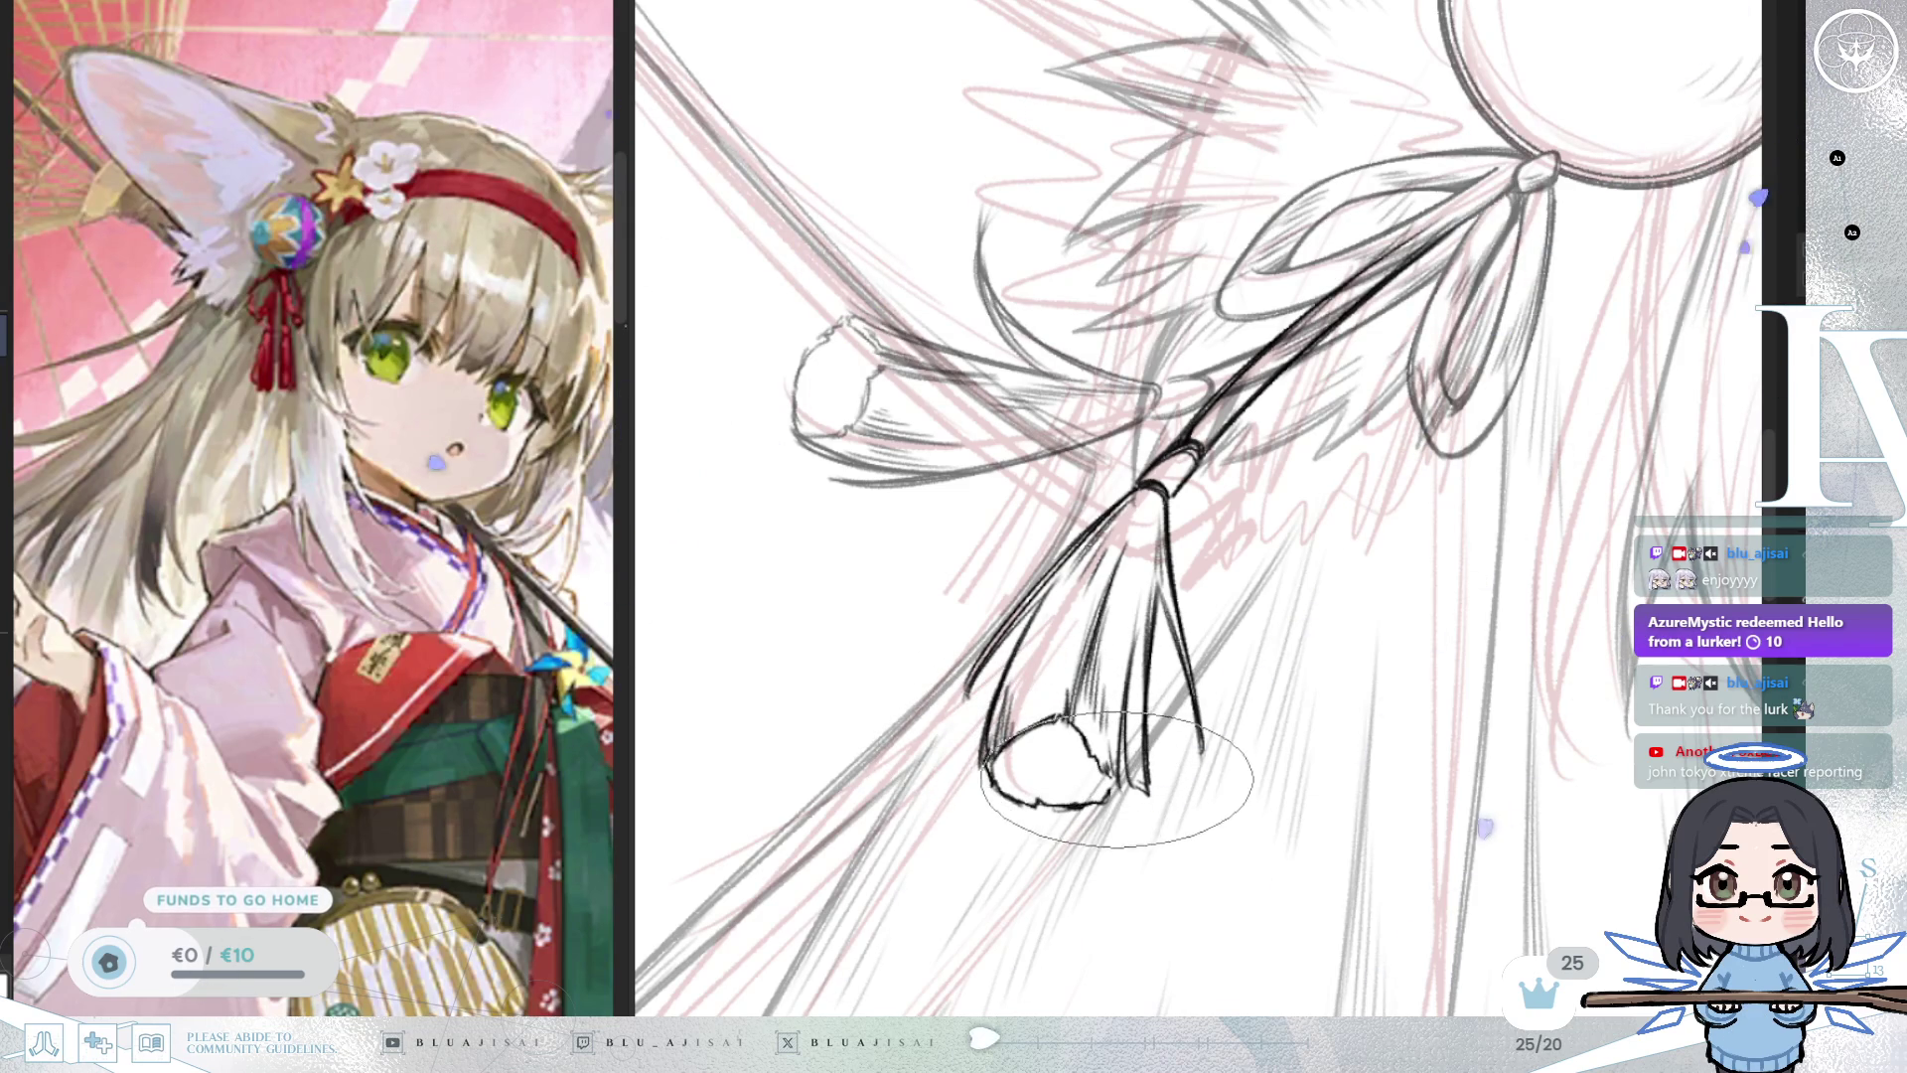
{"action": "left_click_drag", "start_coordinate": [1101, 737], "coordinate": [1117, 660]}
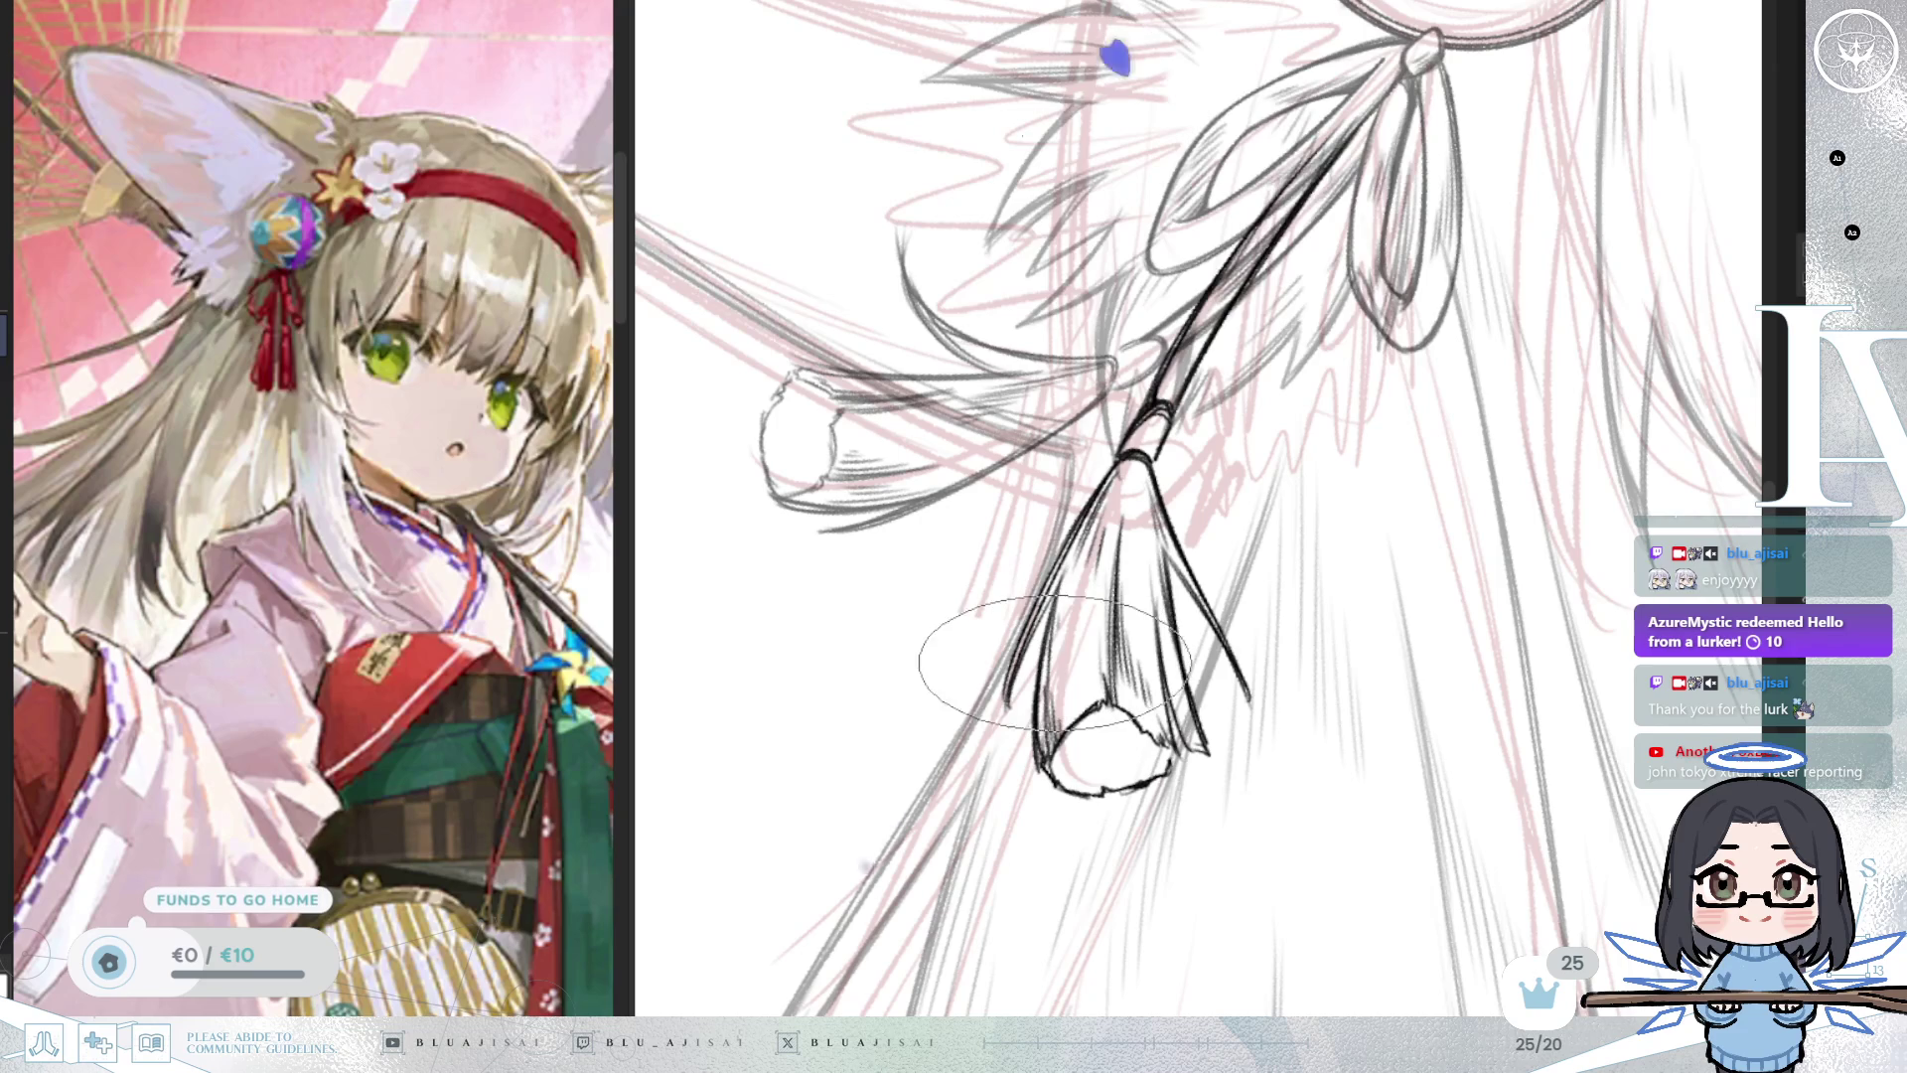
{"action": "scroll", "coordinate": [1391, 407], "scroll_direction": "down", "scroll_amount": 5}
{"action": "mouse_move", "coordinate": [1447, 434]}
{"action": "left_mouse_down"}
{"action": "mouse_move", "coordinate": [1317, 575]}
{"action": "mouse_move", "coordinate": [1331, 521]}
{"action": "left_mouse_up"}
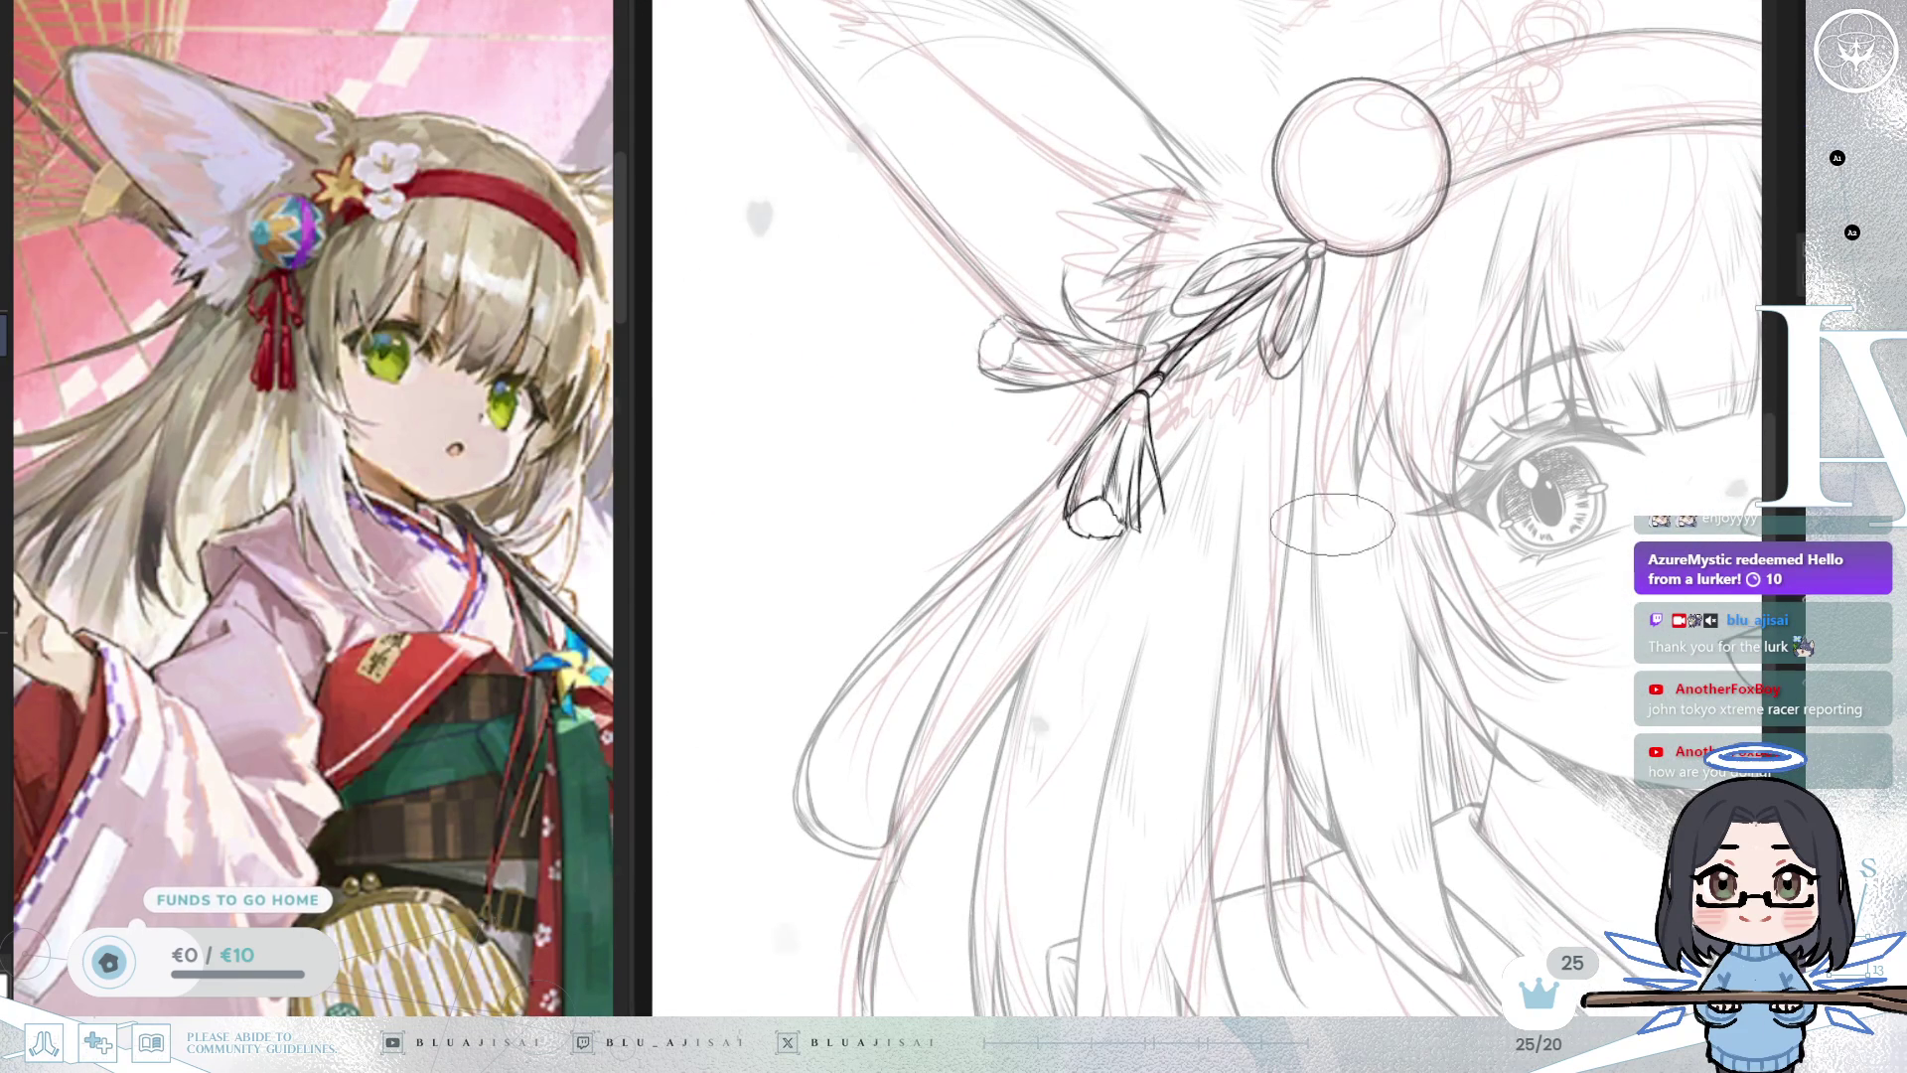
{"action": "left_click_drag", "start_coordinate": [1466, 442], "coordinate": [1389, 630]}
{"action": "scroll", "coordinate": [1092, 480], "scroll_direction": "up", "scroll_amount": 4}
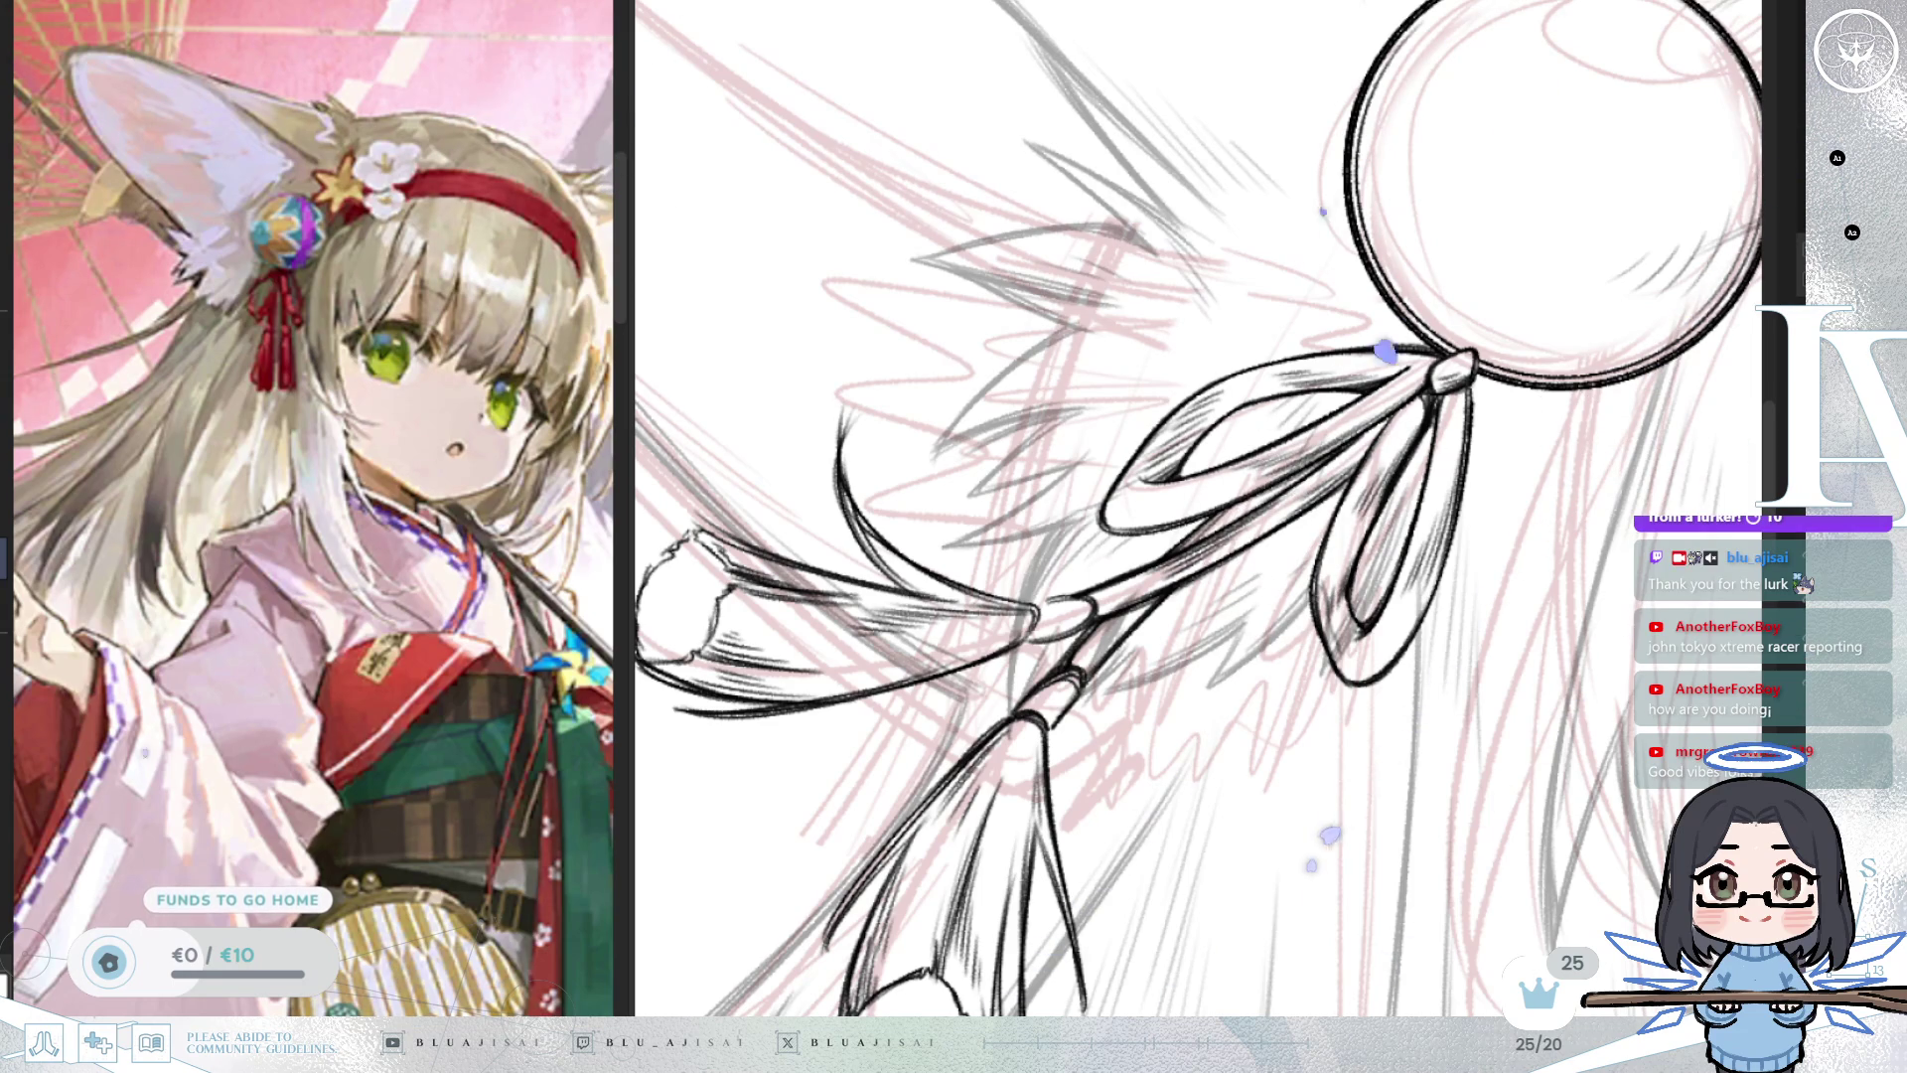
{"action": "scroll", "coordinate": [1490, 646], "scroll_direction": "down", "scroll_amount": 5}
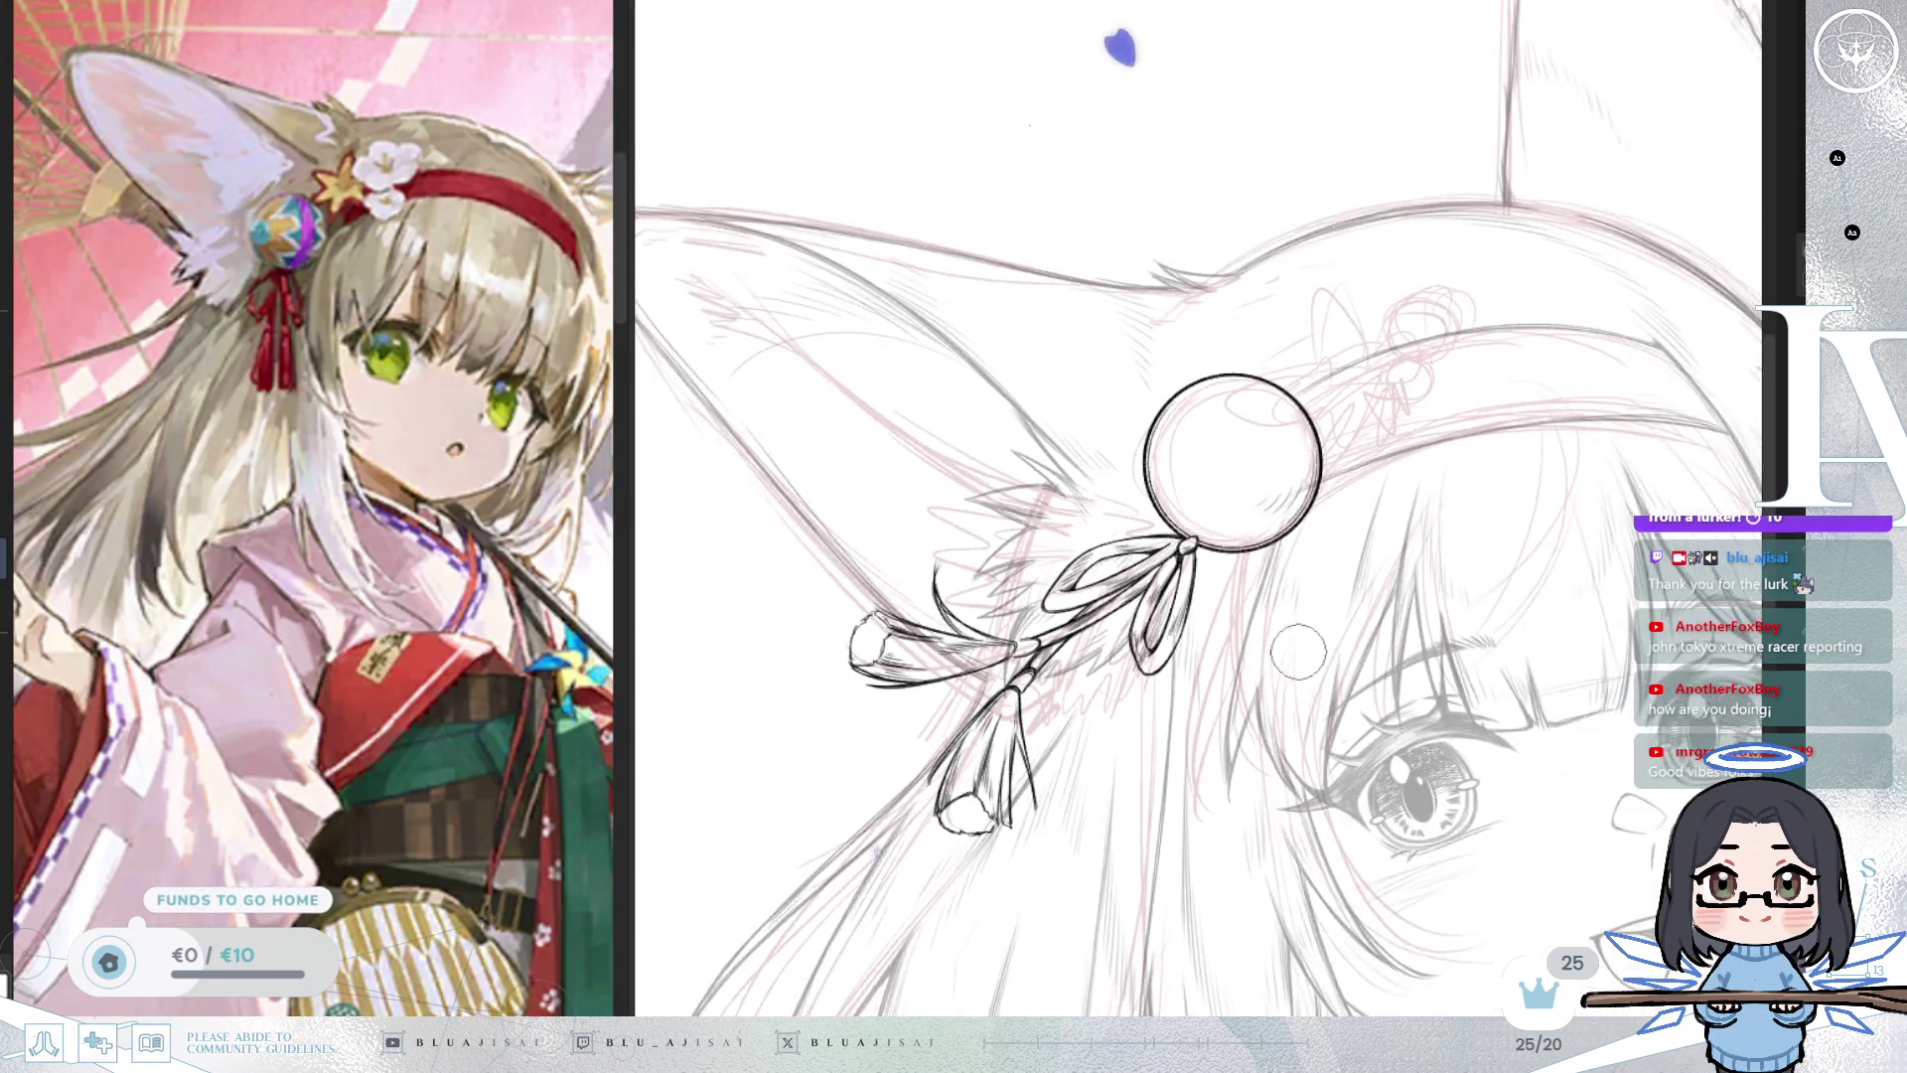
Trace the bead's circle with a thick line and hatch its ribbon loops.
{"action": "left_click_drag", "start_coordinate": [1247, 807], "coordinate": [1124, 733]}
{"action": "scroll", "coordinate": [1336, 661], "scroll_direction": "up", "scroll_amount": 2}
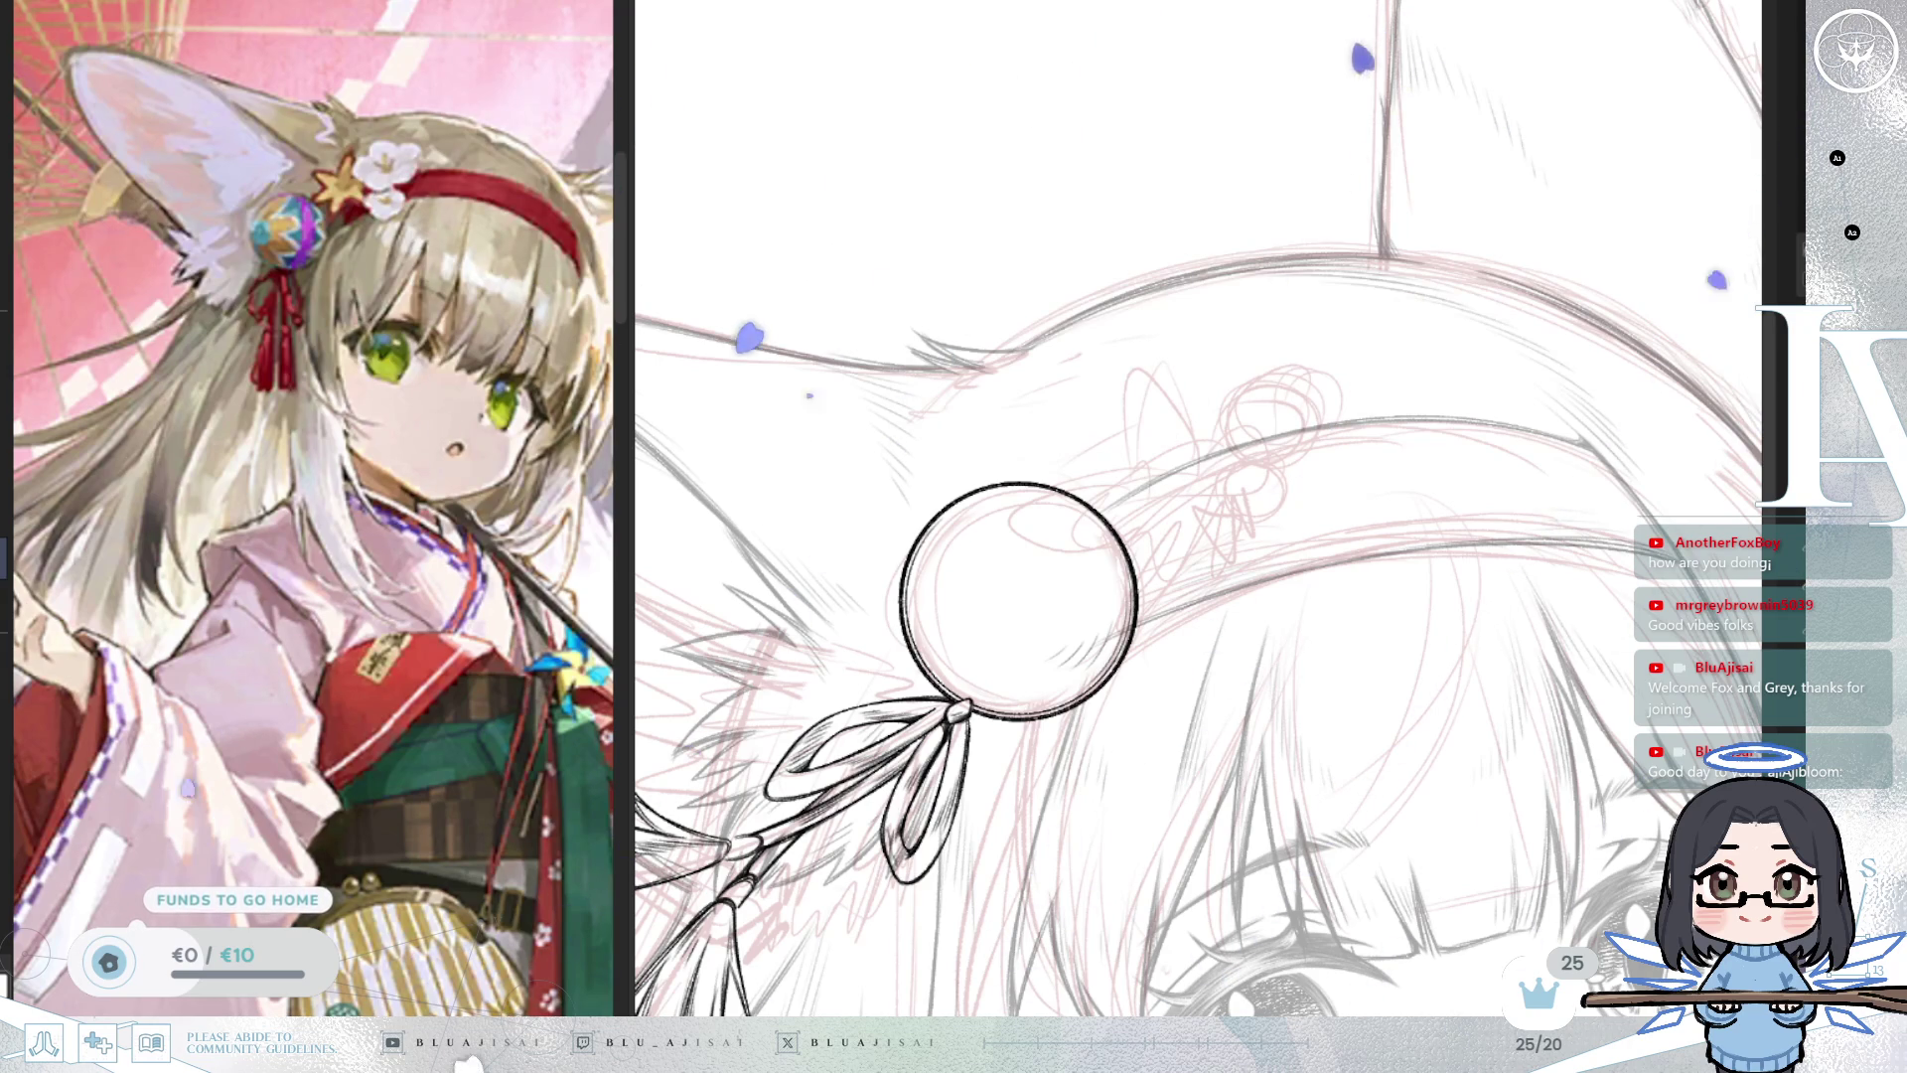
{"action": "scroll", "coordinate": [1356, 617], "scroll_direction": "up", "scroll_amount": 2}
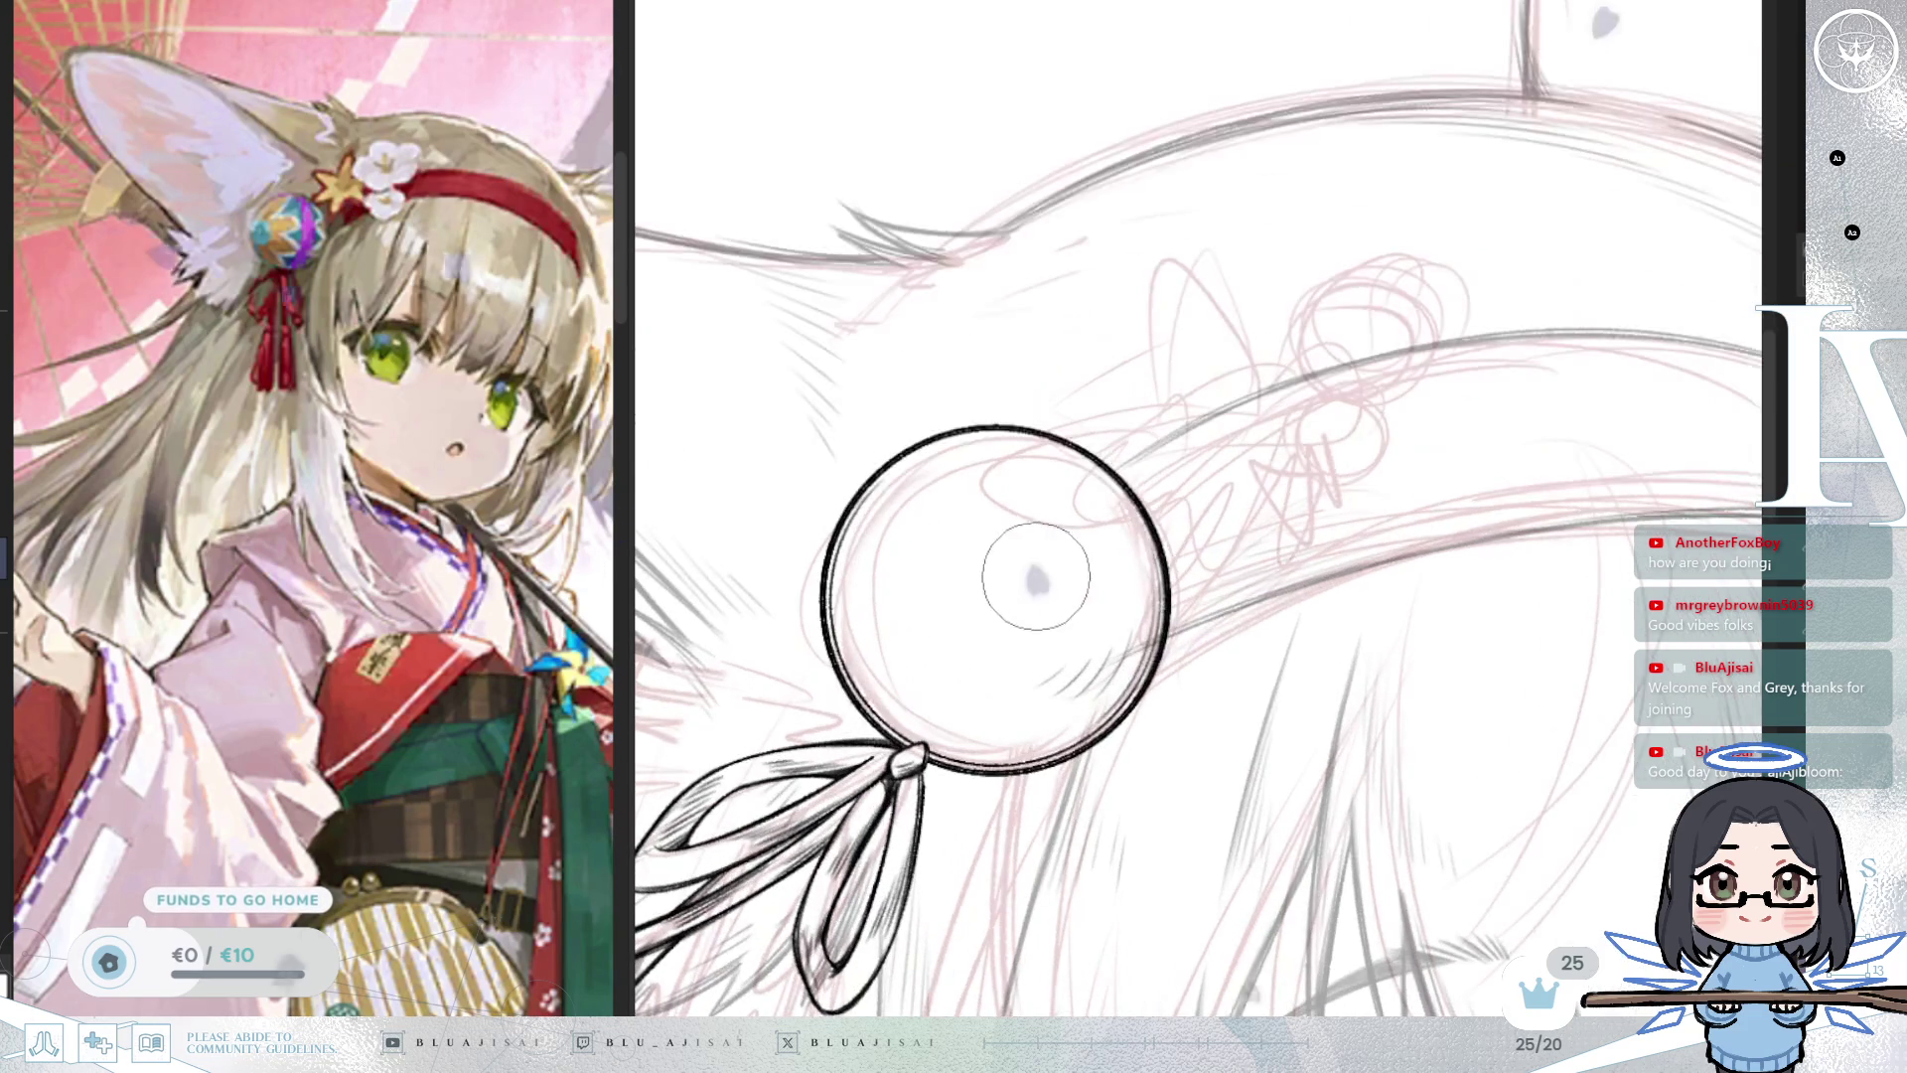
Draw the star's first edges, redoing its upright point edge.
{"action": "mouse_move", "coordinate": [1225, 438]}
{"action": "left_mouse_down"}
{"action": "mouse_move", "coordinate": [1166, 601]}
{"action": "mouse_move", "coordinate": [1193, 593]}
{"action": "left_mouse_up"}
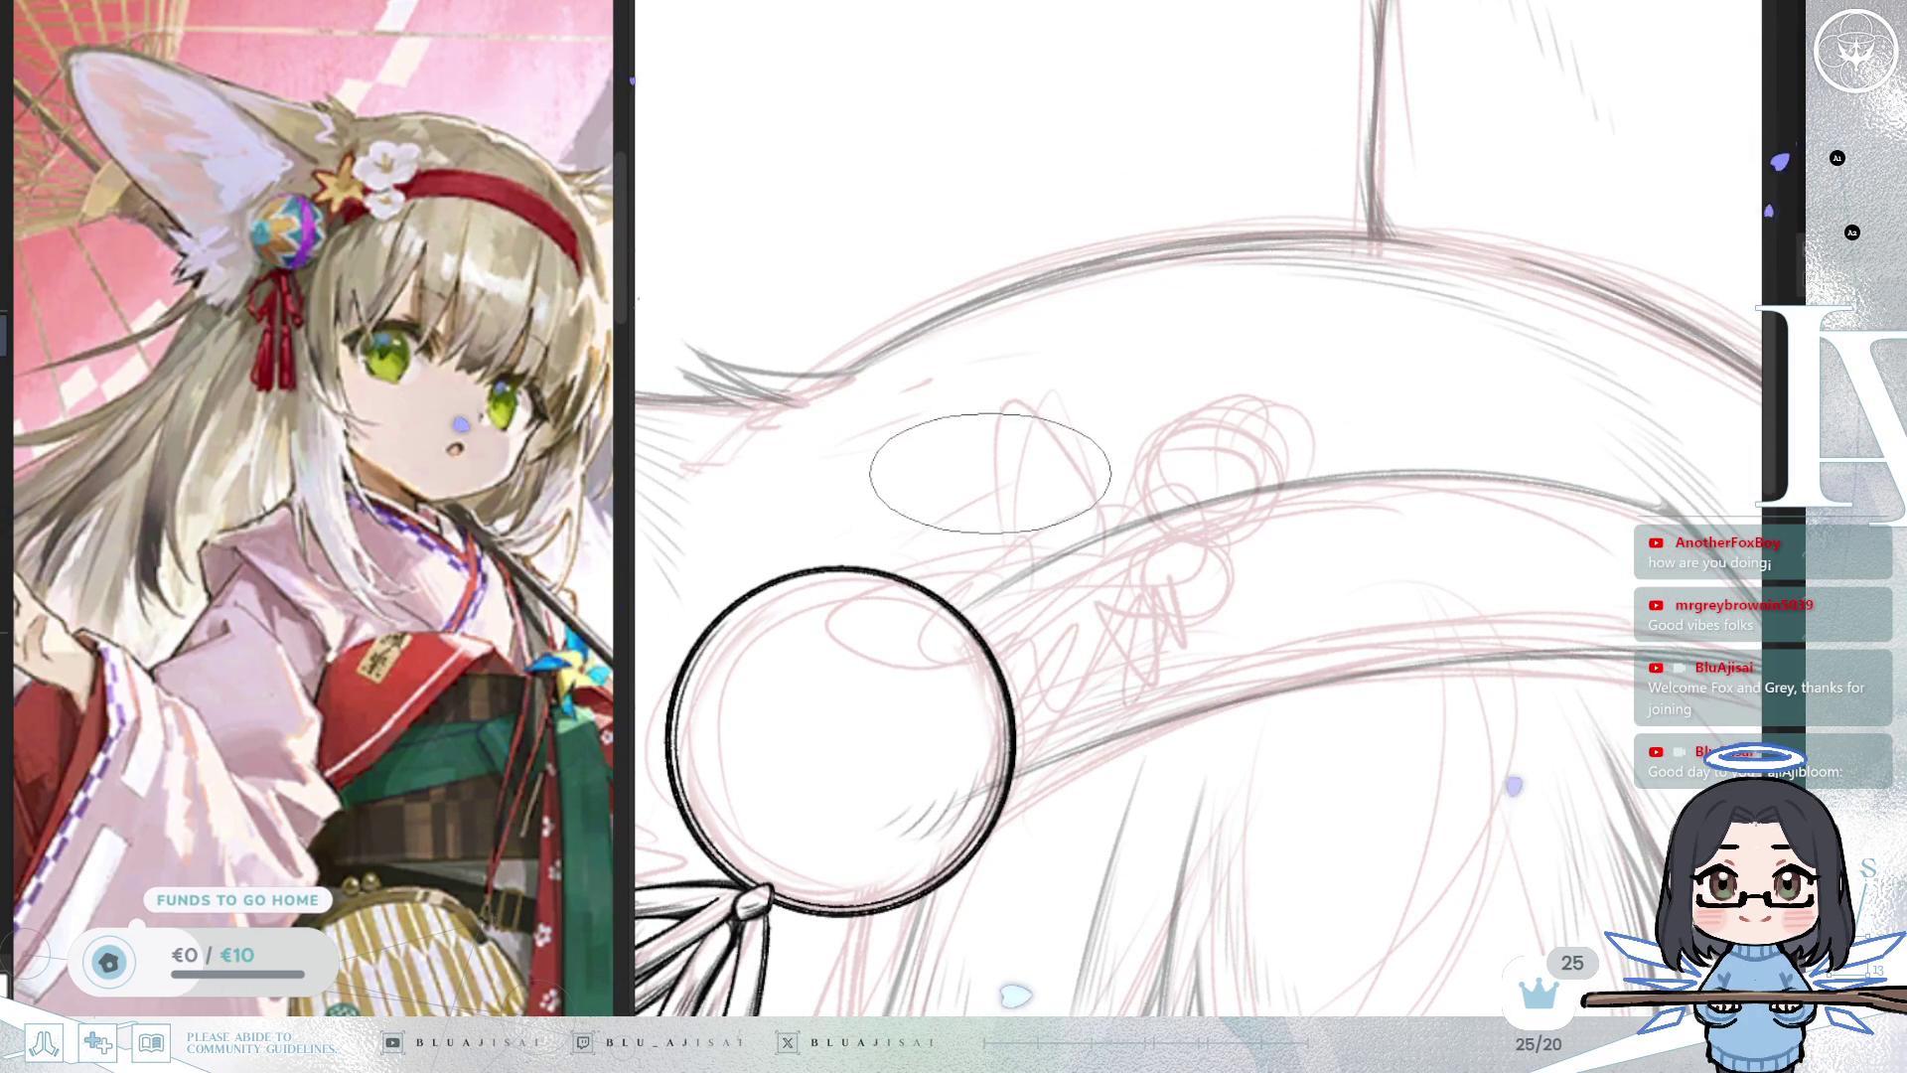
{"action": "left_click_drag", "start_coordinate": [1029, 573], "coordinate": [1024, 437]}
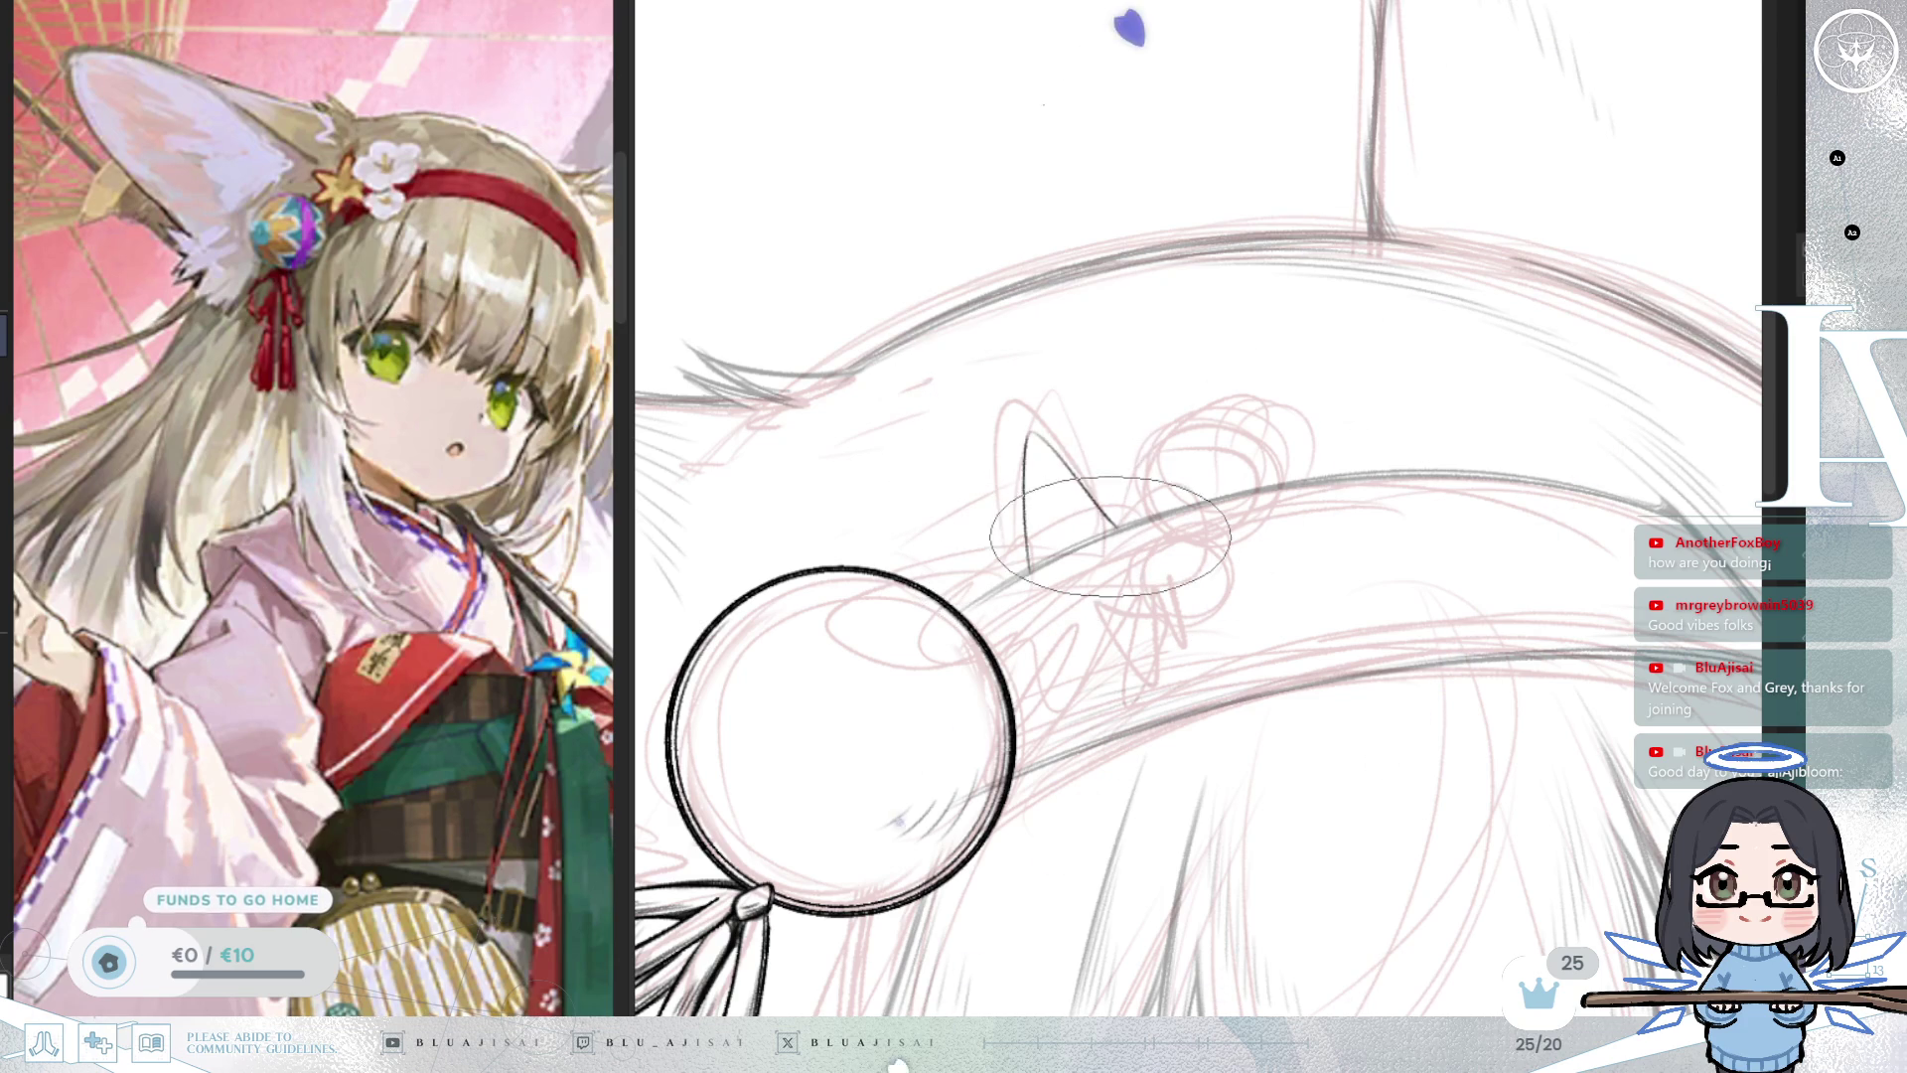
{"action": "left_click_drag", "start_coordinate": [1029, 434], "coordinate": [1091, 528]}
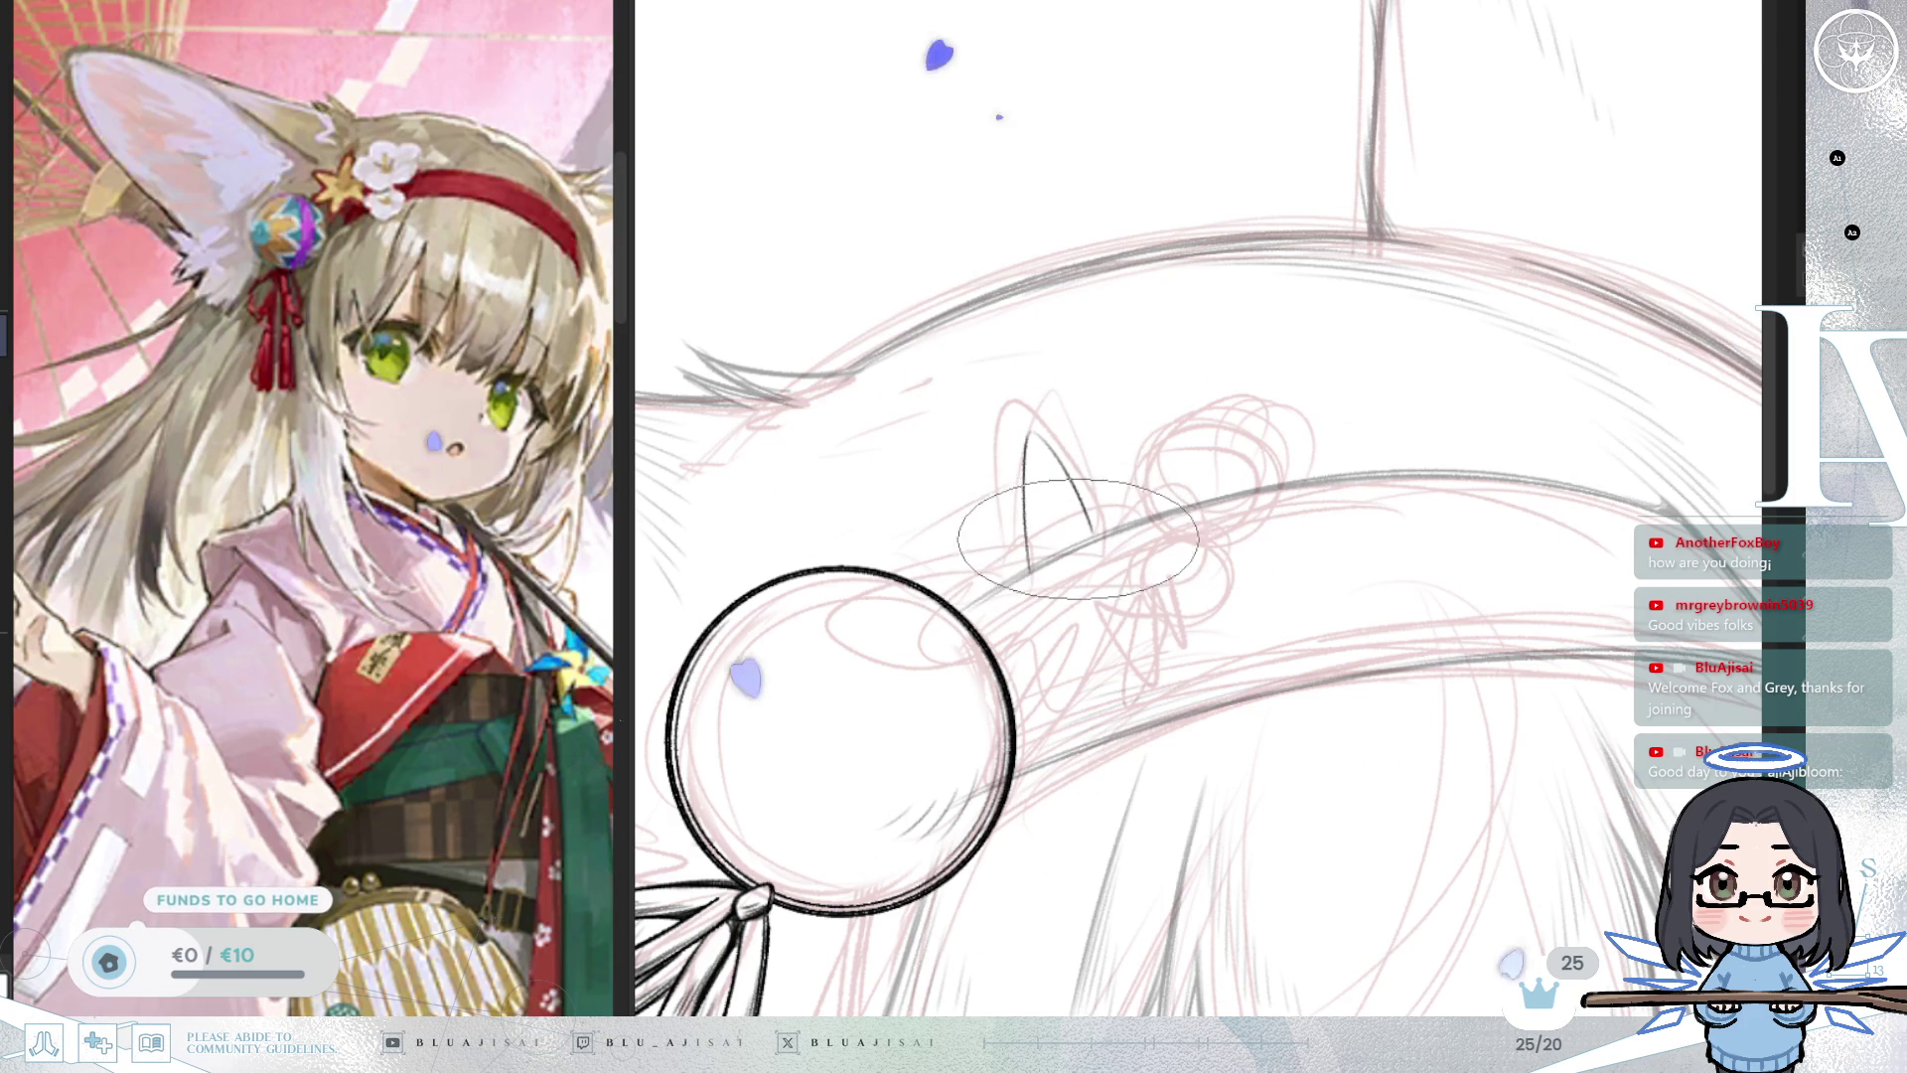
{"action": "key", "text": "ctrl+z"}
{"action": "key", "text": "ctrl+z"}
{"action": "mouse_move", "coordinate": [1009, 552]}
{"action": "left_mouse_down"}
{"action": "mouse_move", "coordinate": [1007, 405]}
{"action": "mouse_move", "coordinate": [1047, 469]}
{"action": "left_mouse_up"}
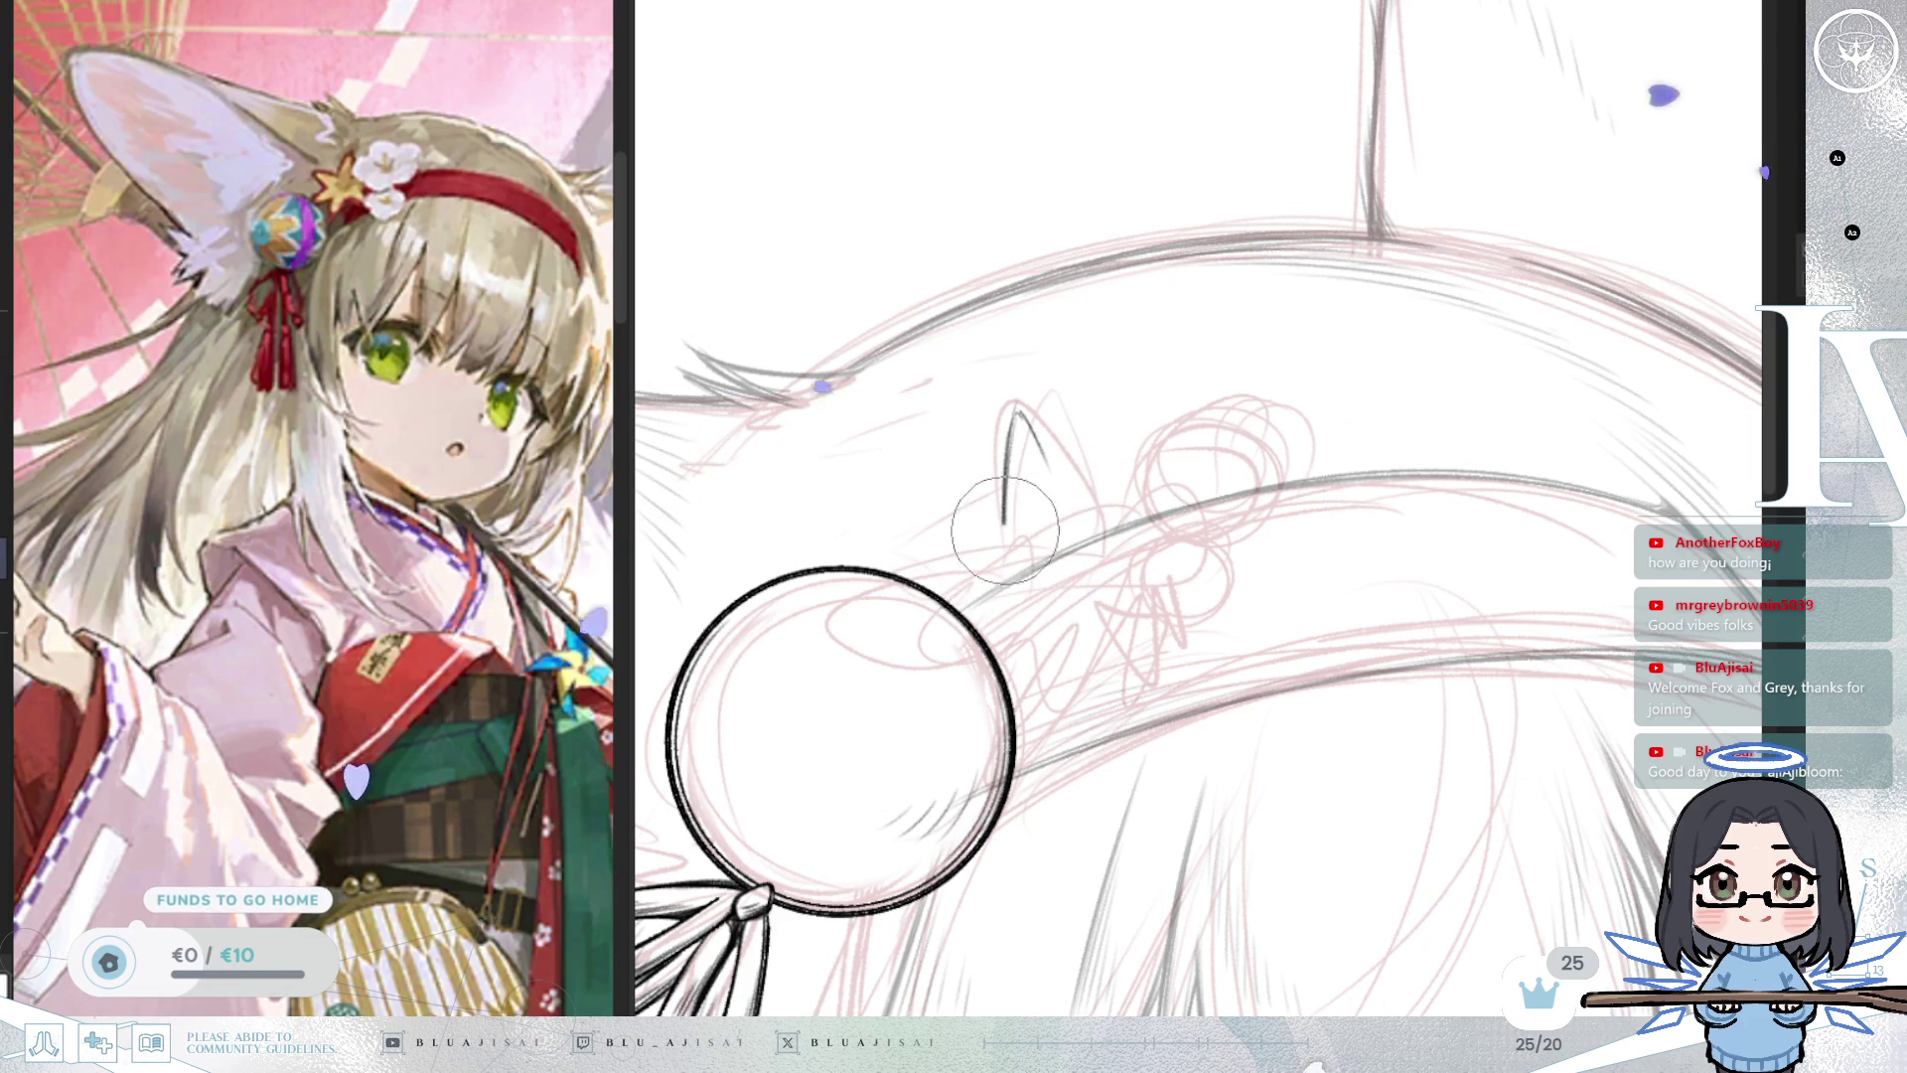
Add more pointed edges of the star near the bead, undoing an overly thick stroke.
{"action": "left_click_drag", "start_coordinate": [987, 521], "coordinate": [976, 582]}
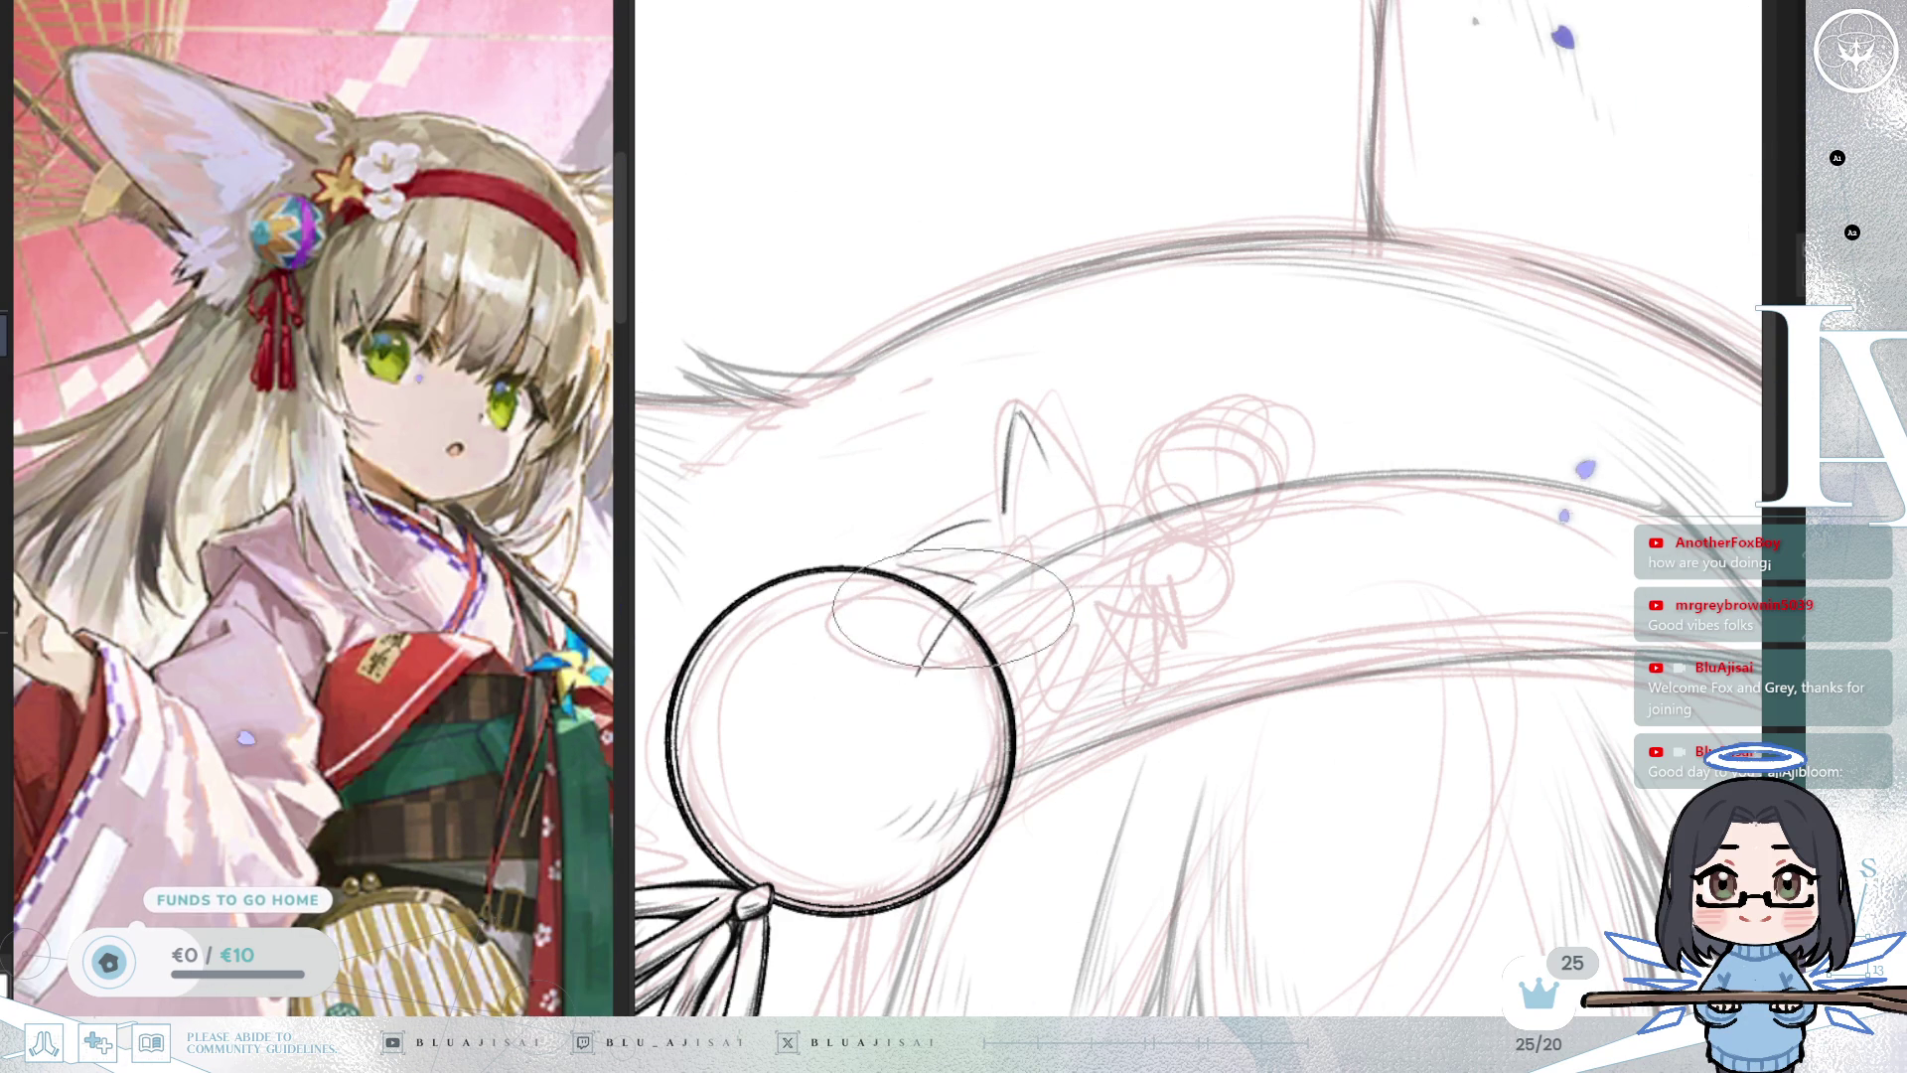
{"action": "left_click_drag", "start_coordinate": [944, 660], "coordinate": [1023, 632]}
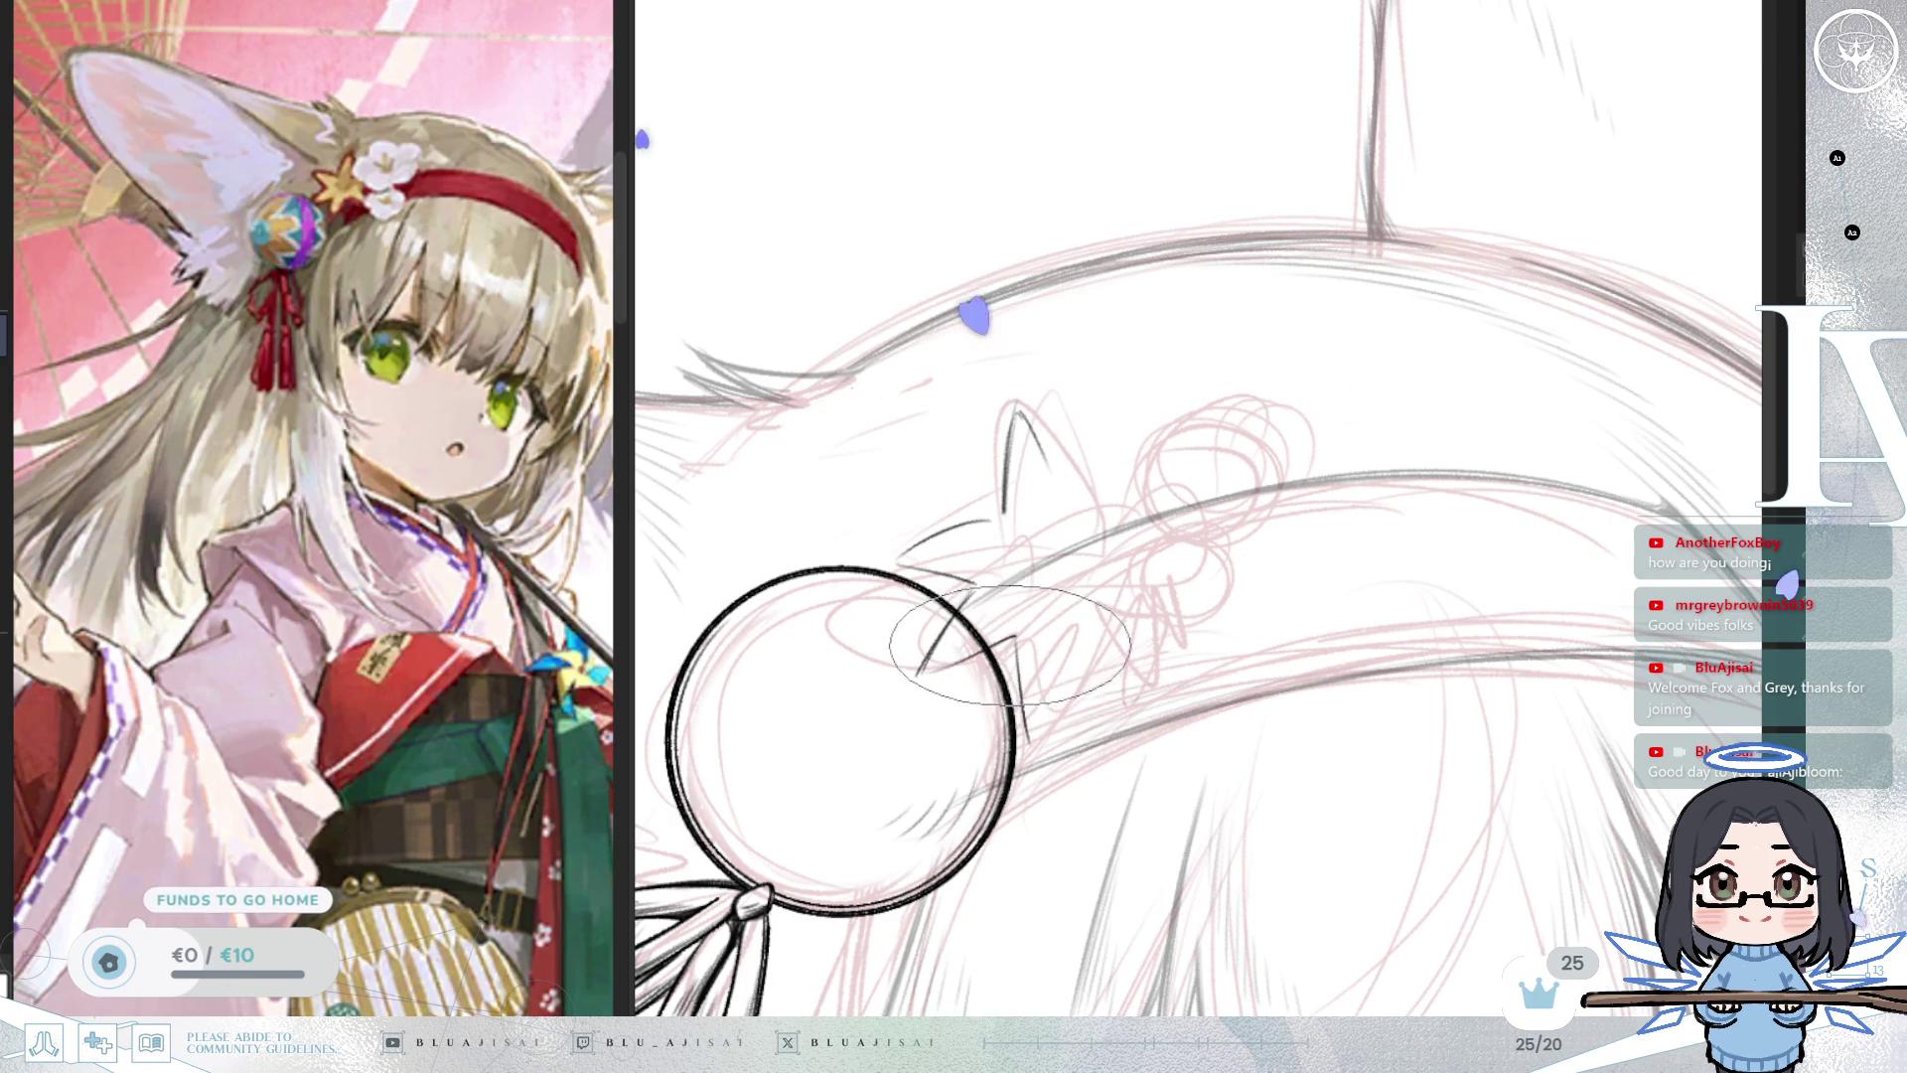
{"action": "left_click_drag", "start_coordinate": [1081, 628], "coordinate": [1049, 703]}
{"action": "mouse_move", "coordinate": [1018, 393]}
{"action": "left_mouse_down"}
{"action": "mouse_move", "coordinate": [1007, 497]}
{"action": "mouse_move", "coordinate": [1036, 467]}
{"action": "mouse_move", "coordinate": [1060, 487]}
{"action": "mouse_move", "coordinate": [1133, 477]}
{"action": "left_mouse_up"}
{"action": "key", "text": "ctrl+z"}
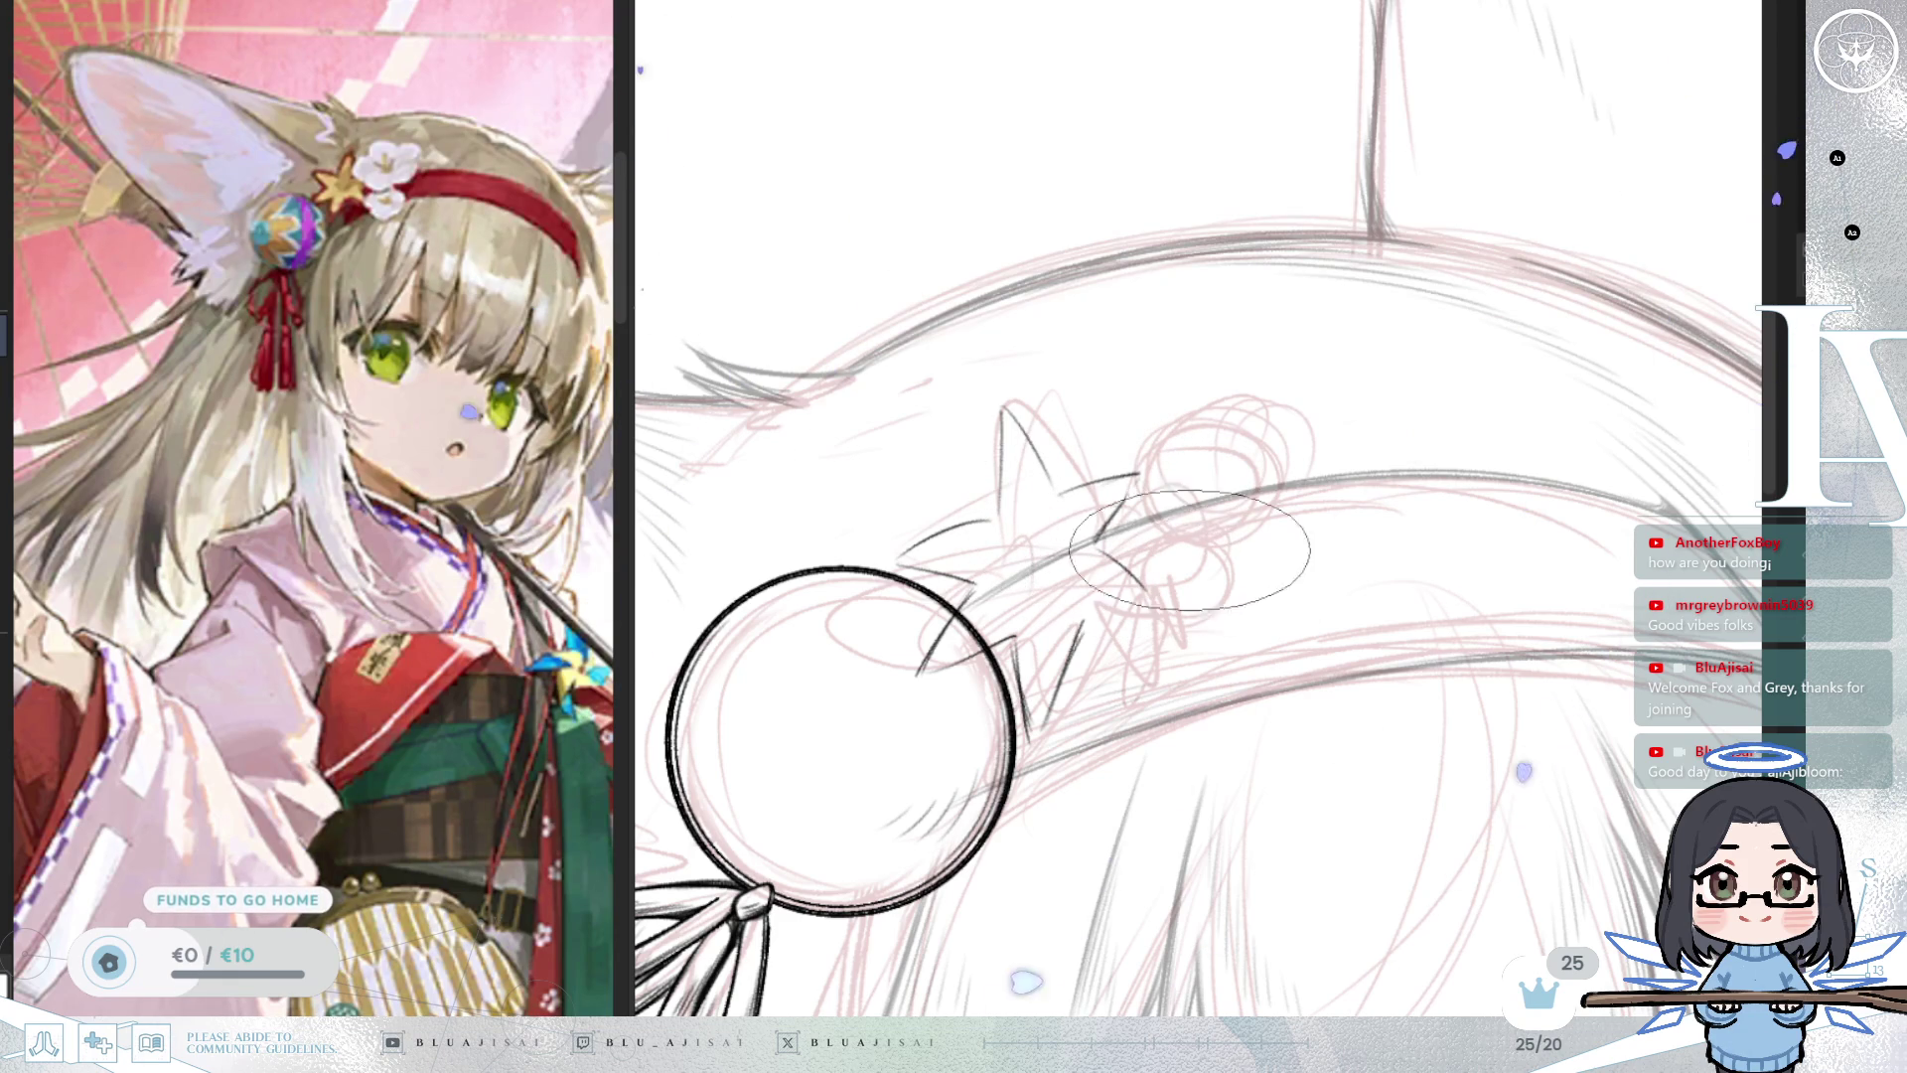
{"action": "key", "text": "m"}
{"action": "key", "text": "minus"}
{"action": "key", "text": "minus"}
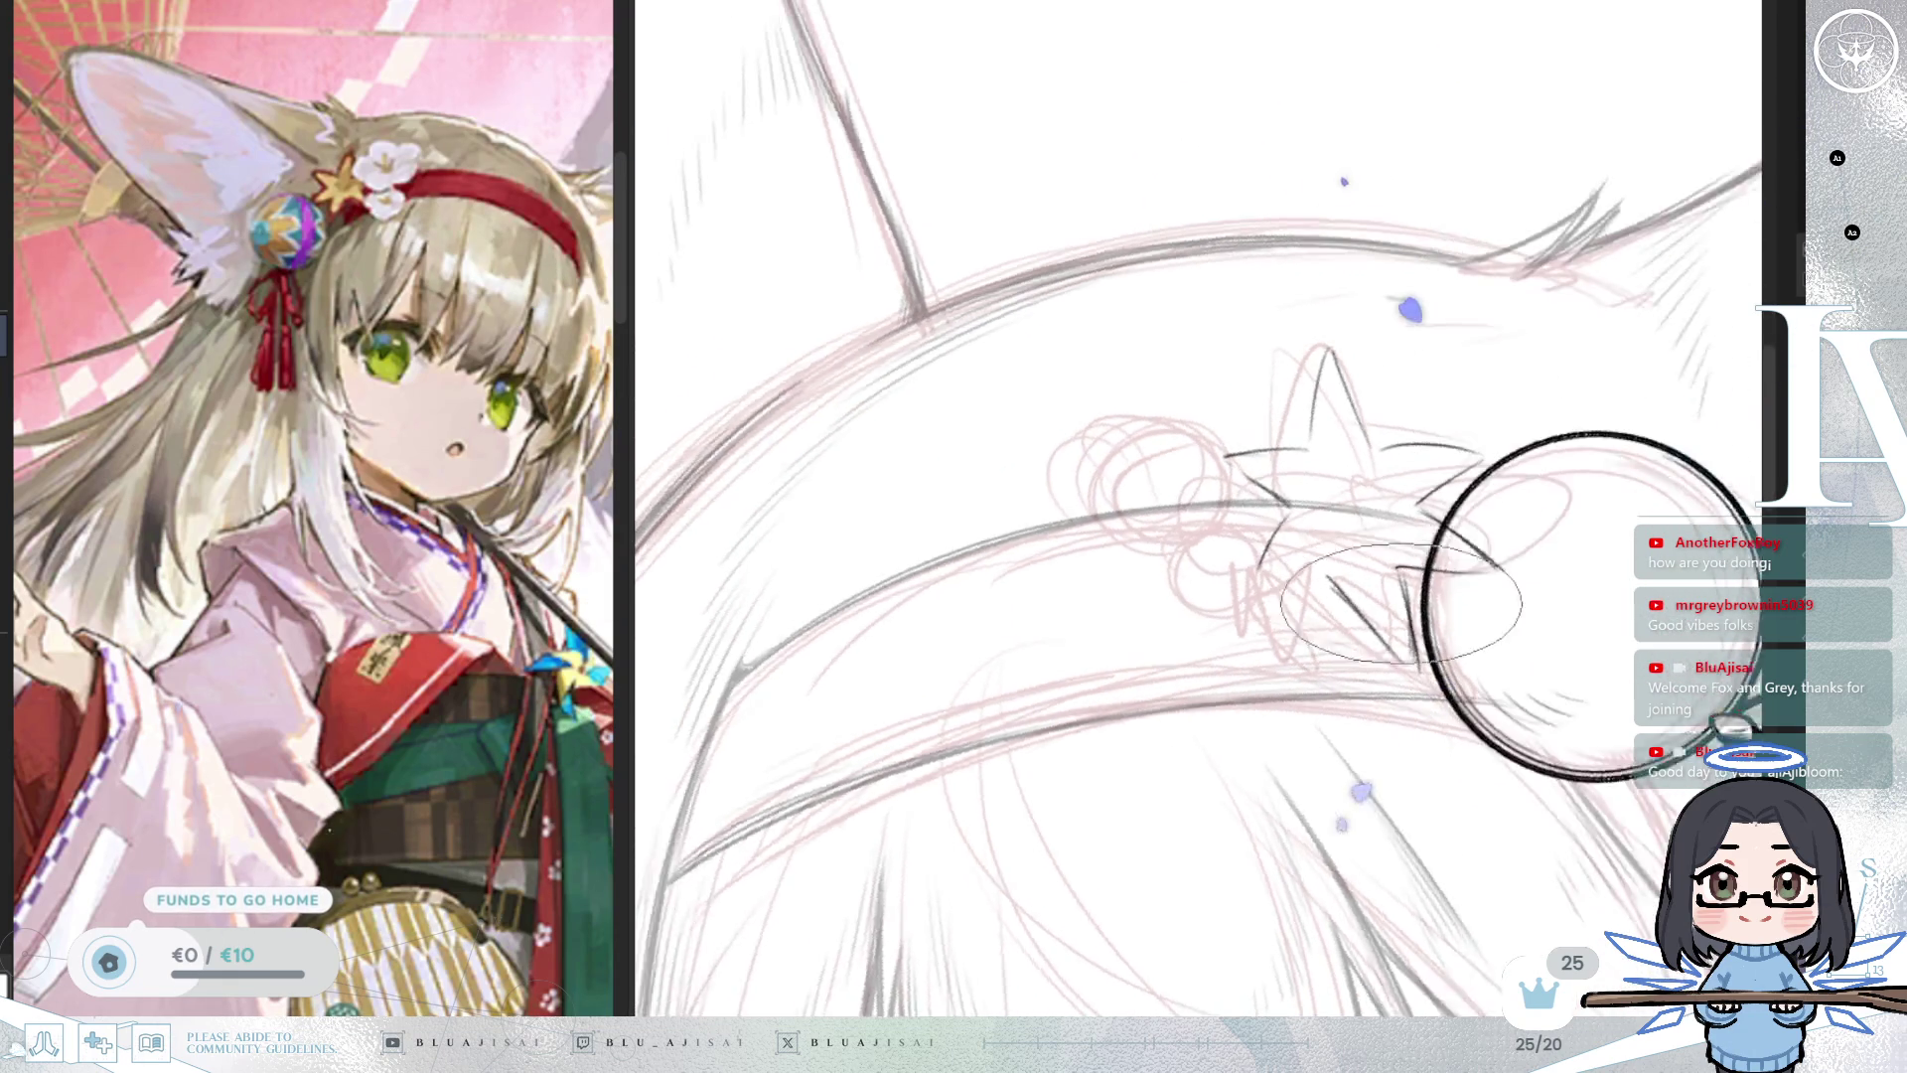
Draw a line down from the star's centre and ink a small curved ring there.
{"action": "mouse_move", "coordinate": [1275, 487]}
{"action": "left_mouse_down"}
{"action": "mouse_move", "coordinate": [1253, 592]}
{"action": "mouse_move", "coordinate": [1314, 554]}
{"action": "left_mouse_up"}
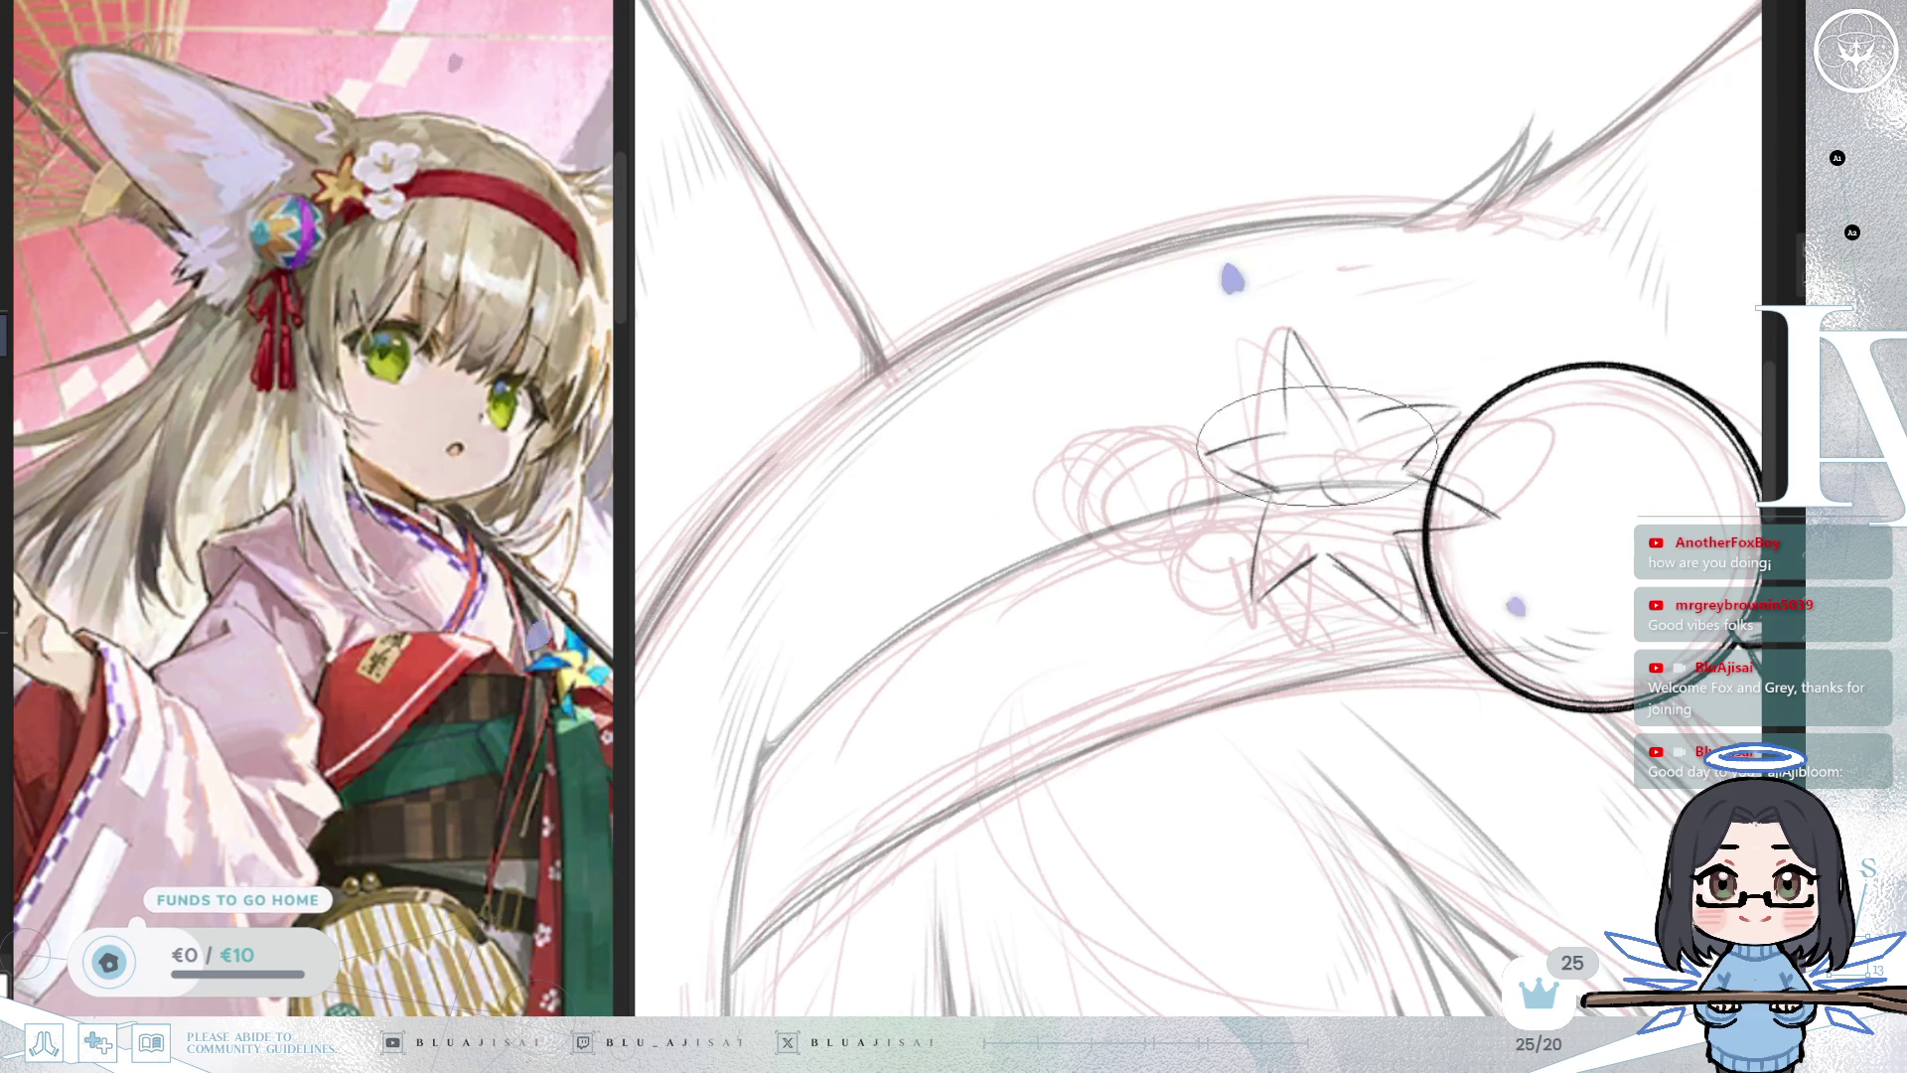
{"action": "mouse_move", "coordinate": [1311, 447]}
{"action": "left_mouse_down"}
{"action": "mouse_move", "coordinate": [1379, 484]}
{"action": "mouse_move", "coordinate": [1043, 460]}
{"action": "mouse_move", "coordinate": [1023, 501]}
{"action": "left_mouse_up"}
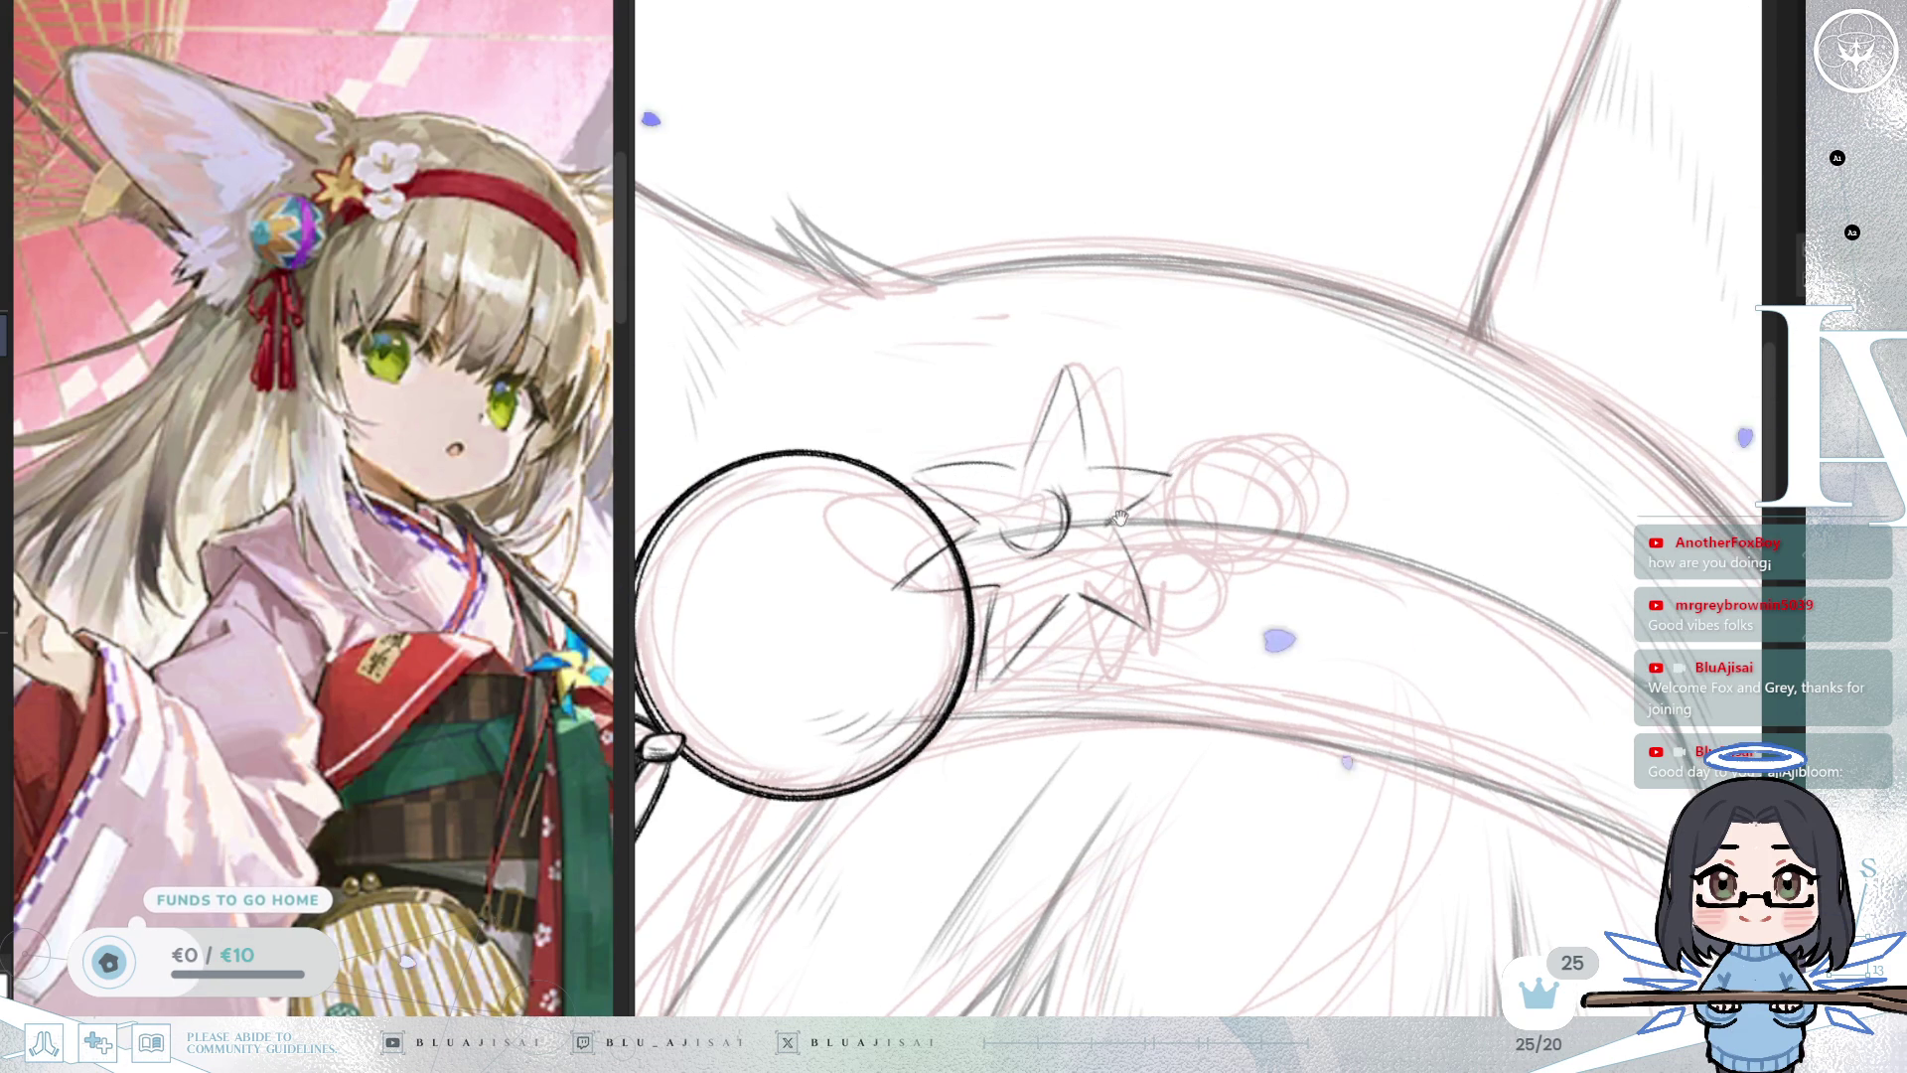
{"action": "left_click_drag", "start_coordinate": [1121, 516], "coordinate": [974, 583]}
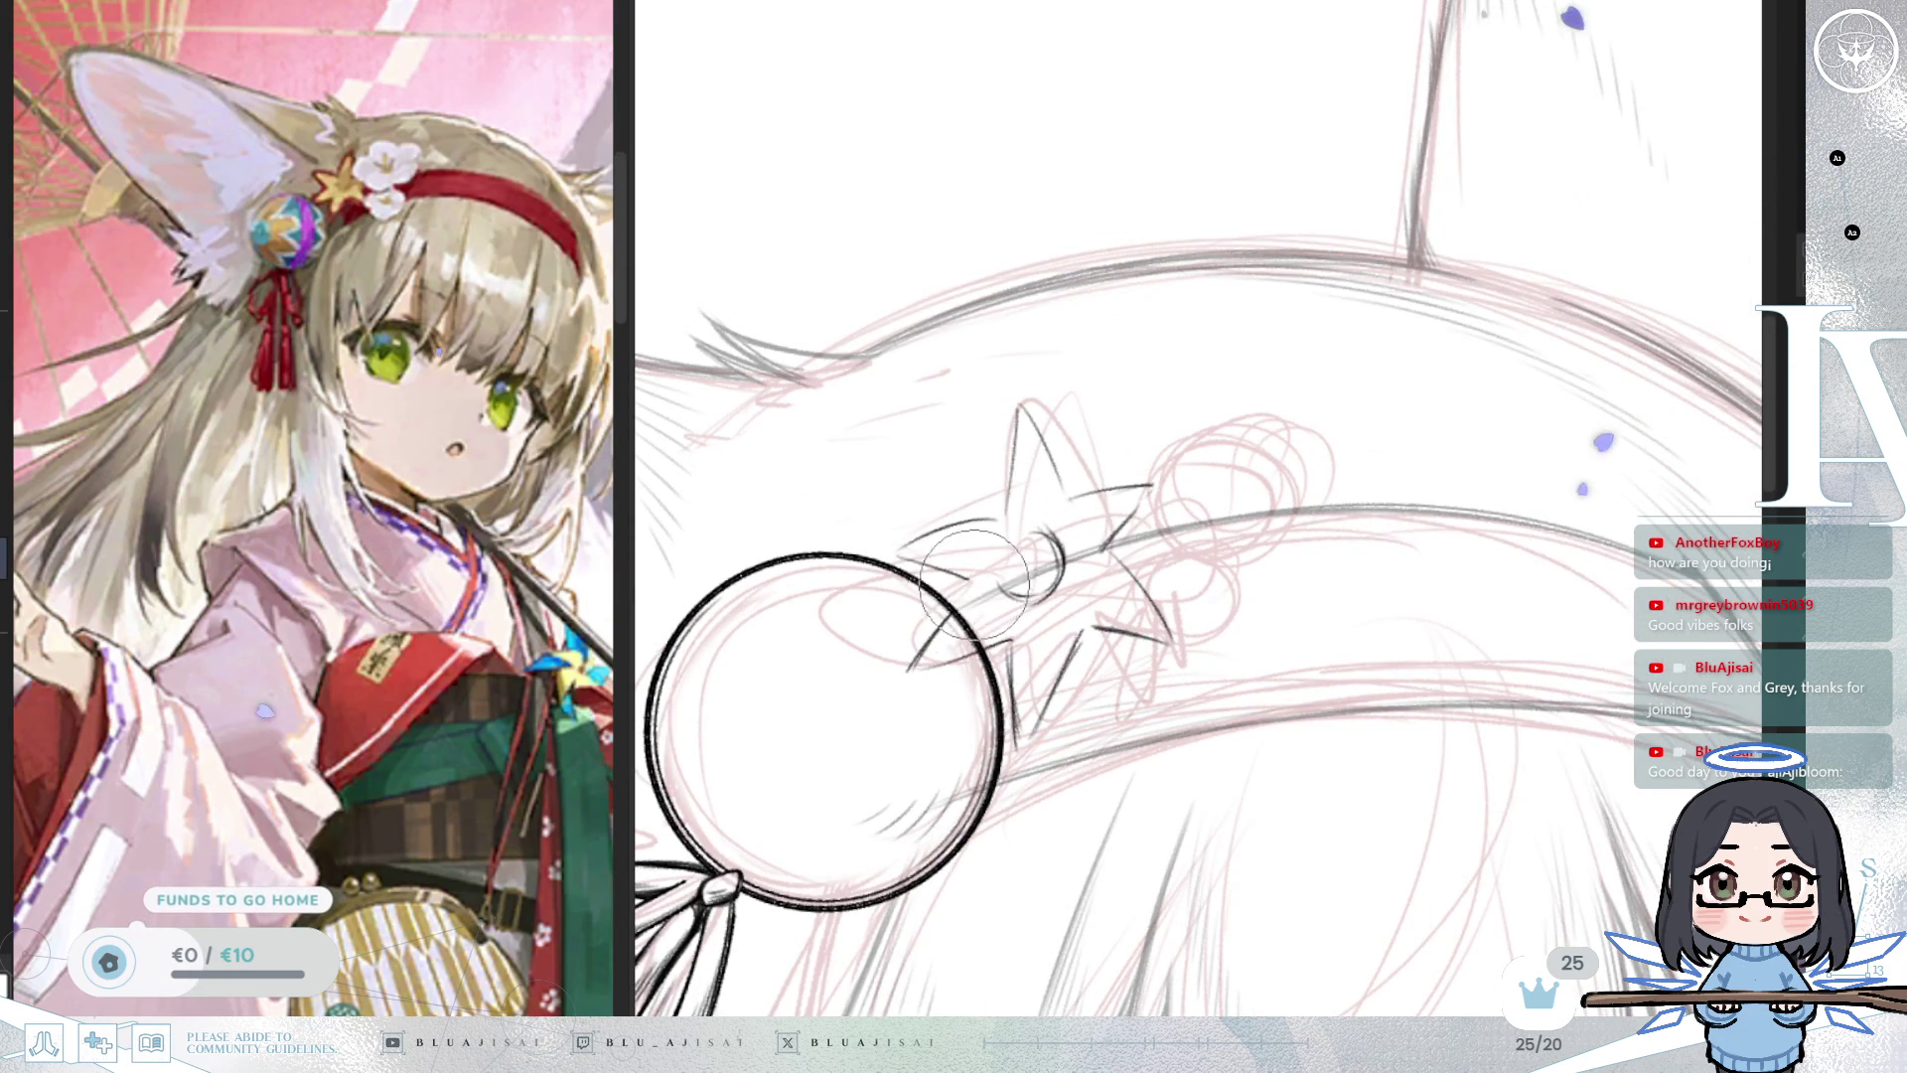
Ink extra strokes on the star's lower-left point and lower tip, completing all five outlines.
{"action": "left_click_drag", "start_coordinate": [946, 604], "coordinate": [977, 645]}
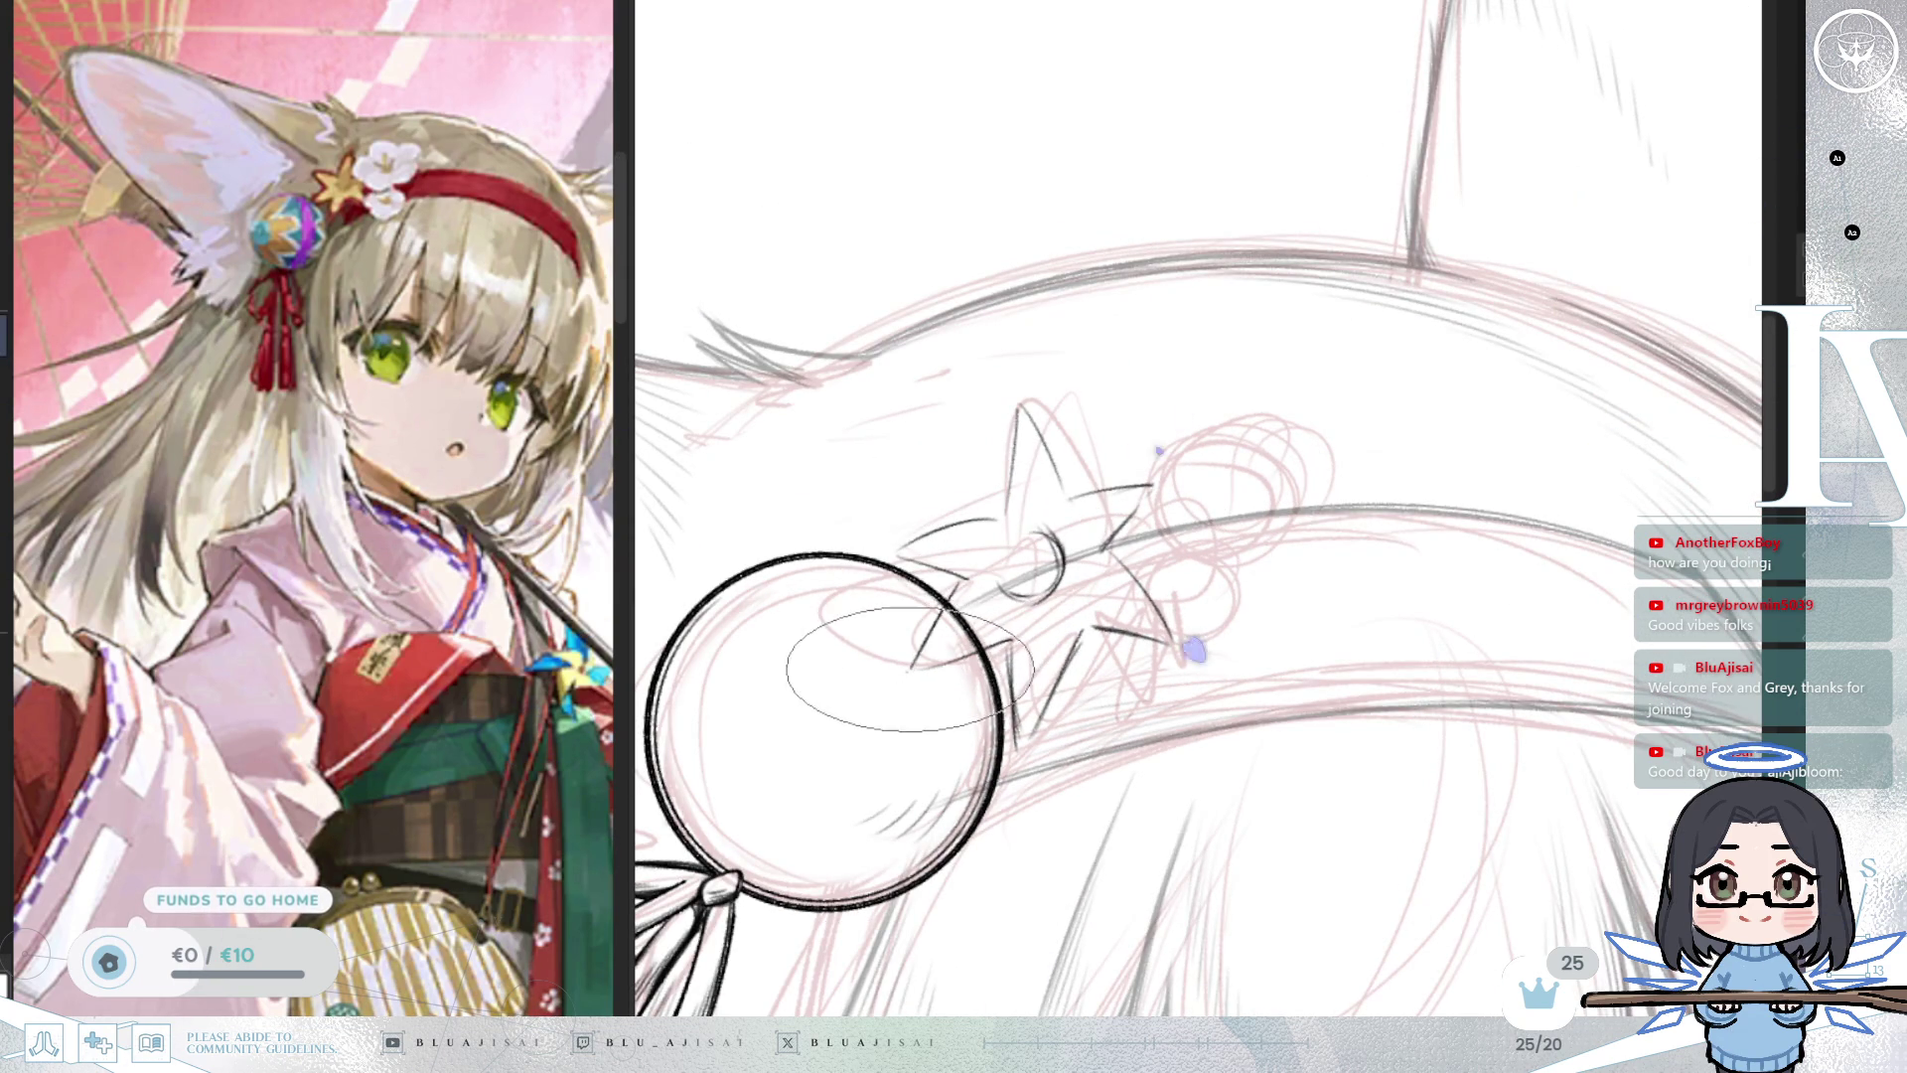
{"action": "left_click_drag", "start_coordinate": [973, 542], "coordinate": [978, 596]}
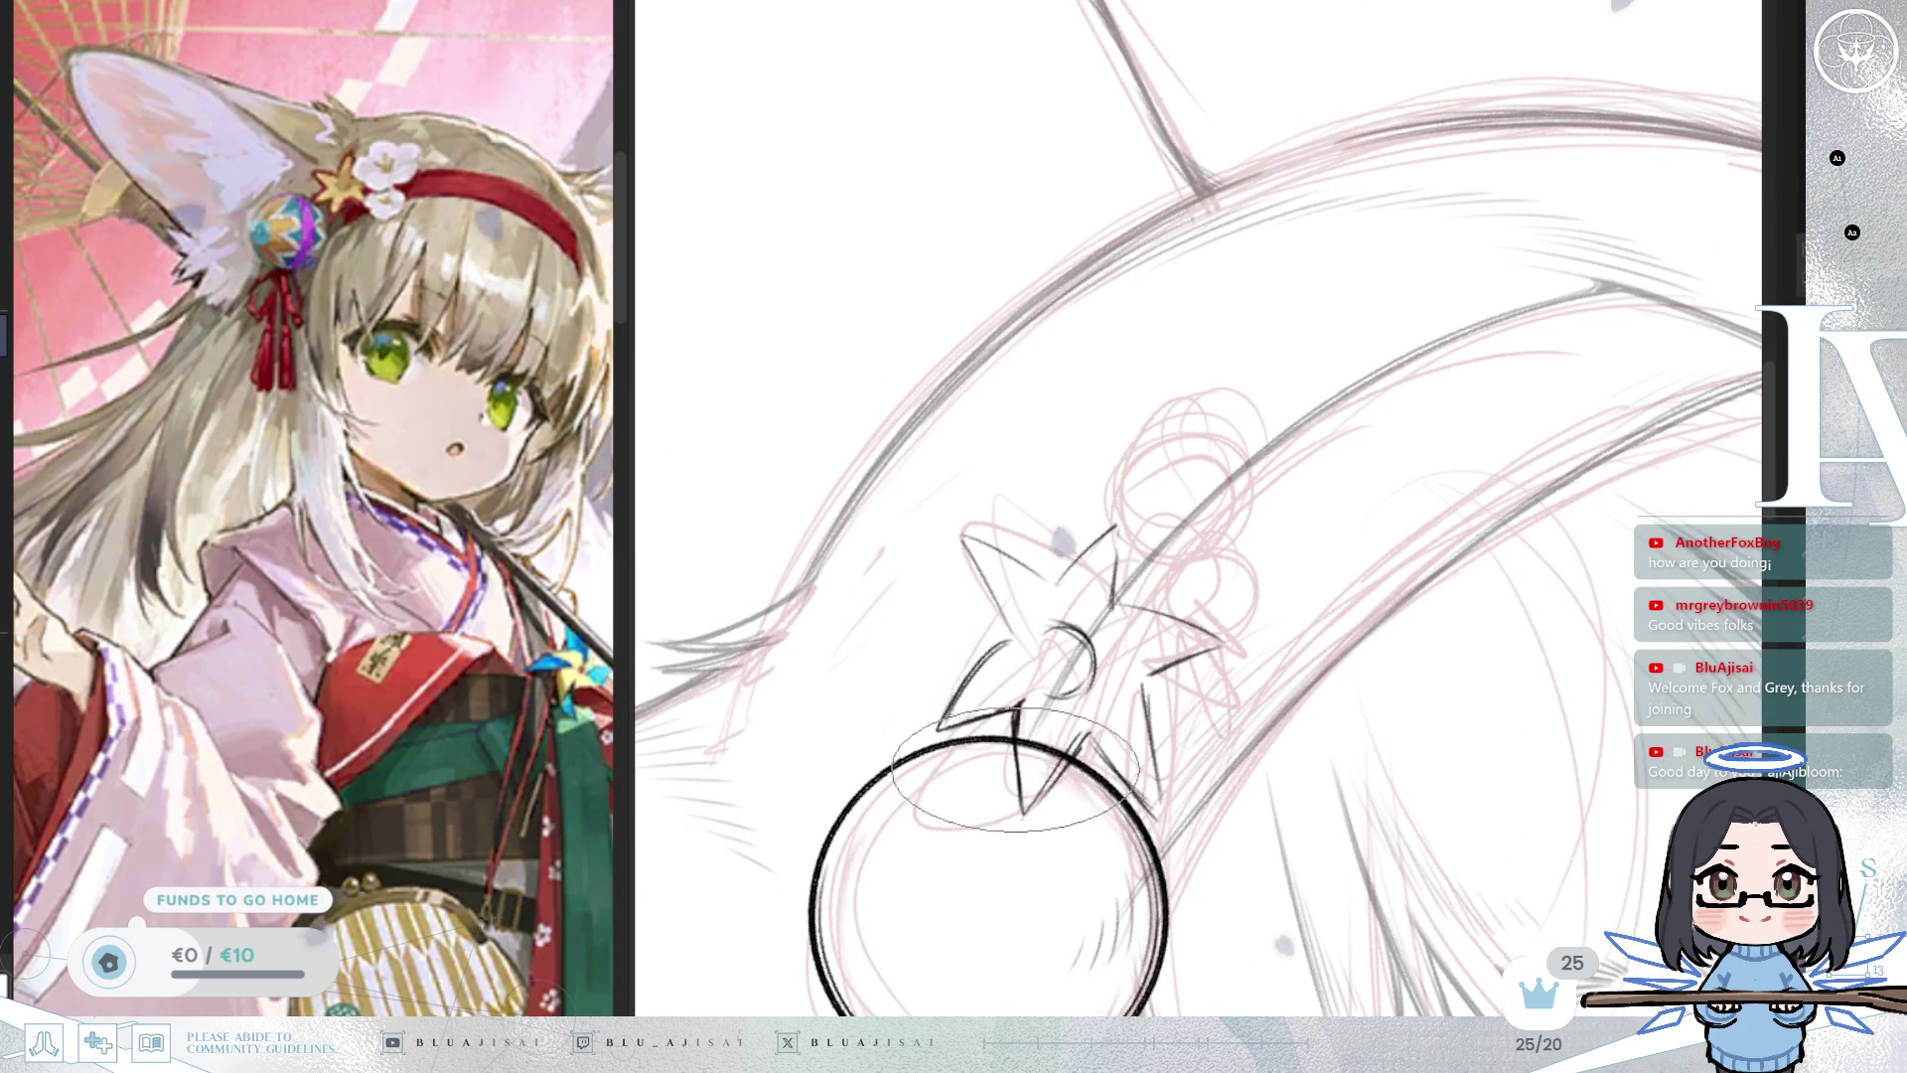
{"action": "left_click_drag", "start_coordinate": [1084, 730], "coordinate": [1018, 477]}
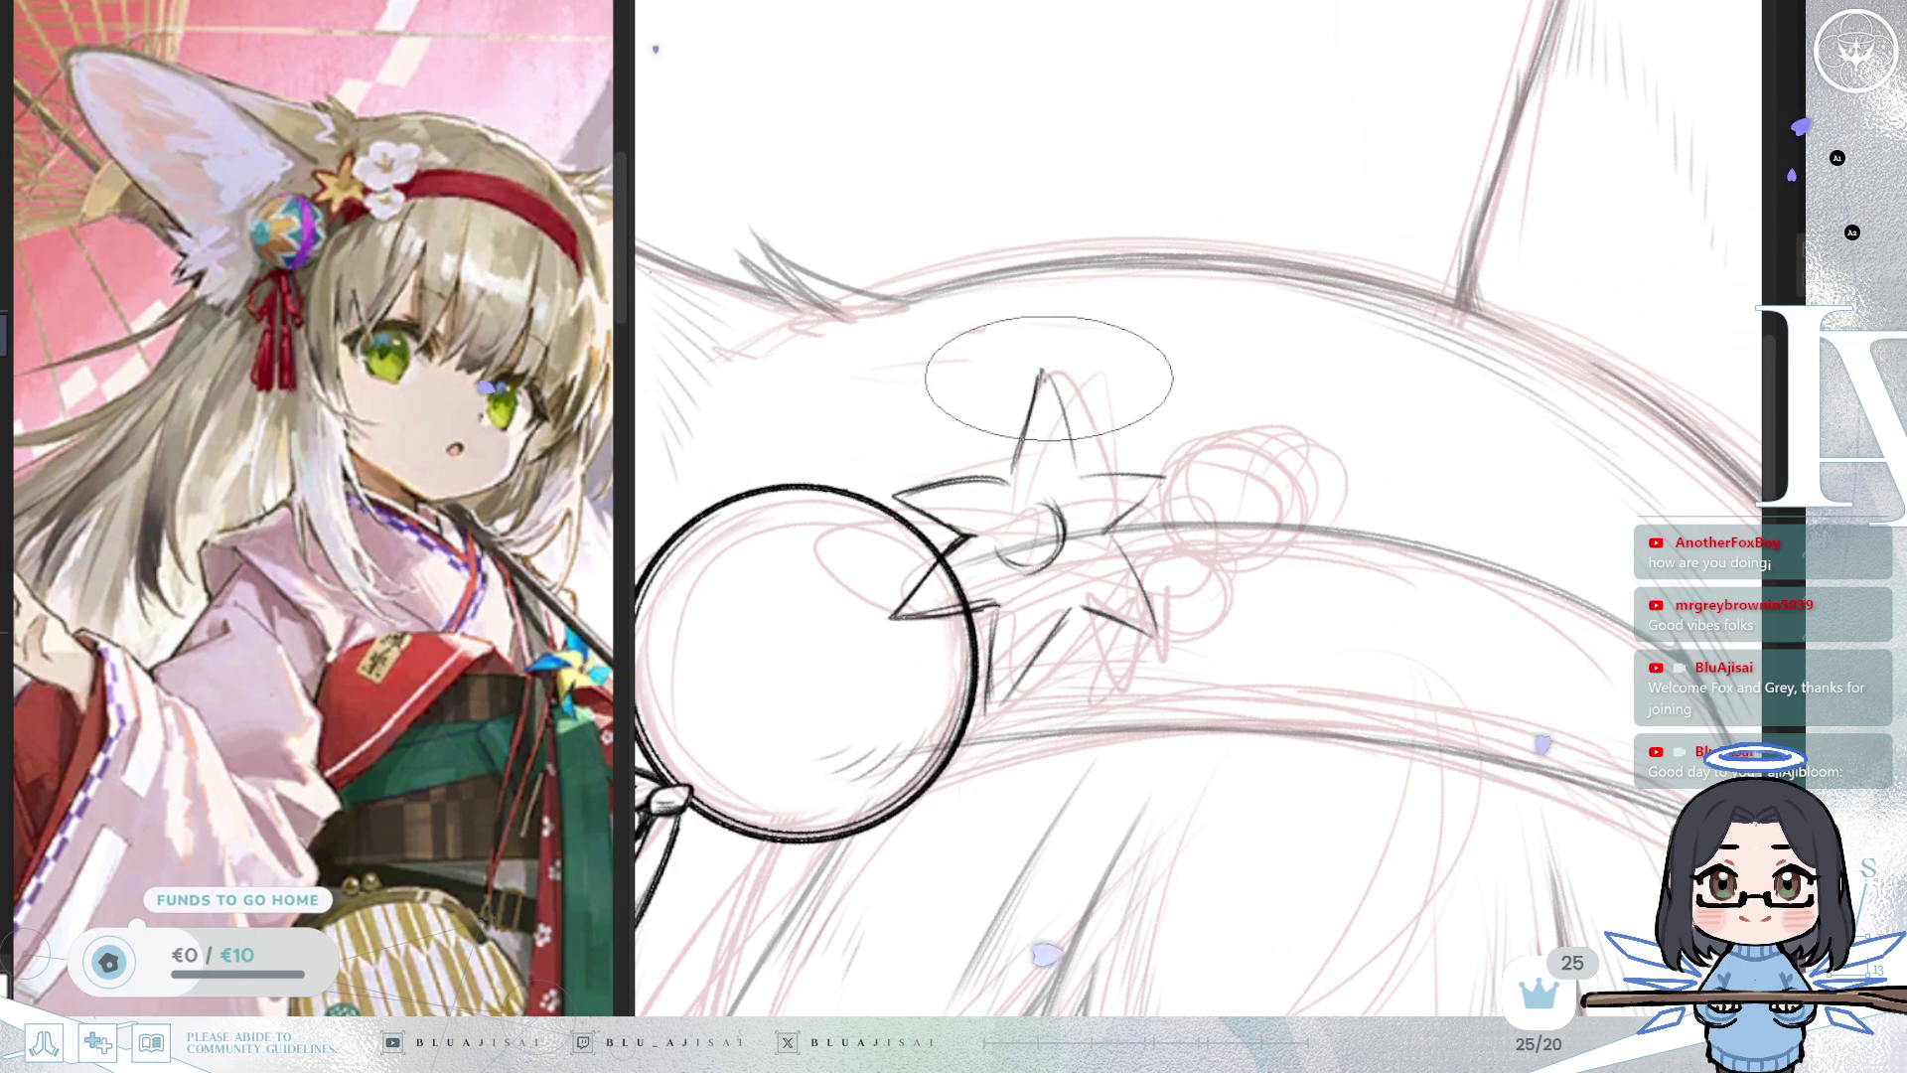
{"action": "key", "text": "Delete"}
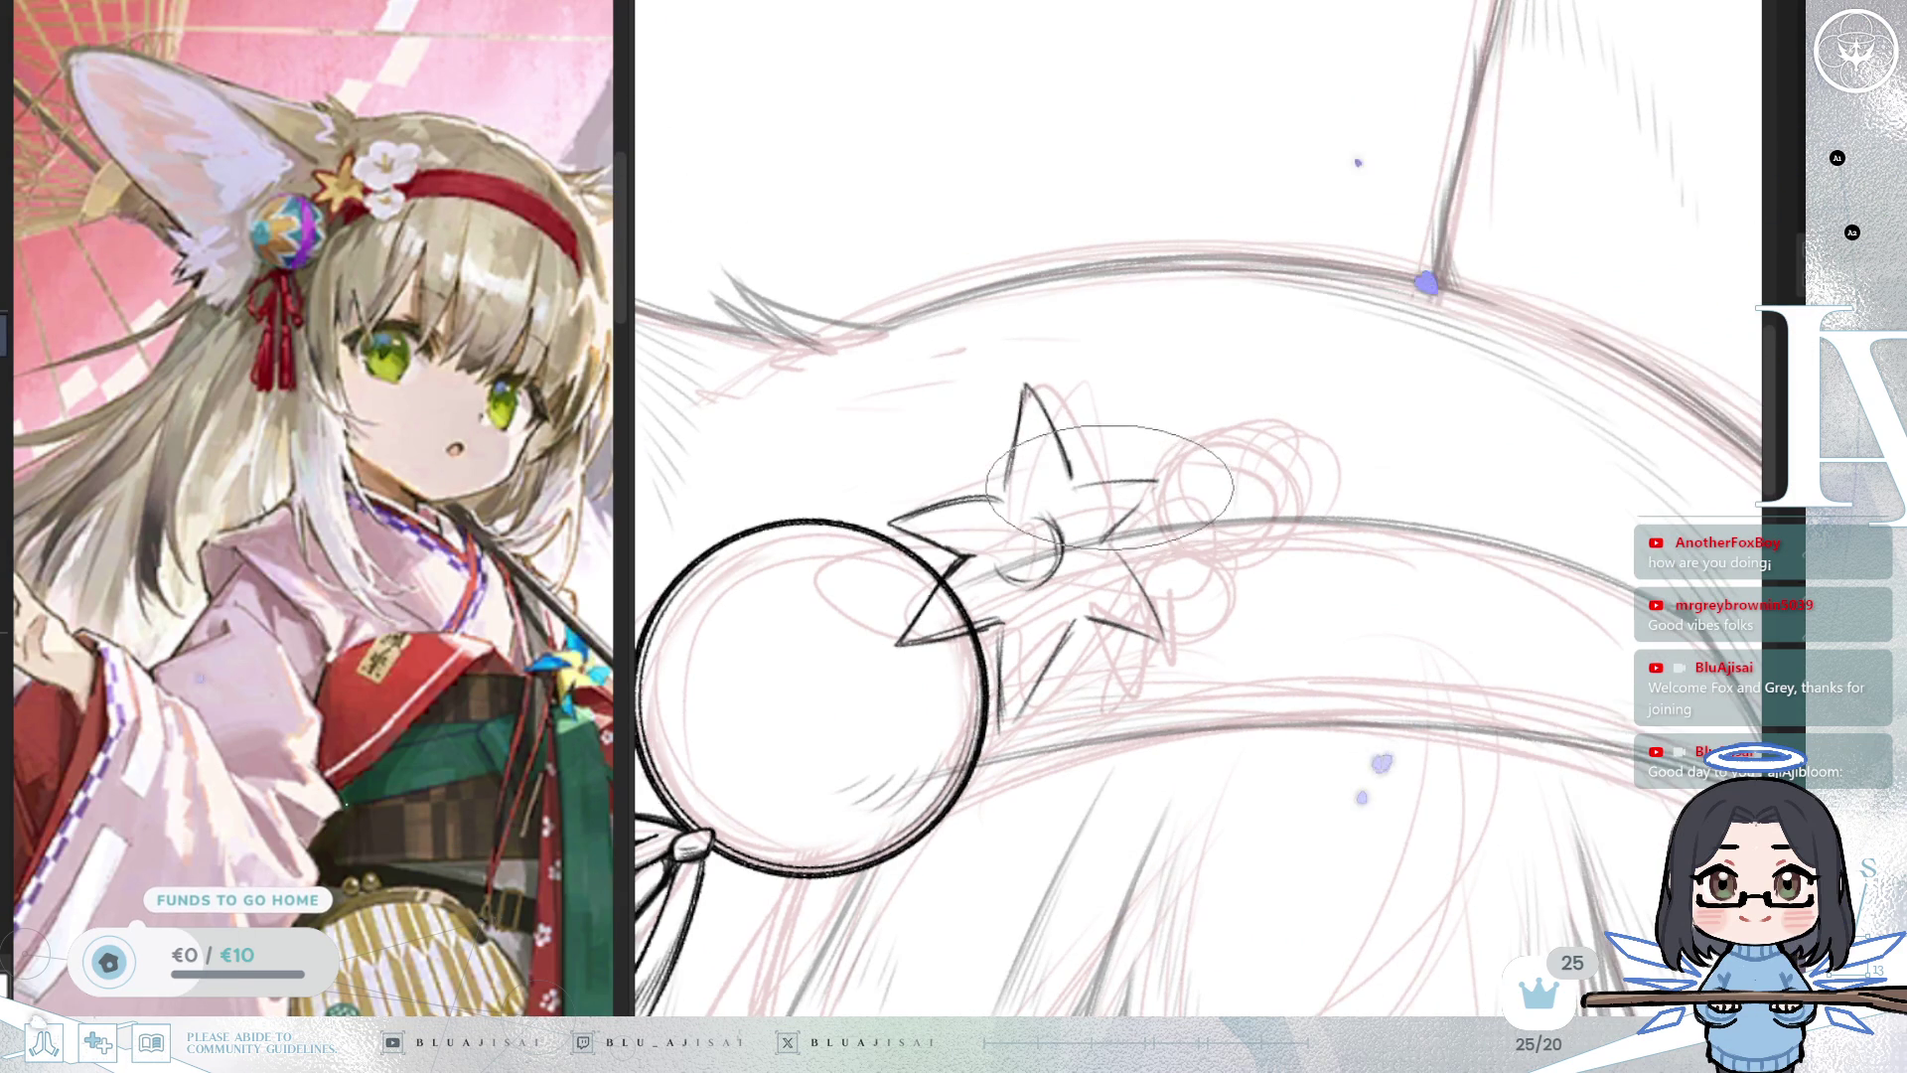
{"action": "key", "text": "Delete"}
{"action": "key", "text": "Delete"}
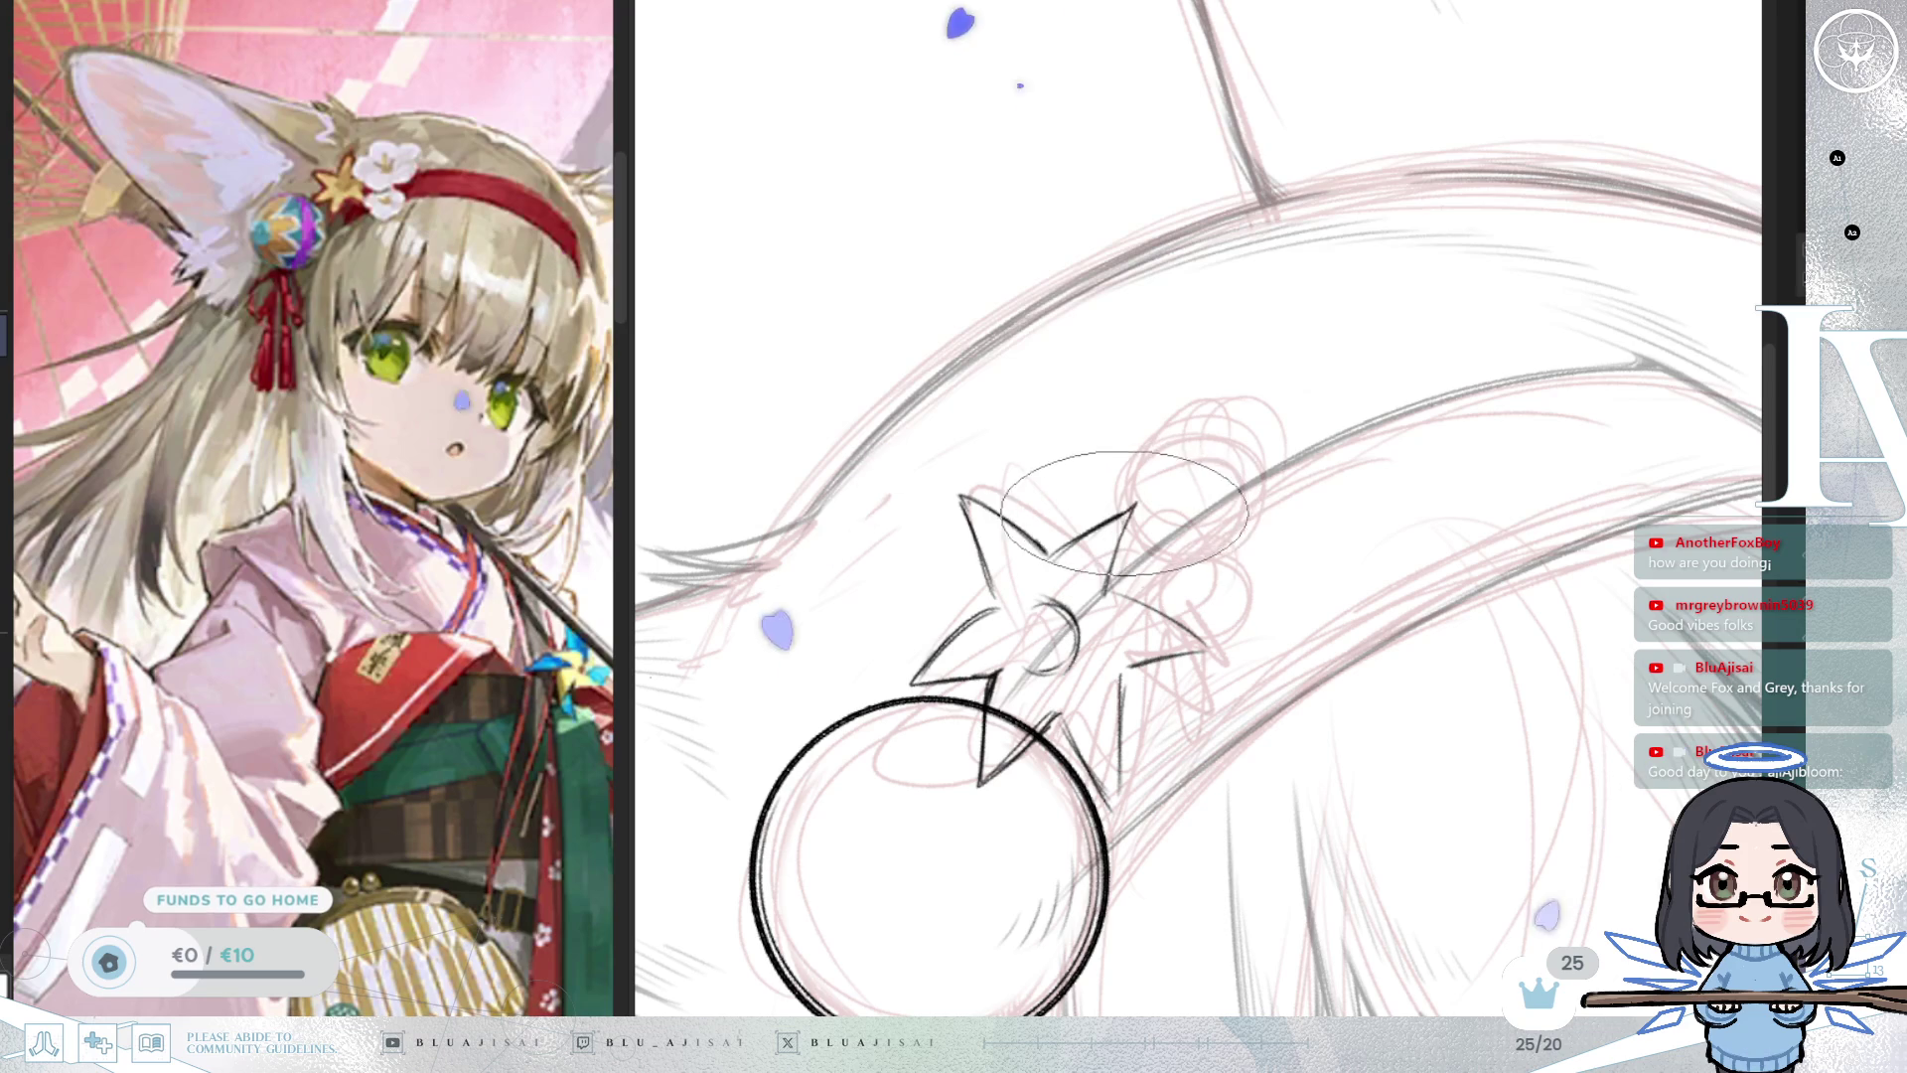
{"action": "key", "text": "End"}
{"action": "key", "text": "End"}
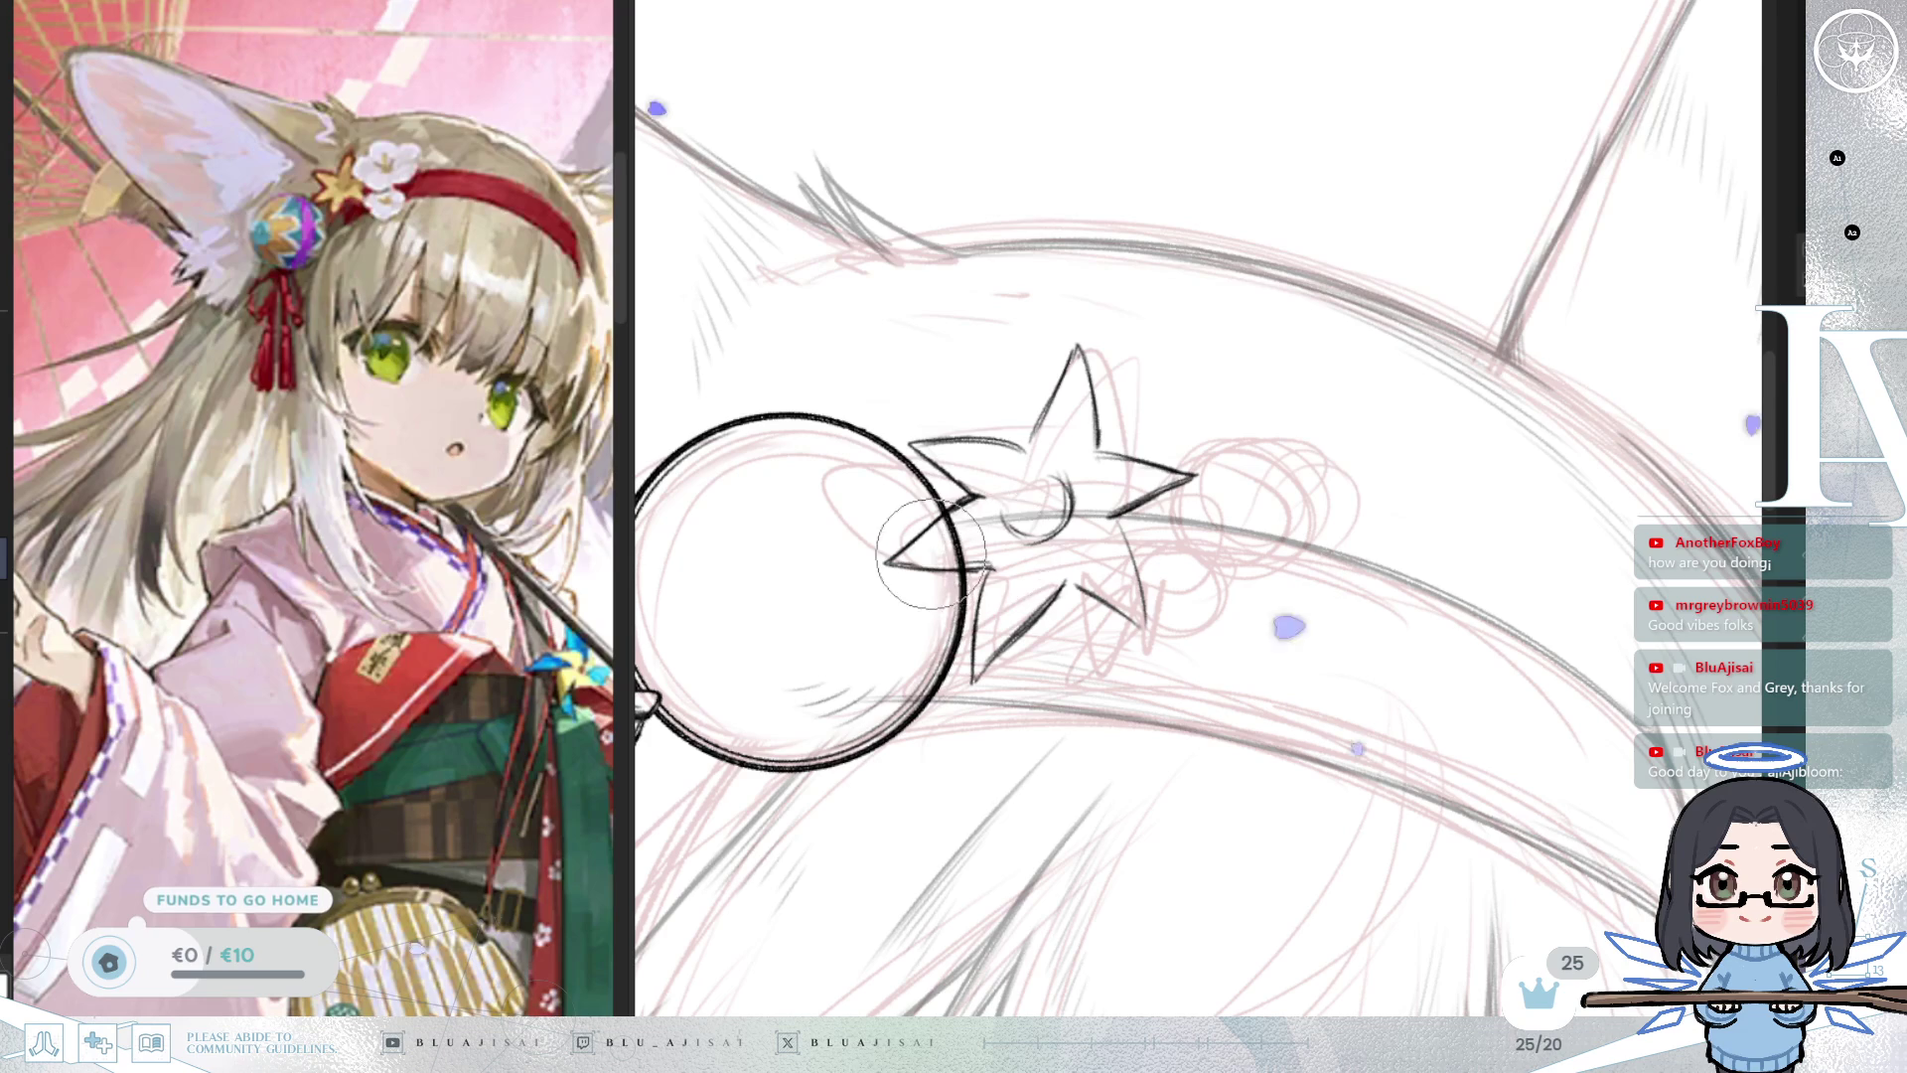
{"action": "mouse_move", "coordinate": [1001, 576]}
{"action": "left_mouse_down"}
{"action": "mouse_move", "coordinate": [1136, 627]}
{"action": "mouse_move", "coordinate": [1274, 497]}
{"action": "left_mouse_up"}
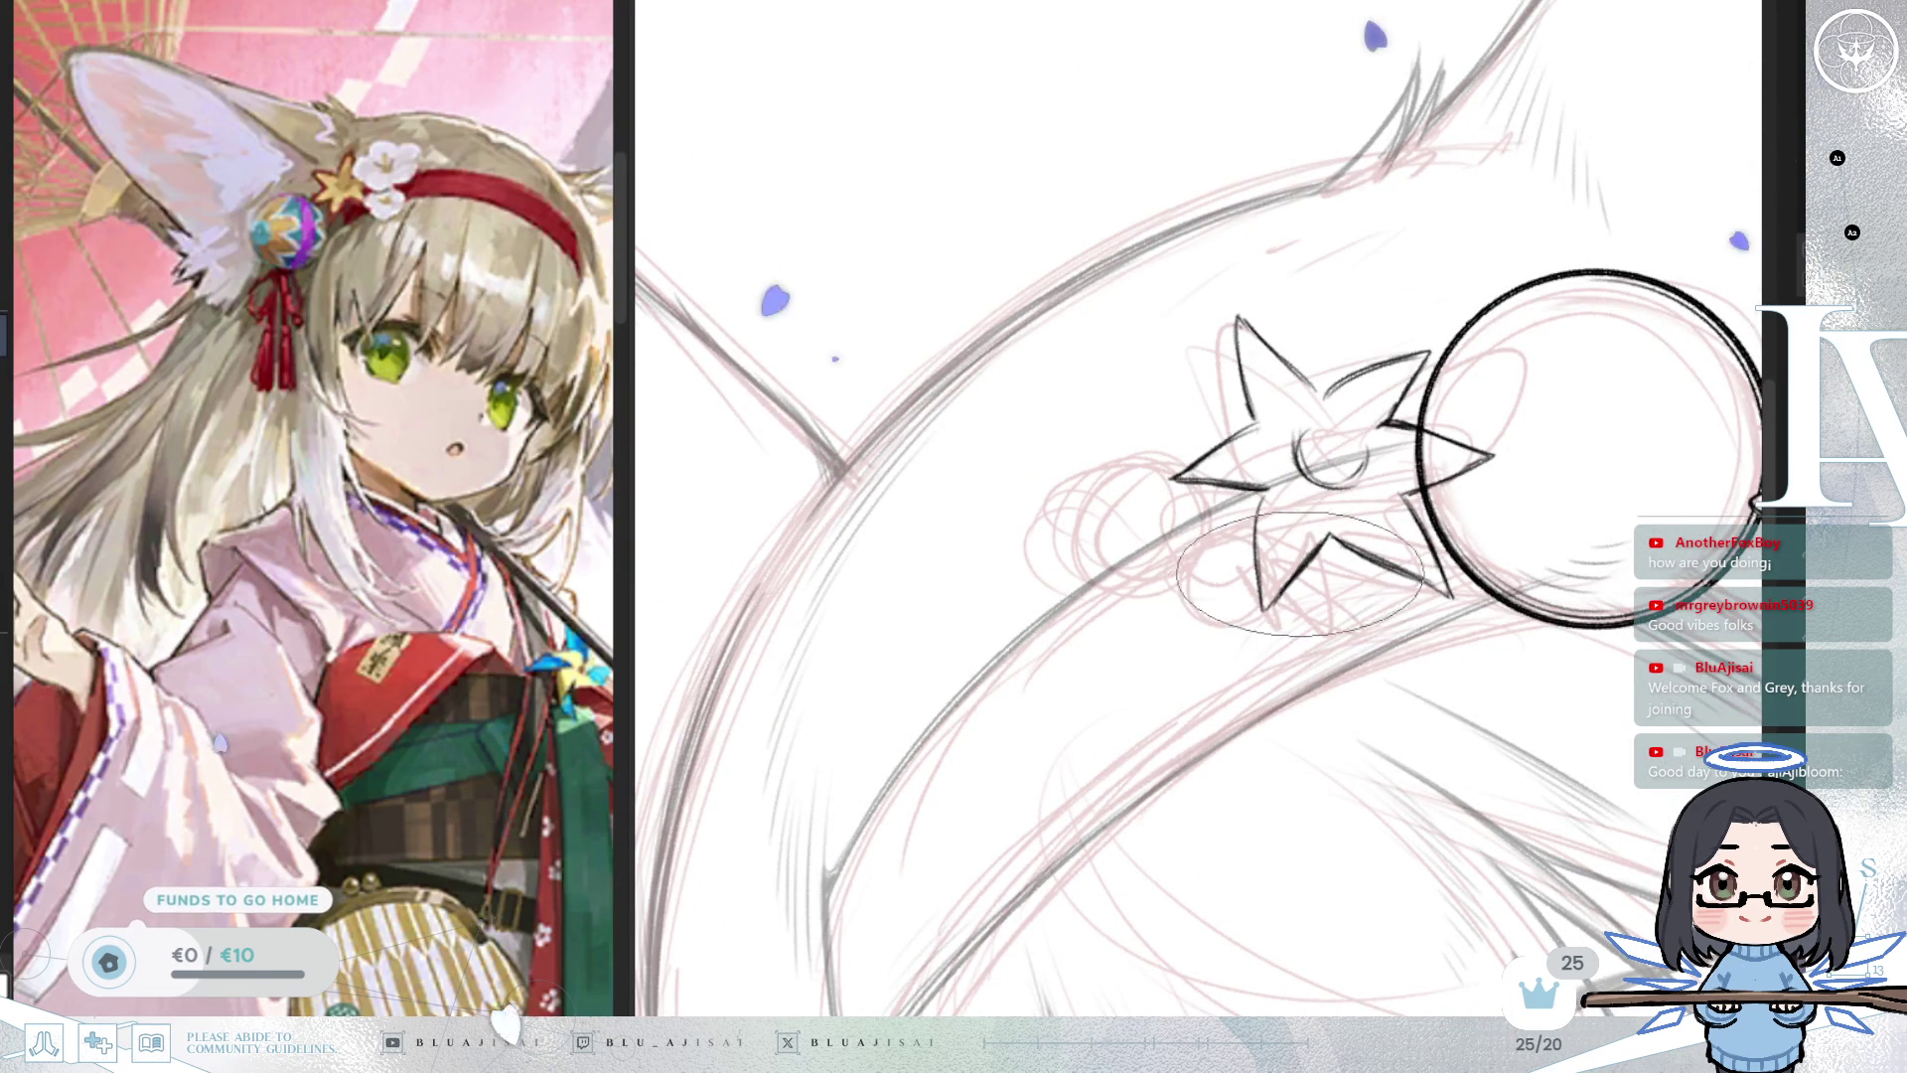
{"action": "left_click_drag", "start_coordinate": [1280, 597], "coordinate": [1272, 536]}
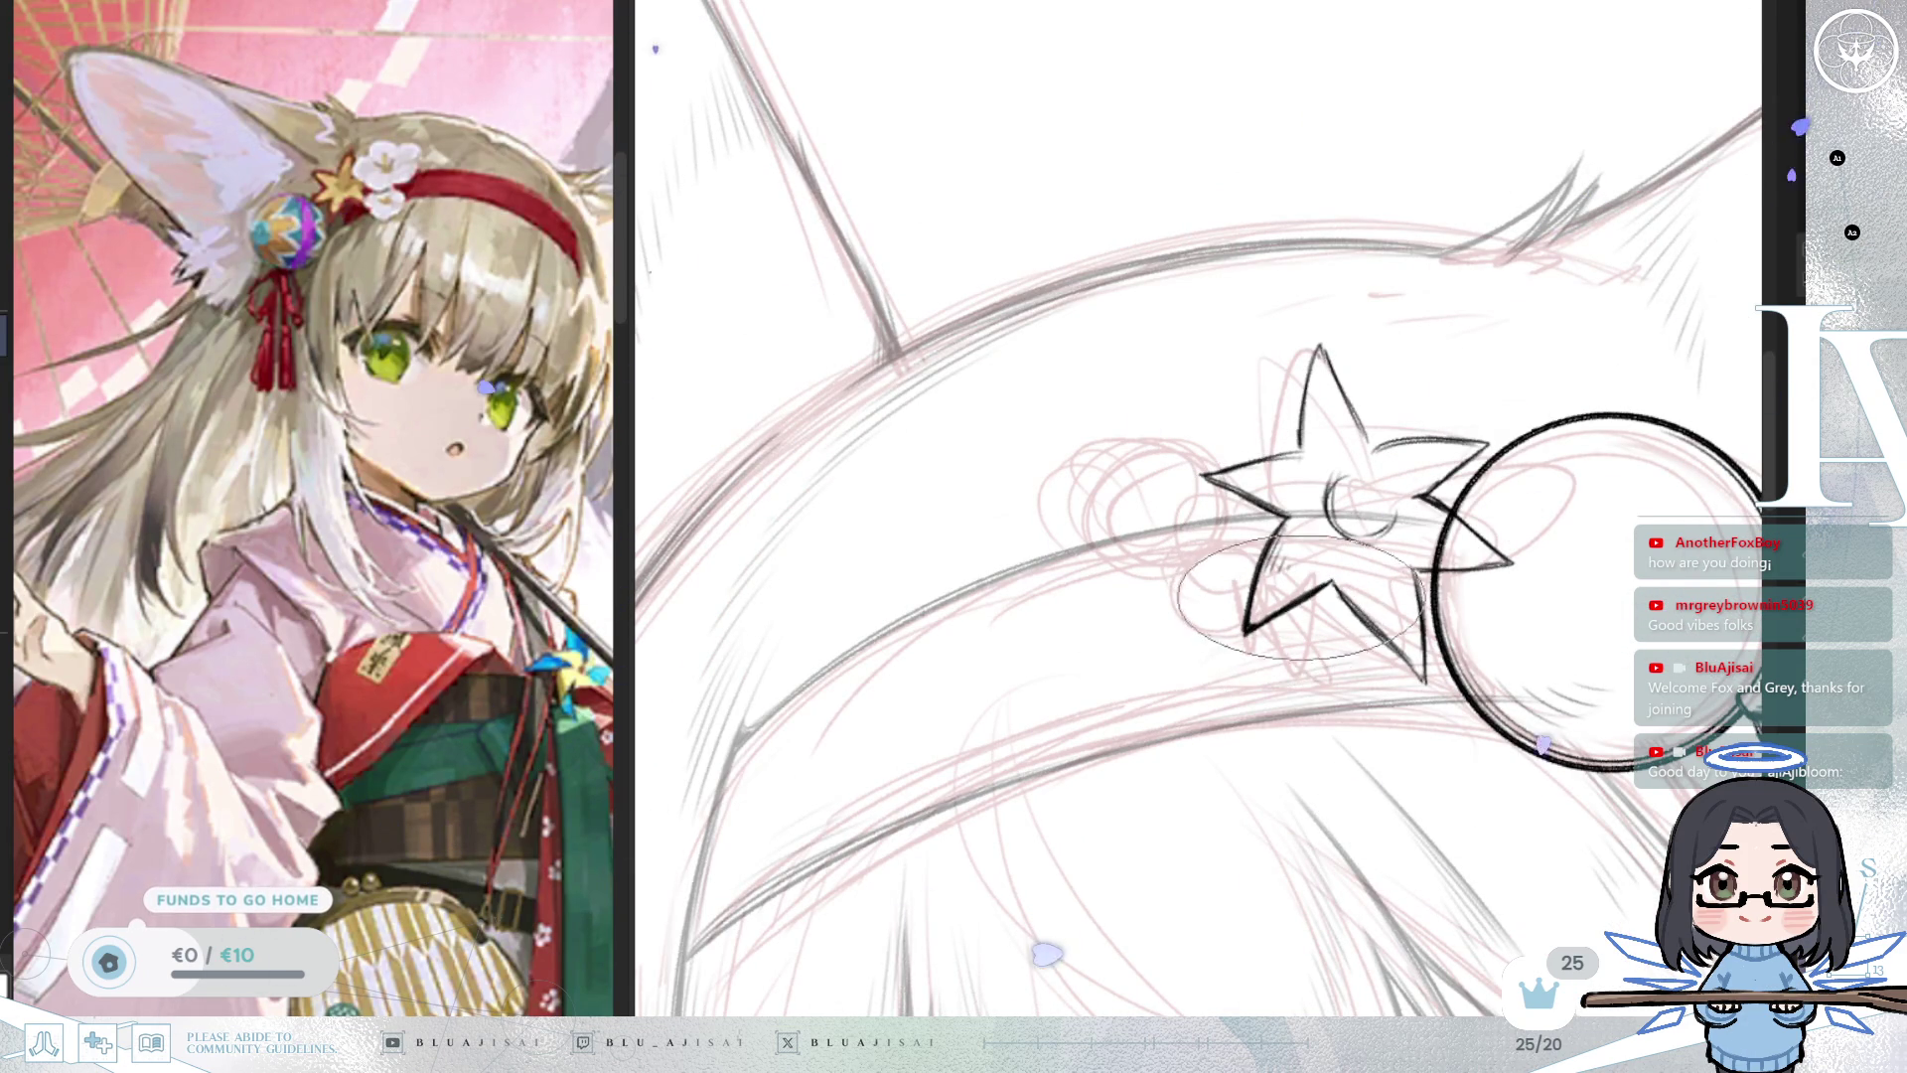
{"action": "key", "text": "m"}
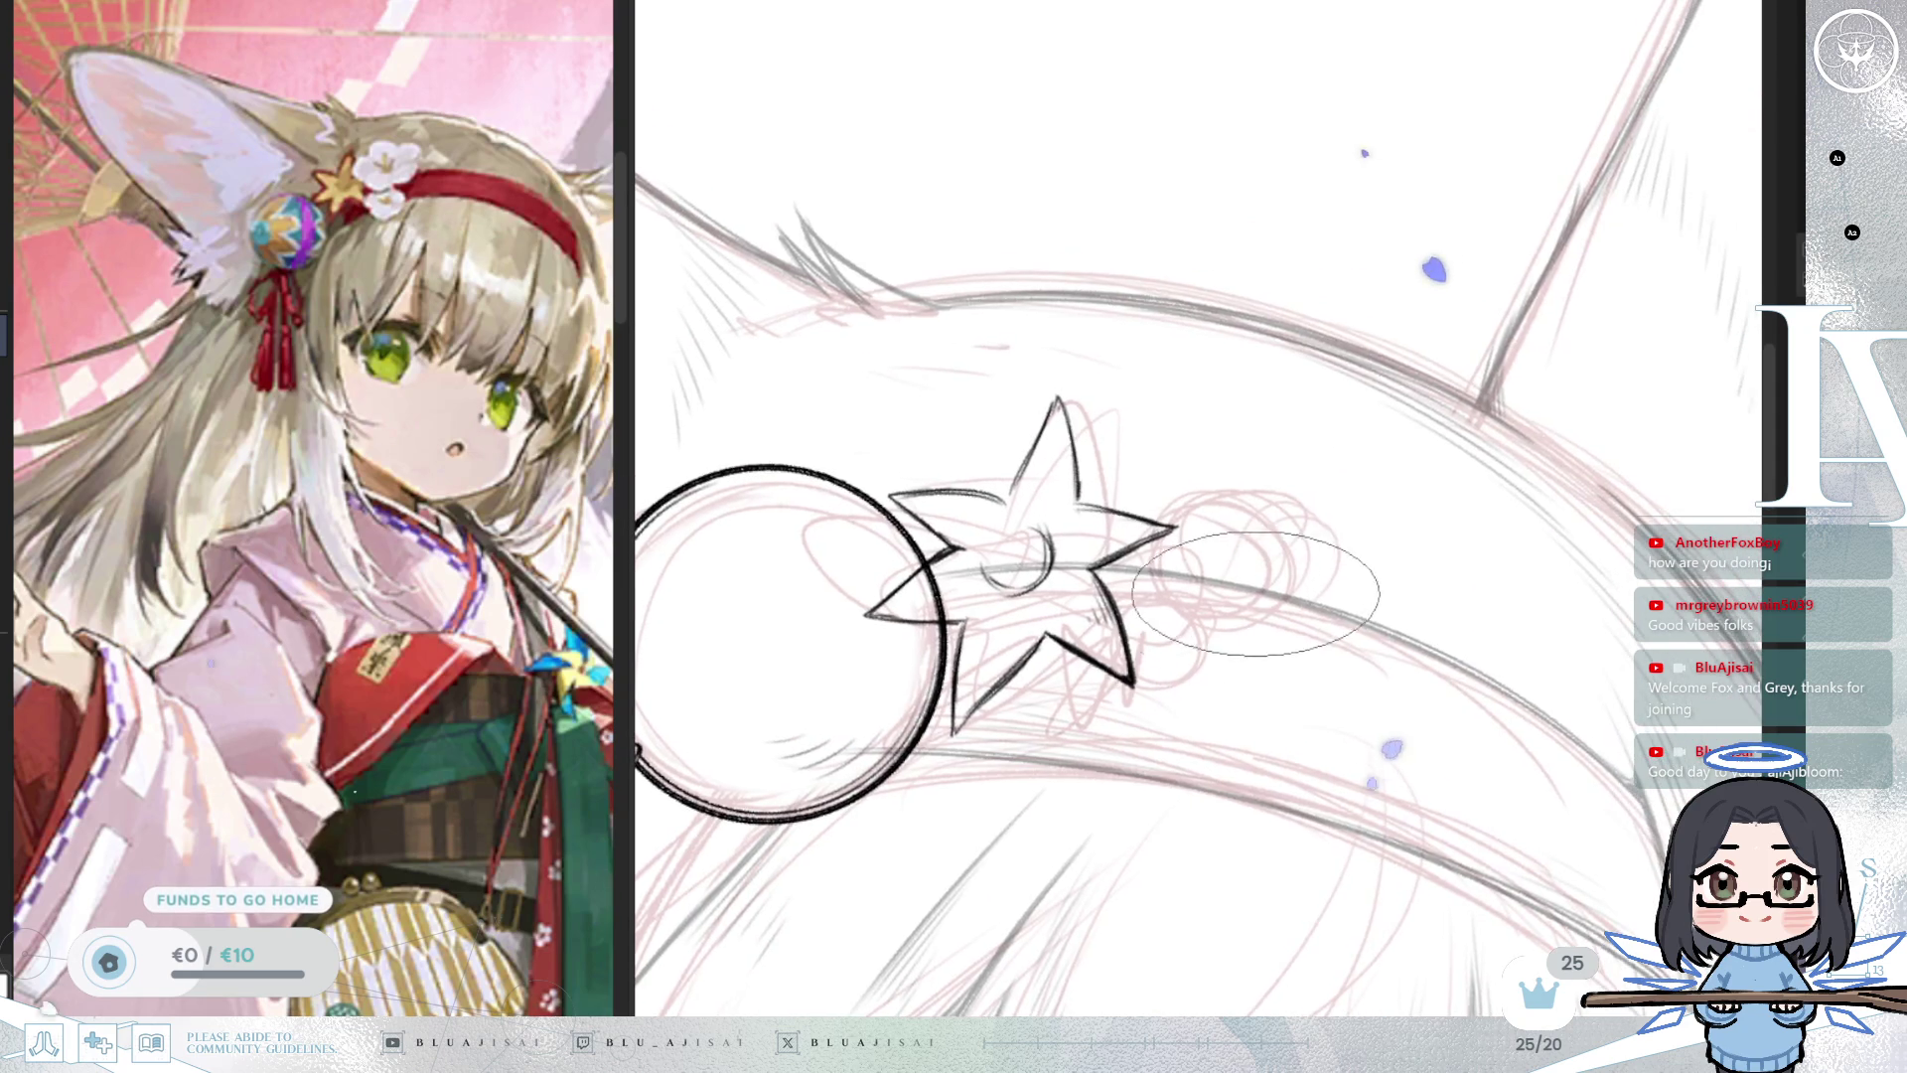
{"action": "key", "text": "4"}
{"action": "key", "text": "6"}
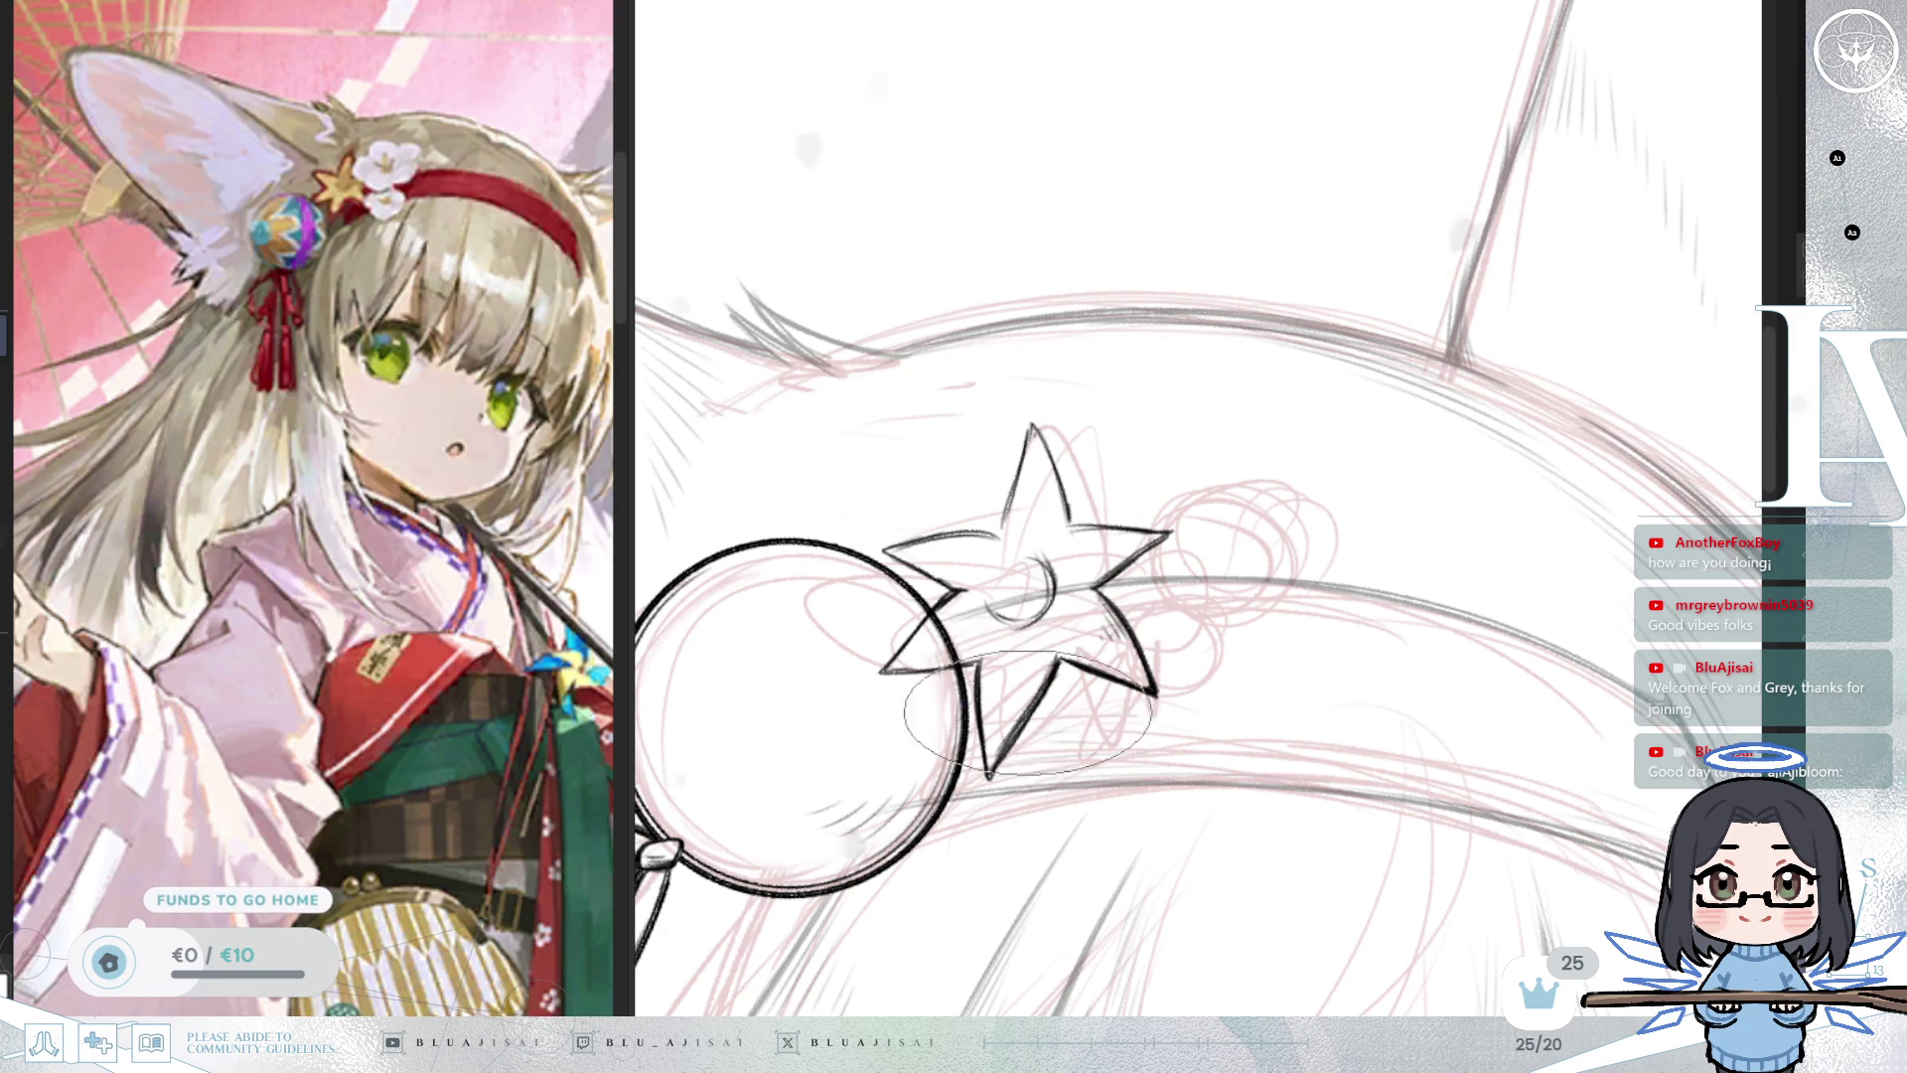
{"action": "left_click", "coordinate": [986, 771]}
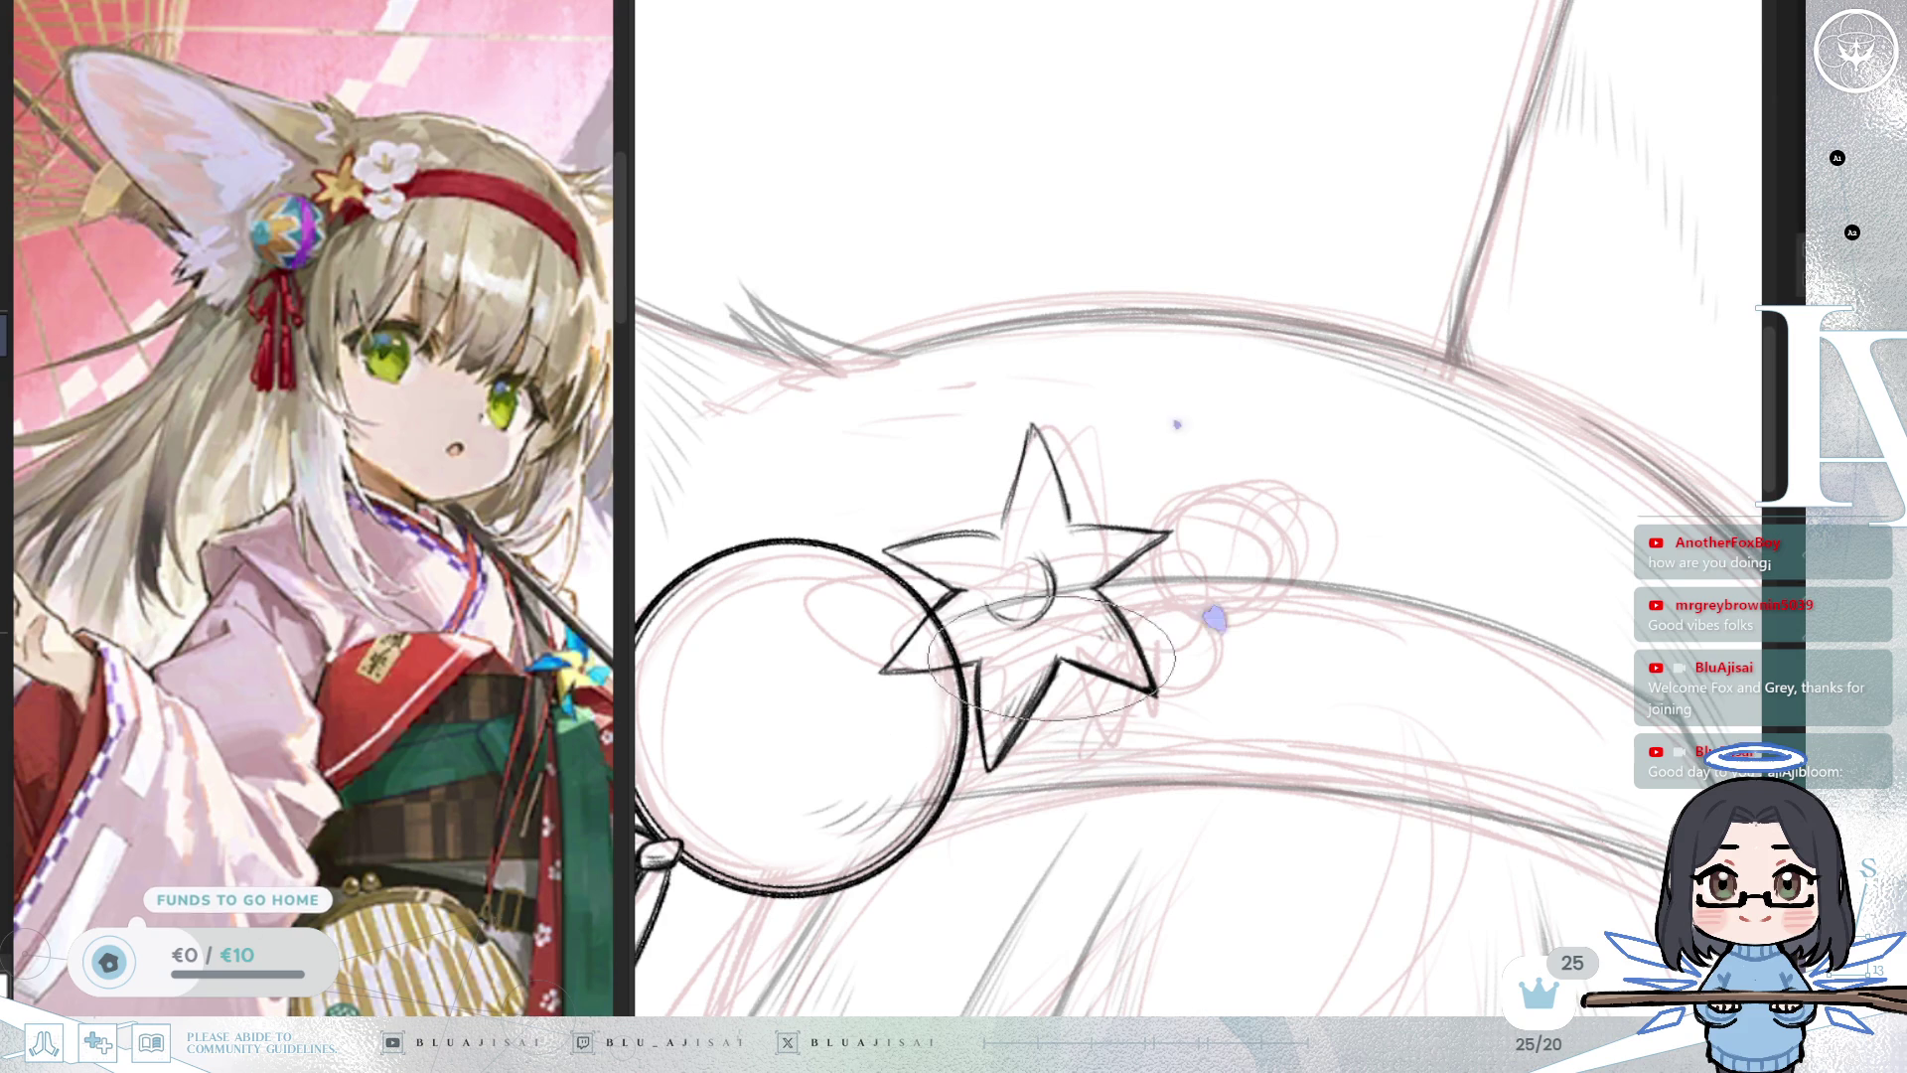
Ink fold lines inside the star's points, running toward its centre.
{"action": "left_click_drag", "start_coordinate": [1006, 742], "coordinate": [1136, 501]}
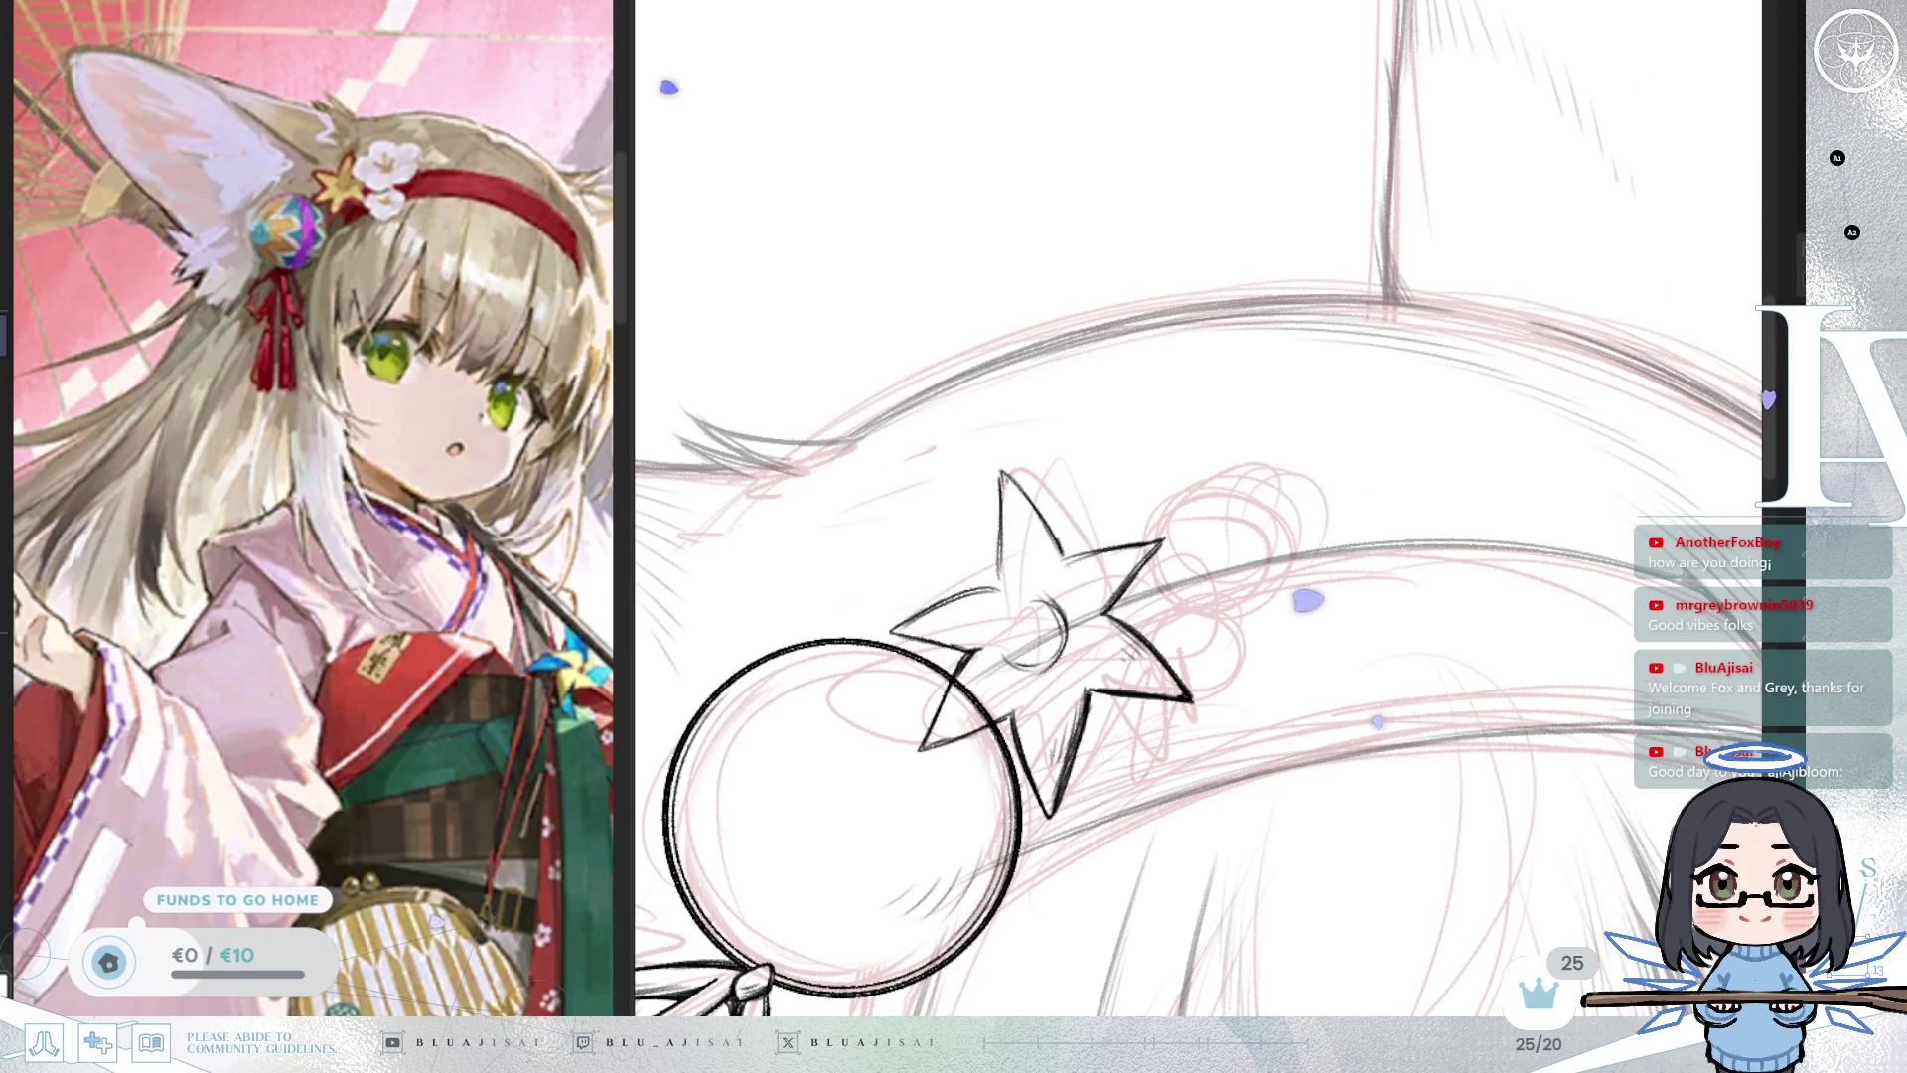
{"action": "key", "text": "m"}
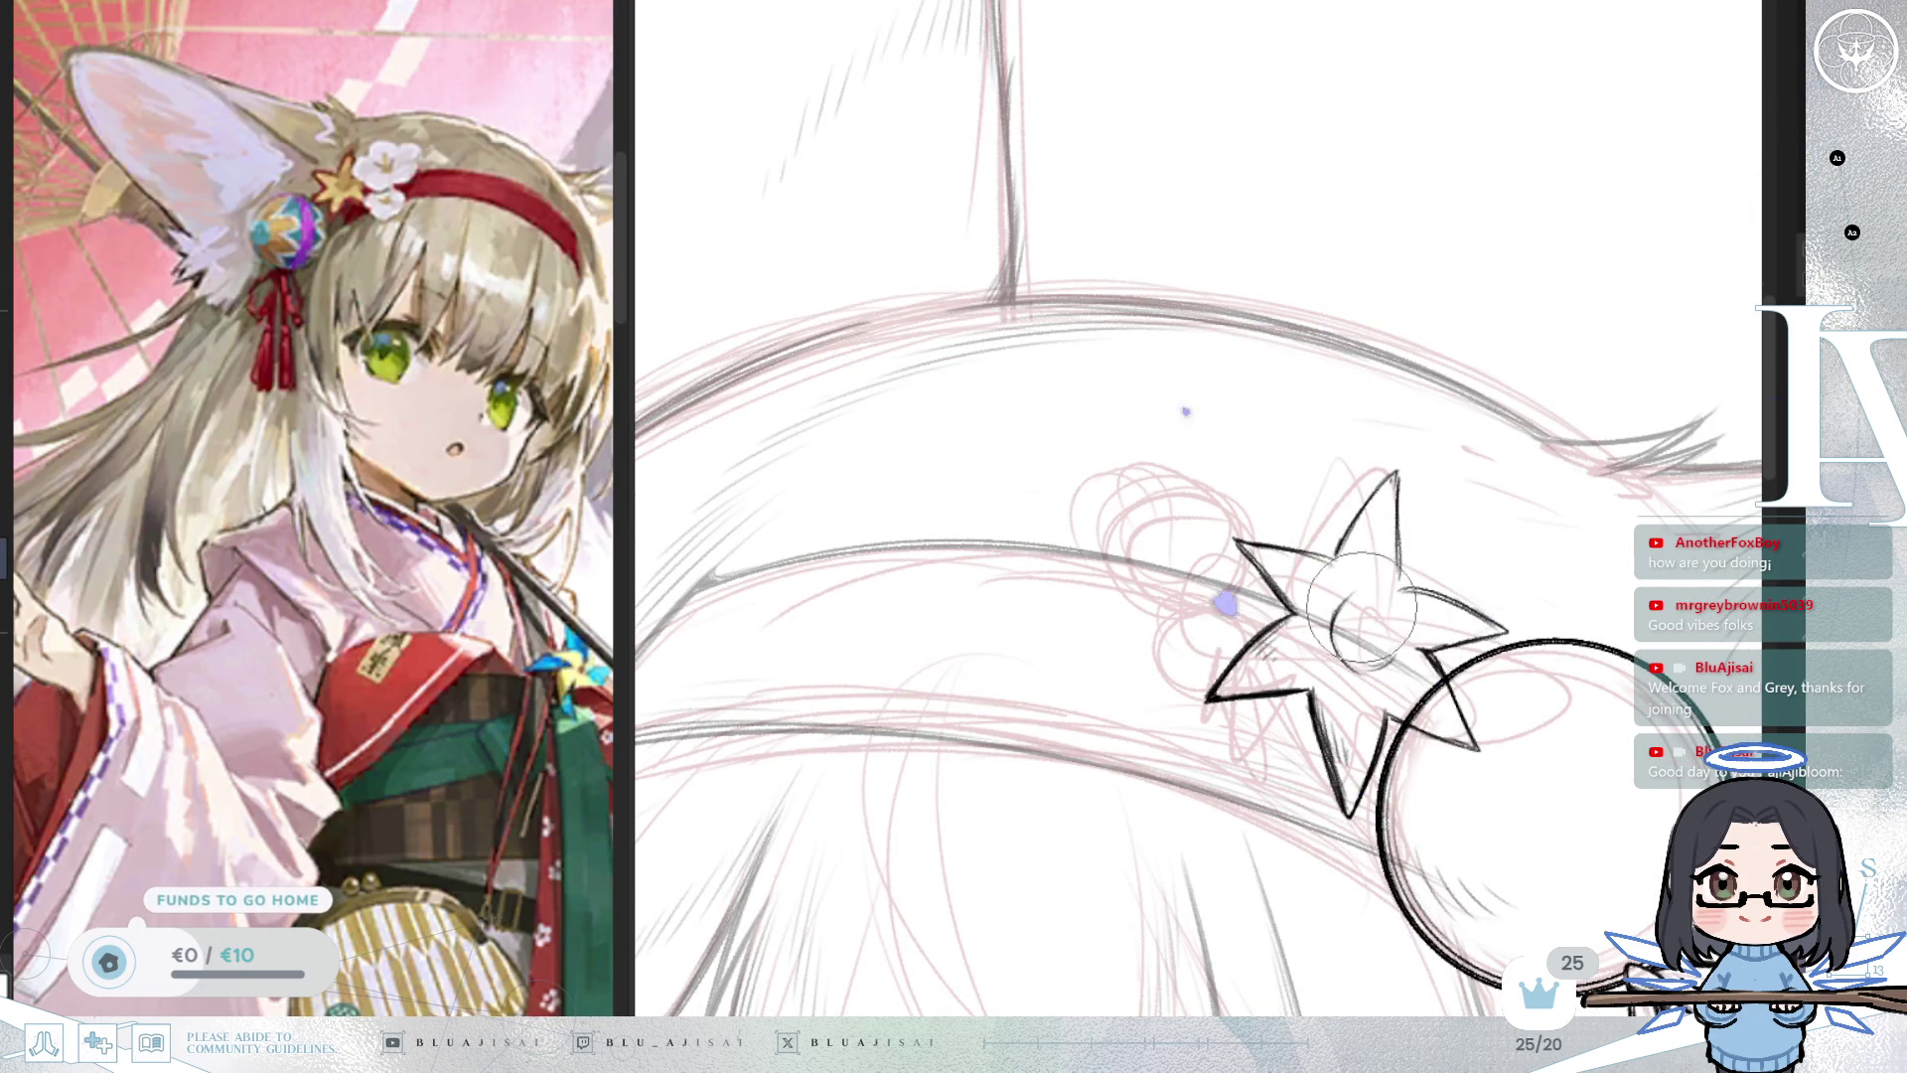
{"action": "left_click_drag", "start_coordinate": [1352, 607], "coordinate": [1370, 634]}
{"action": "key", "text": "m"}
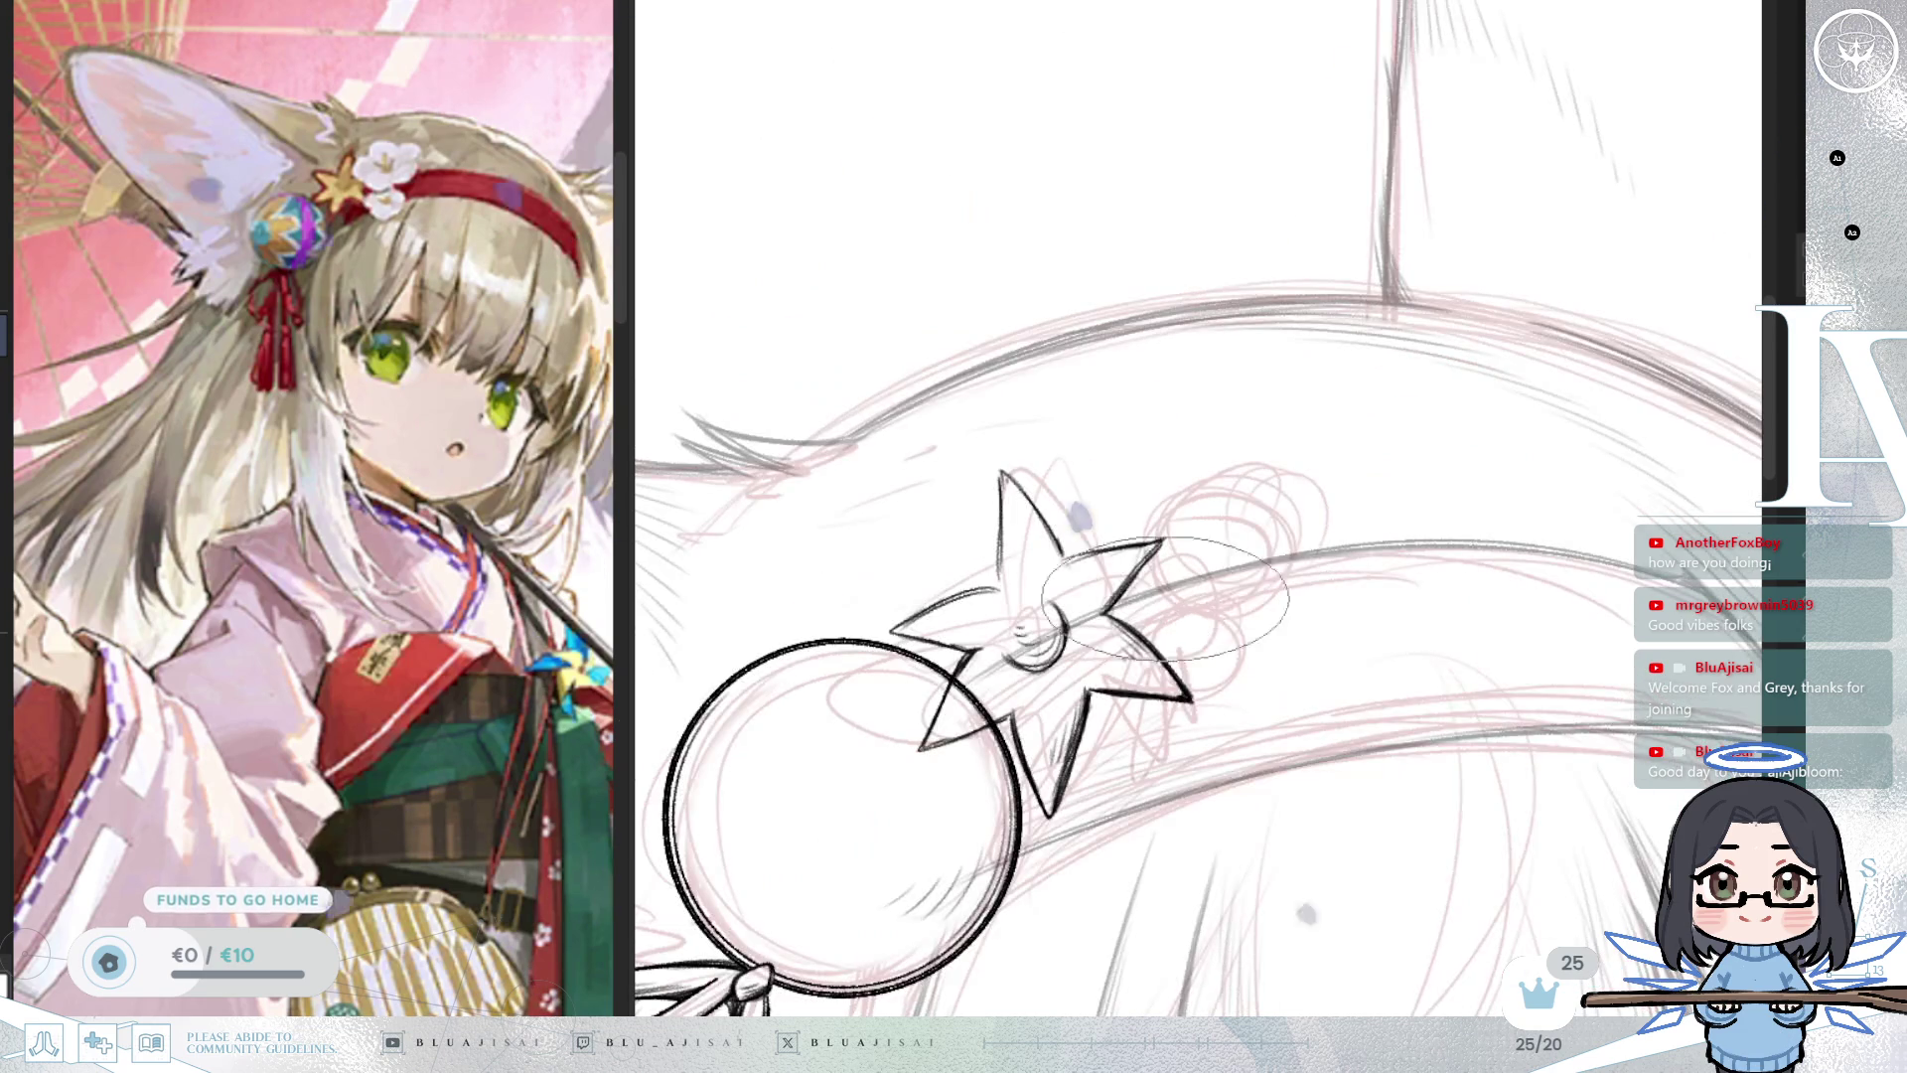
{"action": "mouse_move", "coordinate": [1058, 614]}
{"action": "left_mouse_down"}
{"action": "mouse_move", "coordinate": [1038, 646]}
{"action": "mouse_move", "coordinate": [1011, 550]}
{"action": "left_mouse_up"}
{"action": "scroll", "coordinate": [1199, 536], "scroll_direction": "up", "scroll_amount": 1}
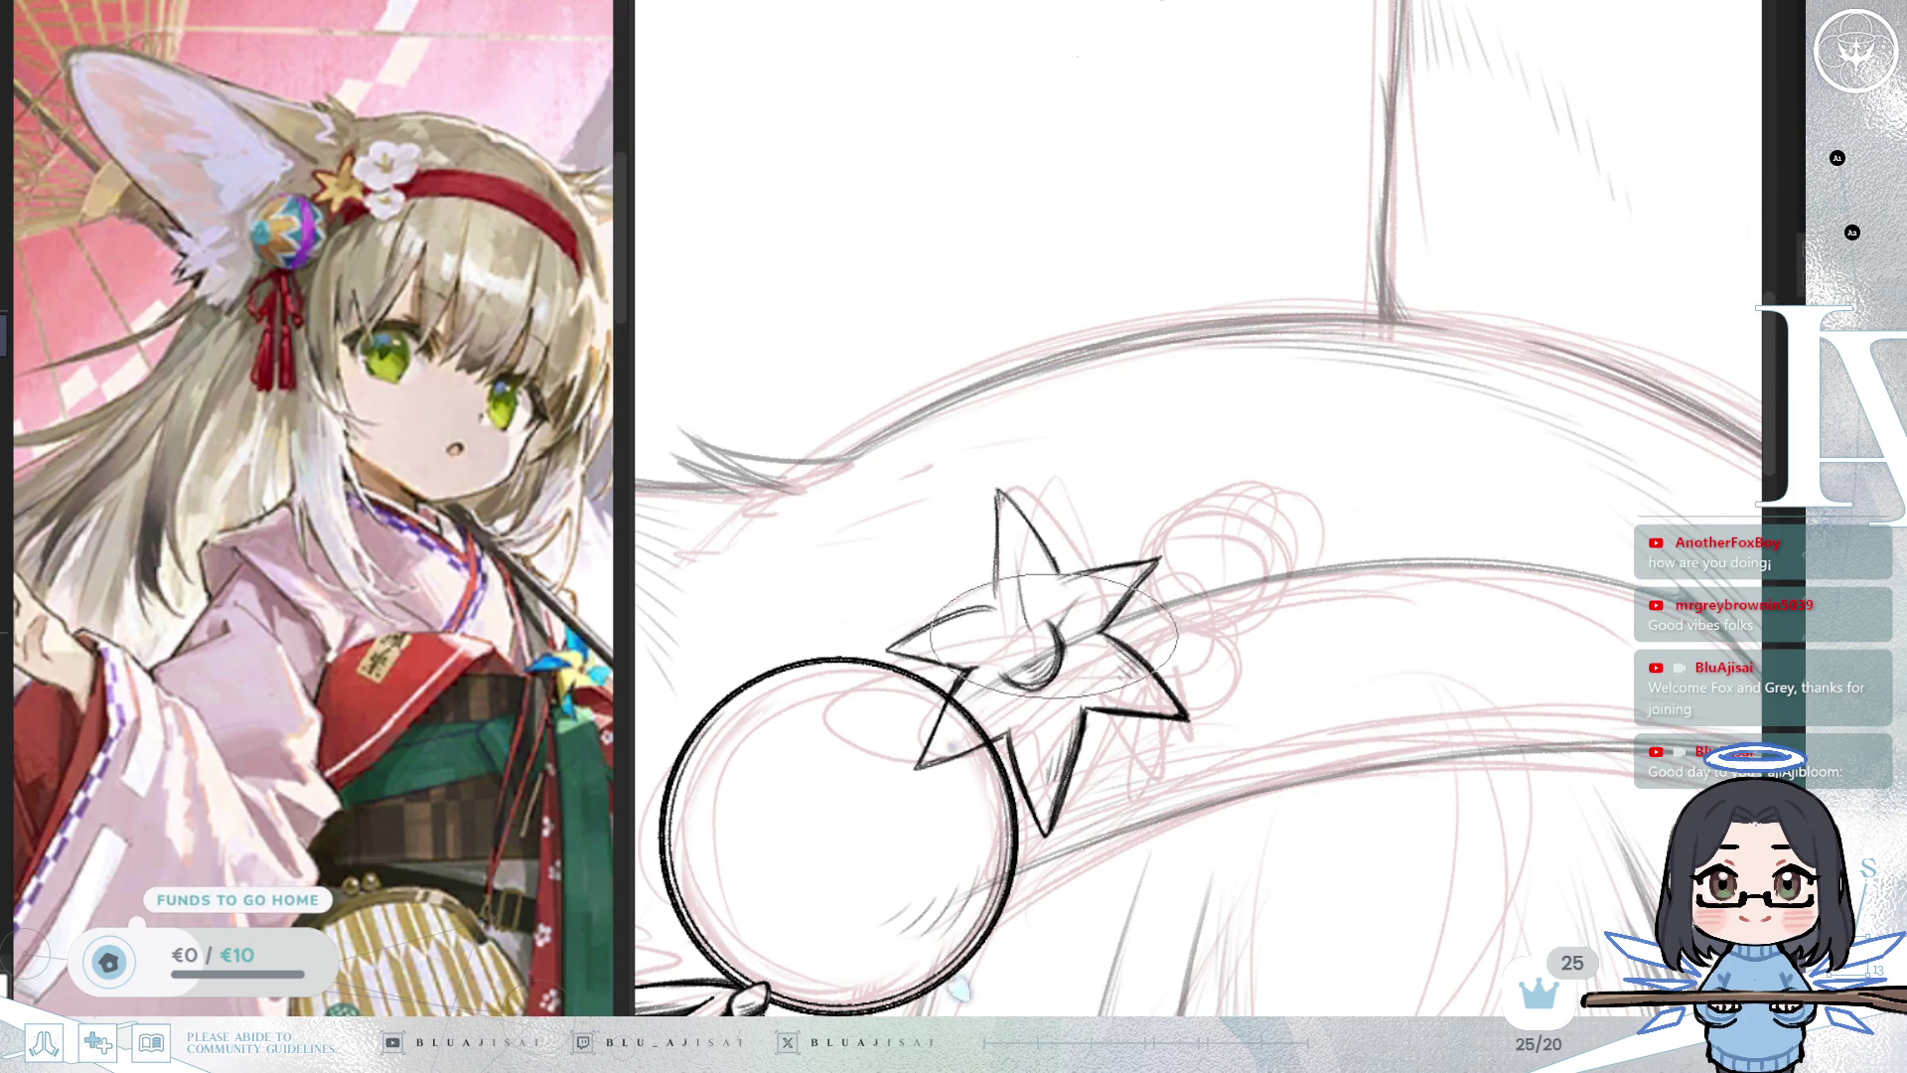
{"action": "left_click_drag", "start_coordinate": [1108, 599], "coordinate": [1033, 697]}
Rotate the canvas upright and zoom out to see the whole bead and ribbons.
{"action": "key", "text": "ctrl+bracketleft"}
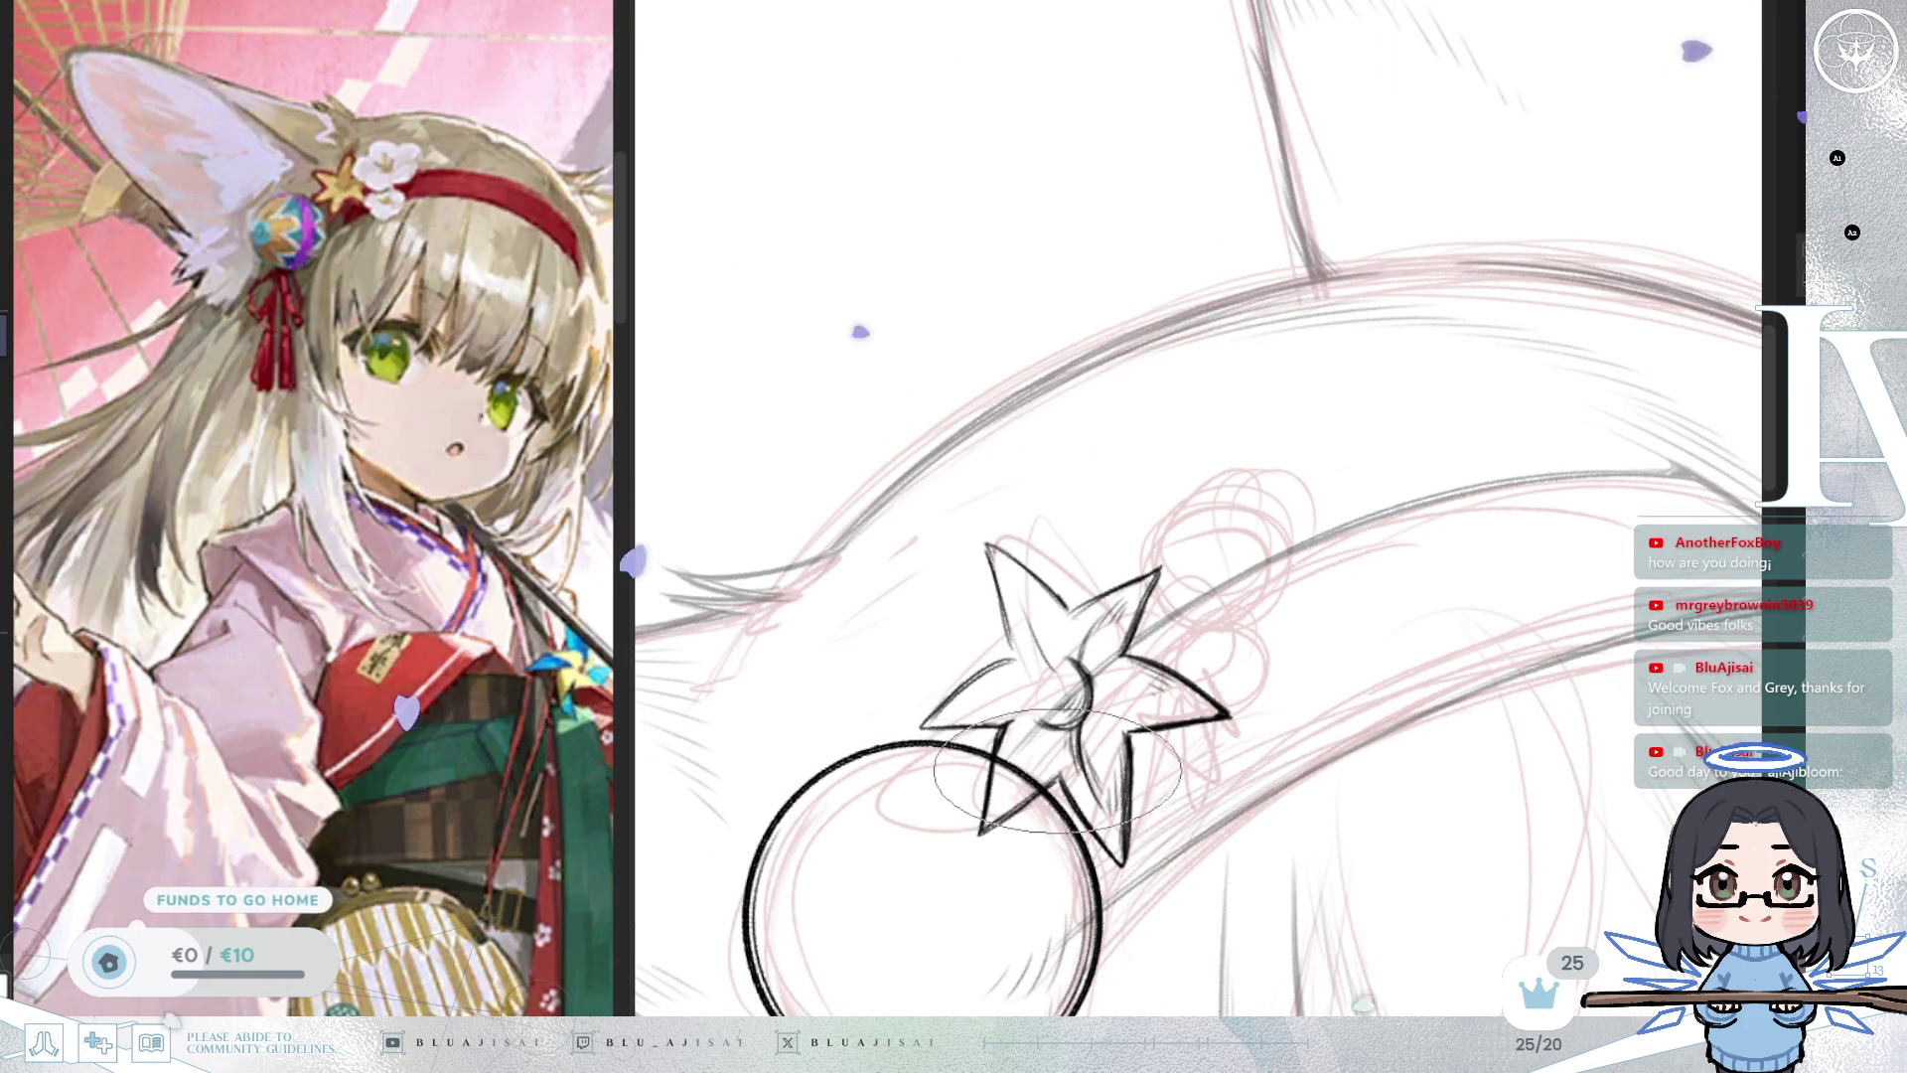
{"action": "key", "text": "ctrl+bracketleft"}
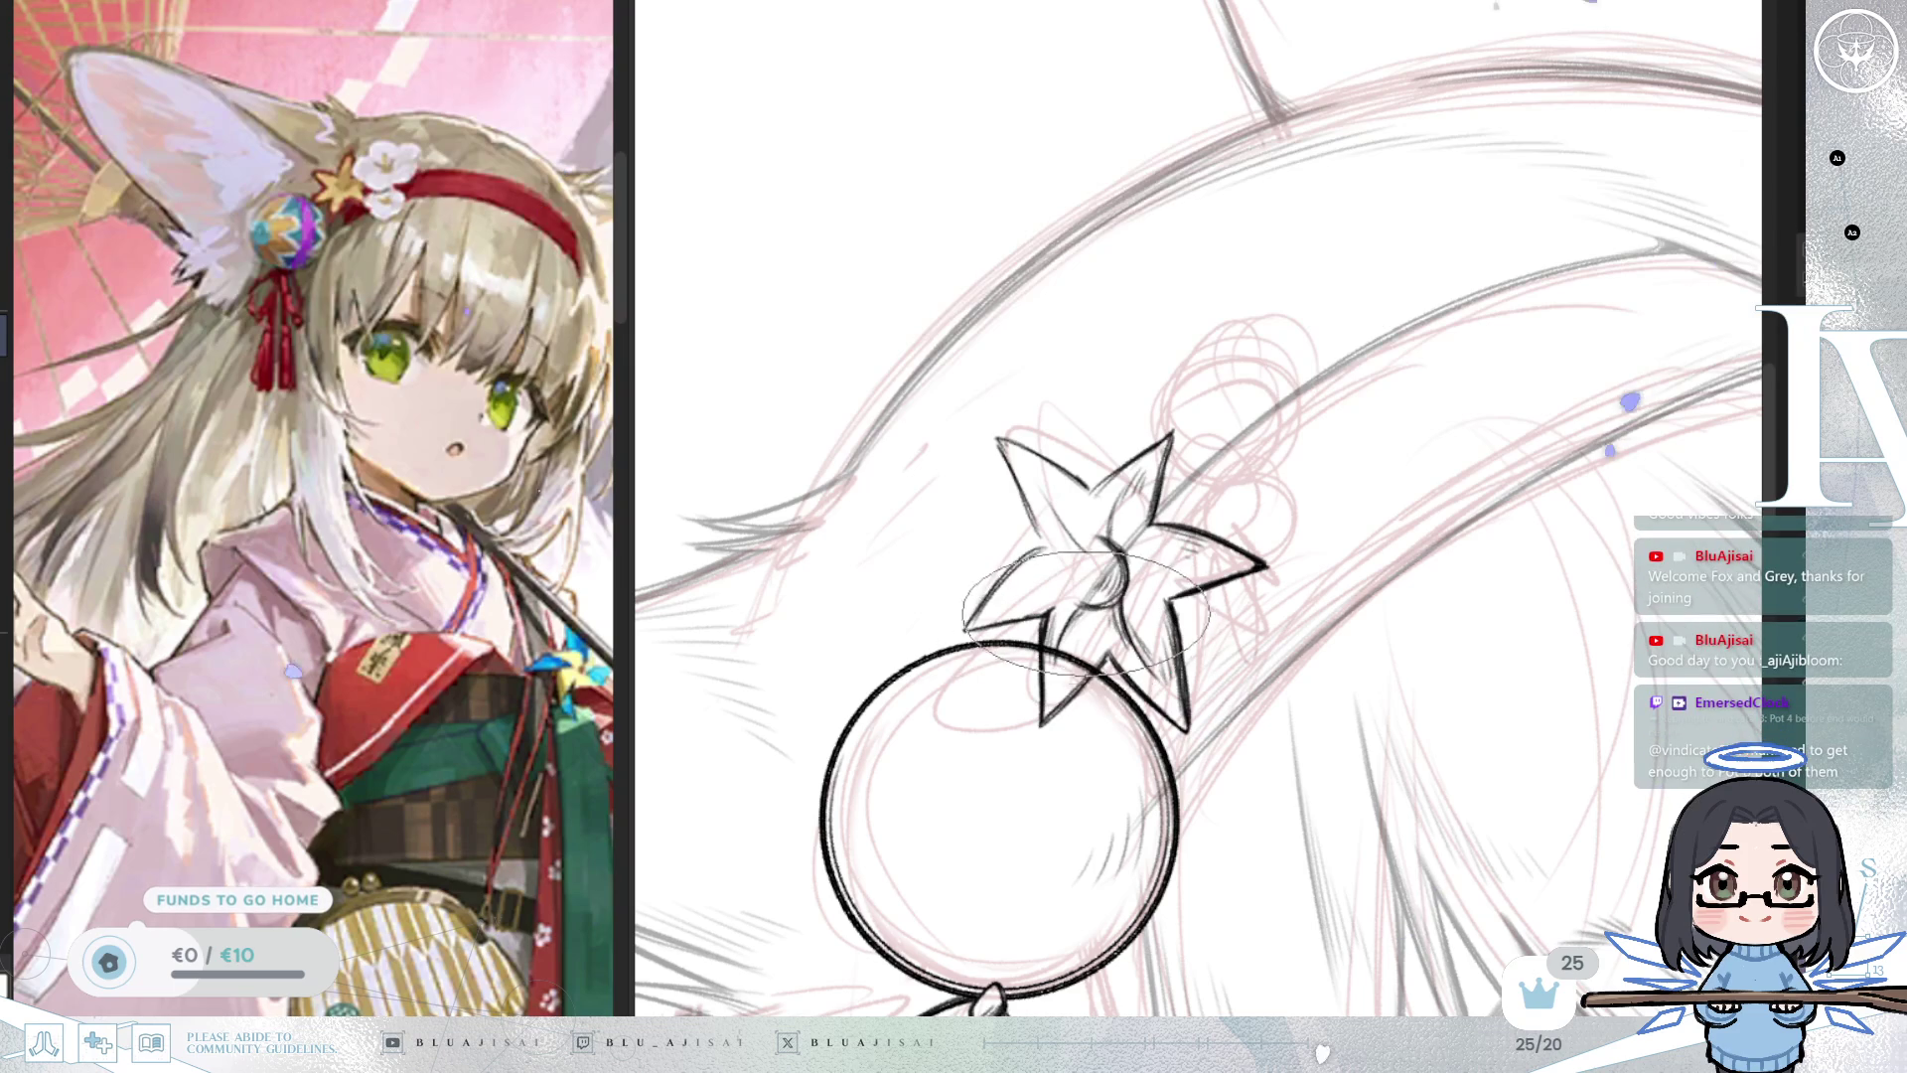
{"action": "key", "text": "ctrl+bracketleft"}
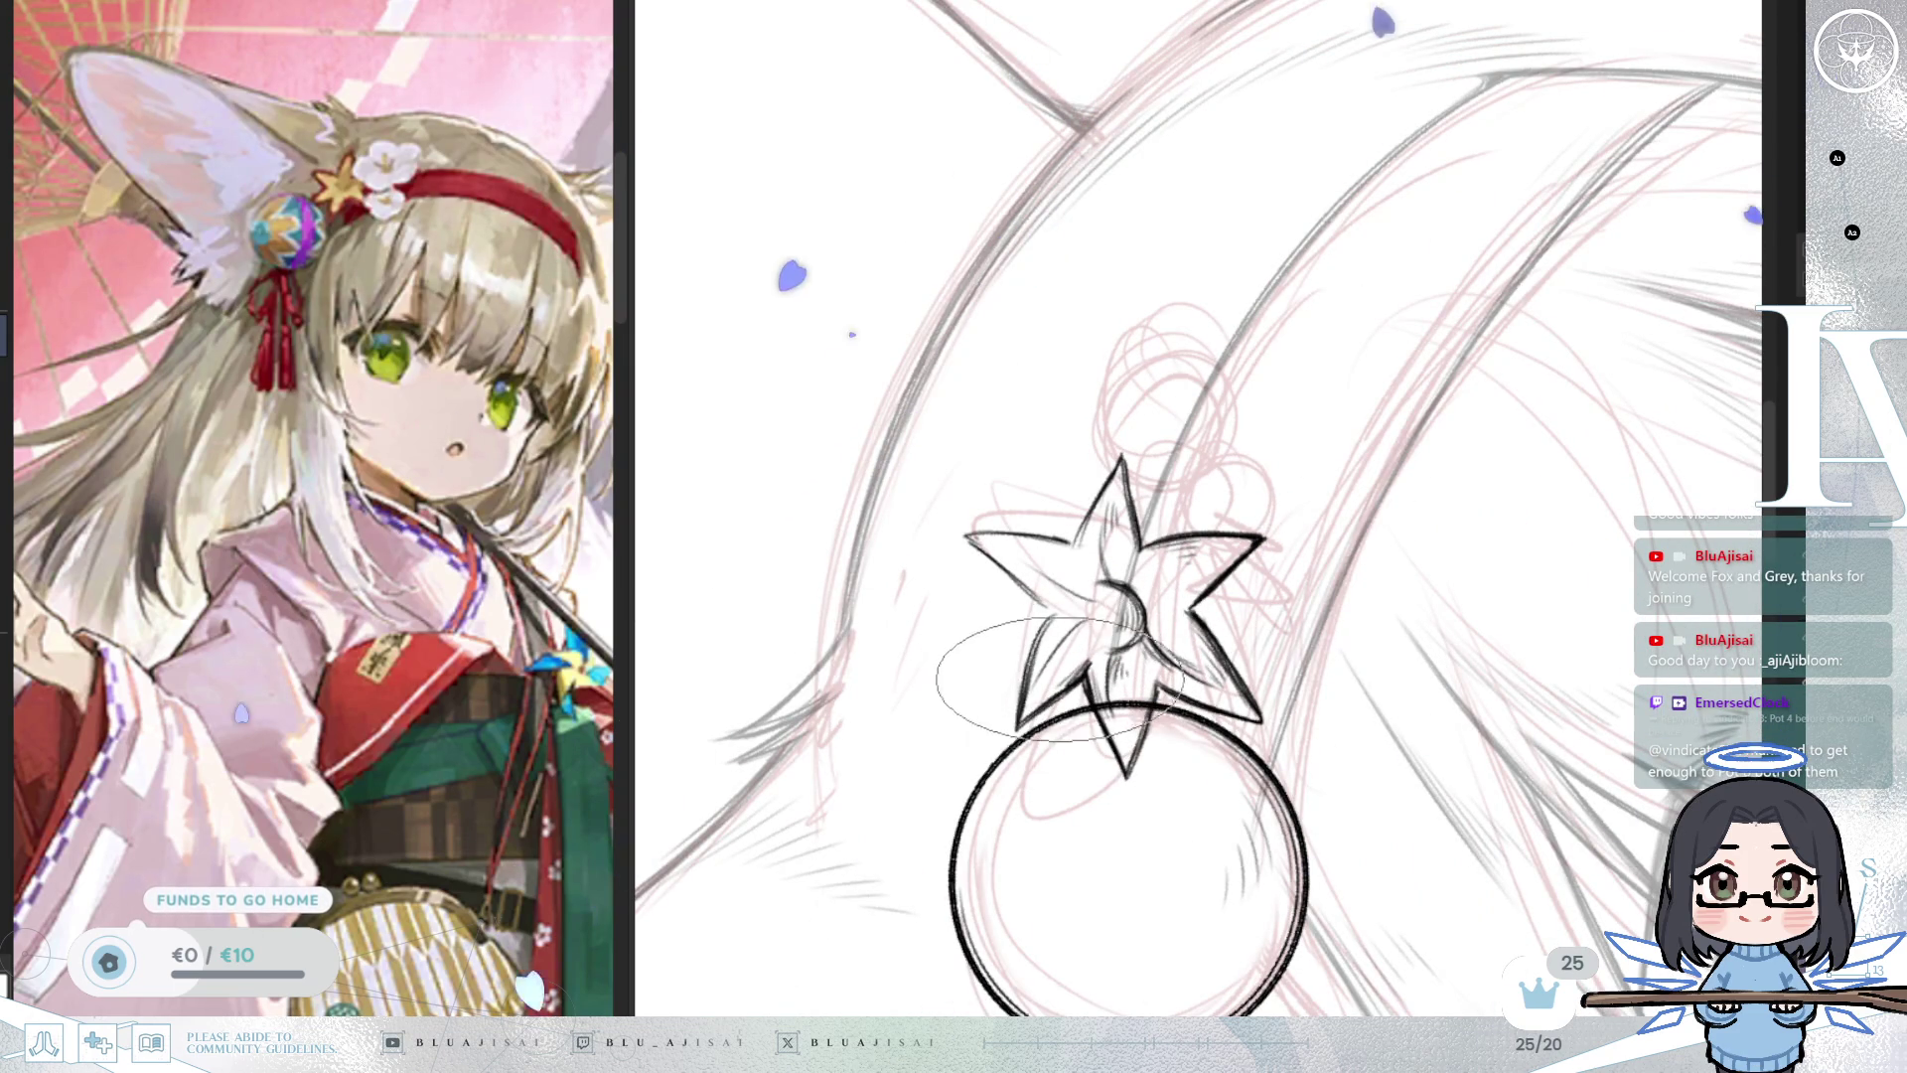
{"action": "key", "text": "ctrl+bracketright"}
{"action": "key", "text": "ctrl+bracketright"}
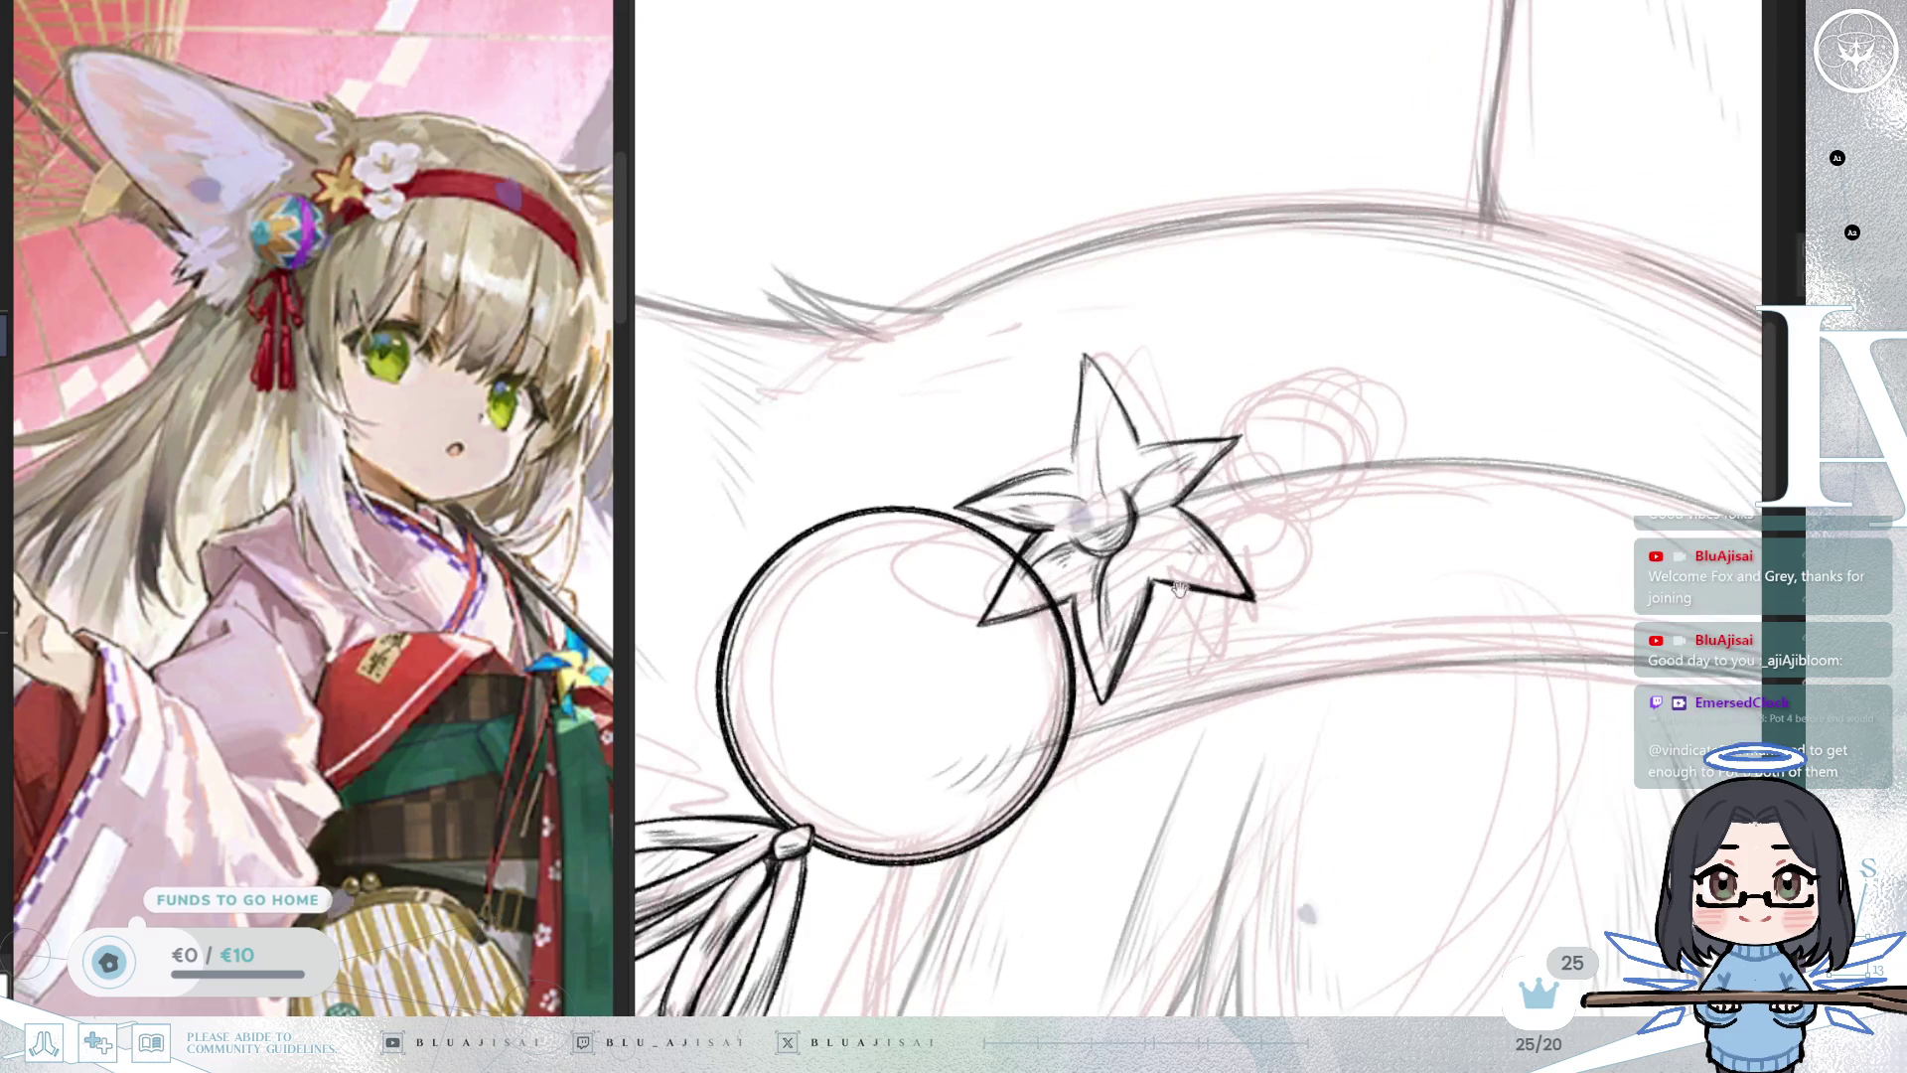
{"action": "left_click_drag", "start_coordinate": [1189, 597], "coordinate": [1133, 669]}
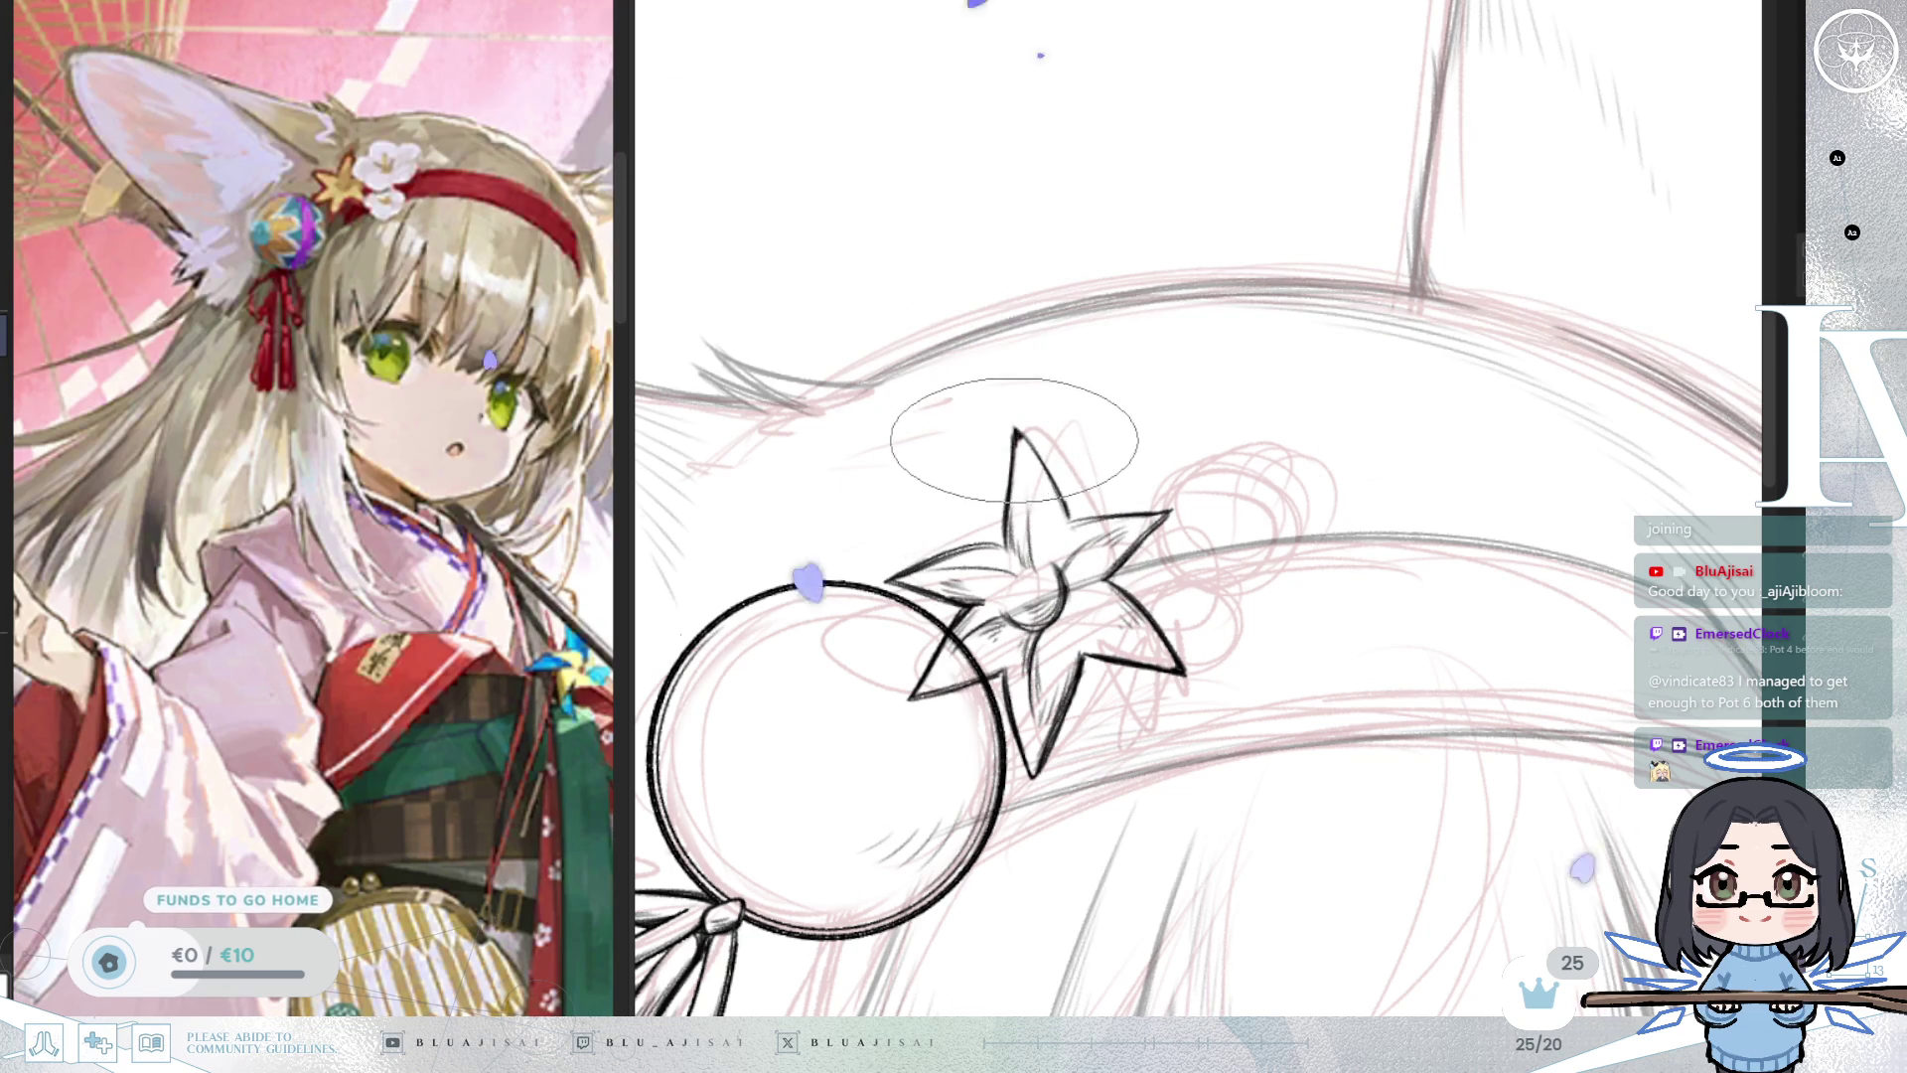
{"action": "mouse_move", "coordinate": [1014, 427]}
{"action": "left_mouse_down"}
{"action": "mouse_move", "coordinate": [1095, 537]}
{"action": "mouse_move", "coordinate": [1068, 550]}
{"action": "left_mouse_up"}
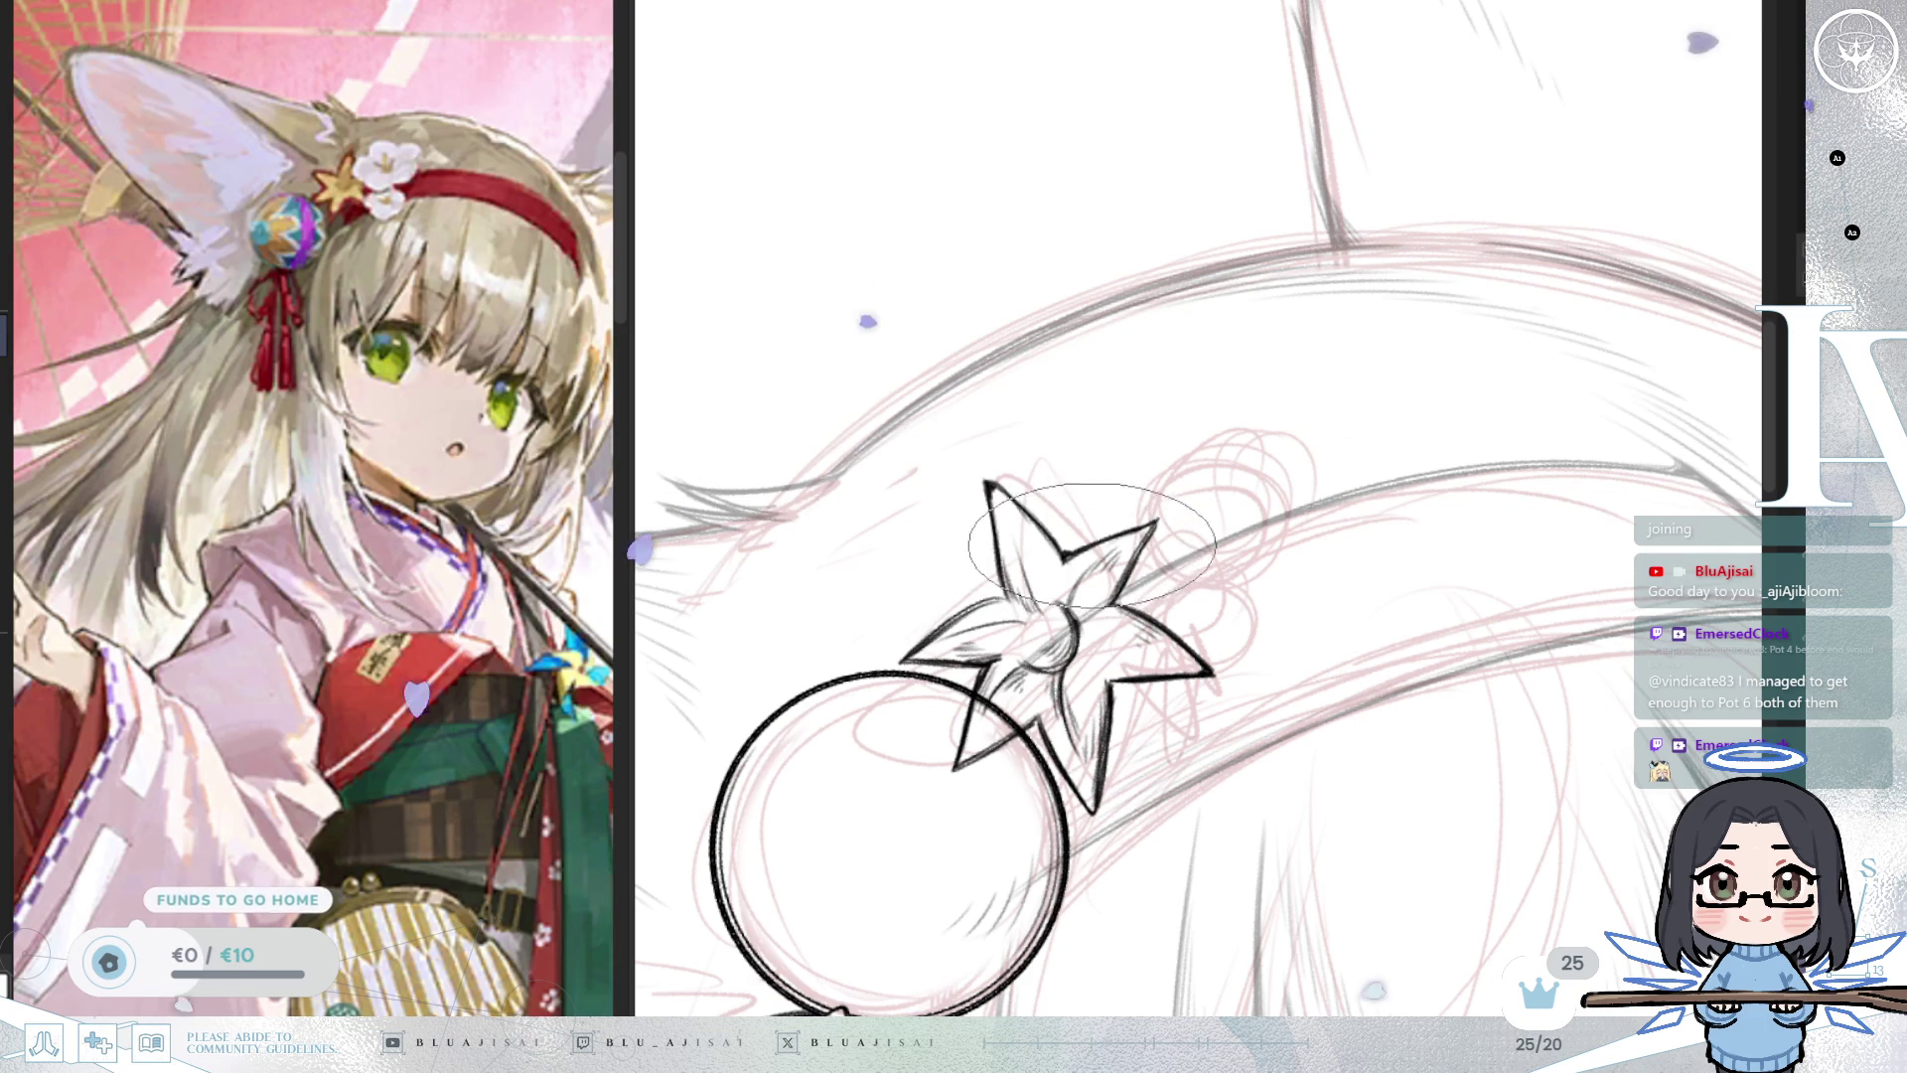
{"action": "mouse_move", "coordinate": [1148, 540]}
{"action": "left_mouse_down"}
{"action": "mouse_move", "coordinate": [1388, 526]}
{"action": "mouse_move", "coordinate": [1099, 586]}
{"action": "left_mouse_up"}
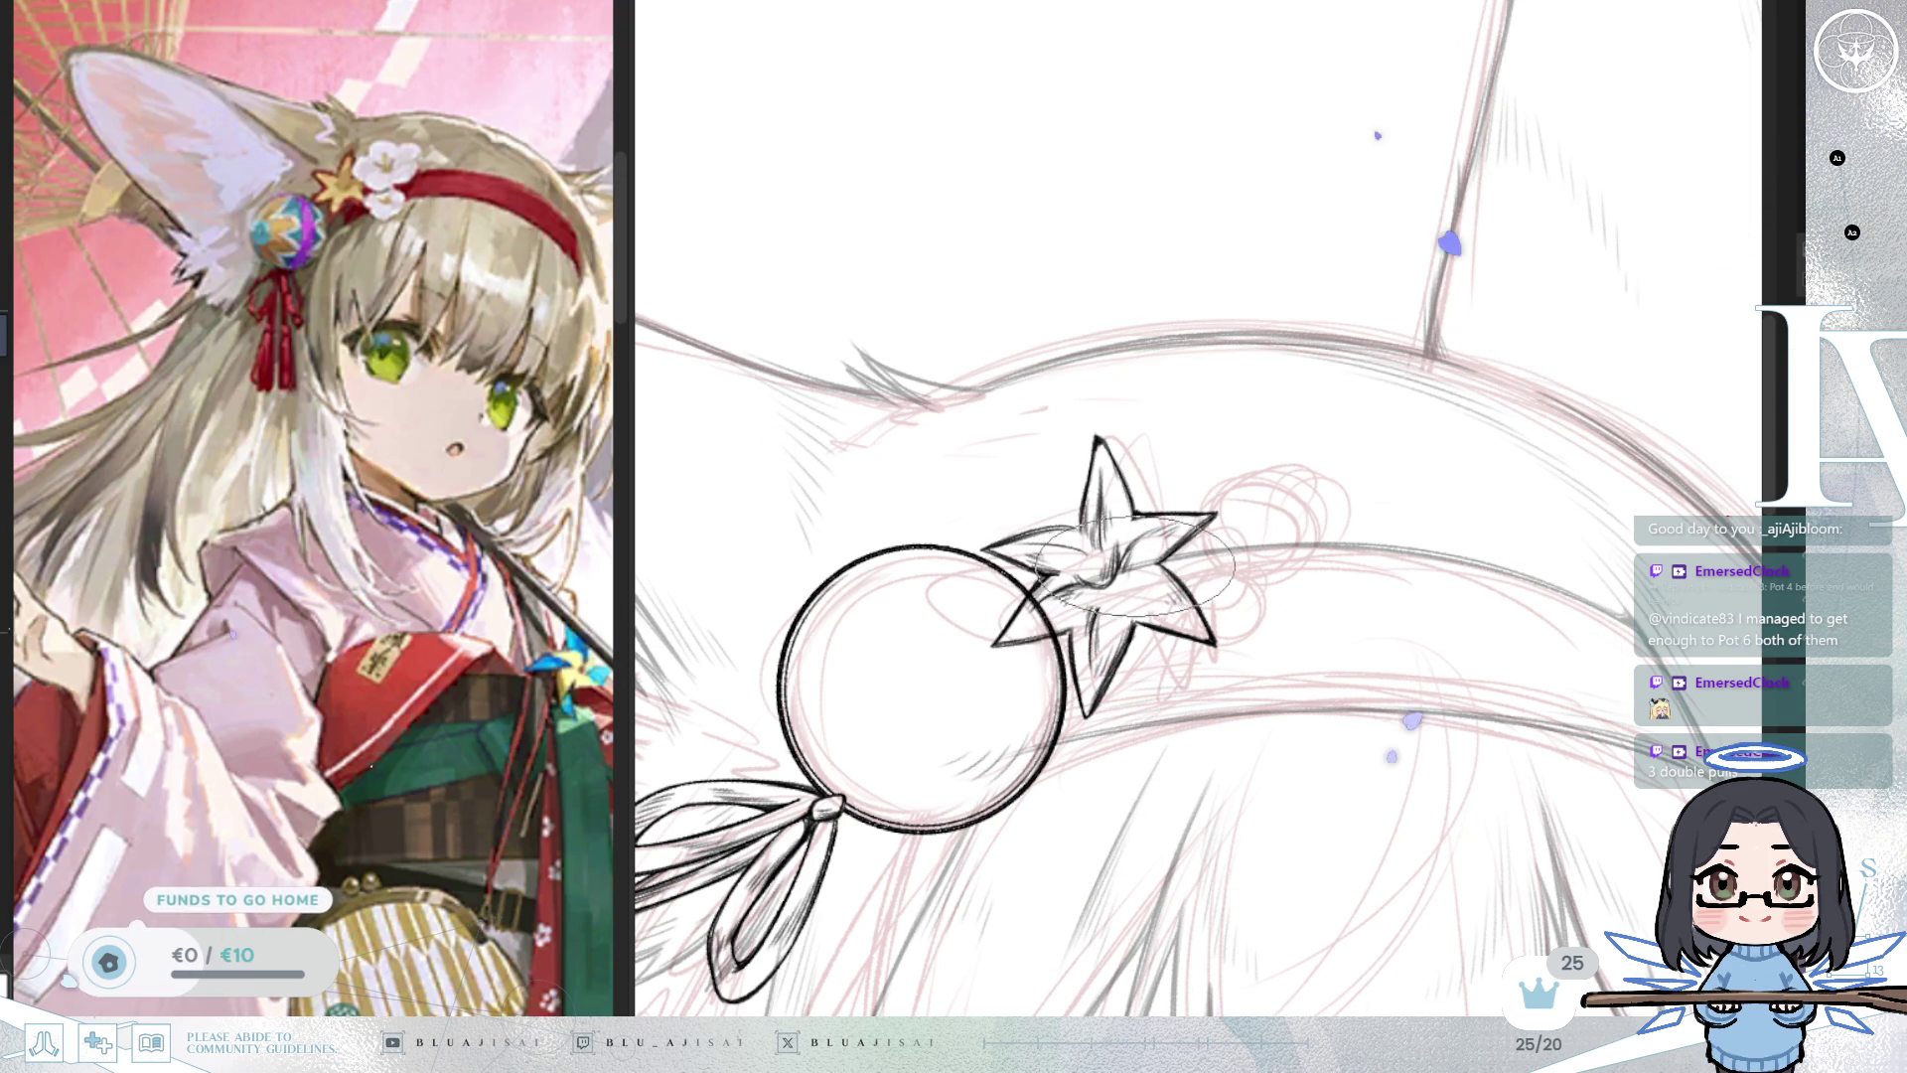
{"action": "scroll", "coordinate": [1400, 483], "scroll_direction": "down", "scroll_amount": 3}
{"action": "scroll", "coordinate": [1110, 993], "scroll_direction": "down", "scroll_amount": 3}
{"action": "scroll", "coordinate": [1157, 931], "scroll_direction": "up", "scroll_amount": 4}
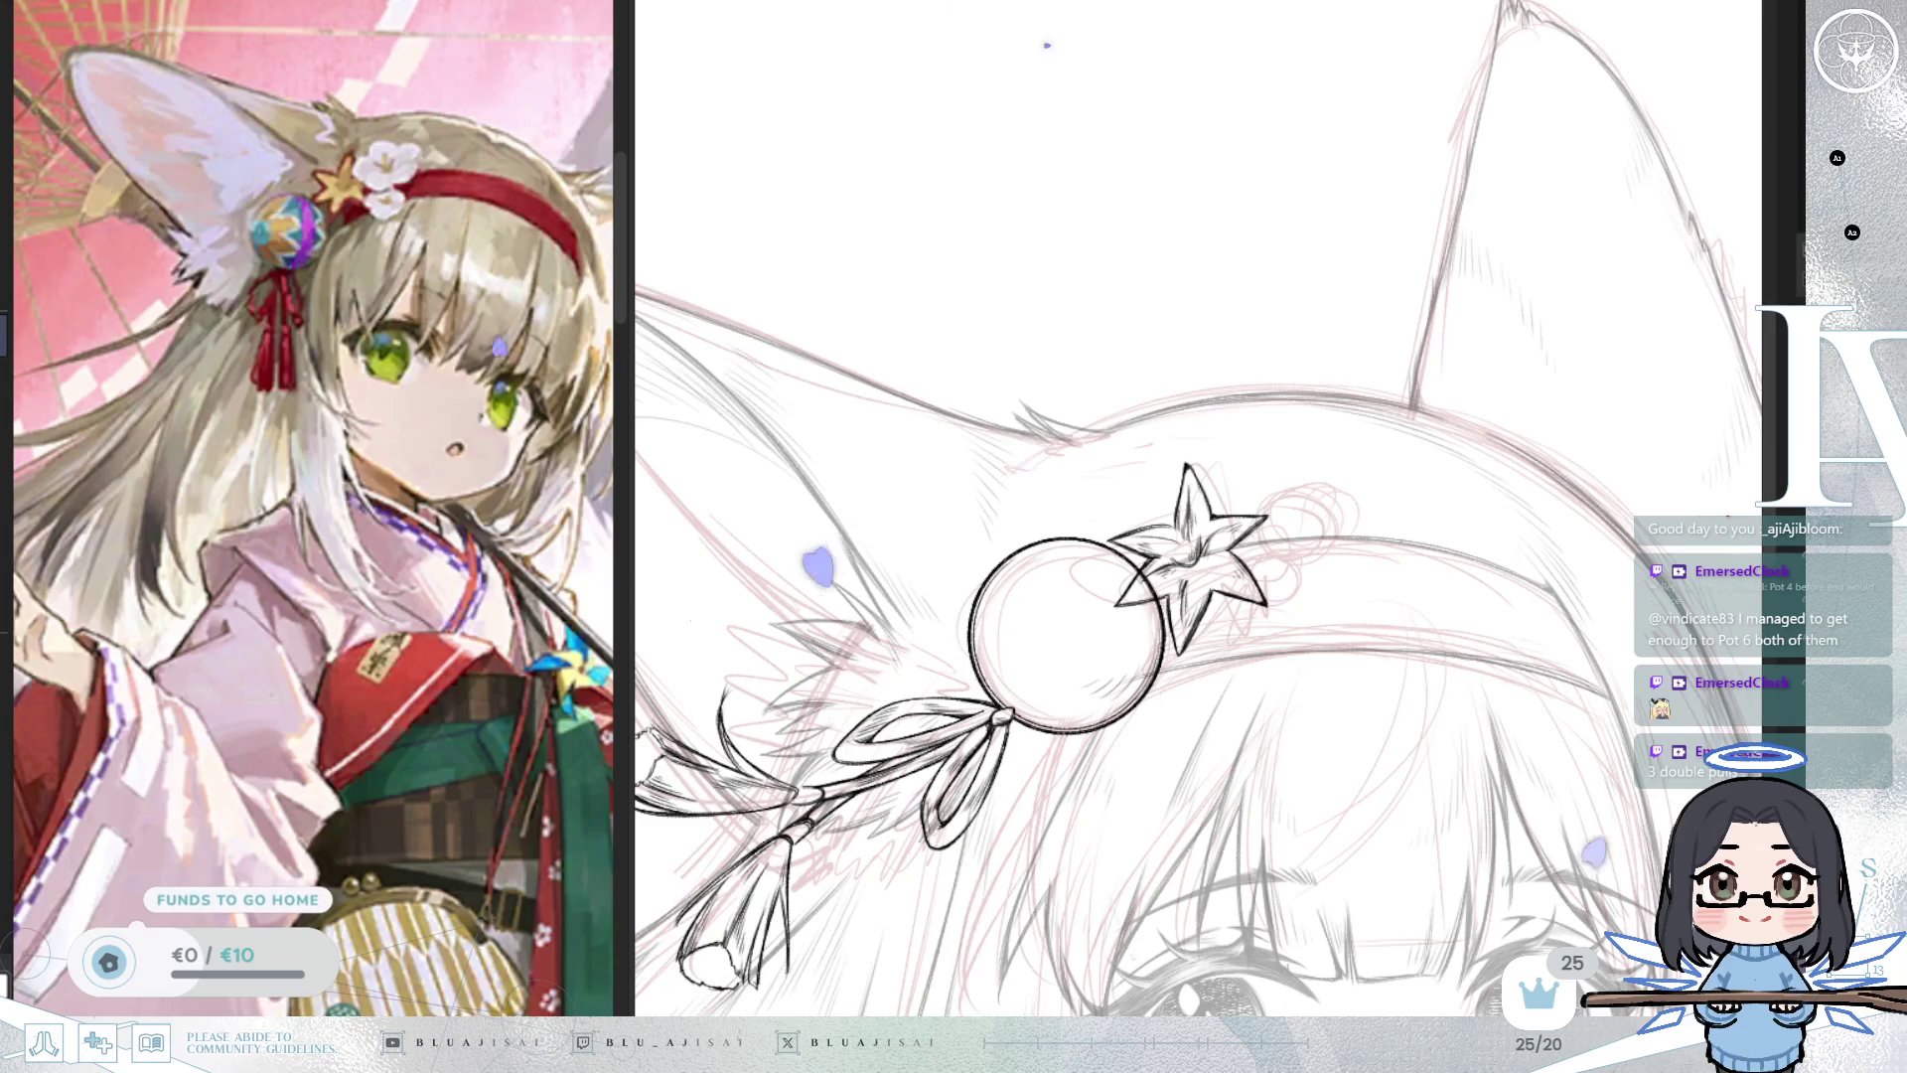
Nudge the star slightly down and to the left against the bead.
{"action": "left_click_drag", "start_coordinate": [1350, 550], "coordinate": [1297, 508]}
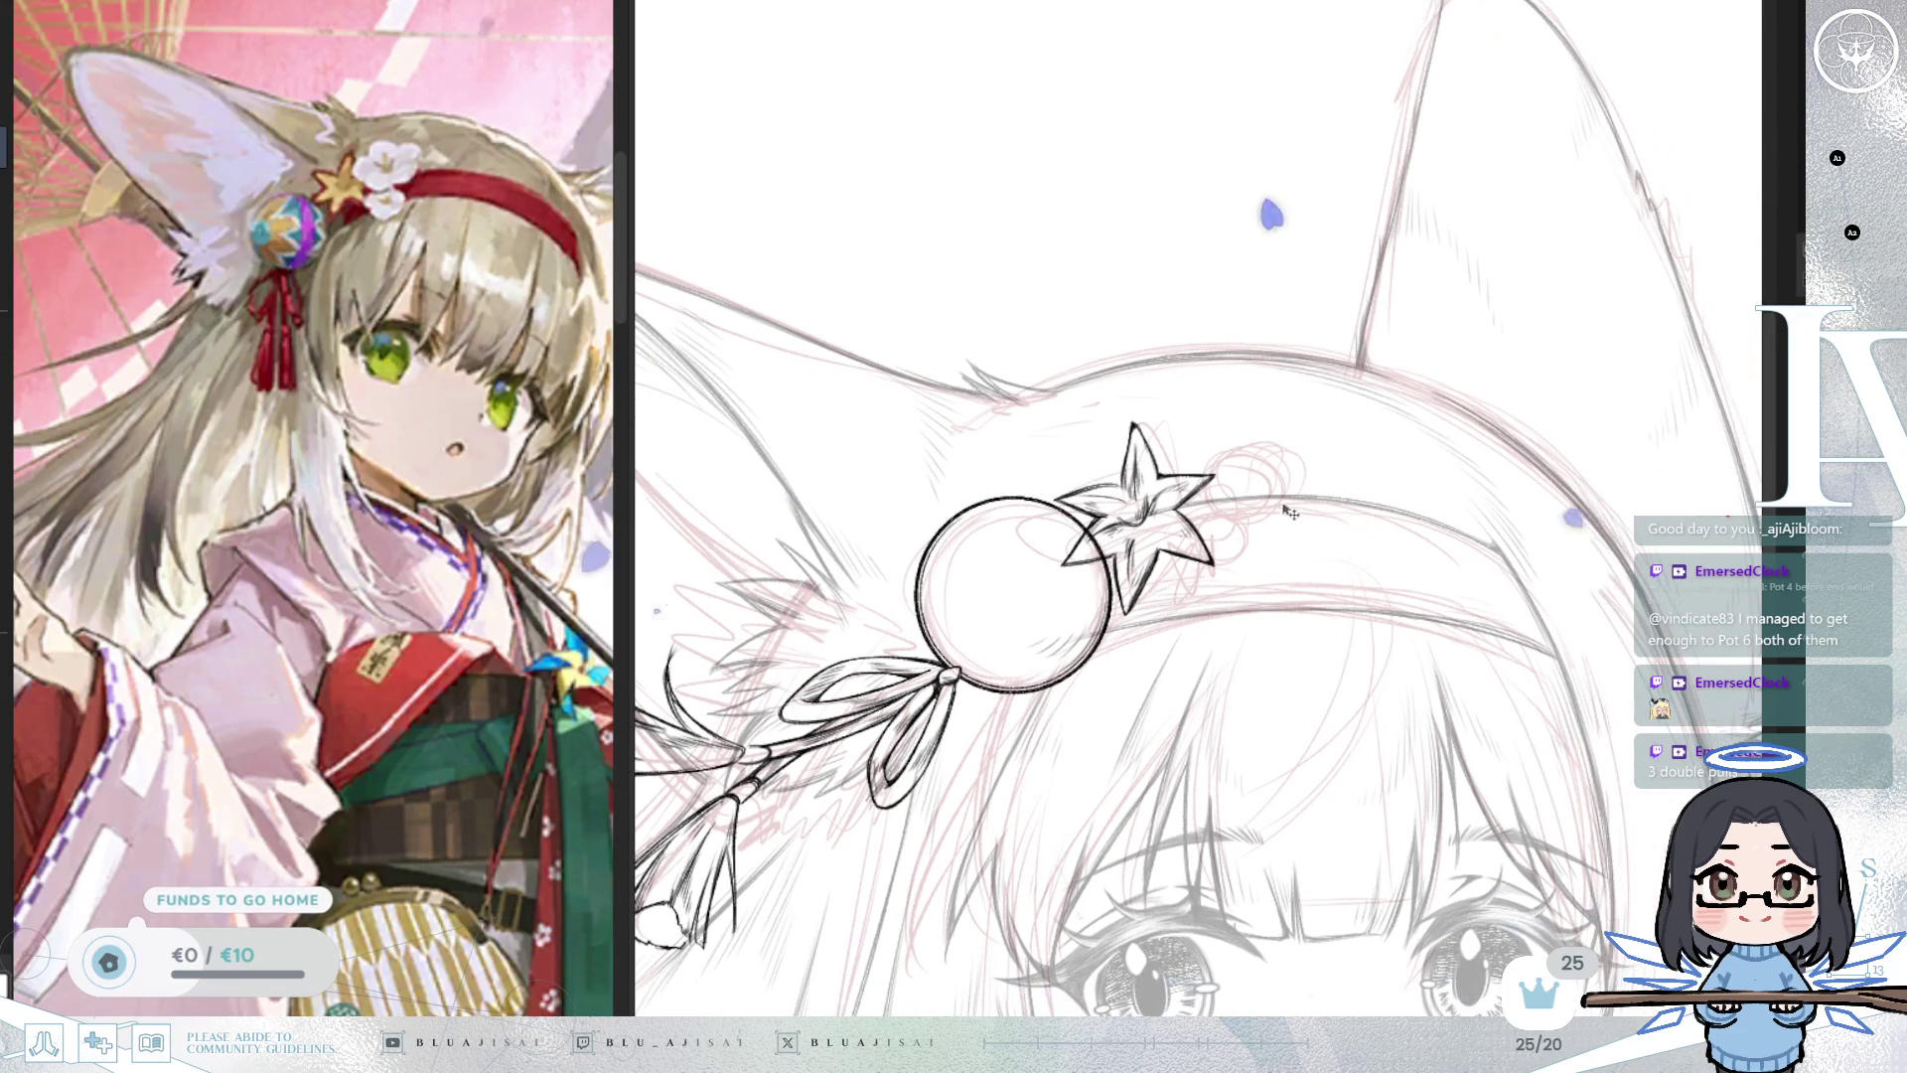
{"action": "mouse_move", "coordinate": [1298, 622]}
{"action": "left_mouse_down"}
{"action": "mouse_move", "coordinate": [1291, 647]}
{"action": "mouse_move", "coordinate": [1294, 628]}
{"action": "left_mouse_up"}
{"action": "scroll", "coordinate": [1267, 636], "scroll_direction": "up", "scroll_amount": 2}
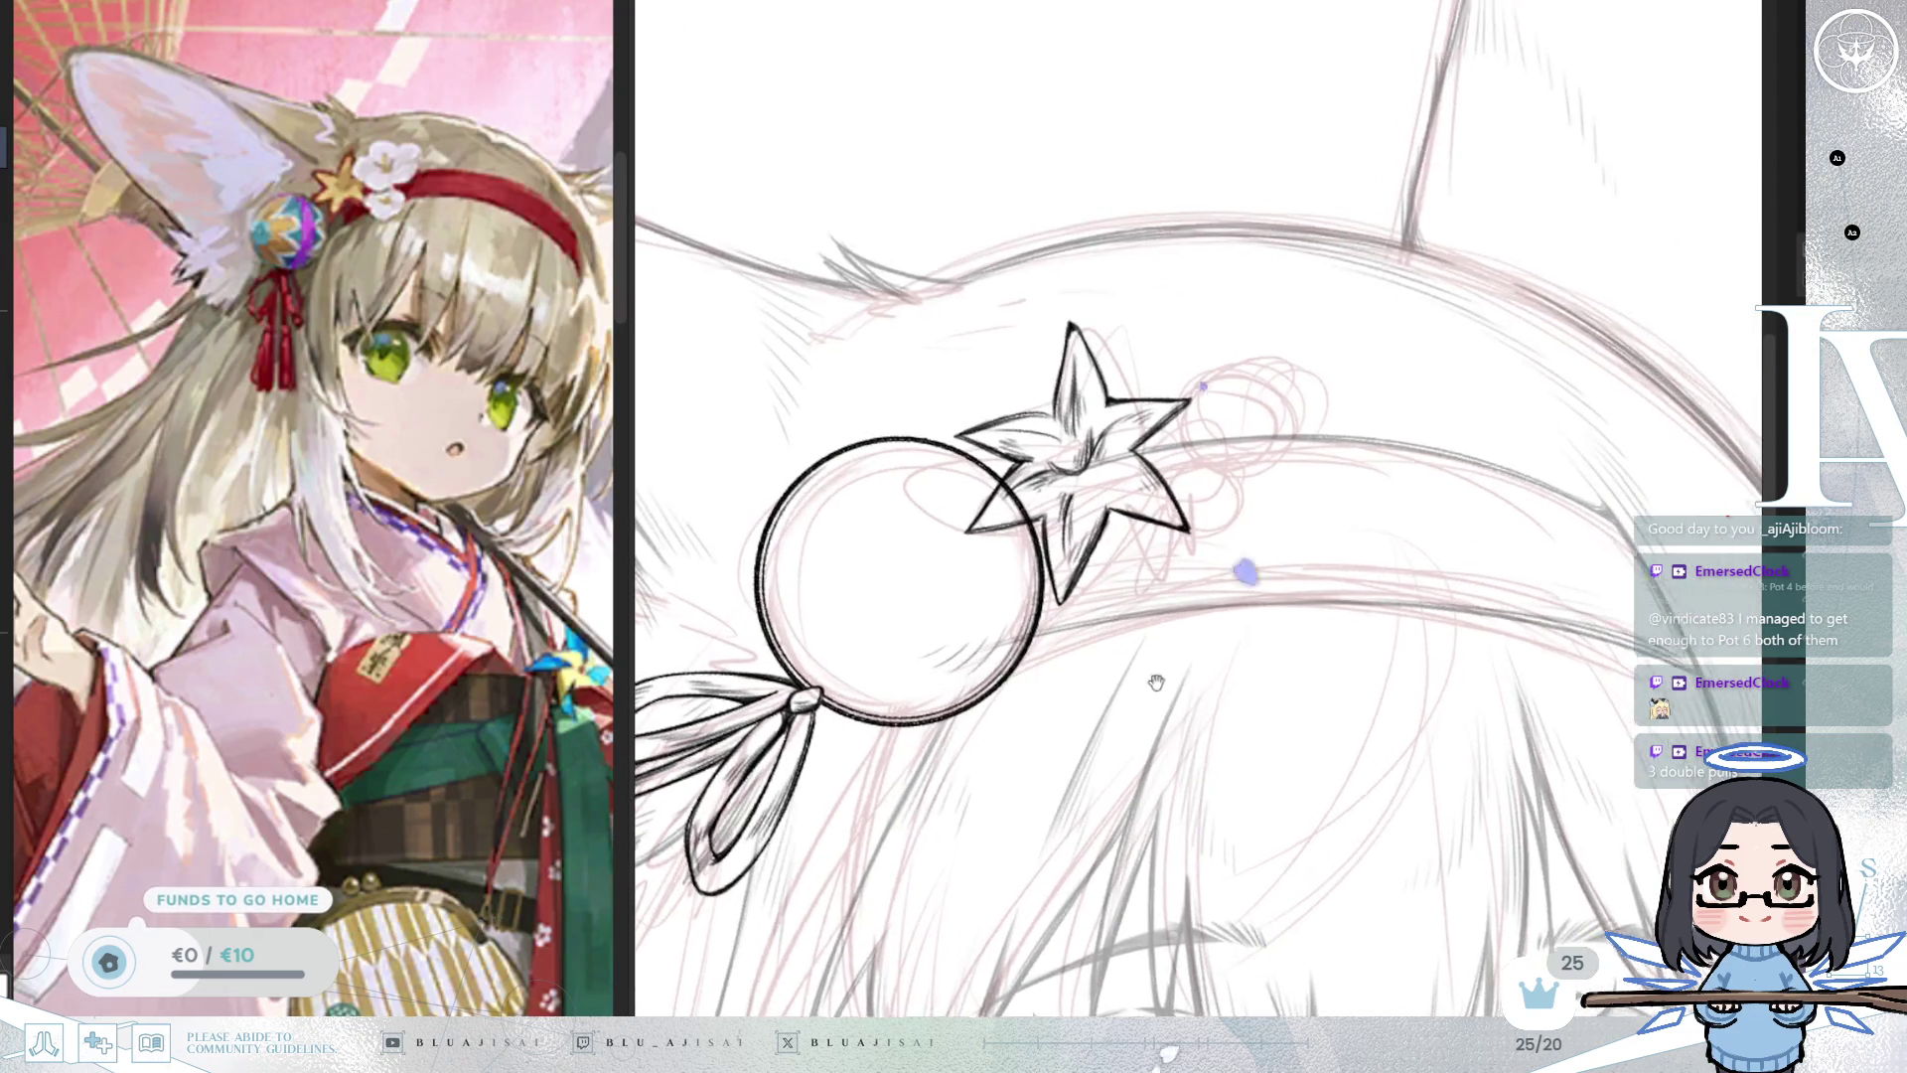
{"action": "scroll", "coordinate": [1034, 553], "scroll_direction": "up", "scroll_amount": 1}
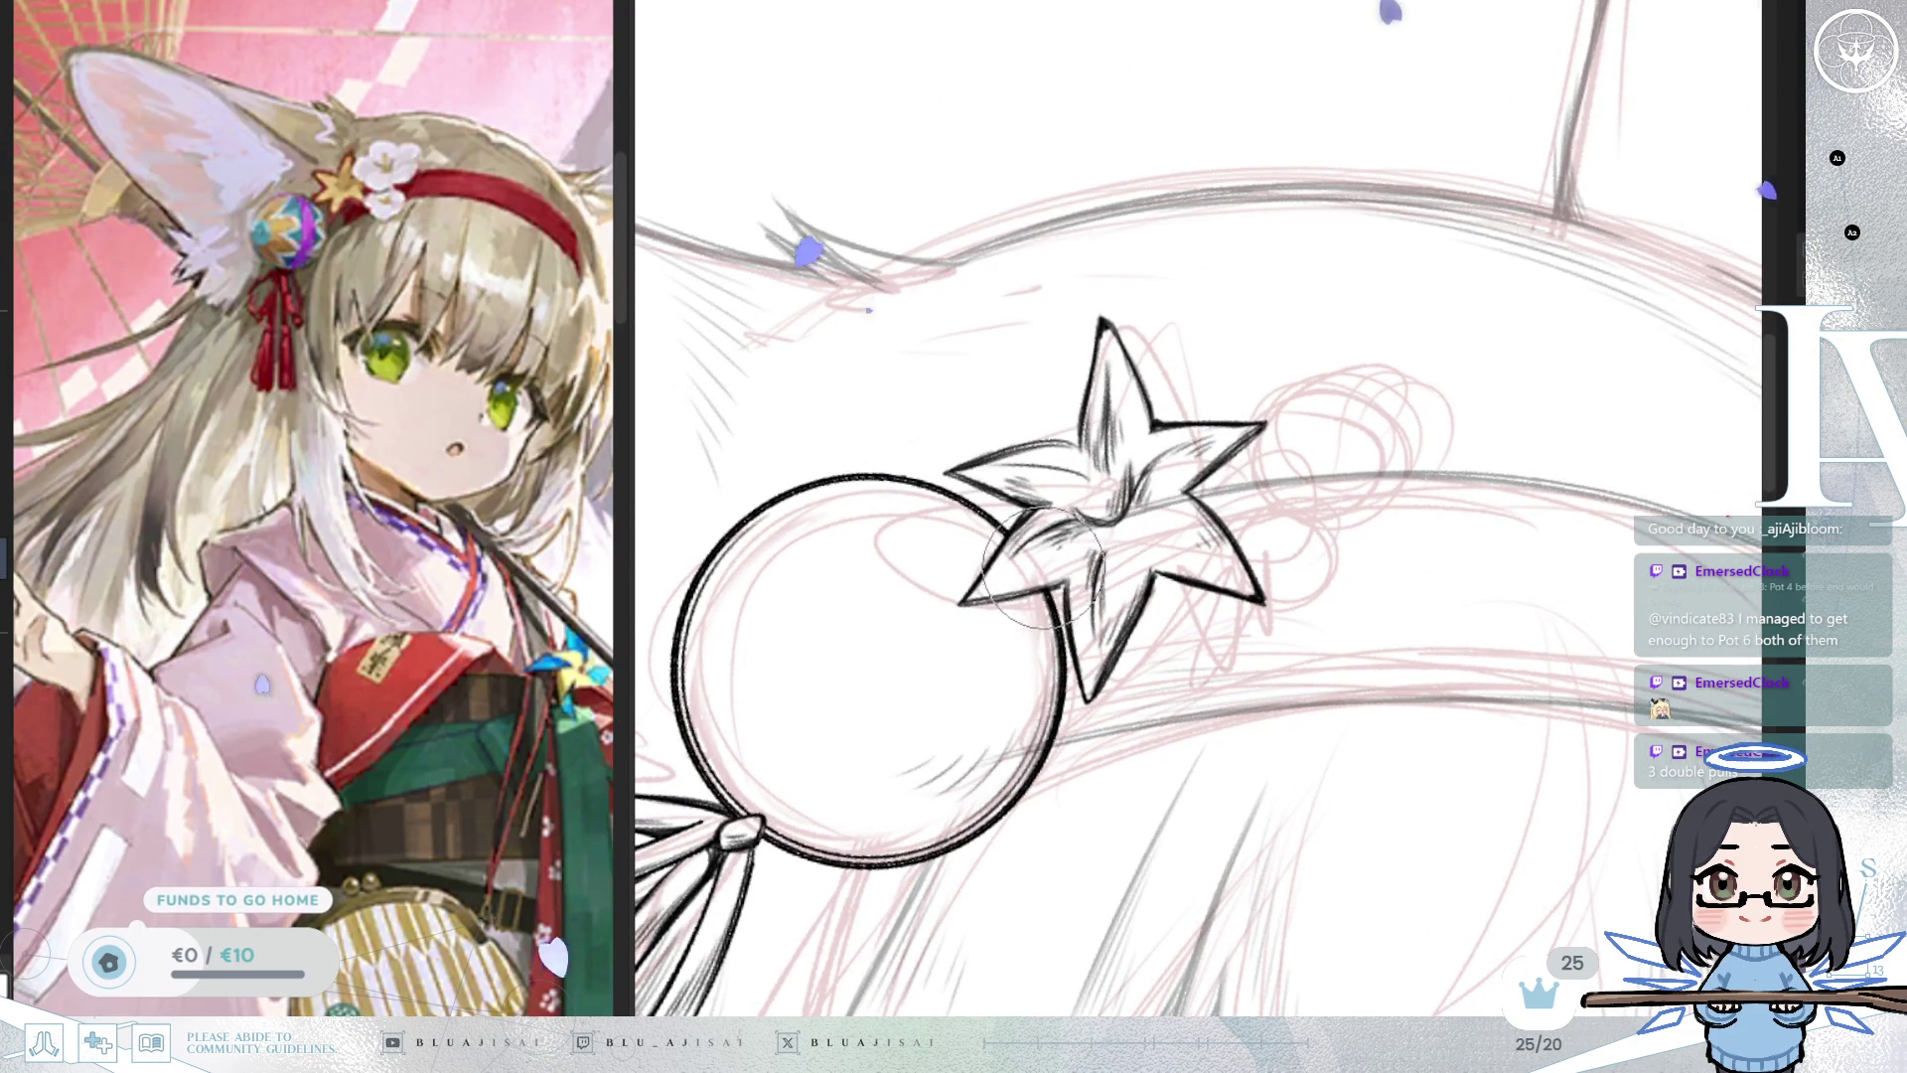
{"action": "scroll", "coordinate": [1224, 599], "scroll_direction": "down", "scroll_amount": 2}
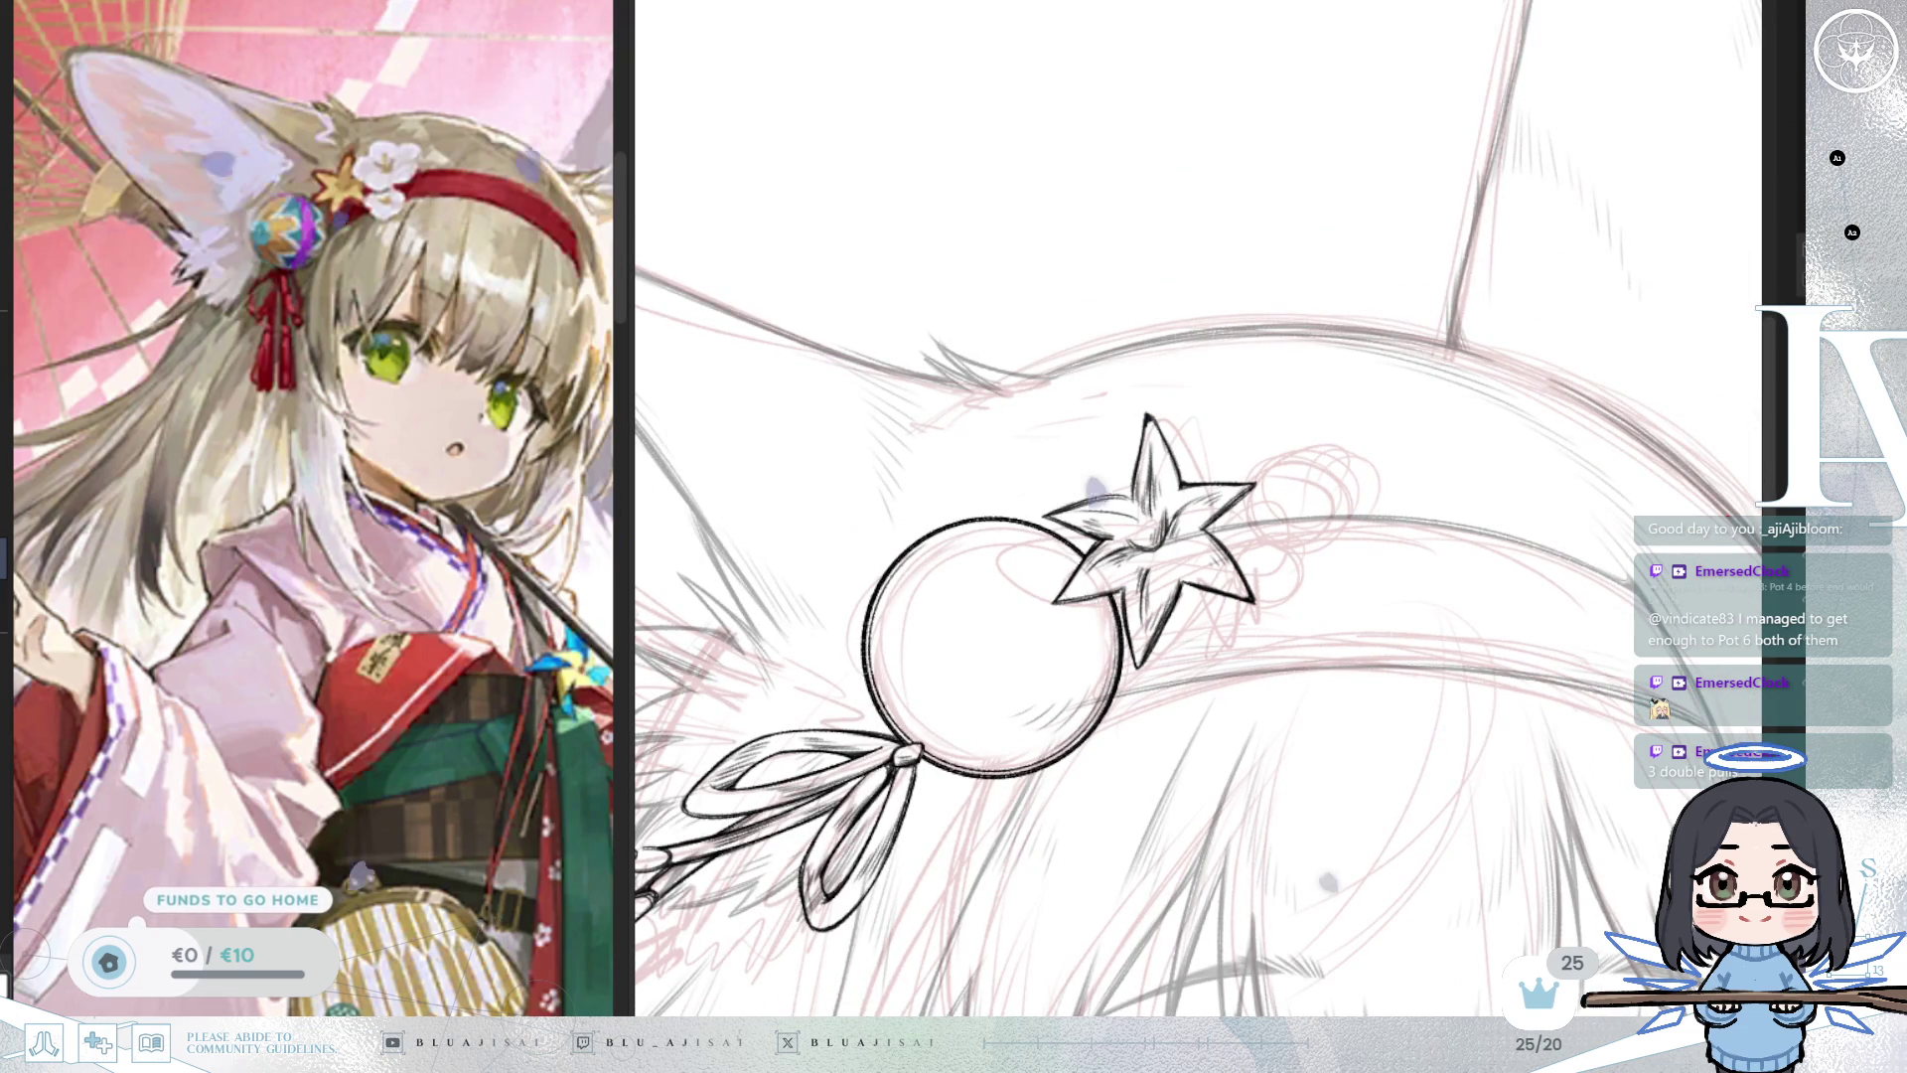
{"action": "left_click_drag", "start_coordinate": [1556, 519], "coordinate": [1504, 588]}
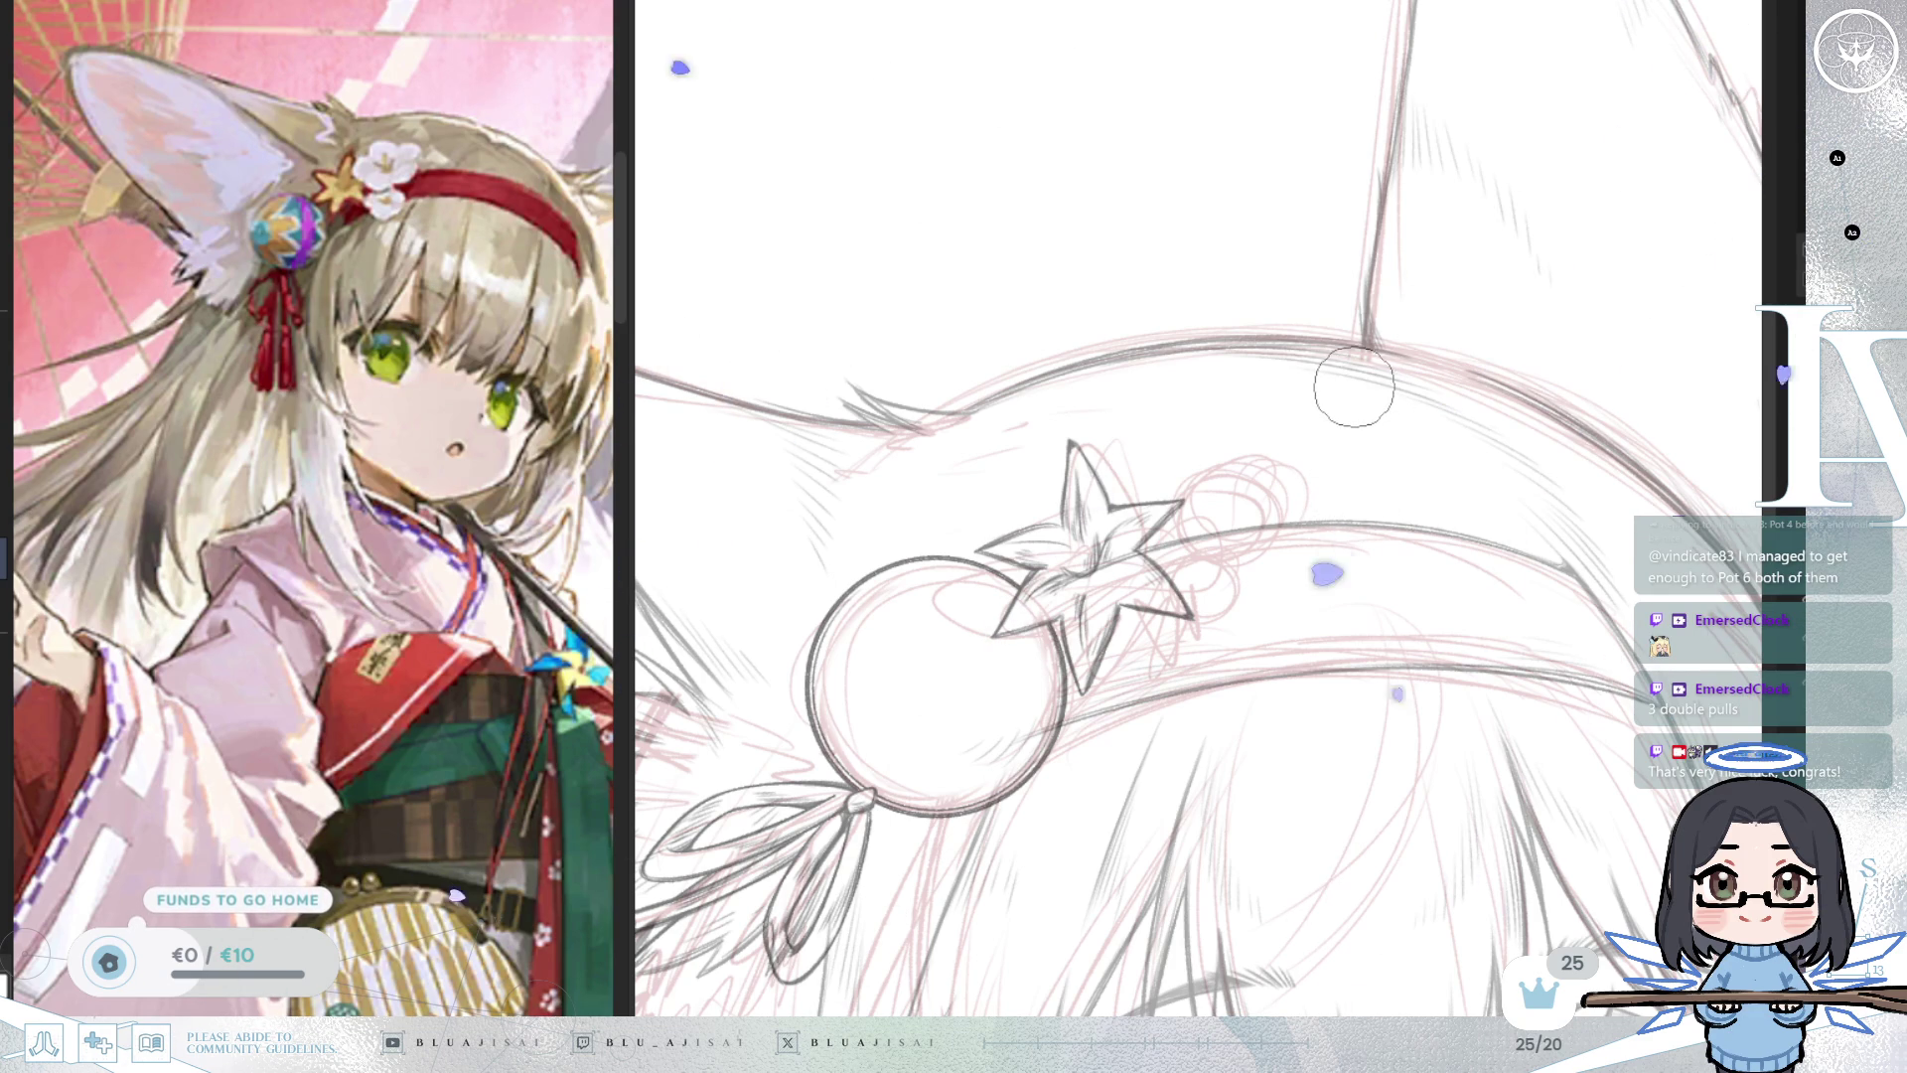
Centre a radial symmetry ruler on the flower sketch and ink five scalloped petals beside the star.
{"action": "key", "text": "Delete"}
{"action": "key", "text": "Delete"}
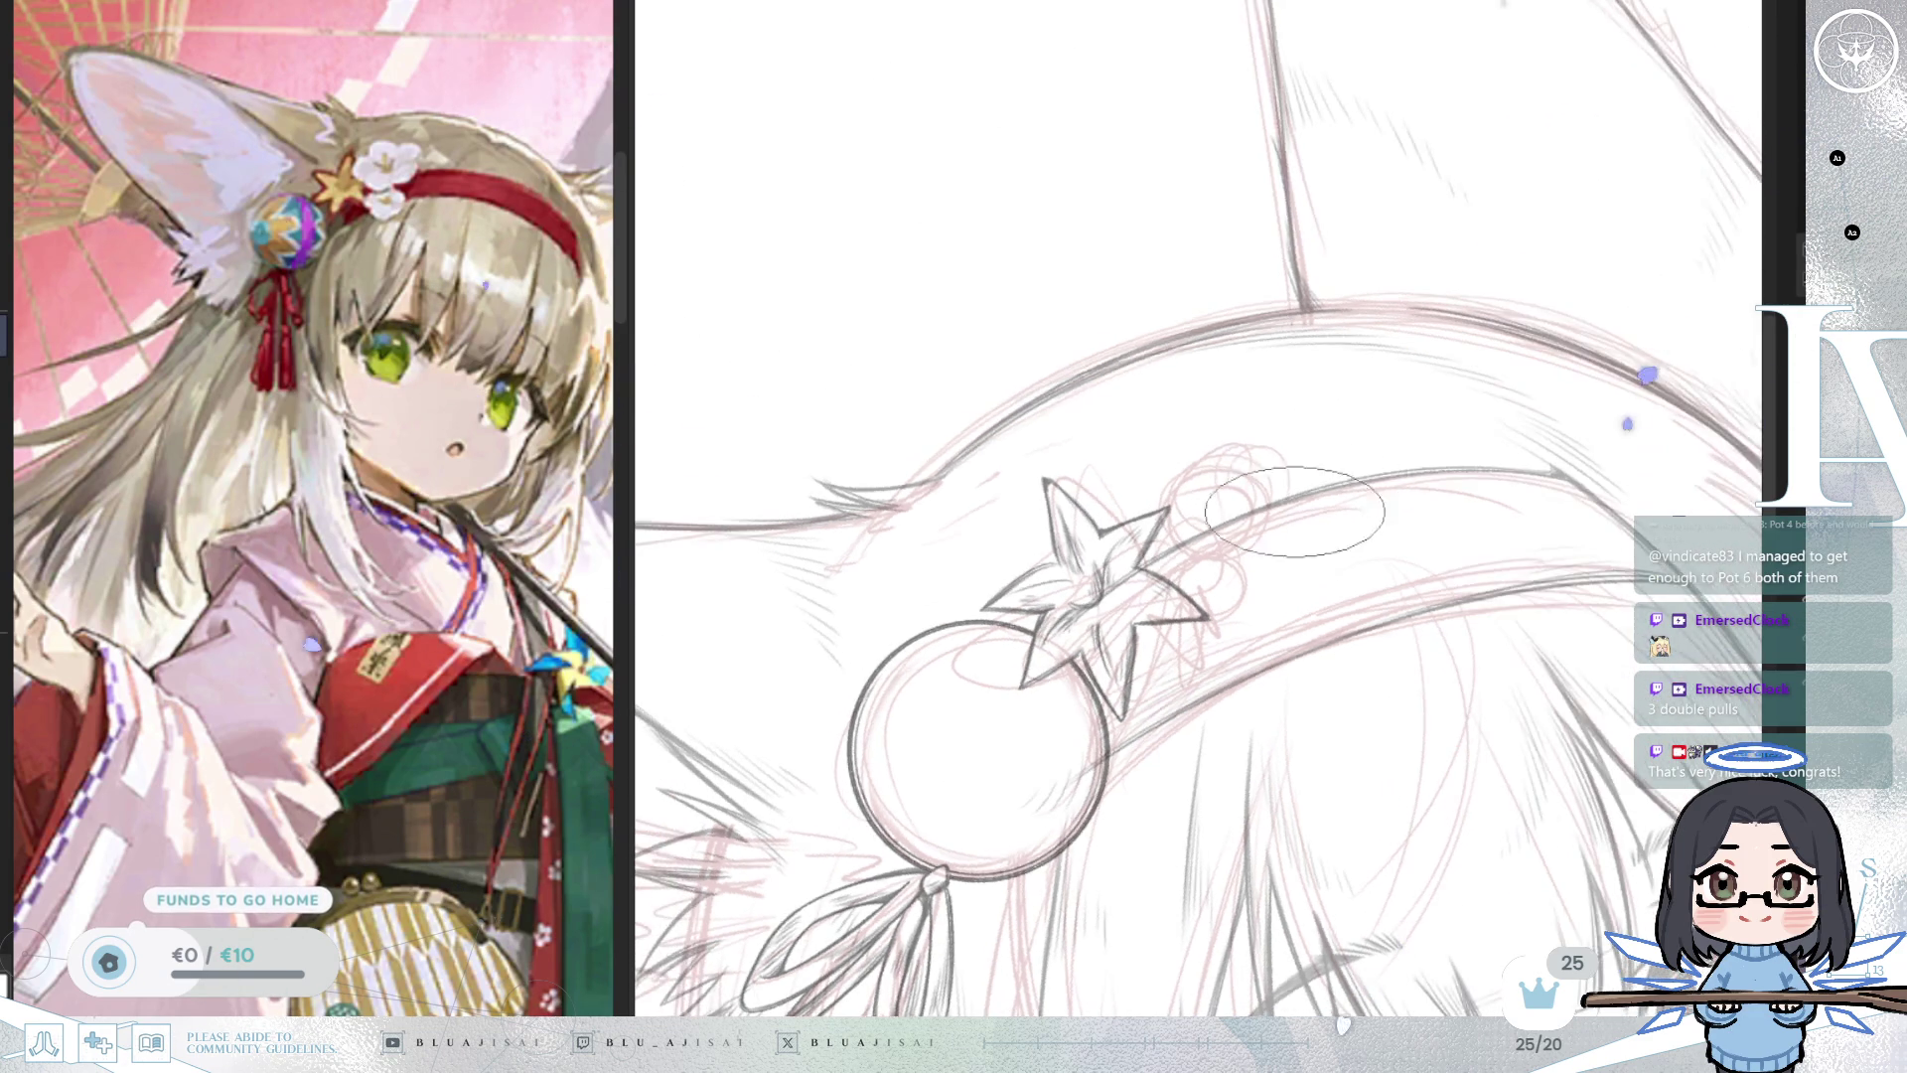
{"action": "key", "text": "Page_Up"}
{"action": "key", "text": "Page_Up"}
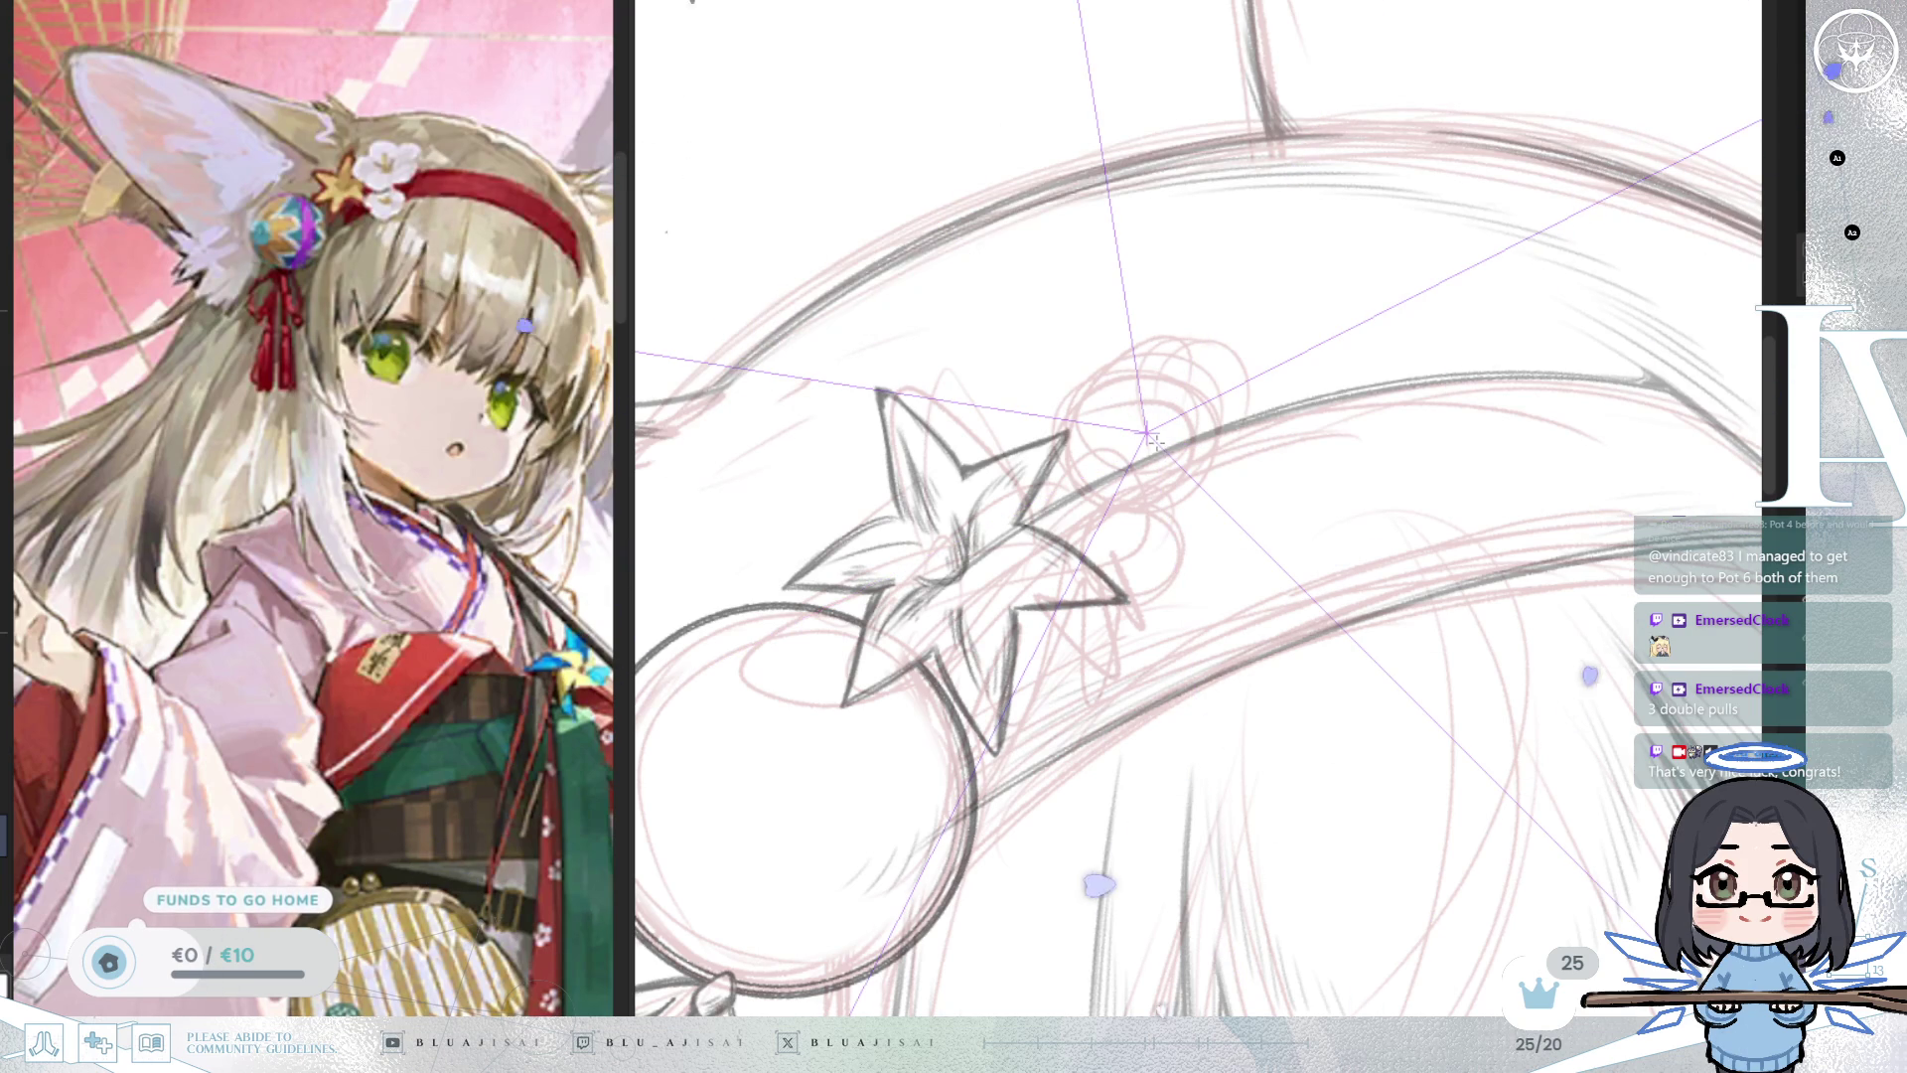
{"action": "left_click_drag", "start_coordinate": [1146, 440], "coordinate": [1256, 534]}
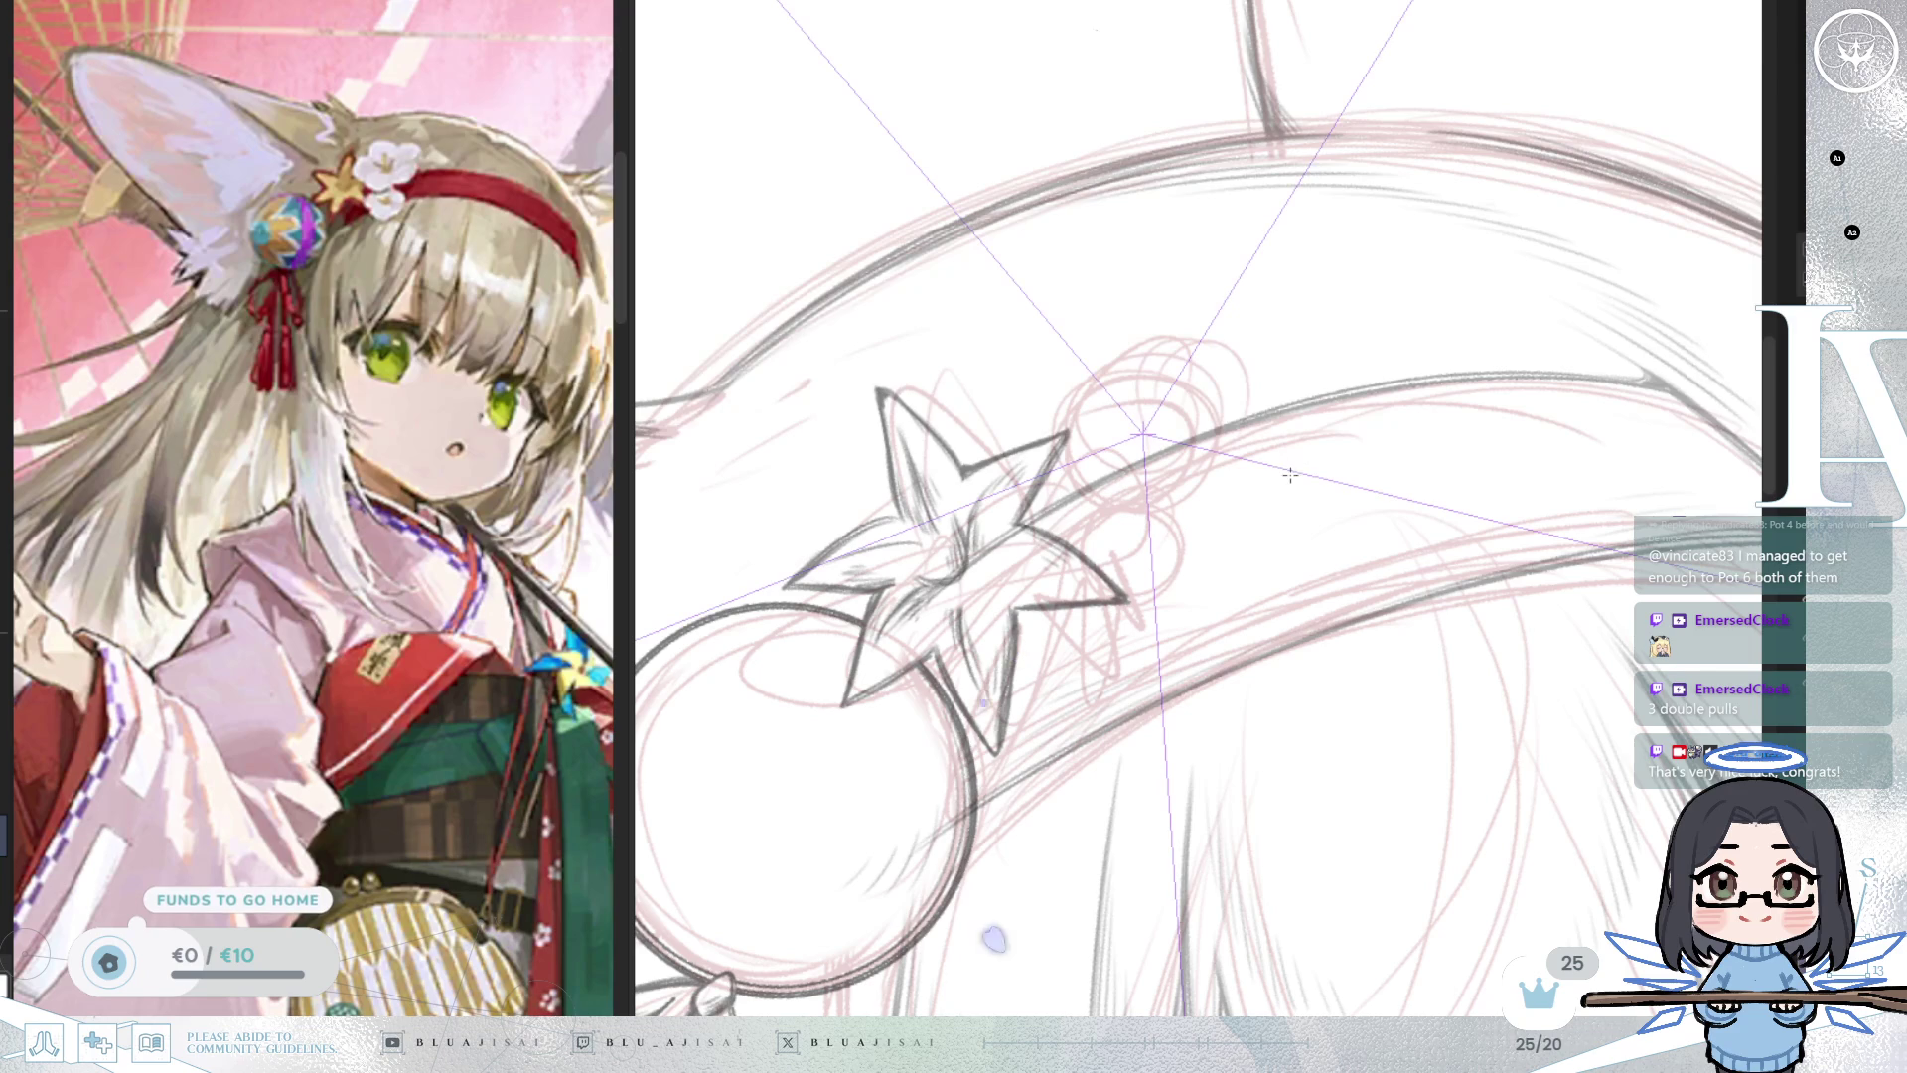
{"action": "mouse_move", "coordinate": [1011, 295]}
{"action": "left_mouse_down"}
{"action": "mouse_move", "coordinate": [1243, 405]}
{"action": "mouse_move", "coordinate": [1235, 426]}
{"action": "mouse_move", "coordinate": [1296, 477]}
{"action": "mouse_move", "coordinate": [1406, 405]}
{"action": "left_mouse_up"}
{"action": "scroll", "coordinate": [1157, 369], "scroll_direction": "up", "scroll_amount": 2}
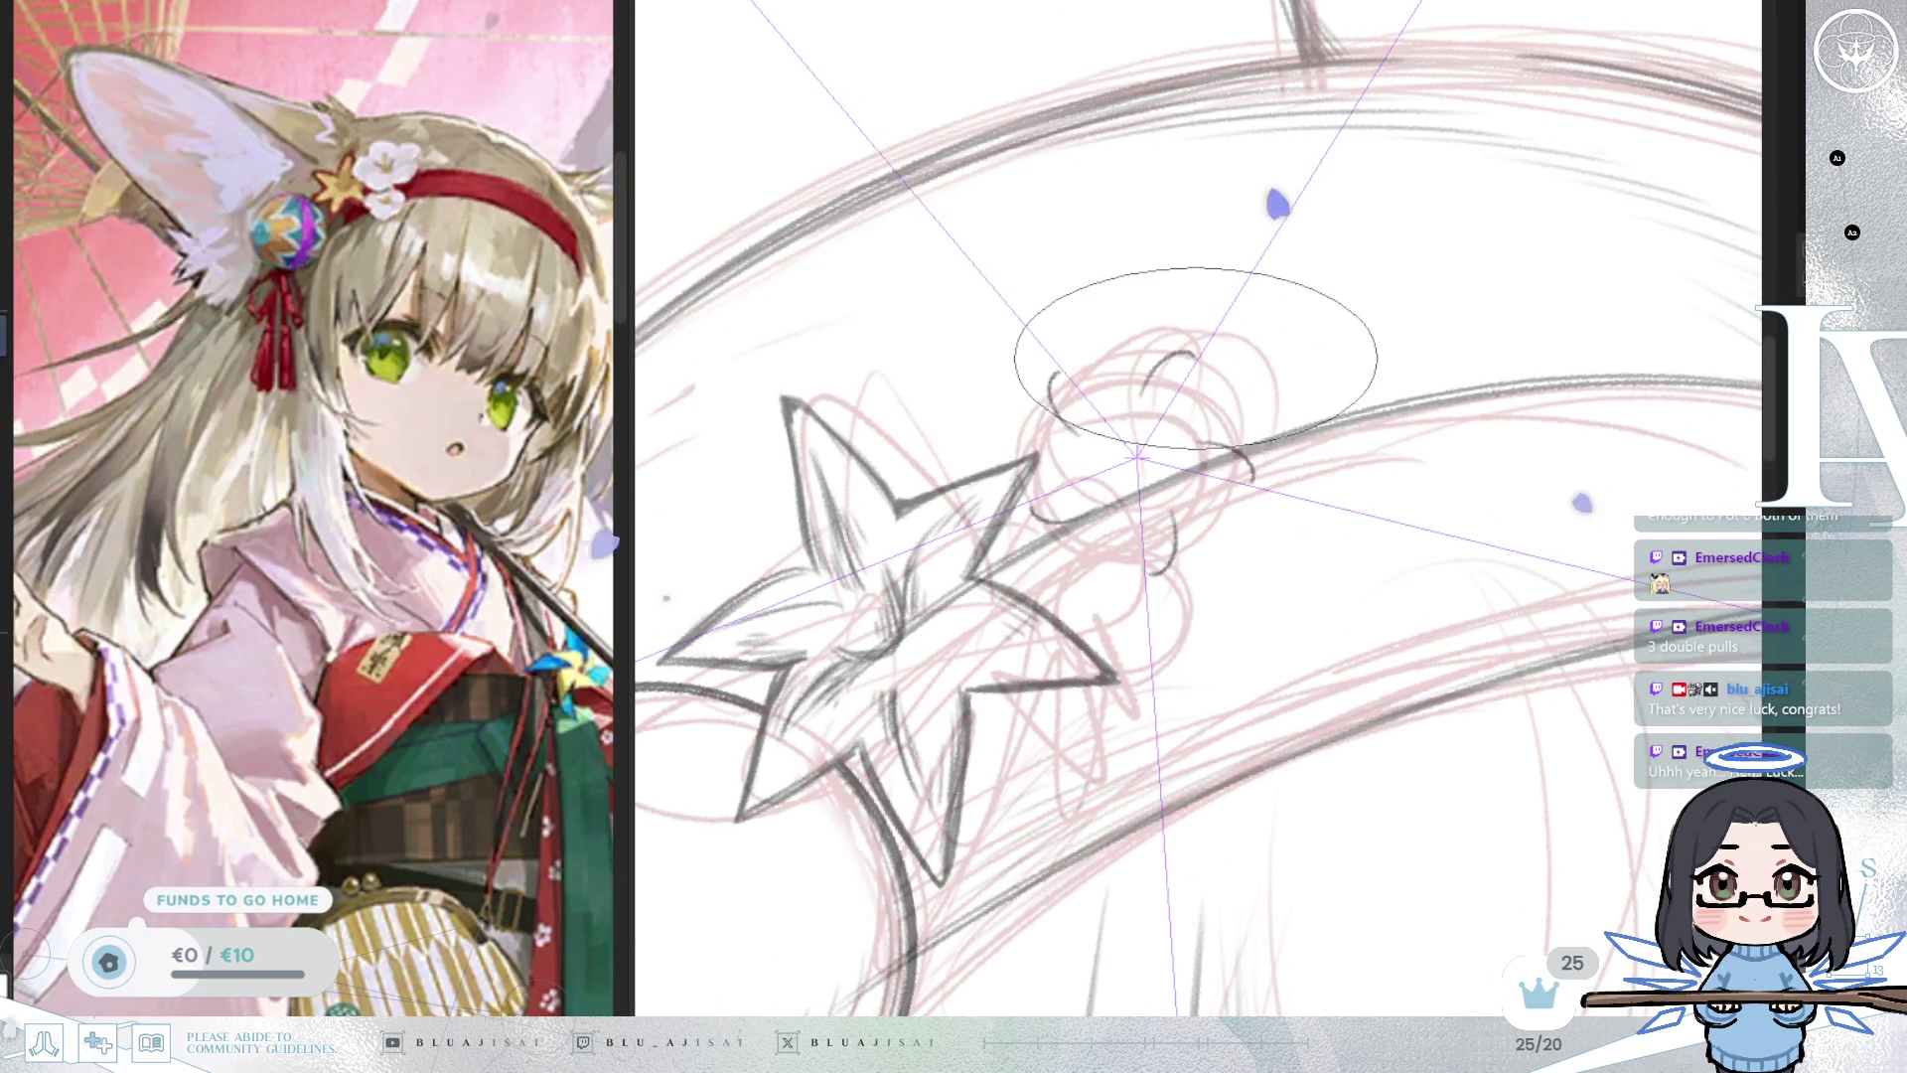
{"action": "left_click_drag", "start_coordinate": [1177, 359], "coordinate": [1227, 395]}
{"action": "mouse_move", "coordinate": [1054, 422]}
{"action": "left_mouse_down"}
{"action": "mouse_move", "coordinate": [1139, 386]}
{"action": "mouse_move", "coordinate": [1083, 358]}
{"action": "mouse_move", "coordinate": [1125, 357]}
{"action": "left_mouse_up"}
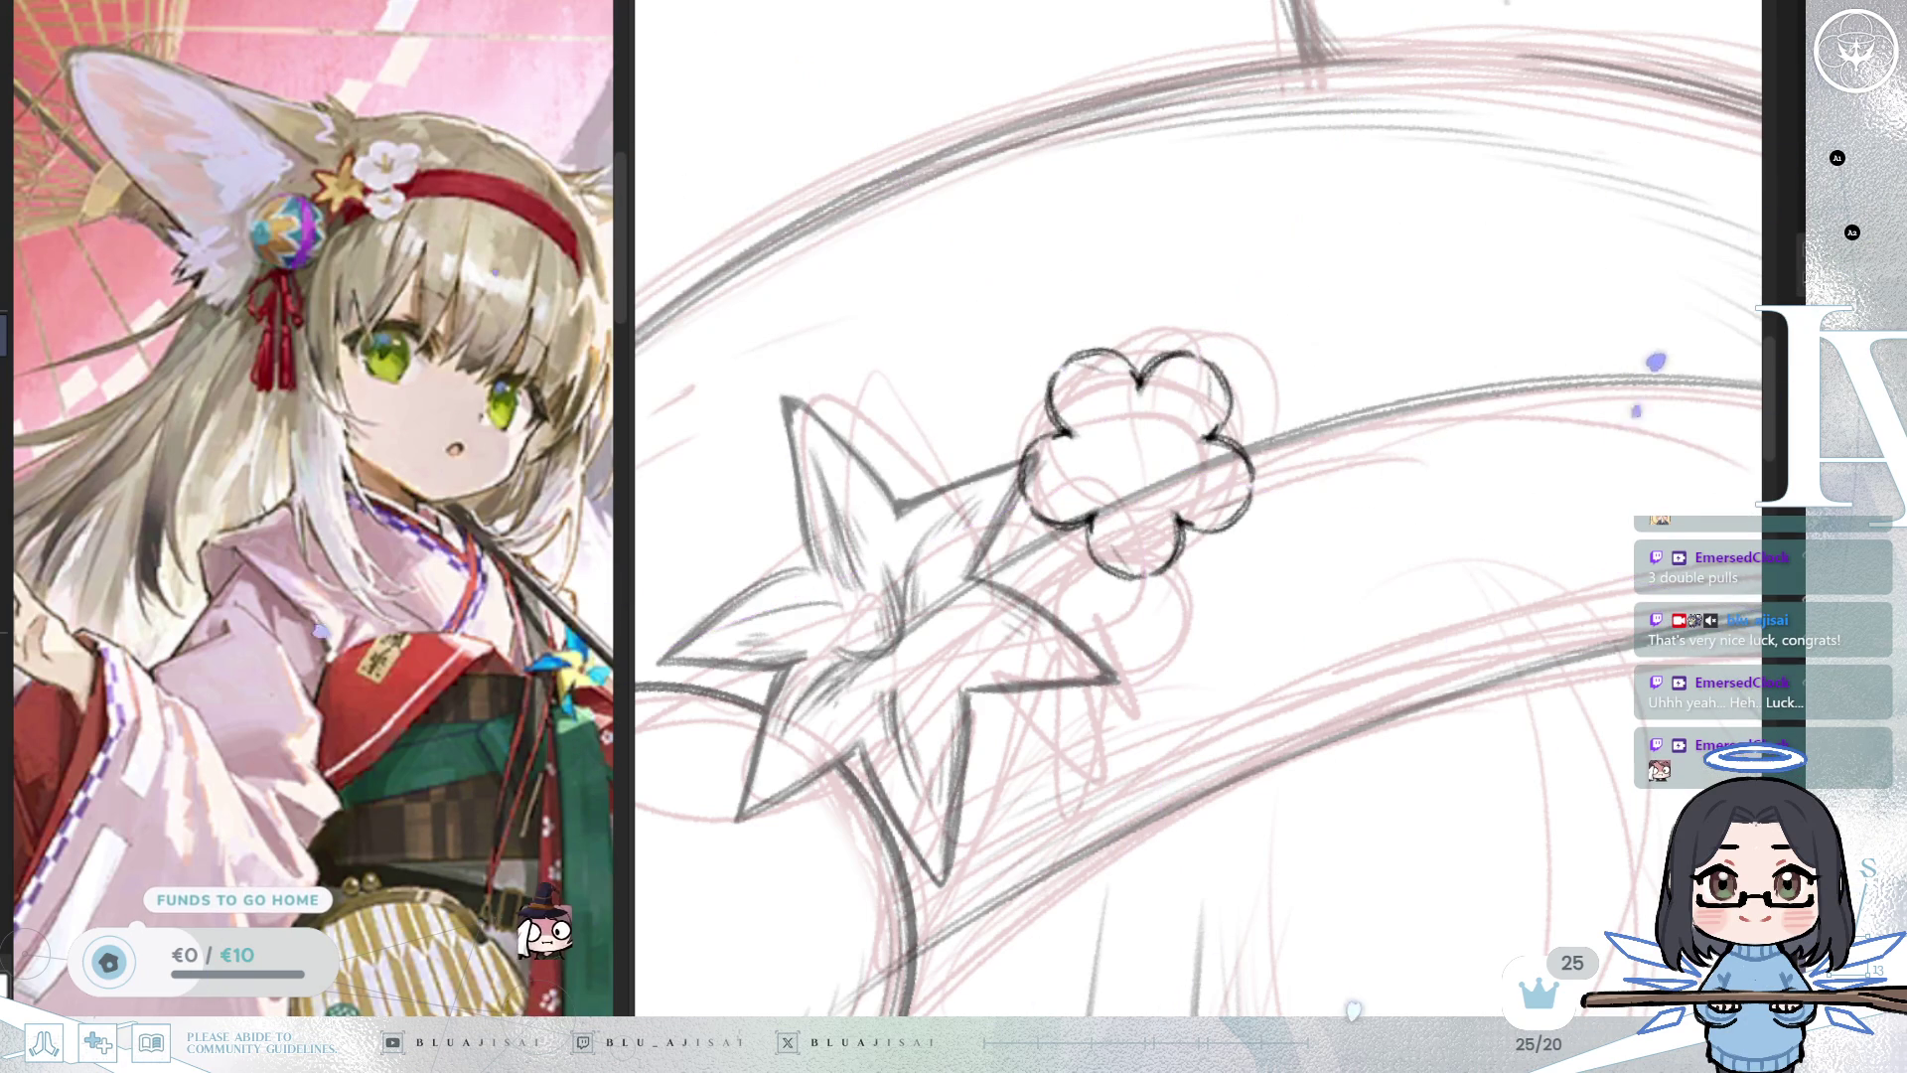
Hide the radial symmetry guides and draw a cluster of small stamen circles in the flower's centre.
{"action": "key", "text": "ctrl+shift+1"}
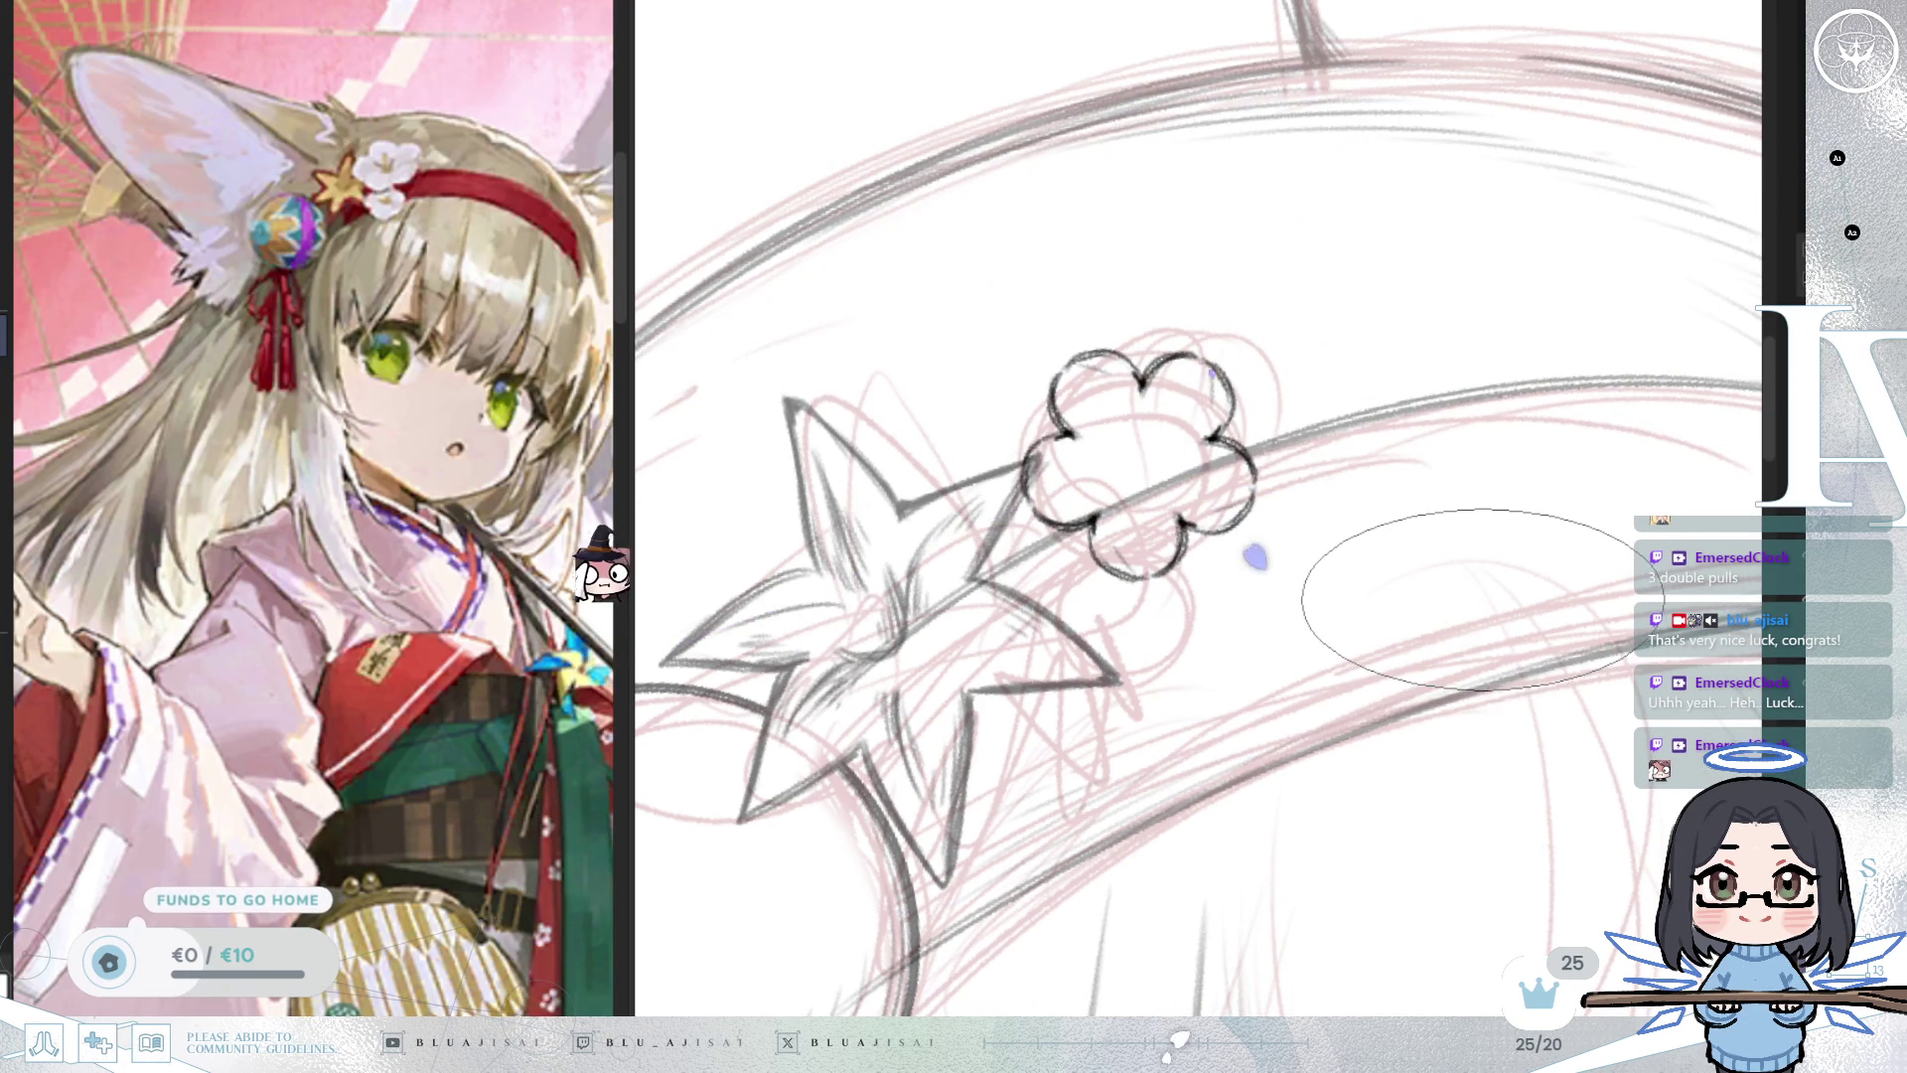
{"action": "scroll", "coordinate": [1121, 378], "scroll_direction": "up", "scroll_amount": 1}
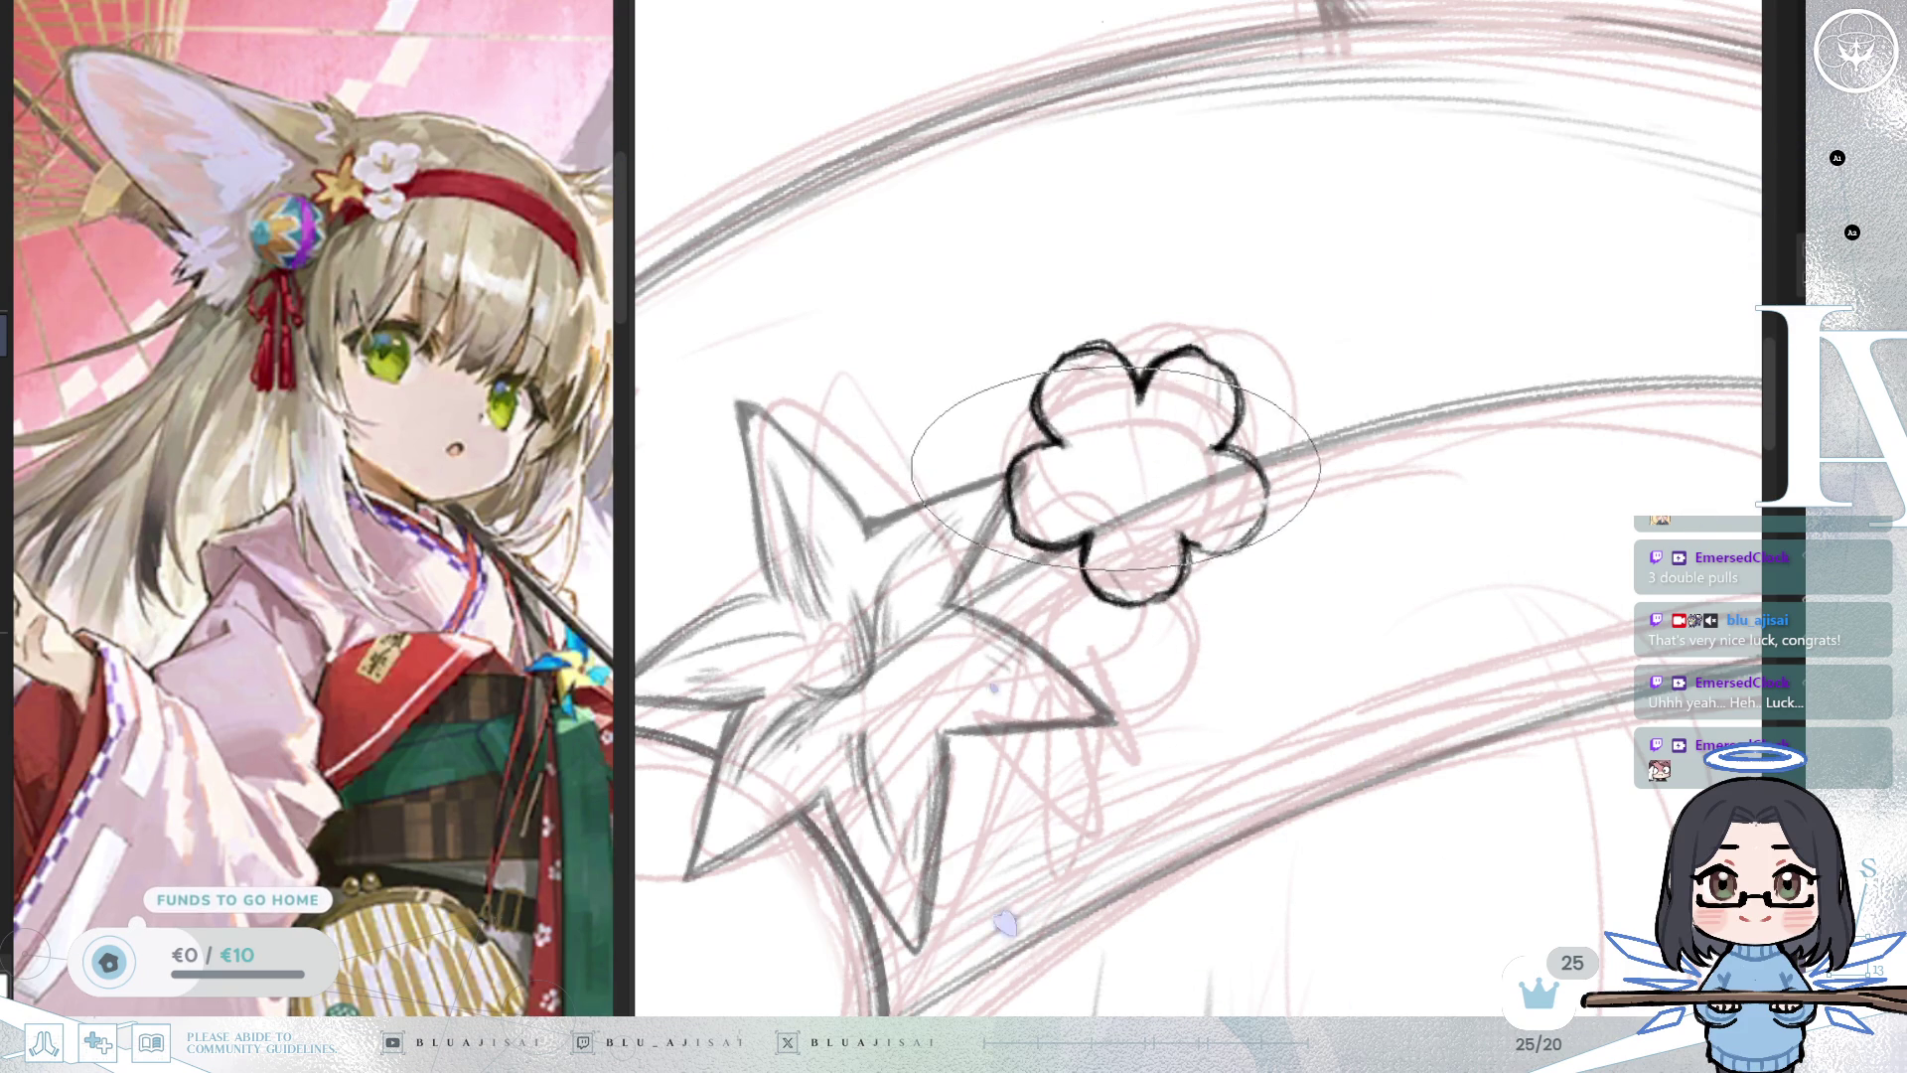
{"action": "left_click_drag", "start_coordinate": [1151, 440], "coordinate": [1117, 480]}
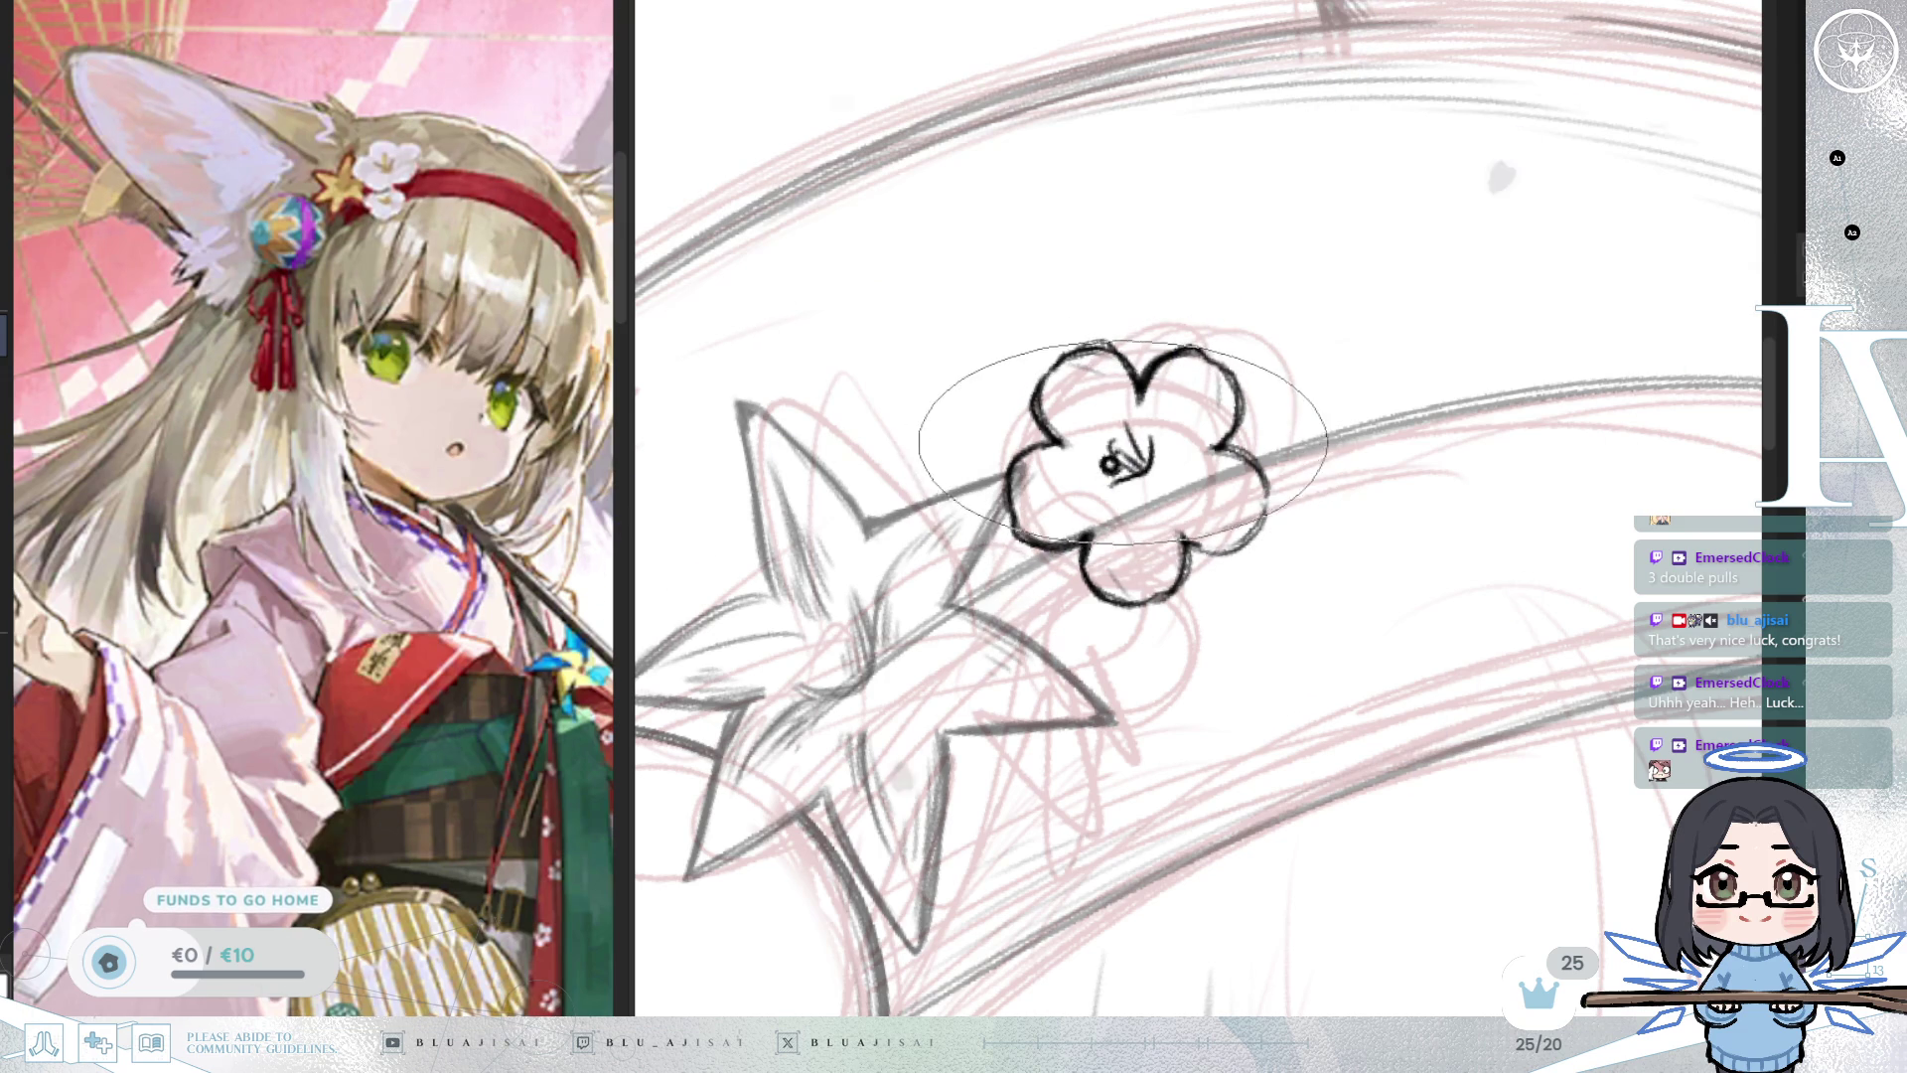
{"action": "left_click_drag", "start_coordinate": [1123, 417], "coordinate": [1133, 455]}
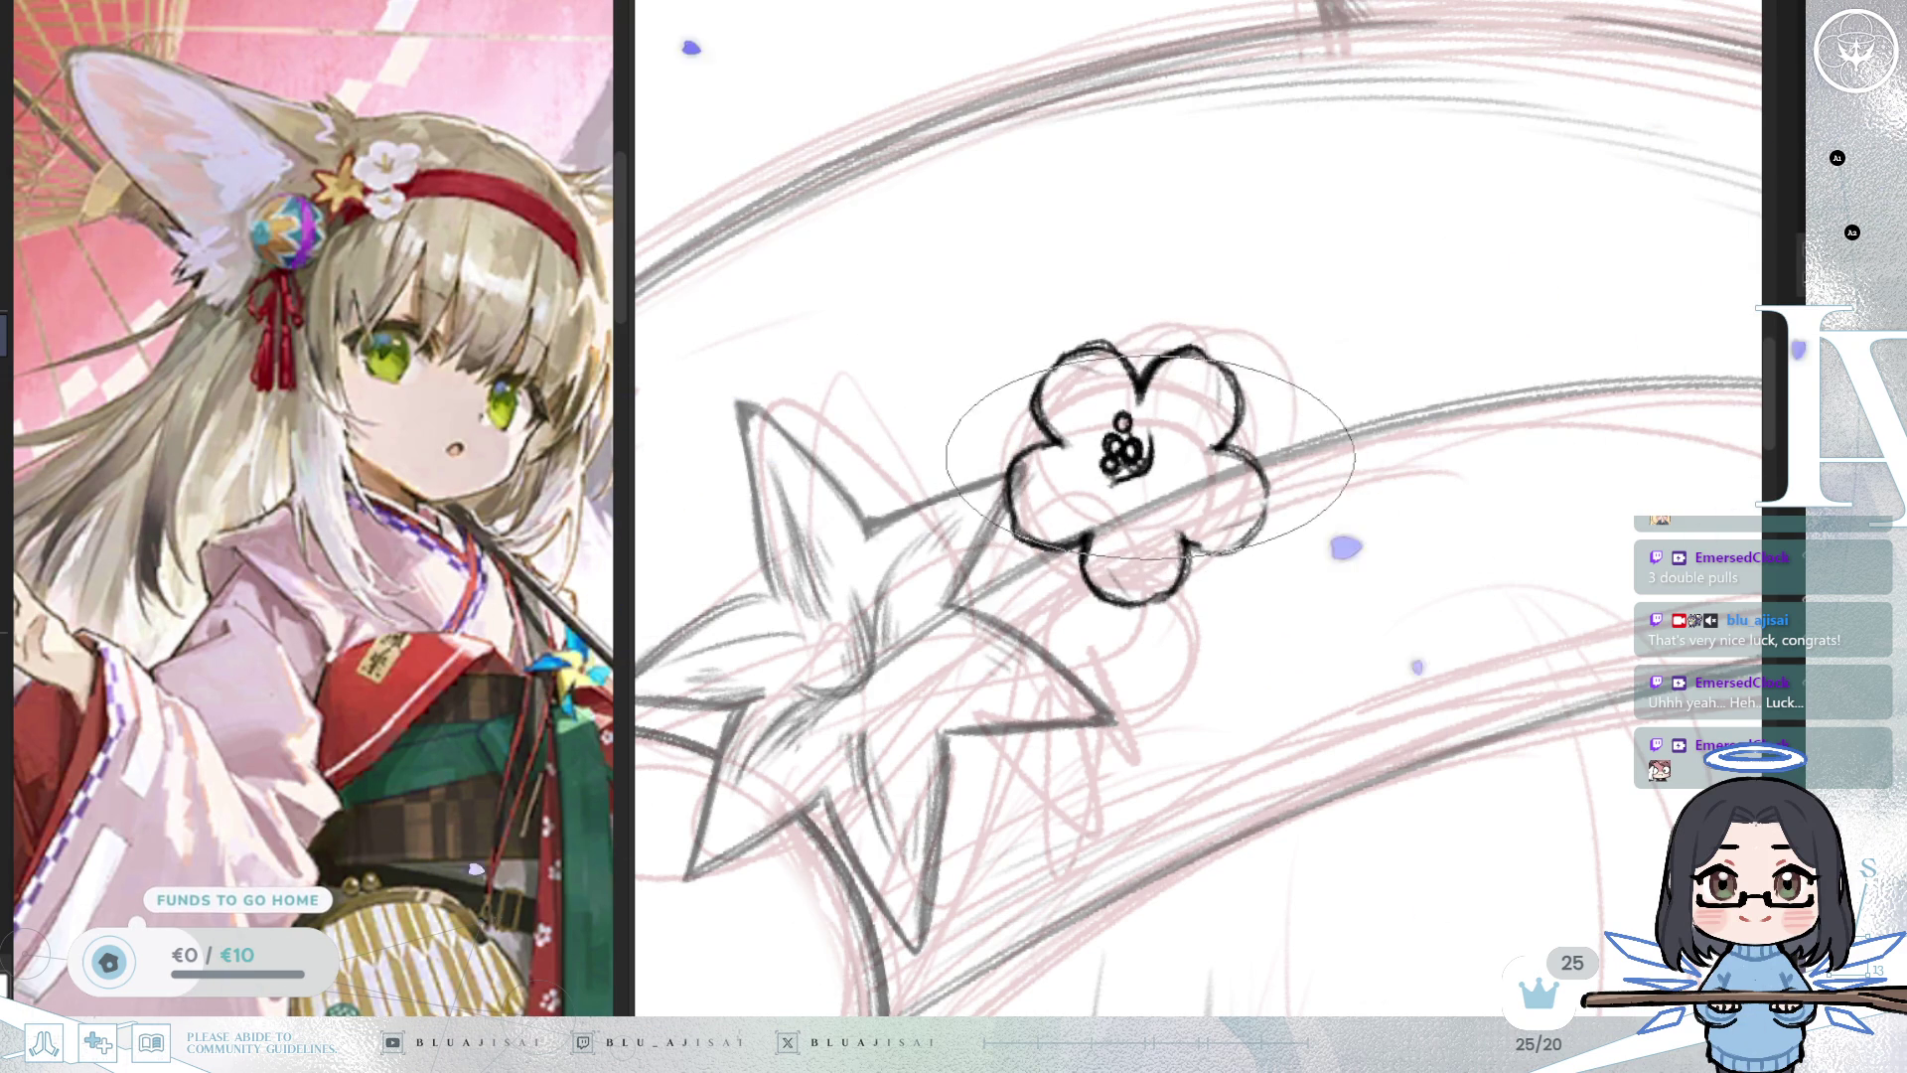
Hatch light shading into the flower's upper-right petal.
{"action": "left_click_drag", "start_coordinate": [1187, 387], "coordinate": [1172, 417]}
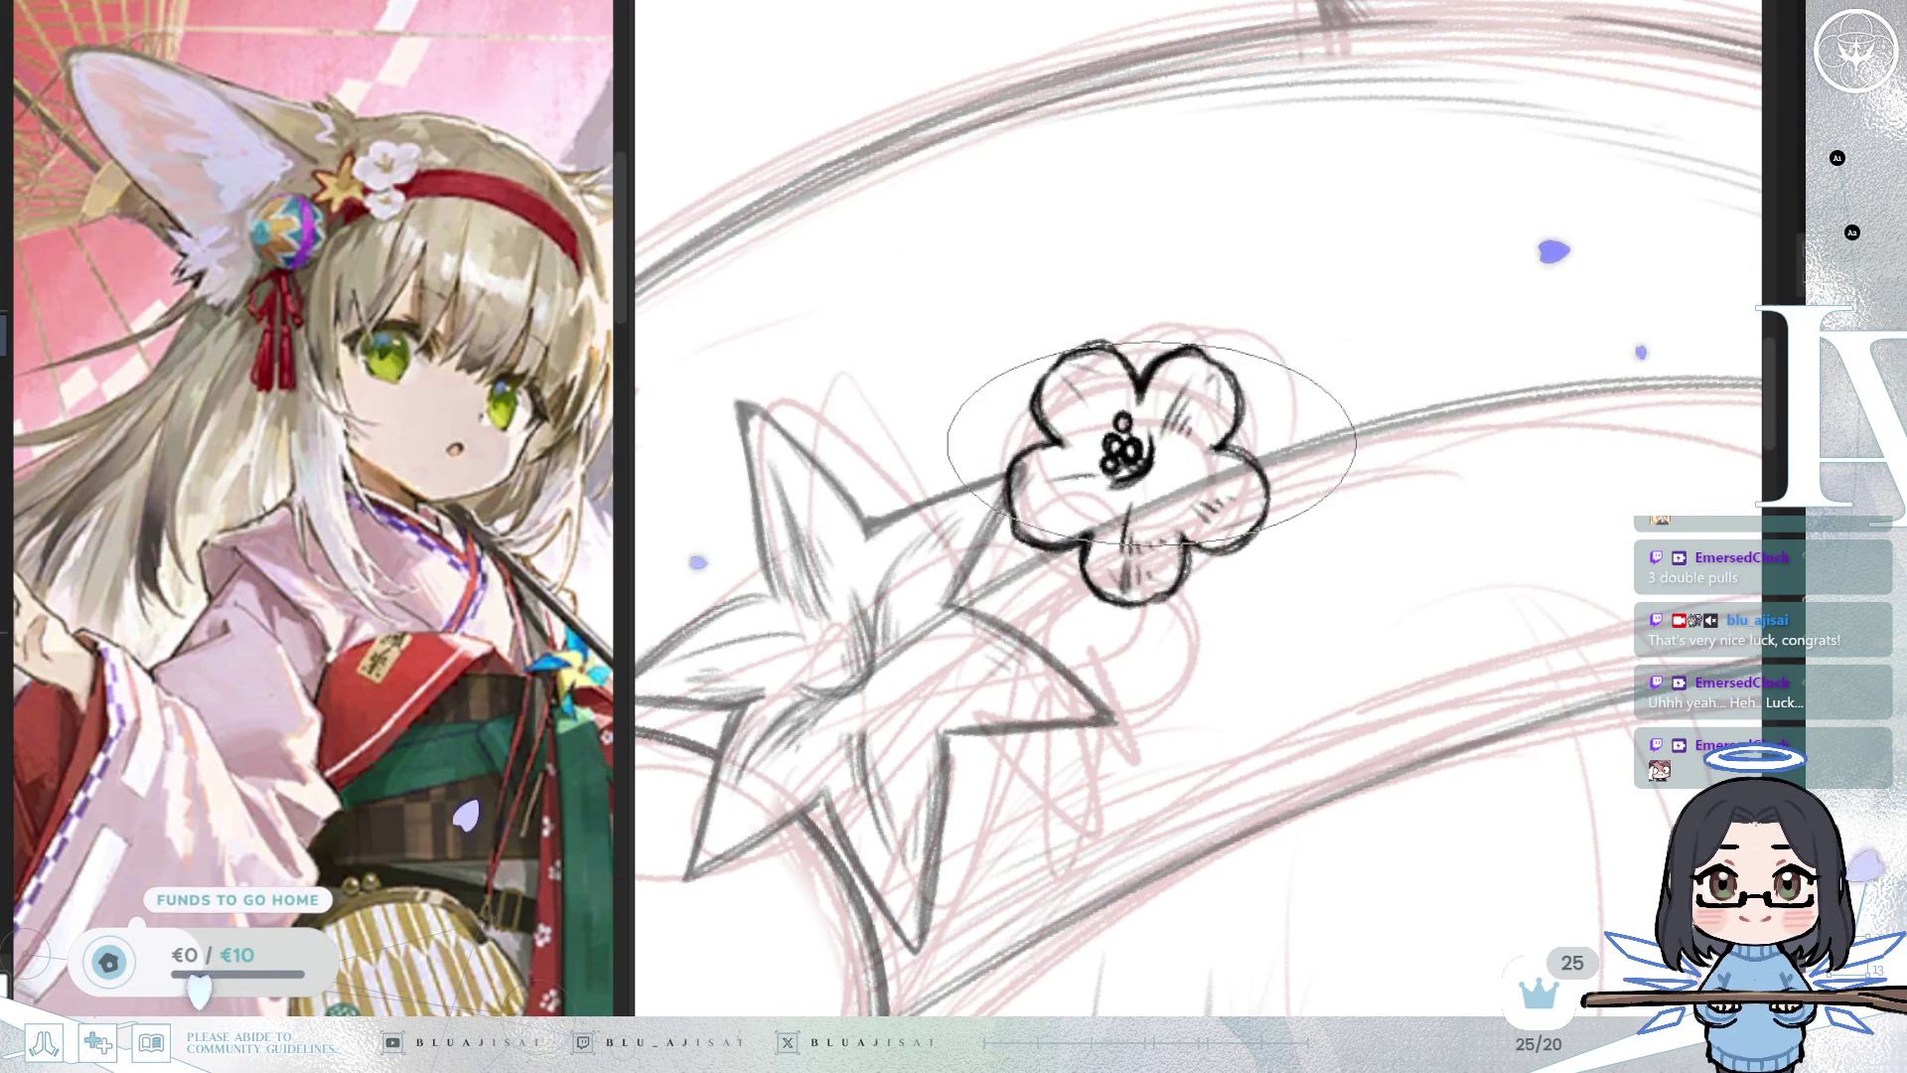
{"action": "scroll", "coordinate": [1361, 482], "scroll_direction": "down", "scroll_amount": 2}
{"action": "scroll", "coordinate": [1361, 482], "scroll_direction": "down", "scroll_amount": 2}
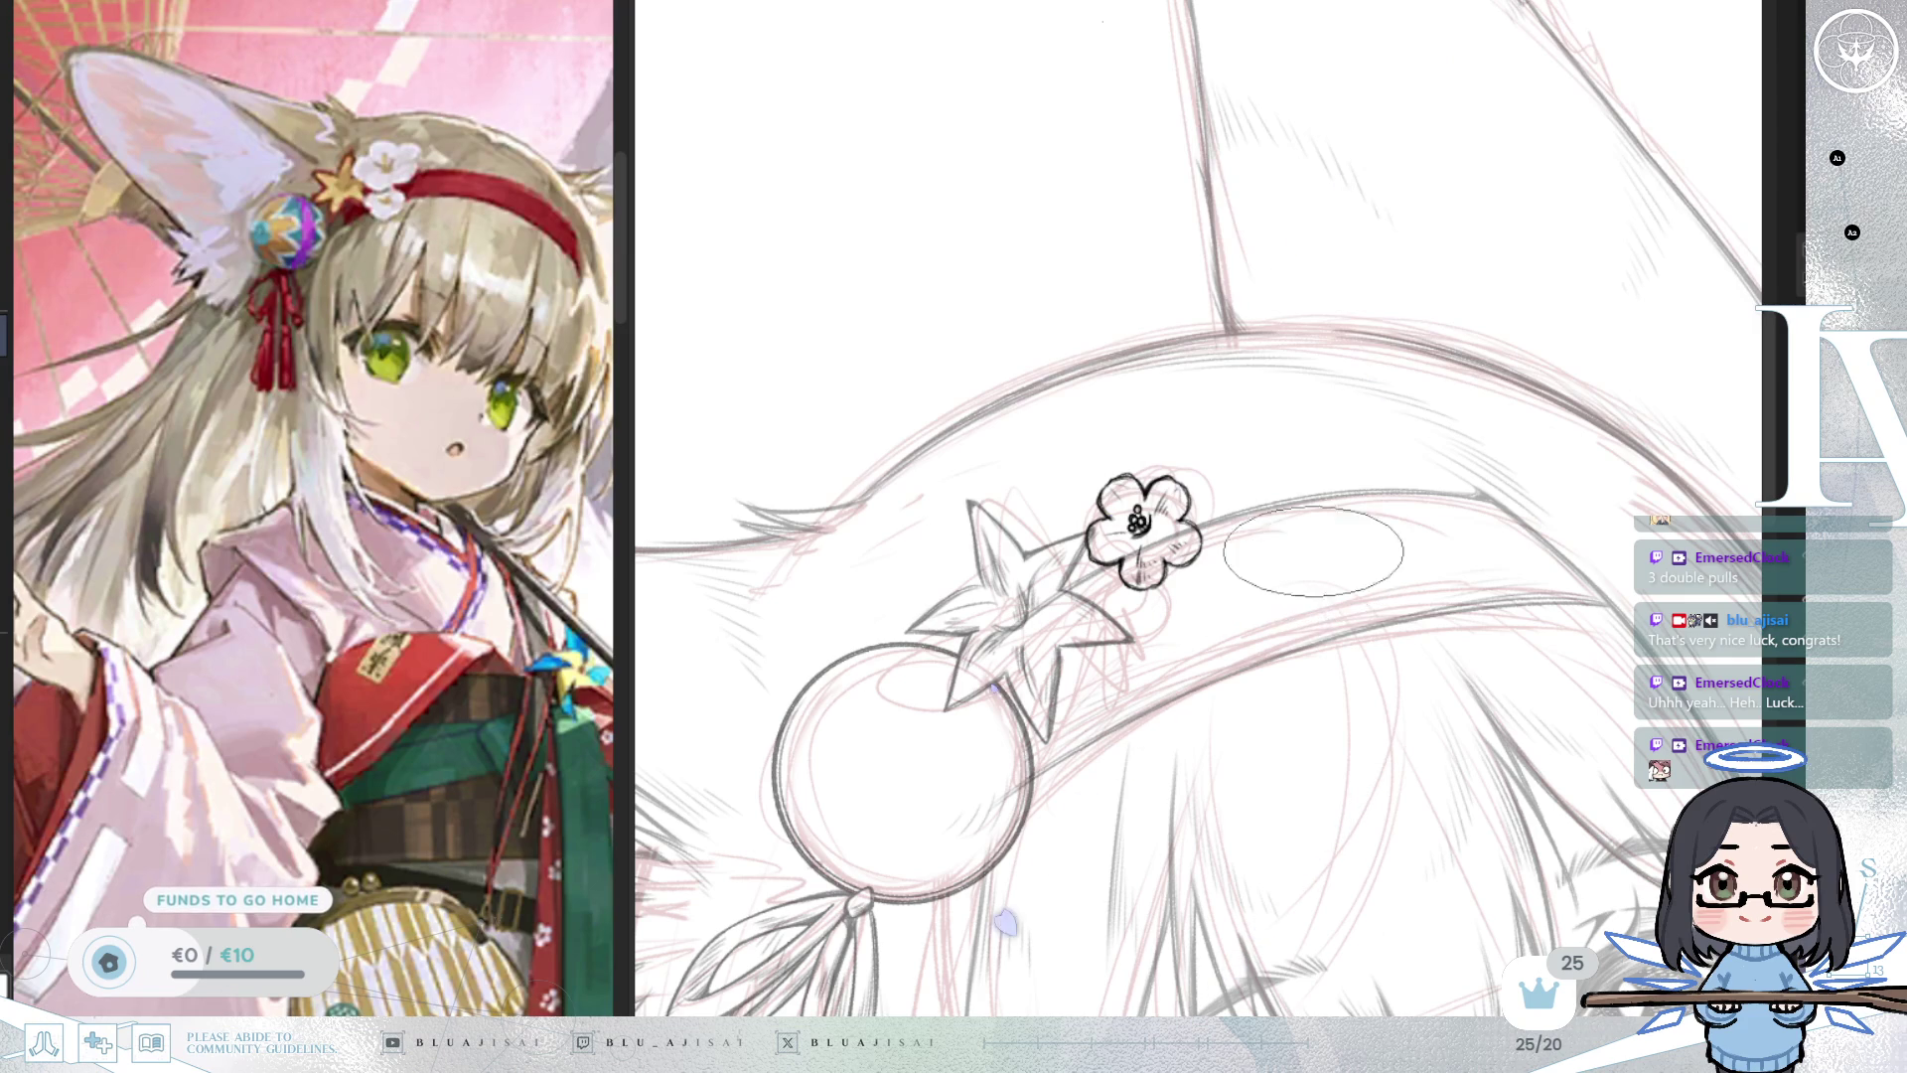
{"action": "scroll", "coordinate": [1105, 482], "scroll_direction": "up", "scroll_amount": 1}
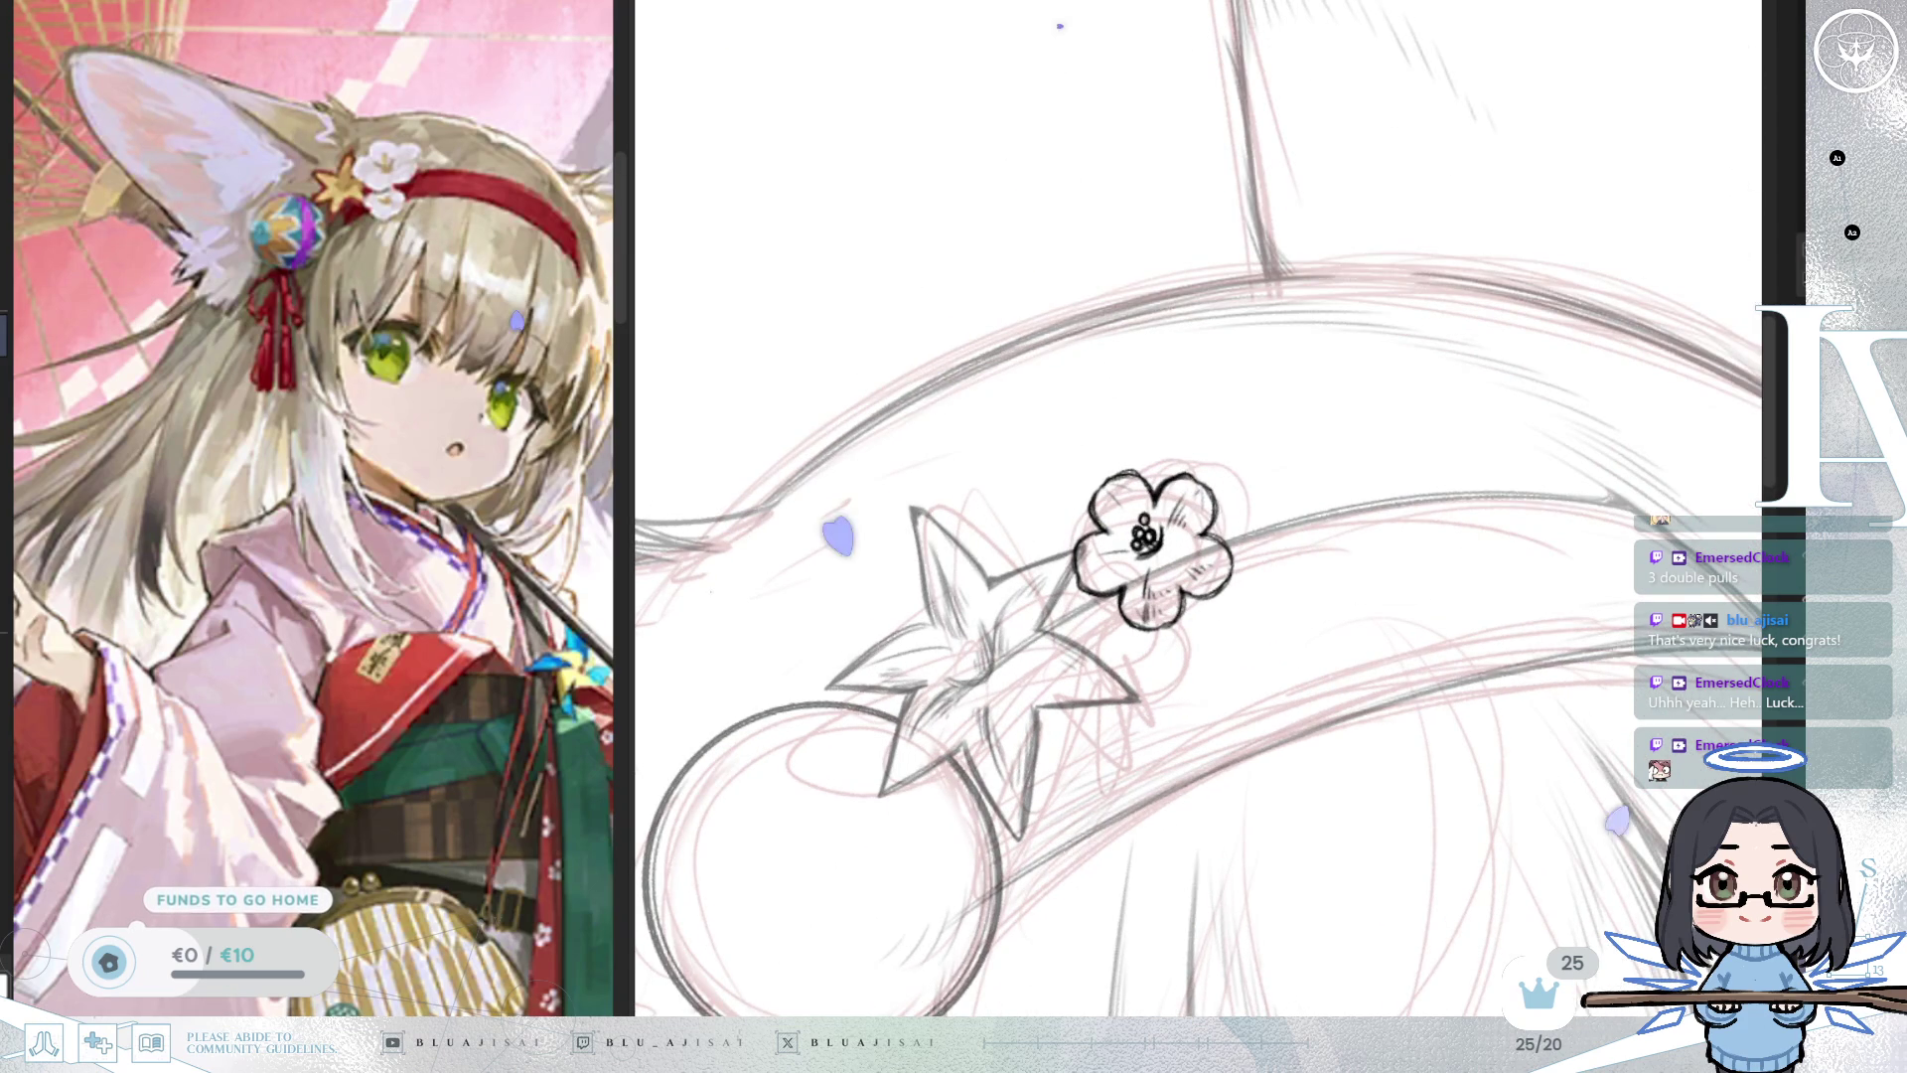
{"action": "scroll", "coordinate": [1313, 371], "scroll_direction": "up", "scroll_amount": 1}
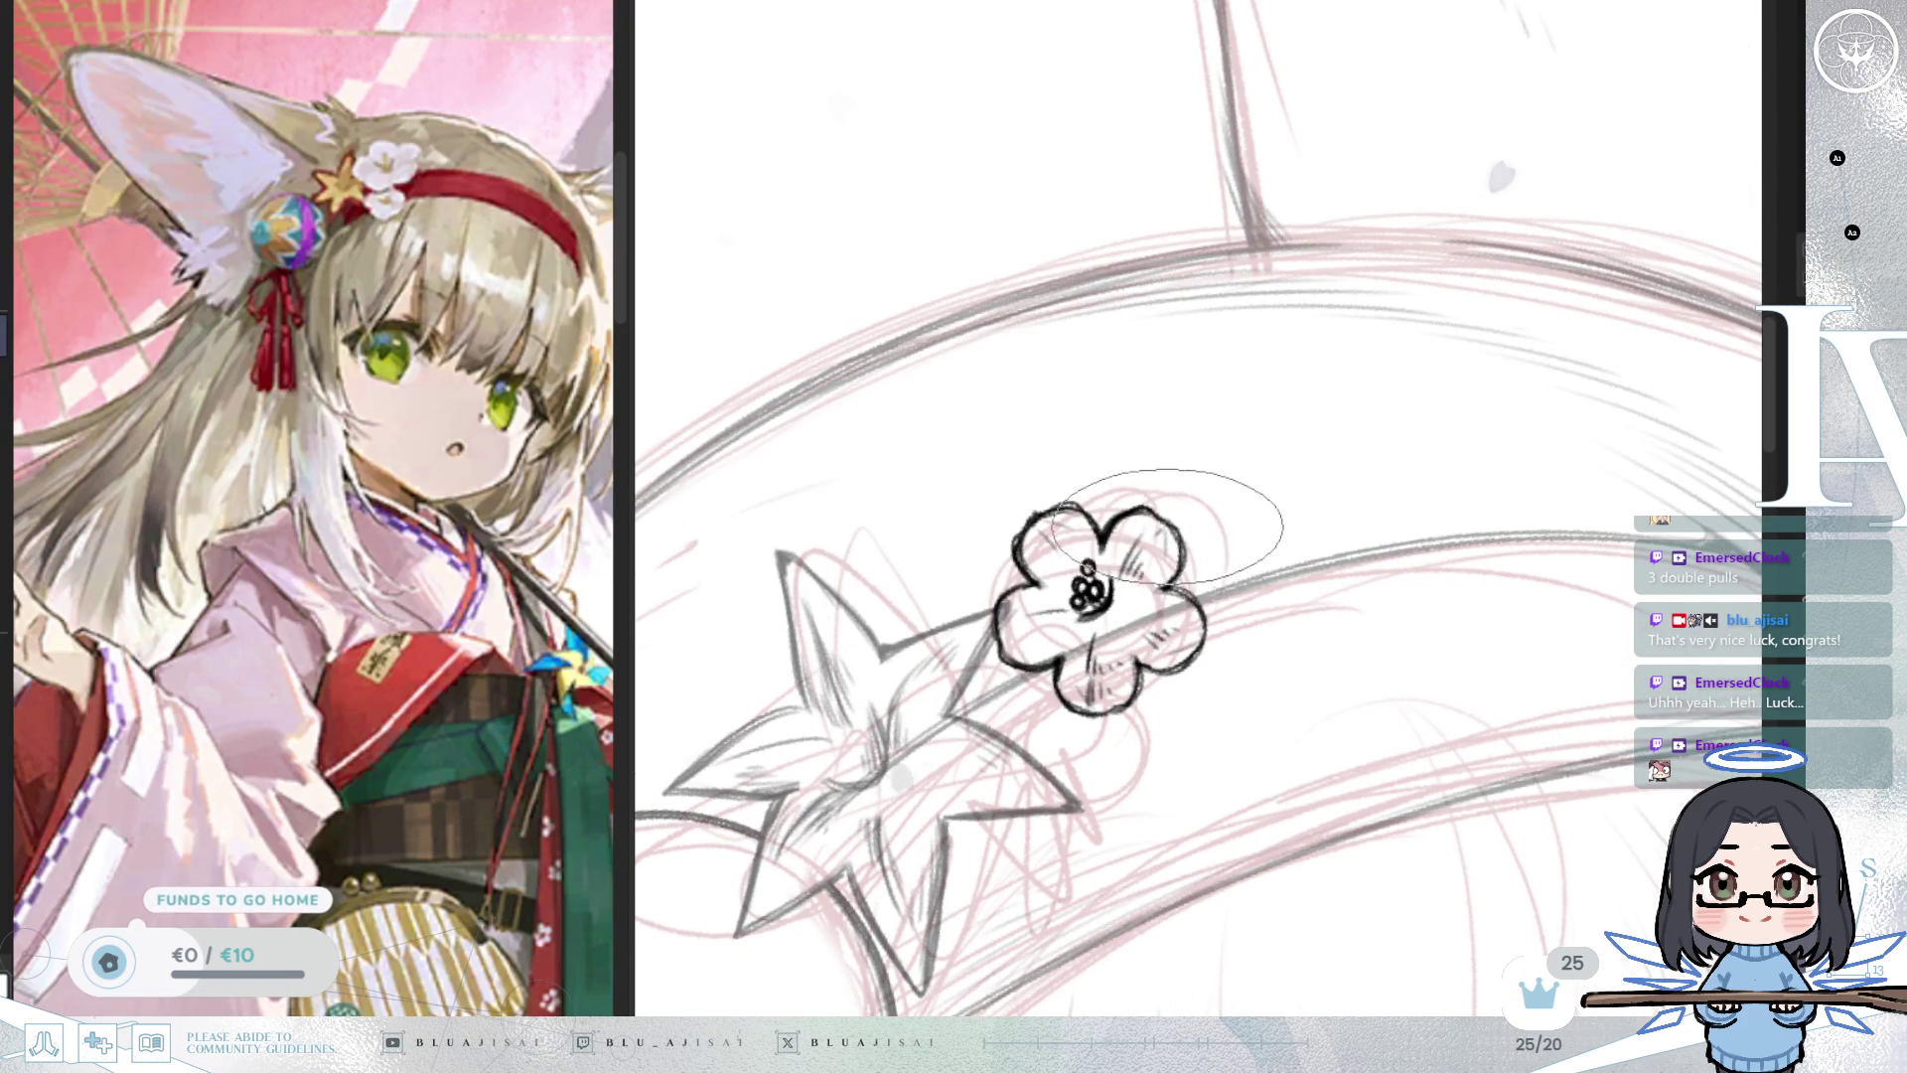
{"action": "key", "text": "ctrl+t"}
Enlarge the flower slightly and move it up-left against the star's upper point.
{"action": "left_click_drag", "start_coordinate": [1181, 691], "coordinate": [1106, 713]}
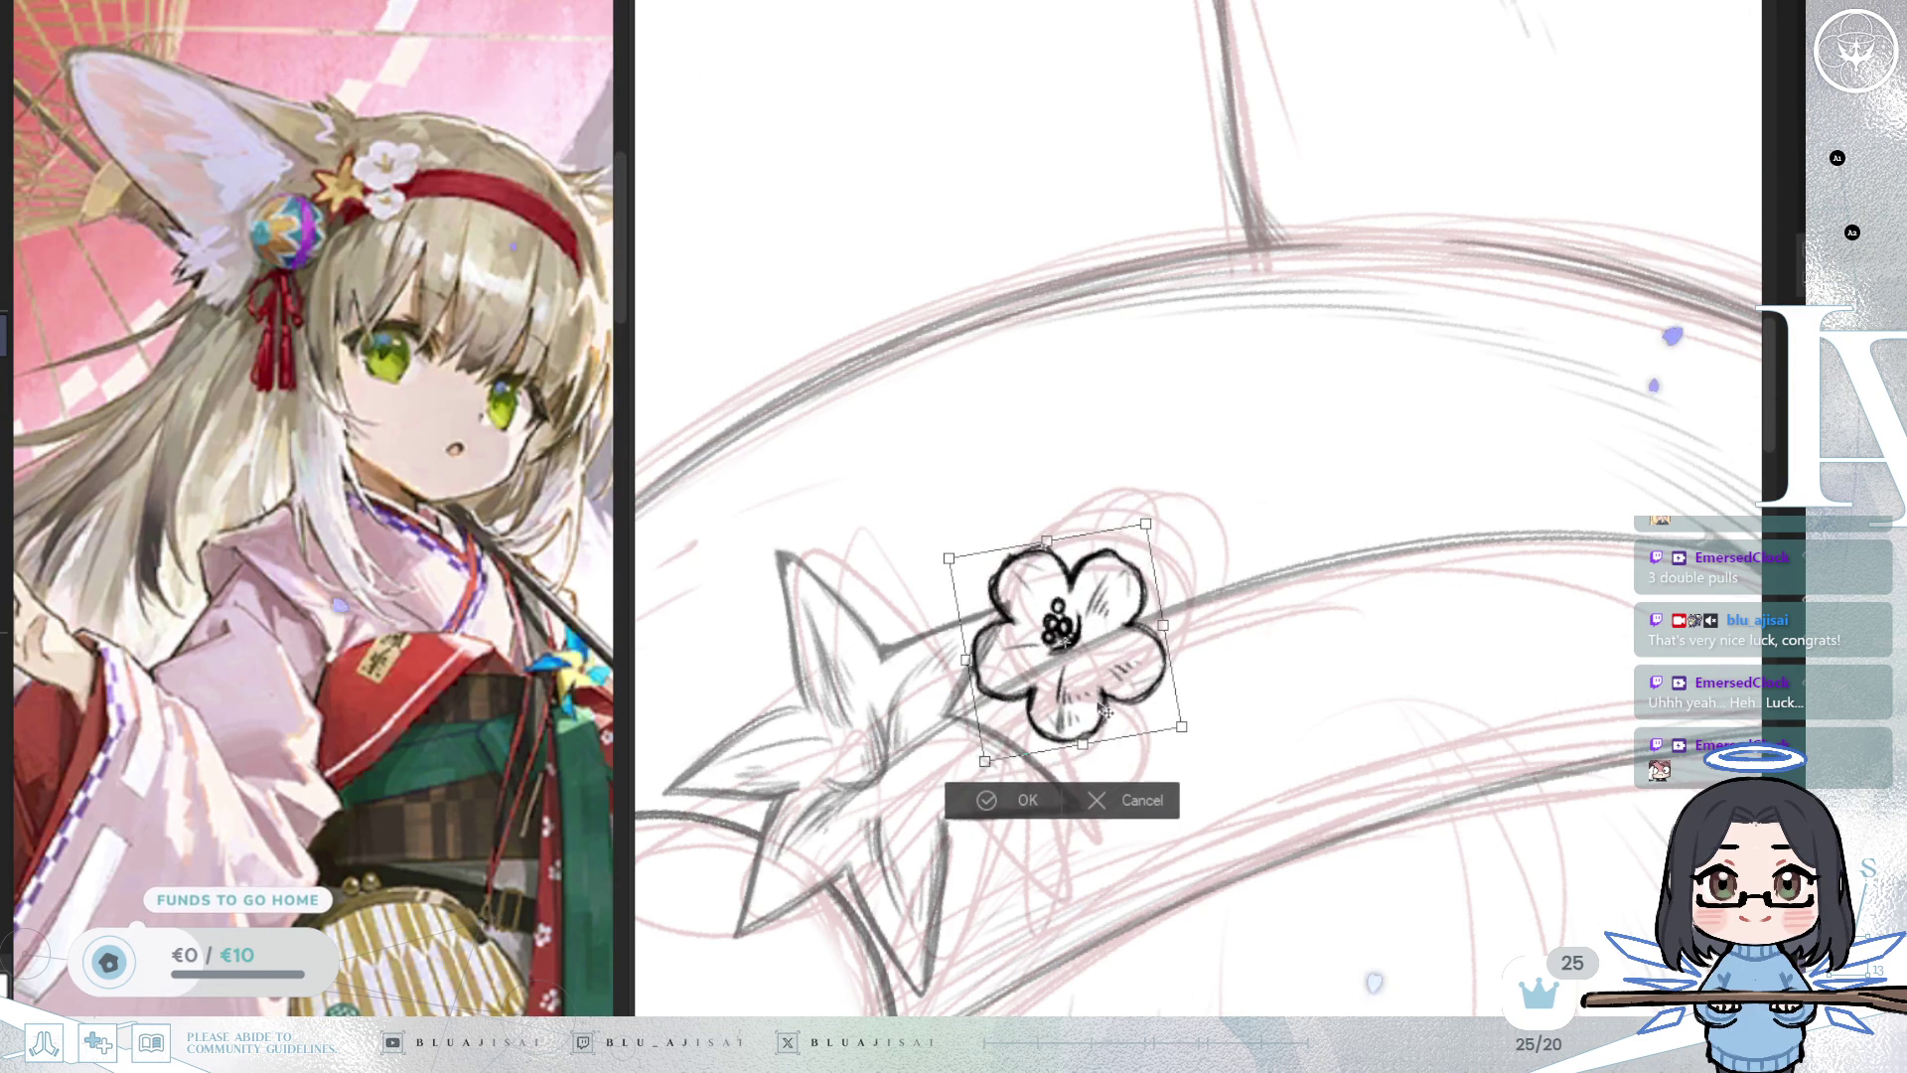
{"action": "left_click_drag", "start_coordinate": [1063, 641], "coordinate": [1128, 660]}
{"action": "left_click", "coordinate": [1003, 809]}
{"action": "left_click_drag", "start_coordinate": [1116, 753], "coordinate": [1195, 703]}
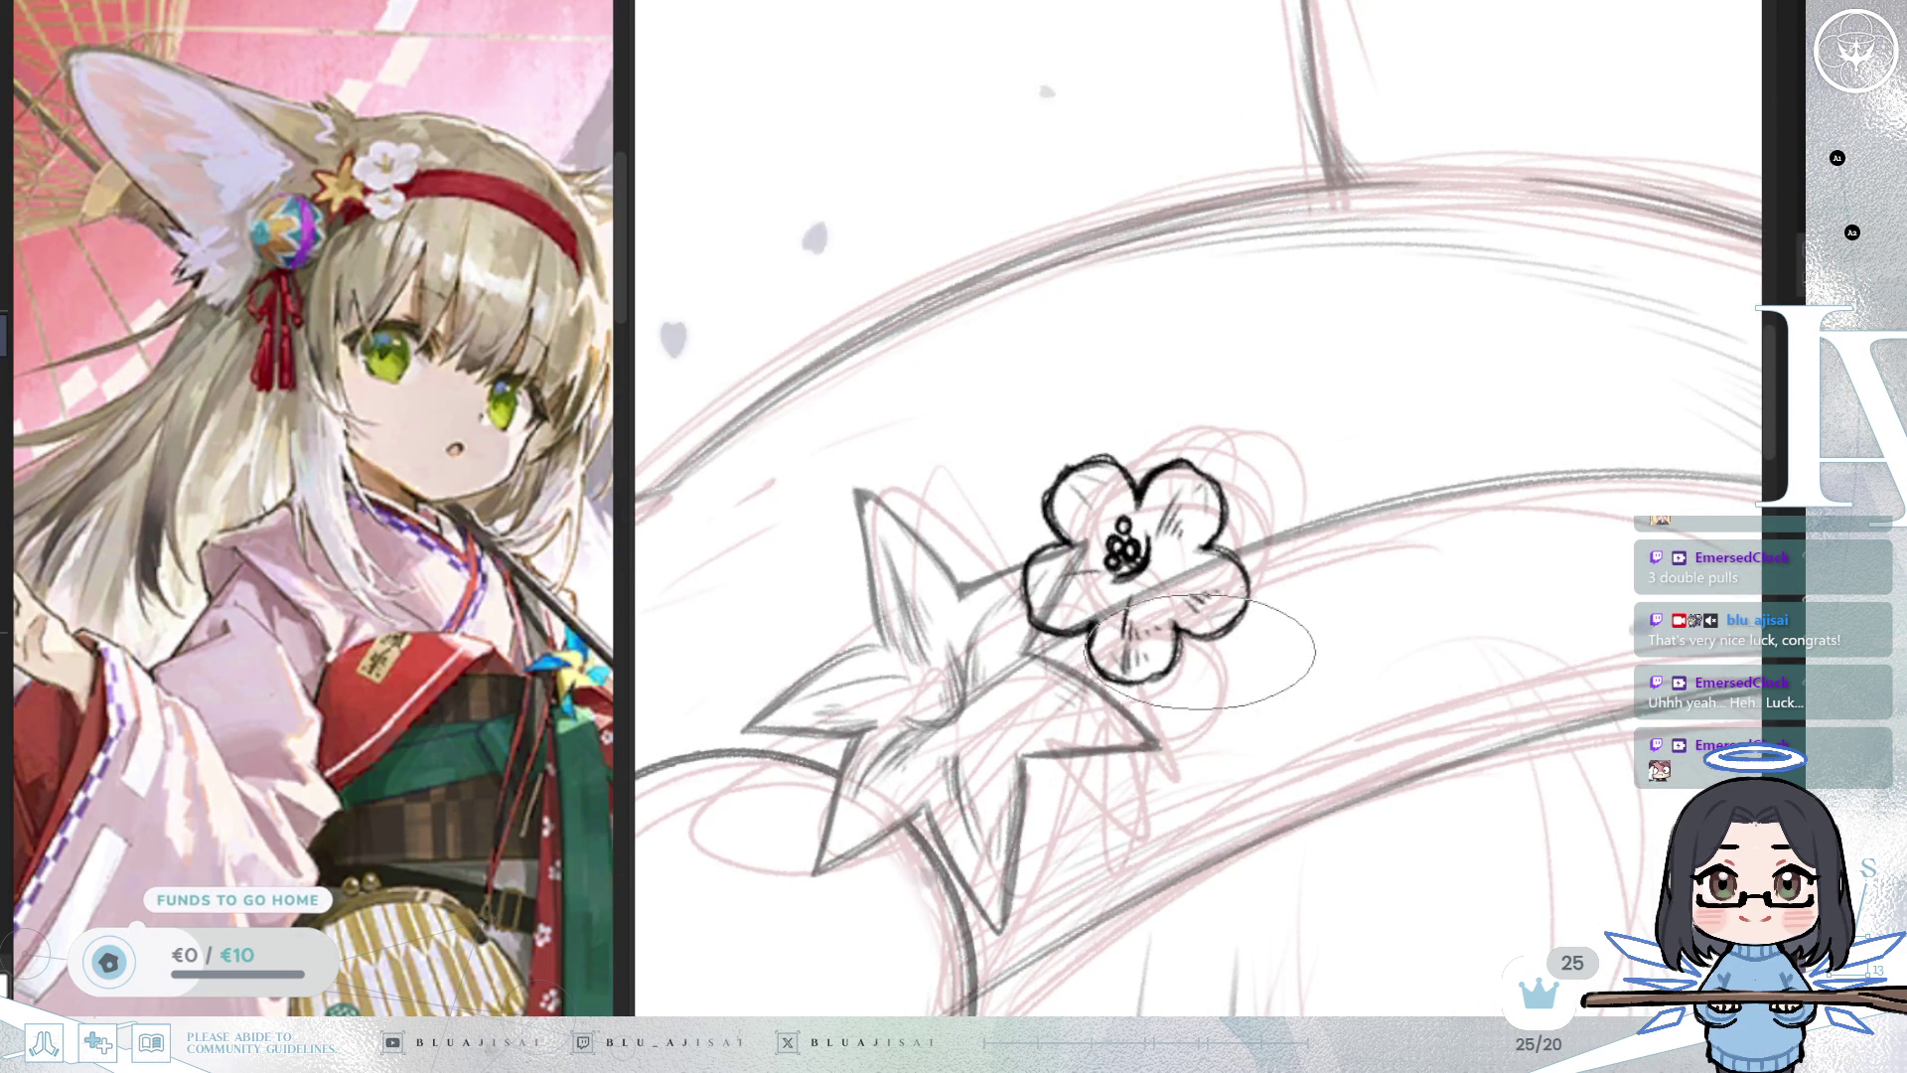
{"action": "scroll", "coordinate": [1199, 641], "scroll_direction": "down", "scroll_amount": 2}
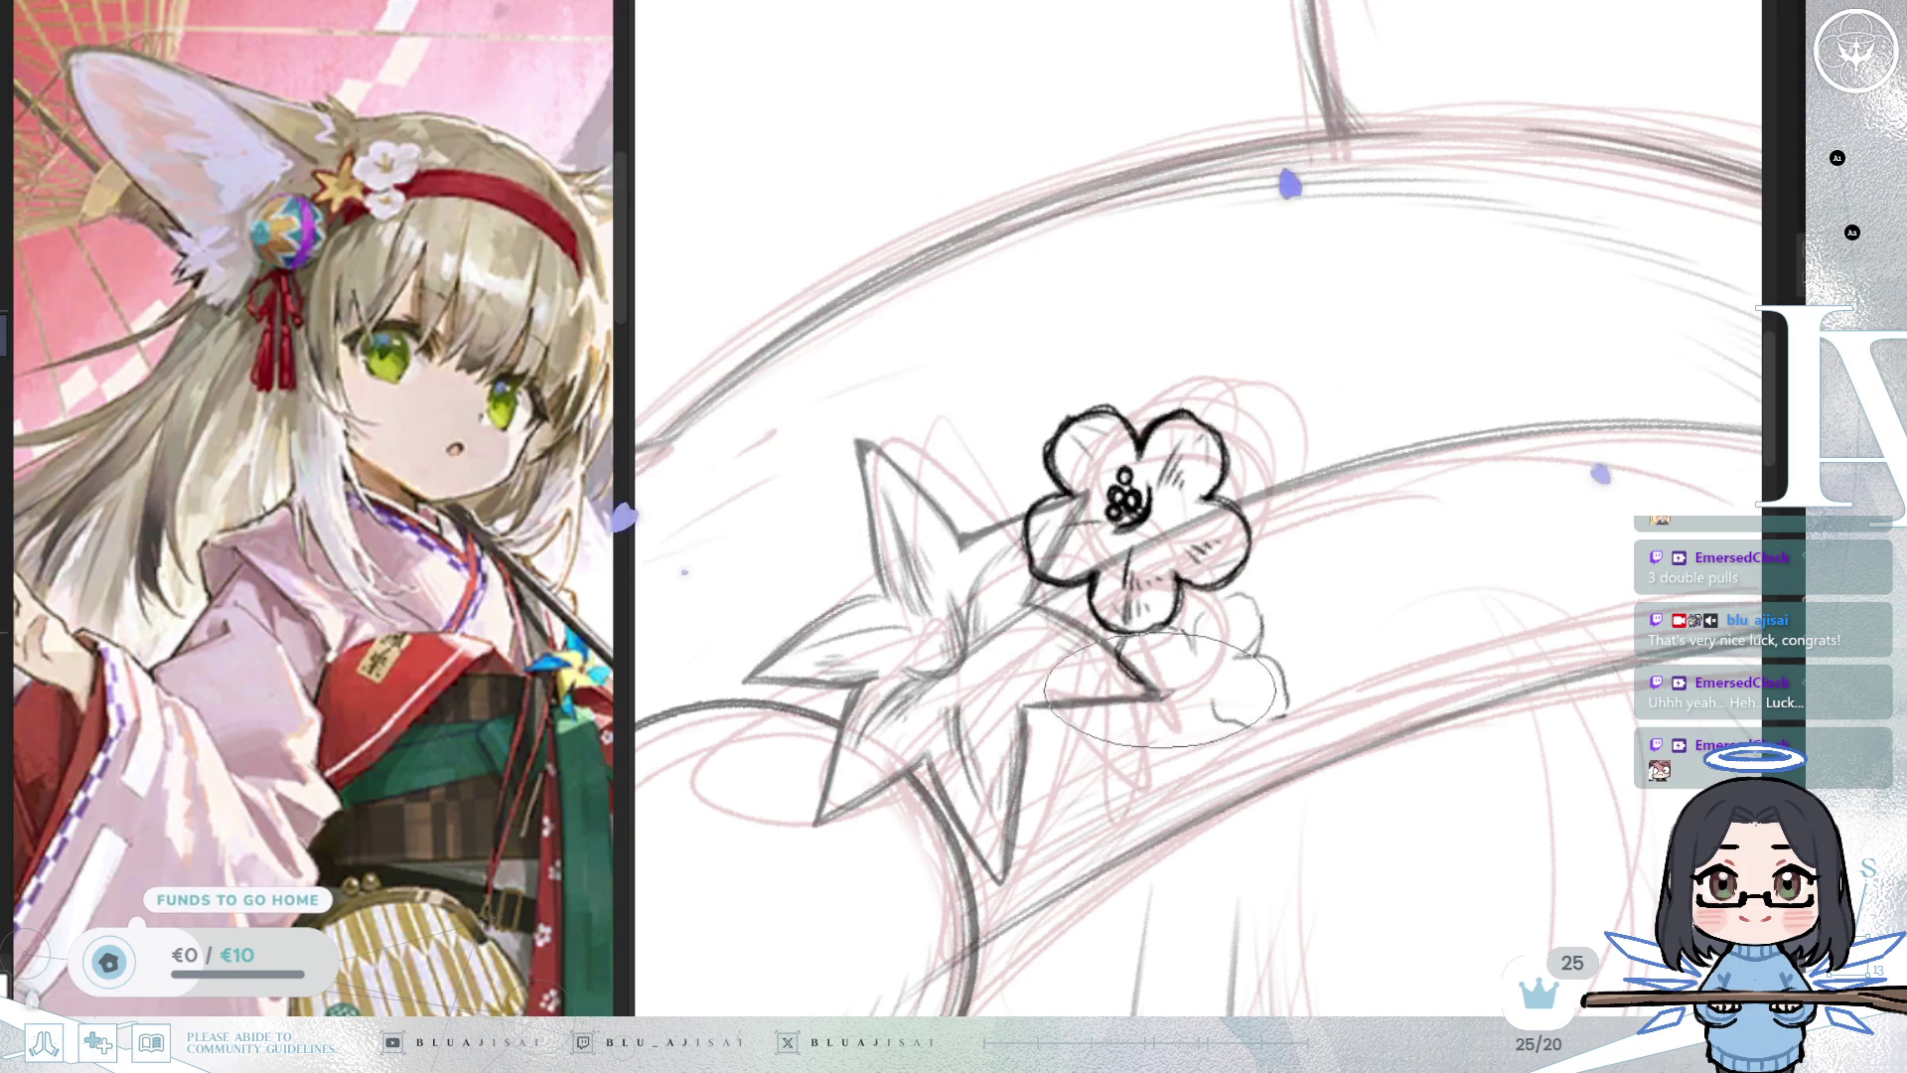
Ink a smaller five-petal flower with a stamen circle below the first, mirroring the view to check it.
{"action": "left_click_drag", "start_coordinate": [1128, 740], "coordinate": [1210, 718]}
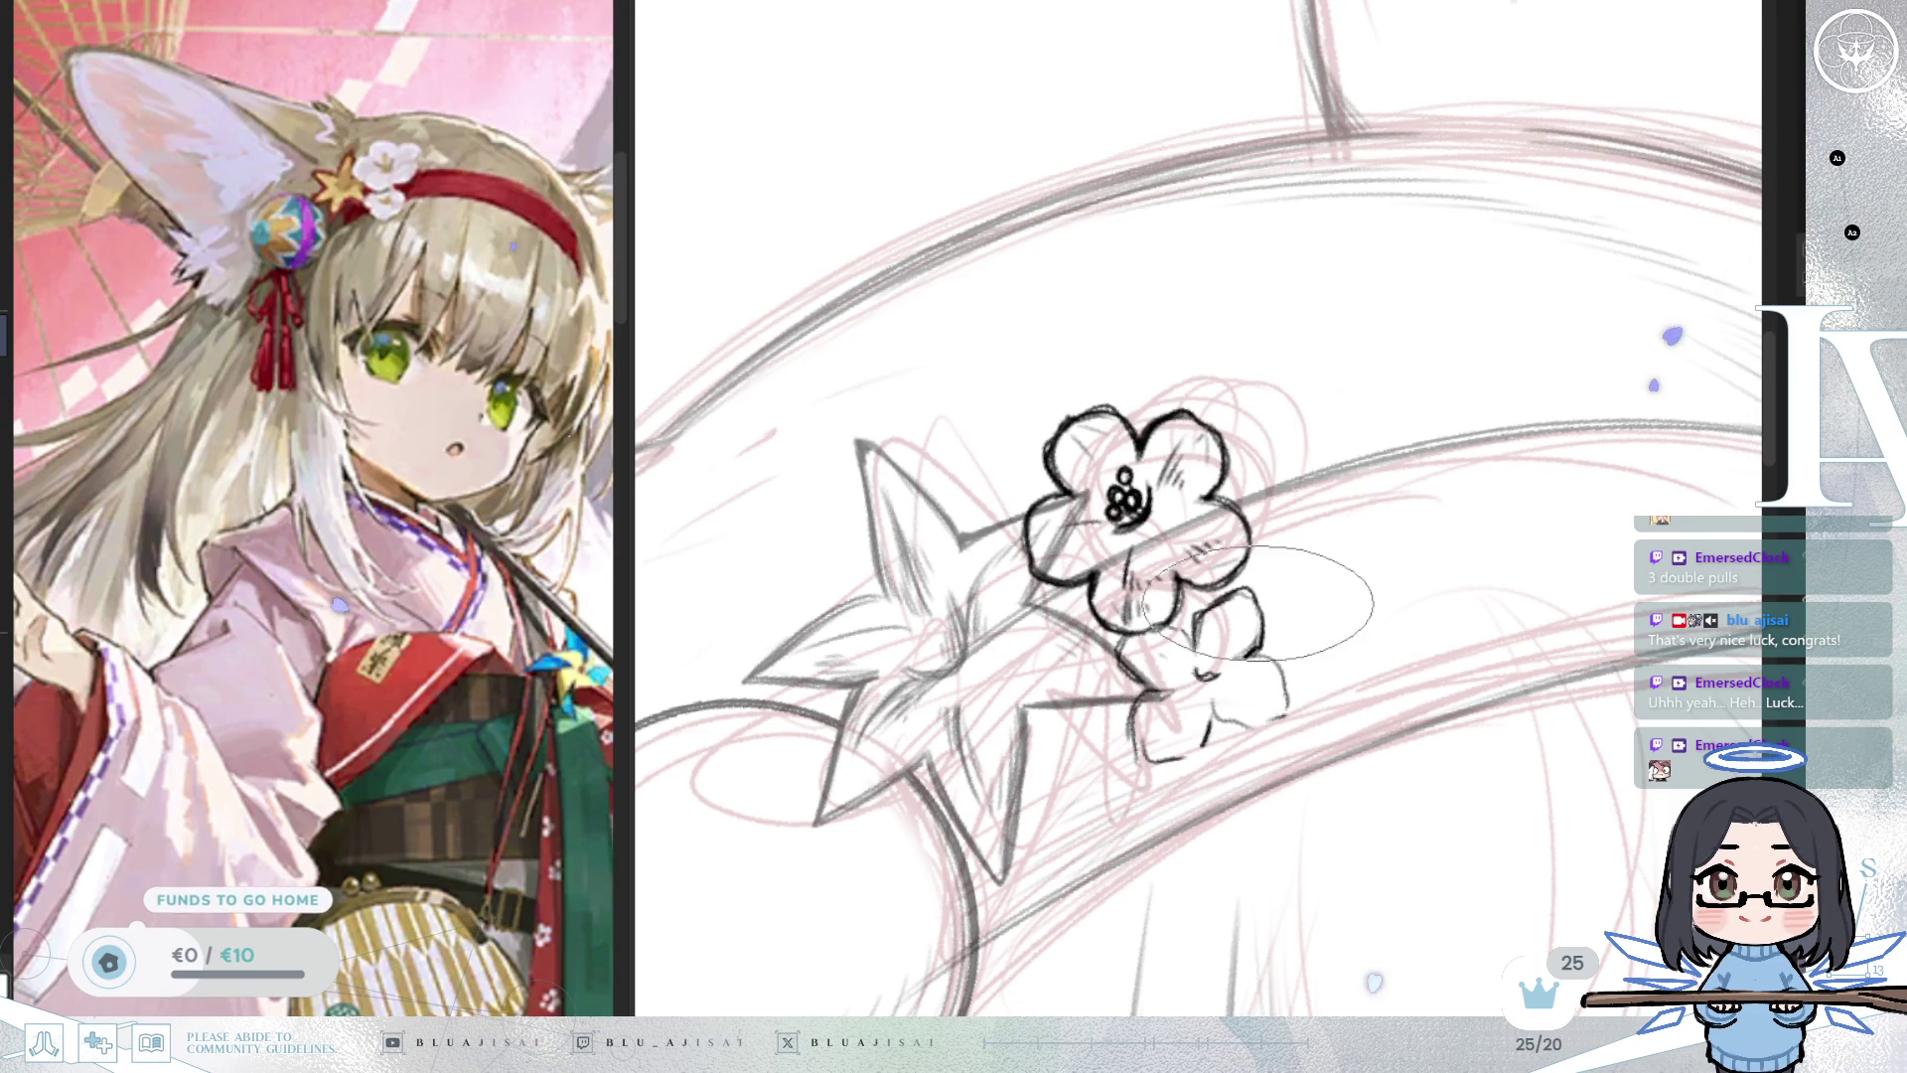
{"action": "left_click_drag", "start_coordinate": [1239, 564], "coordinate": [1210, 587]}
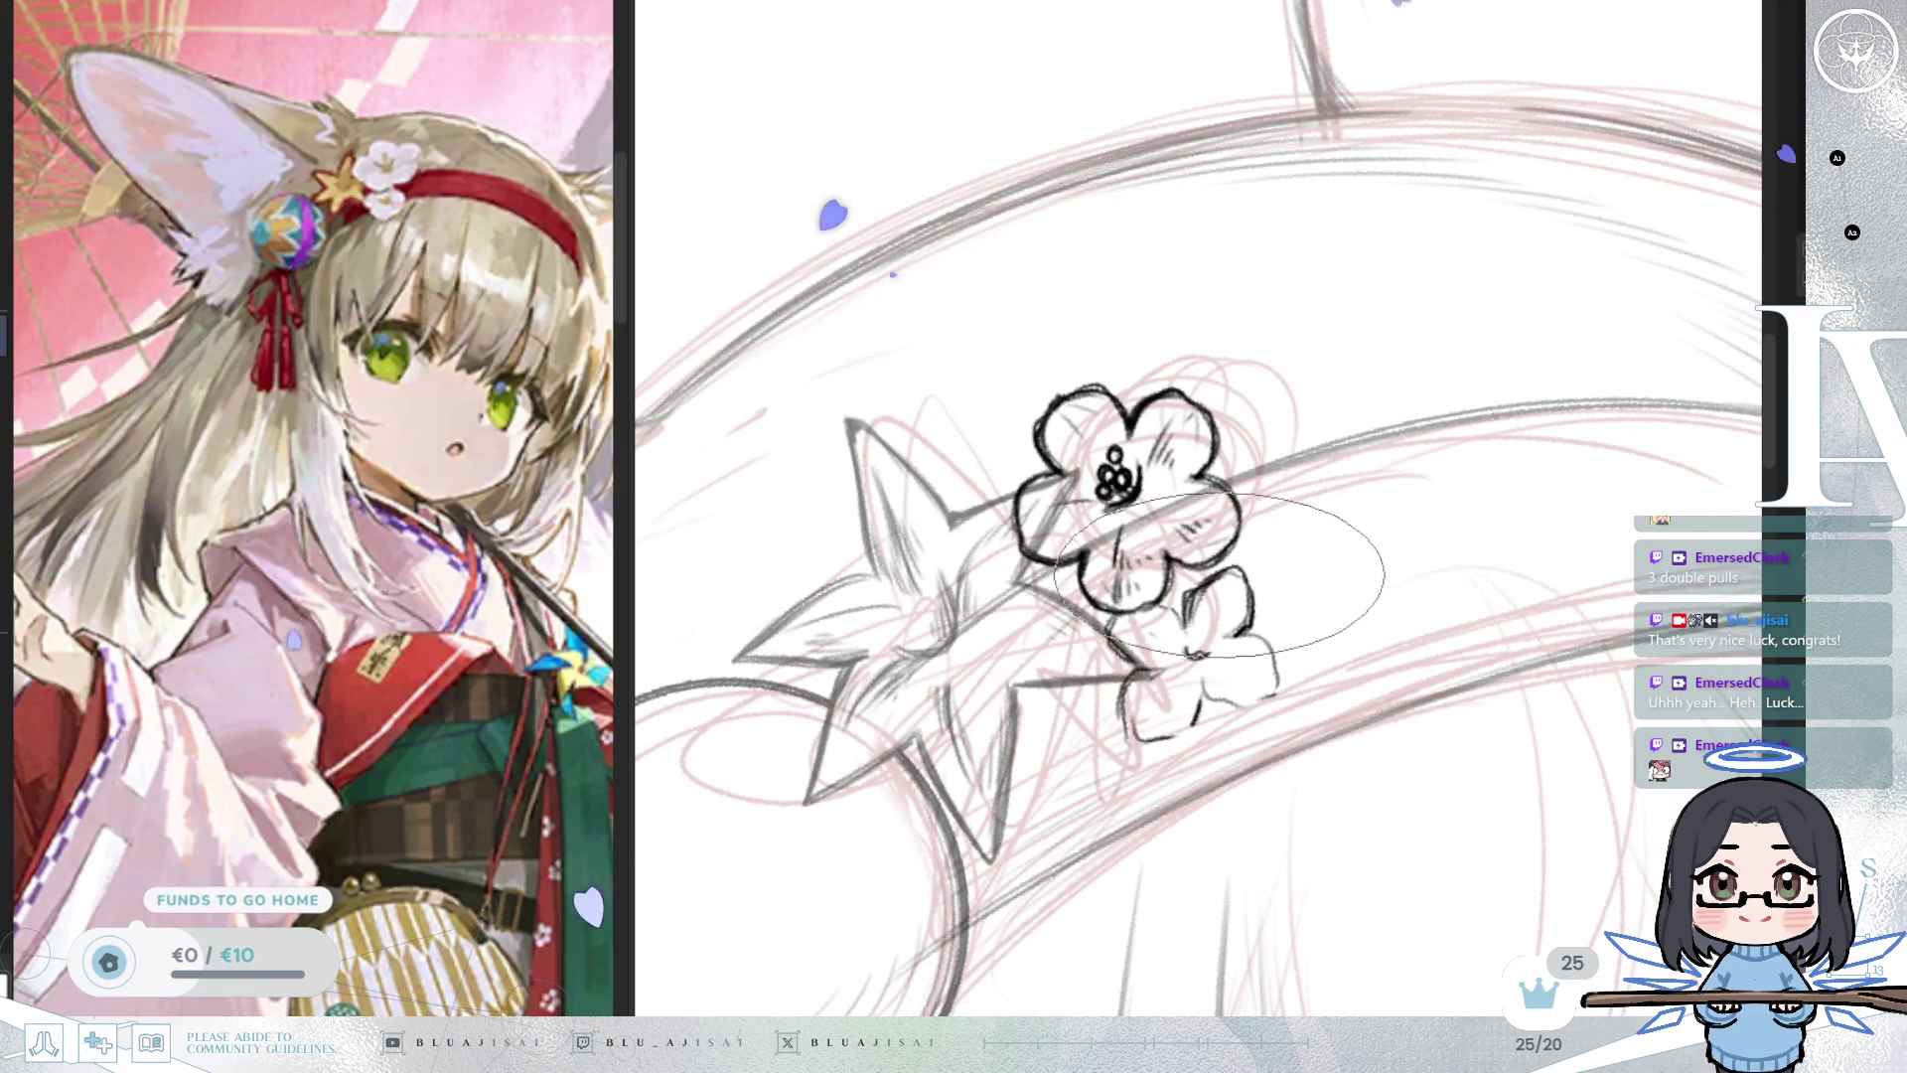
{"action": "left_click_drag", "start_coordinate": [1195, 650], "coordinate": [1200, 641]}
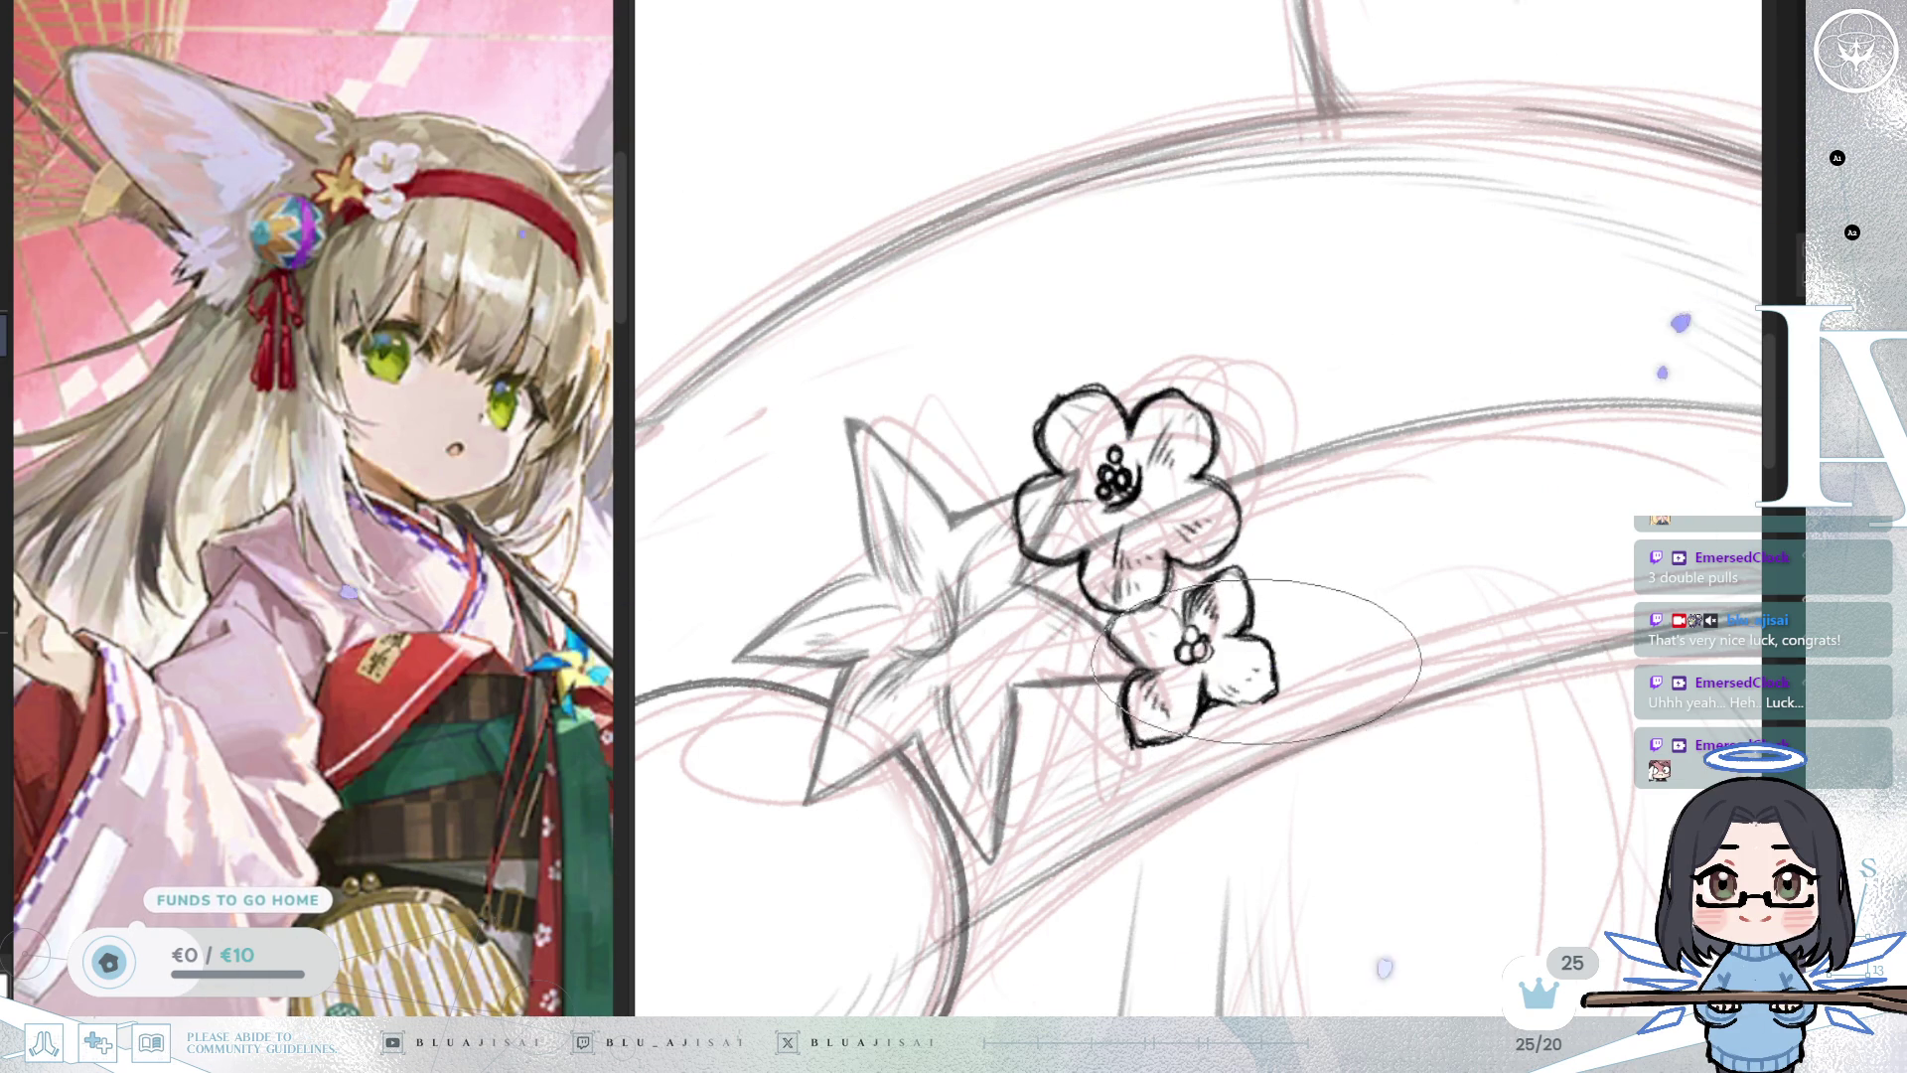
{"action": "key", "text": "m"}
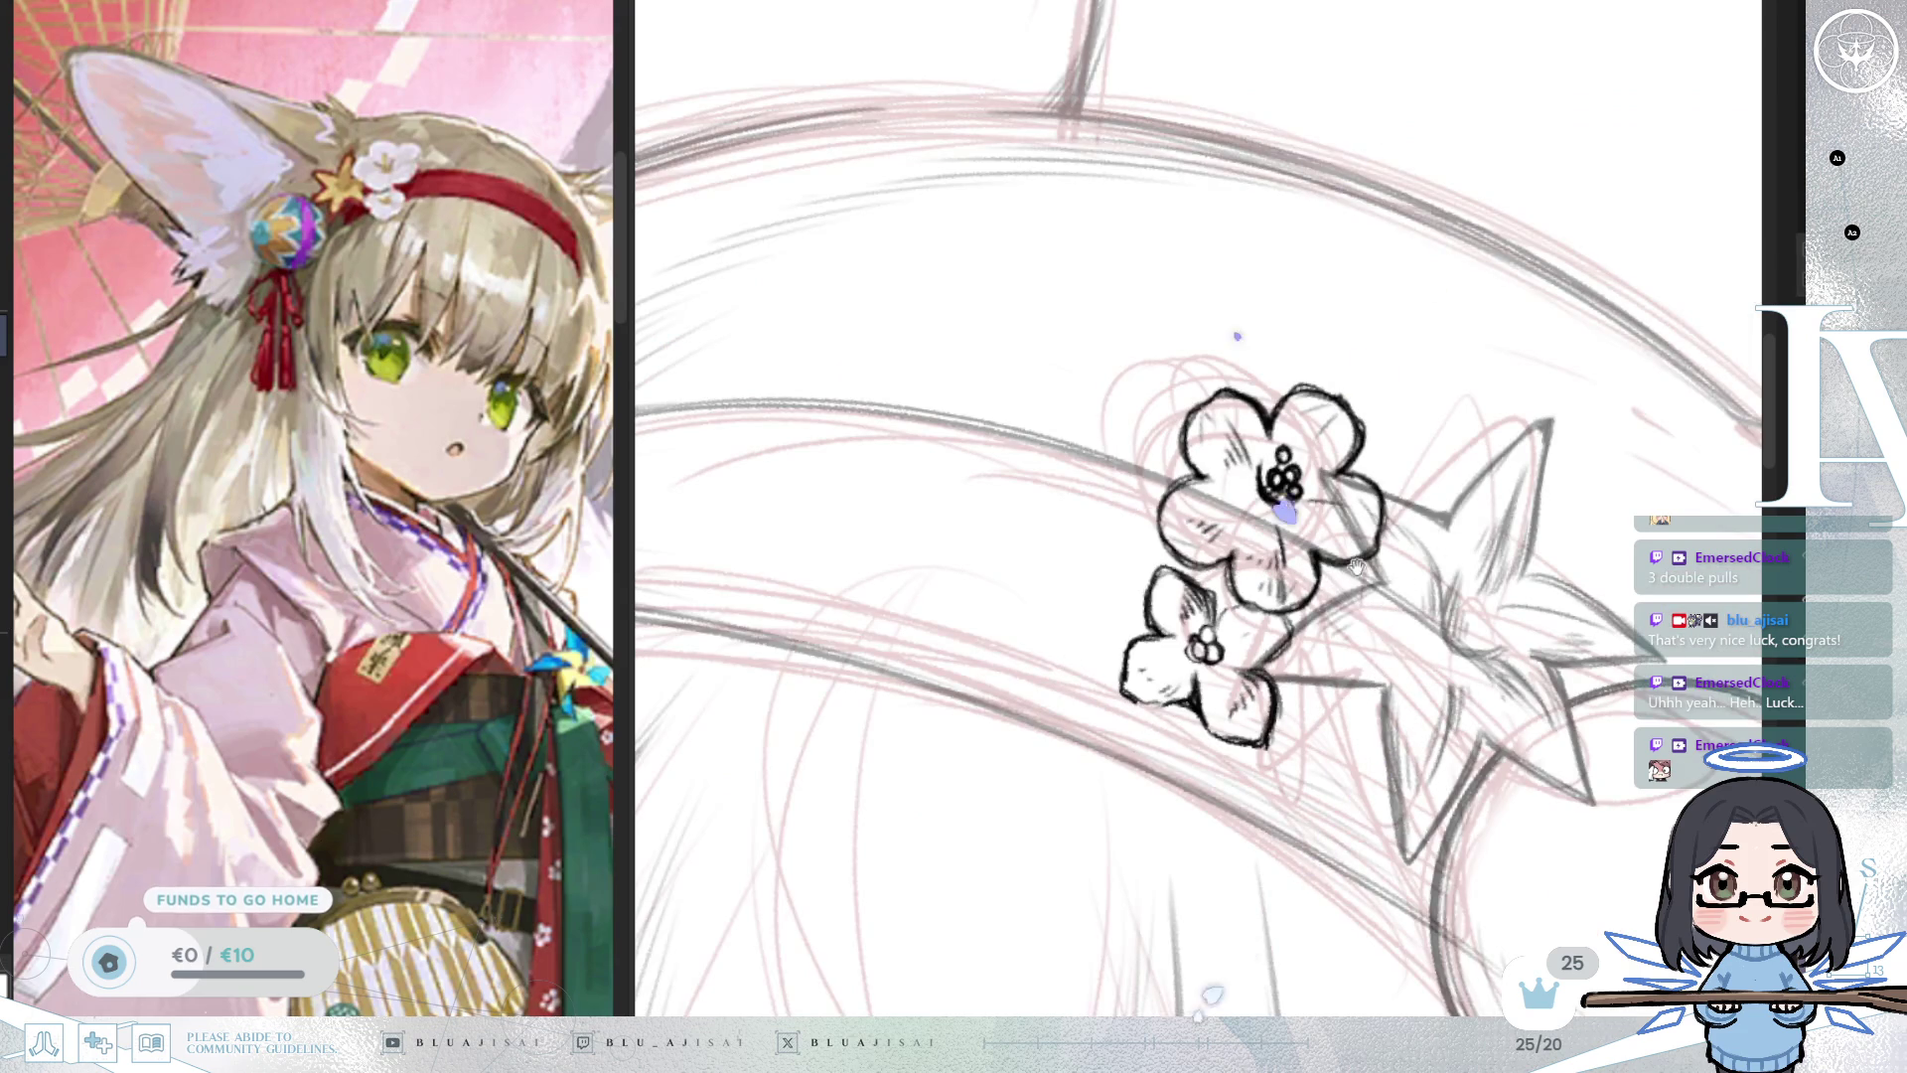
{"action": "left_click_drag", "start_coordinate": [1343, 568], "coordinate": [1295, 602]}
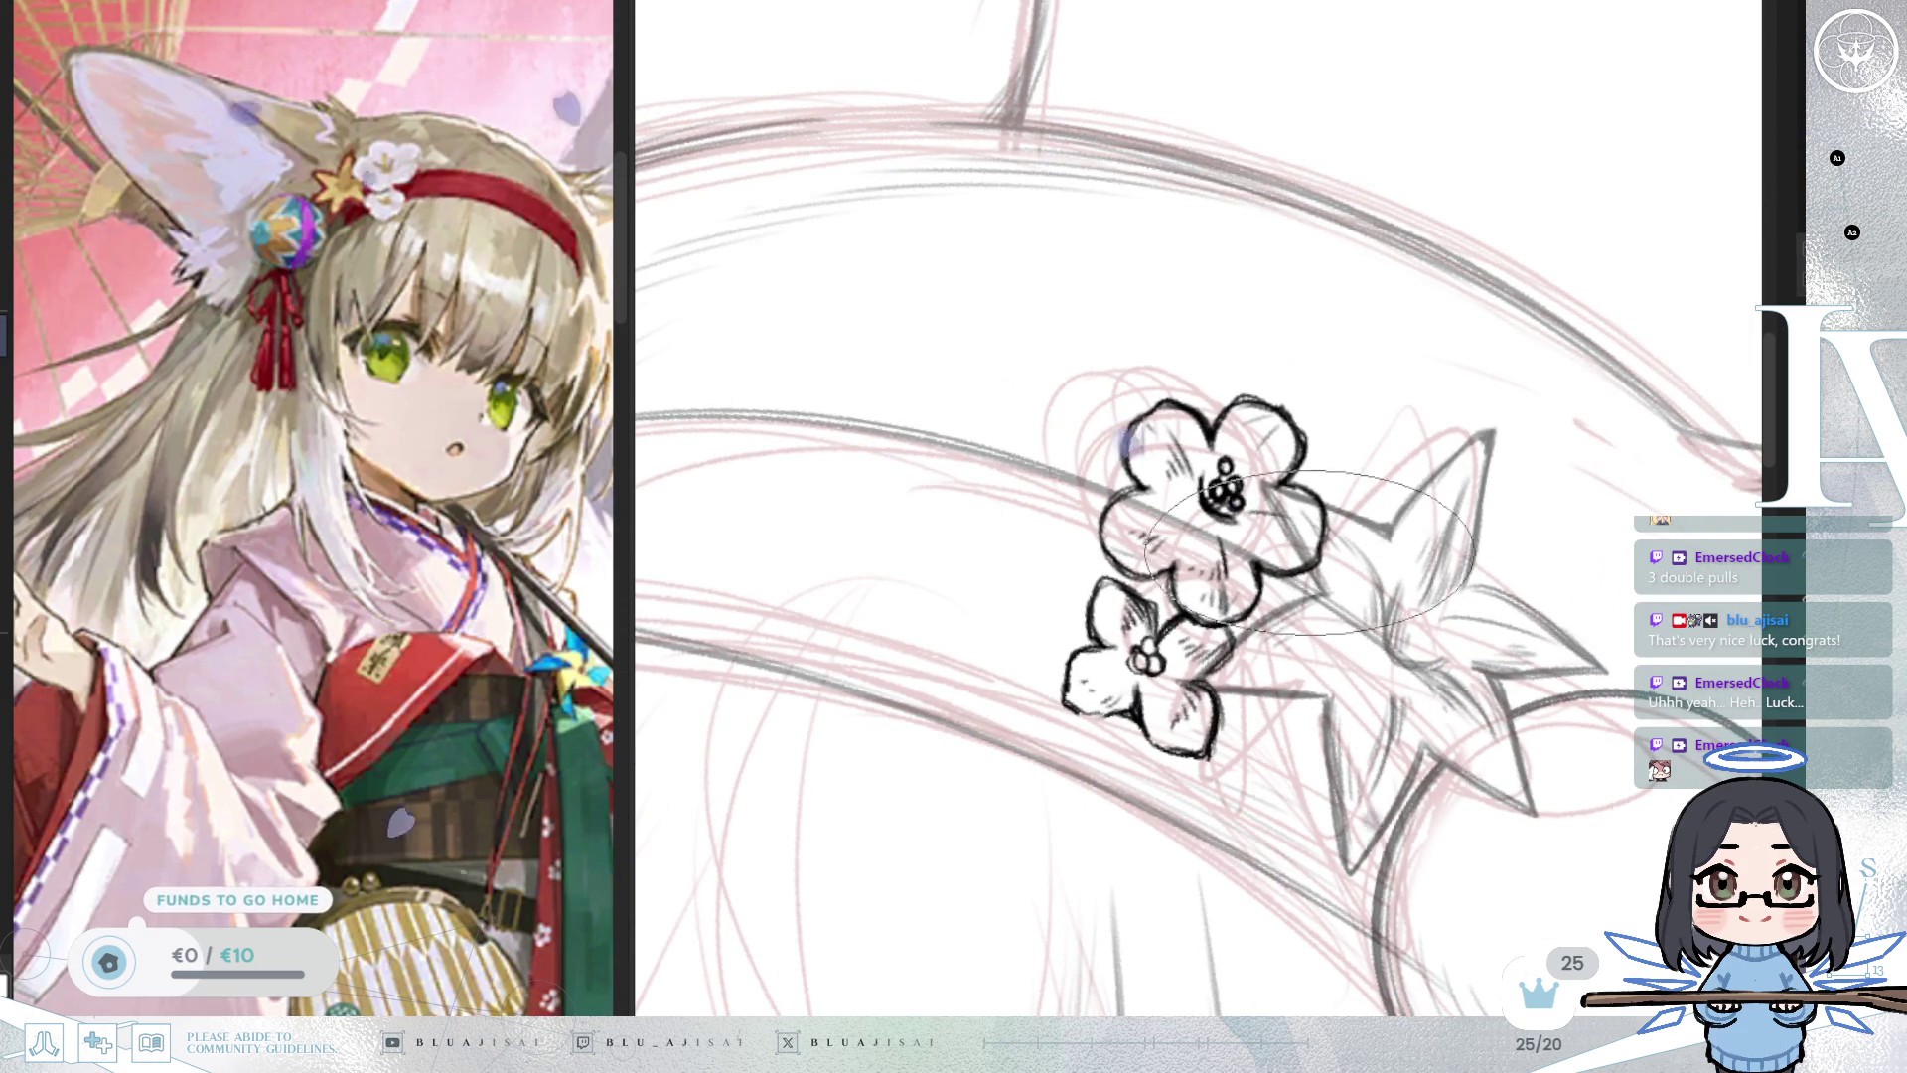
{"action": "scroll", "coordinate": [1359, 557], "scroll_direction": "down", "scroll_amount": 10}
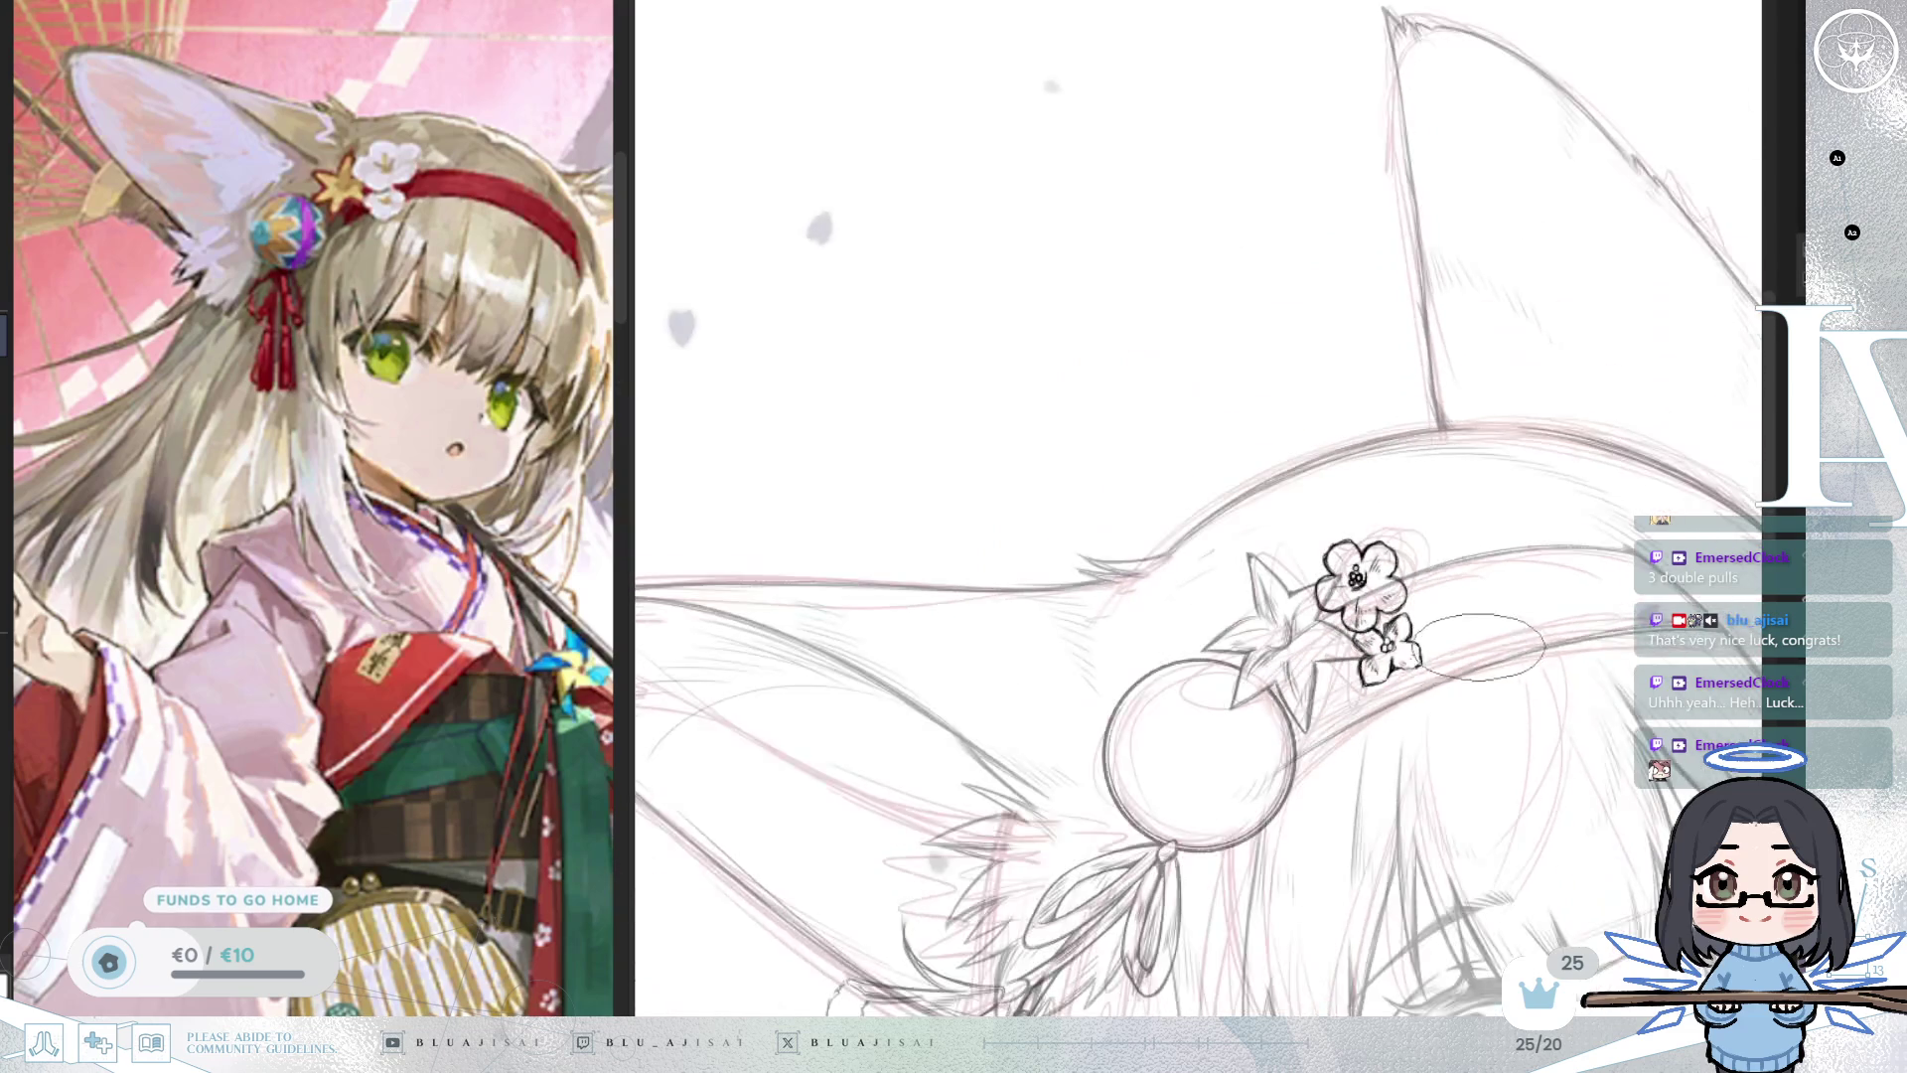
Rotate both flowers slightly clockwise so they follow the headband beside the star.
{"action": "scroll", "coordinate": [1428, 606], "scroll_direction": "up", "scroll_amount": 2}
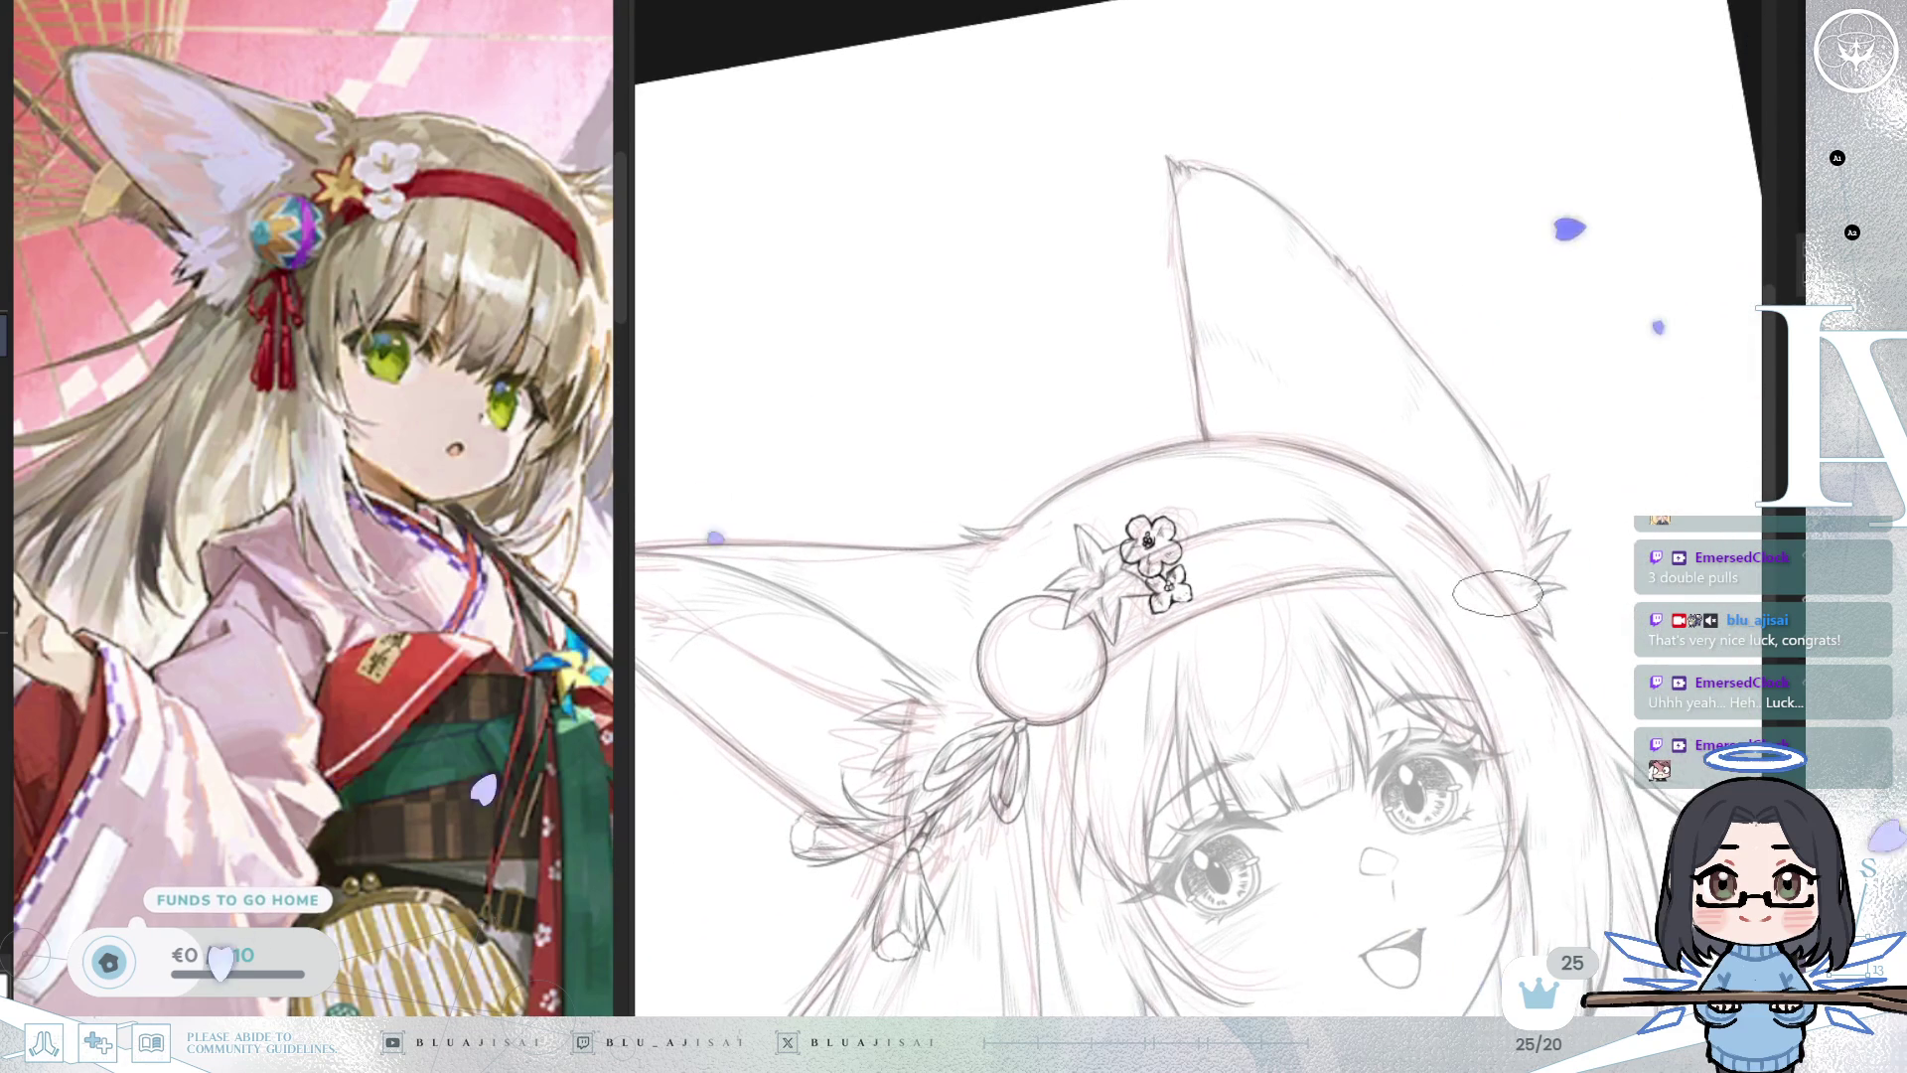
{"action": "scroll", "coordinate": [1427, 606], "scroll_direction": "up", "scroll_amount": 1}
{"action": "scroll", "coordinate": [1374, 508], "scroll_direction": "down", "scroll_amount": 1}
{"action": "scroll", "coordinate": [1216, 747], "scroll_direction": "up", "scroll_amount": 5}
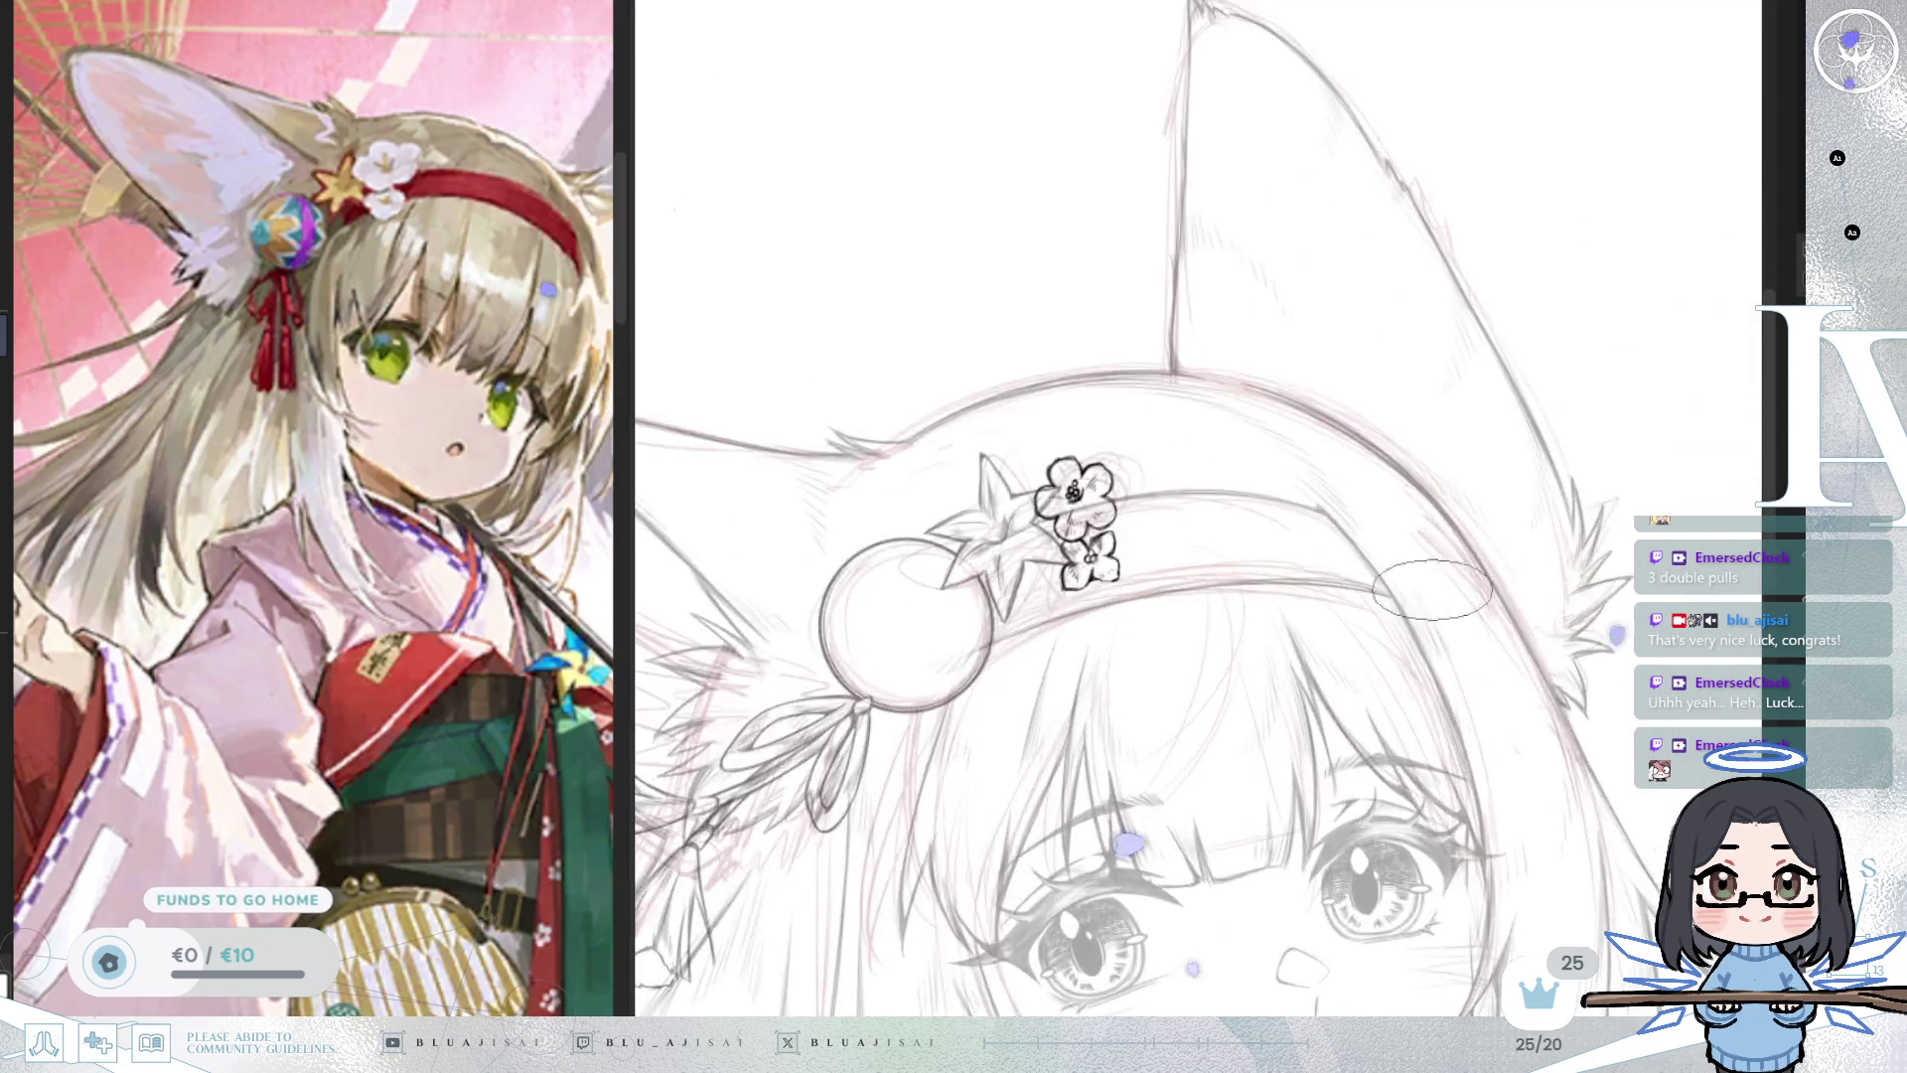
{"action": "scroll", "coordinate": [1216, 747], "scroll_direction": "up", "scroll_amount": 2}
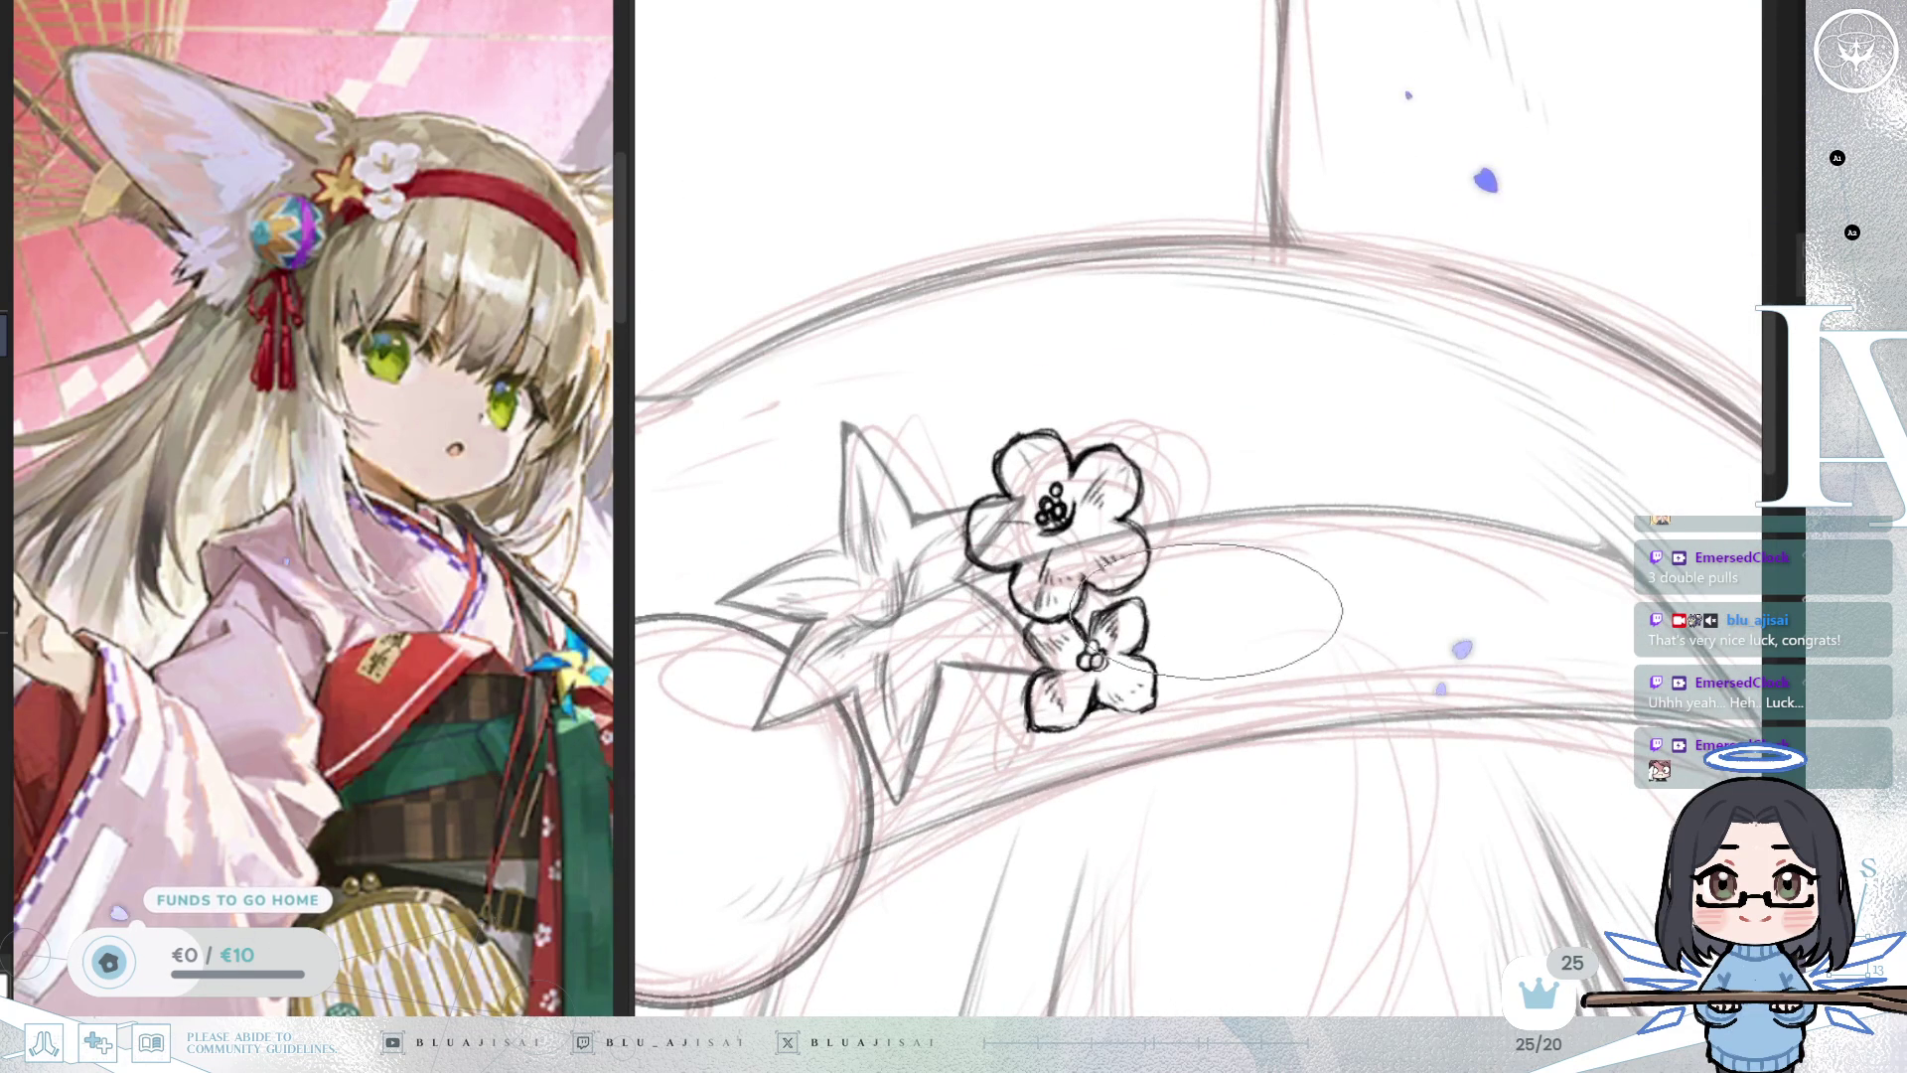
{"action": "key", "text": "ctrl+t"}
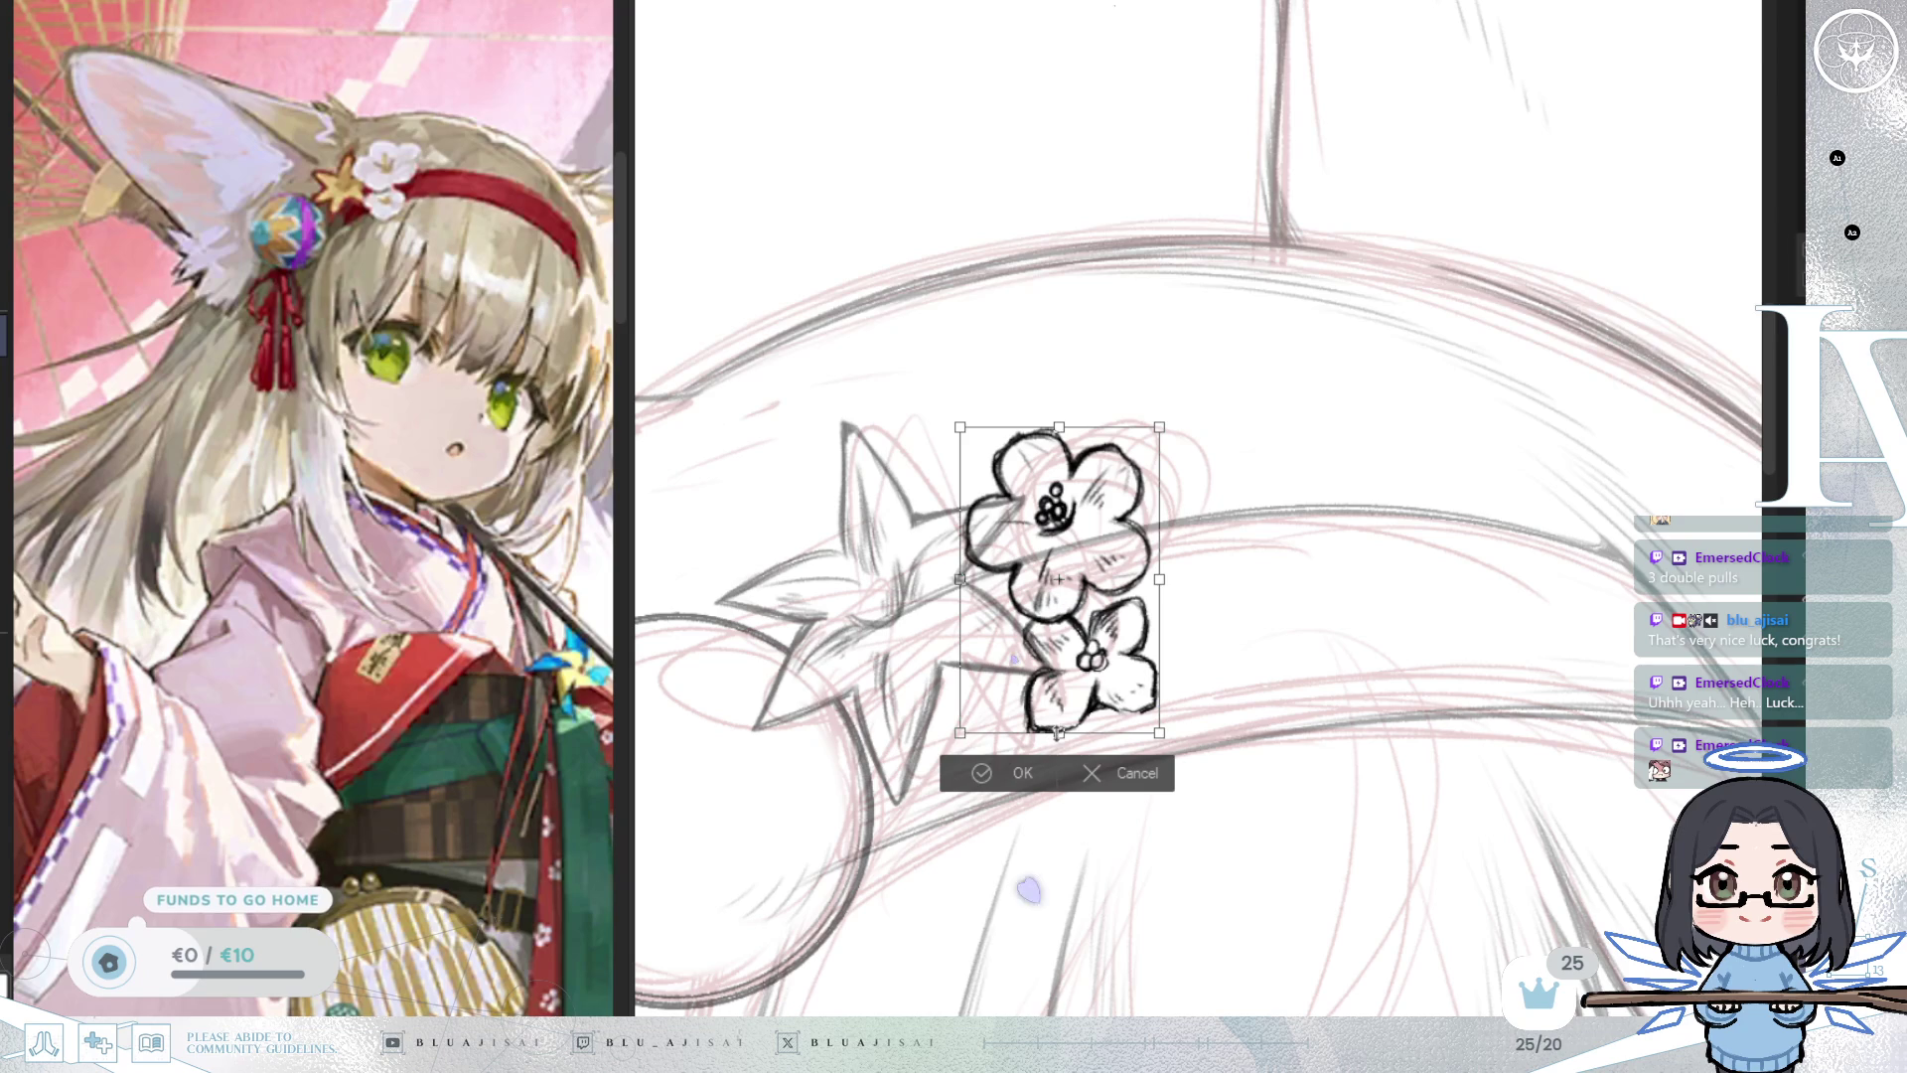
{"action": "key", "text": "Return"}
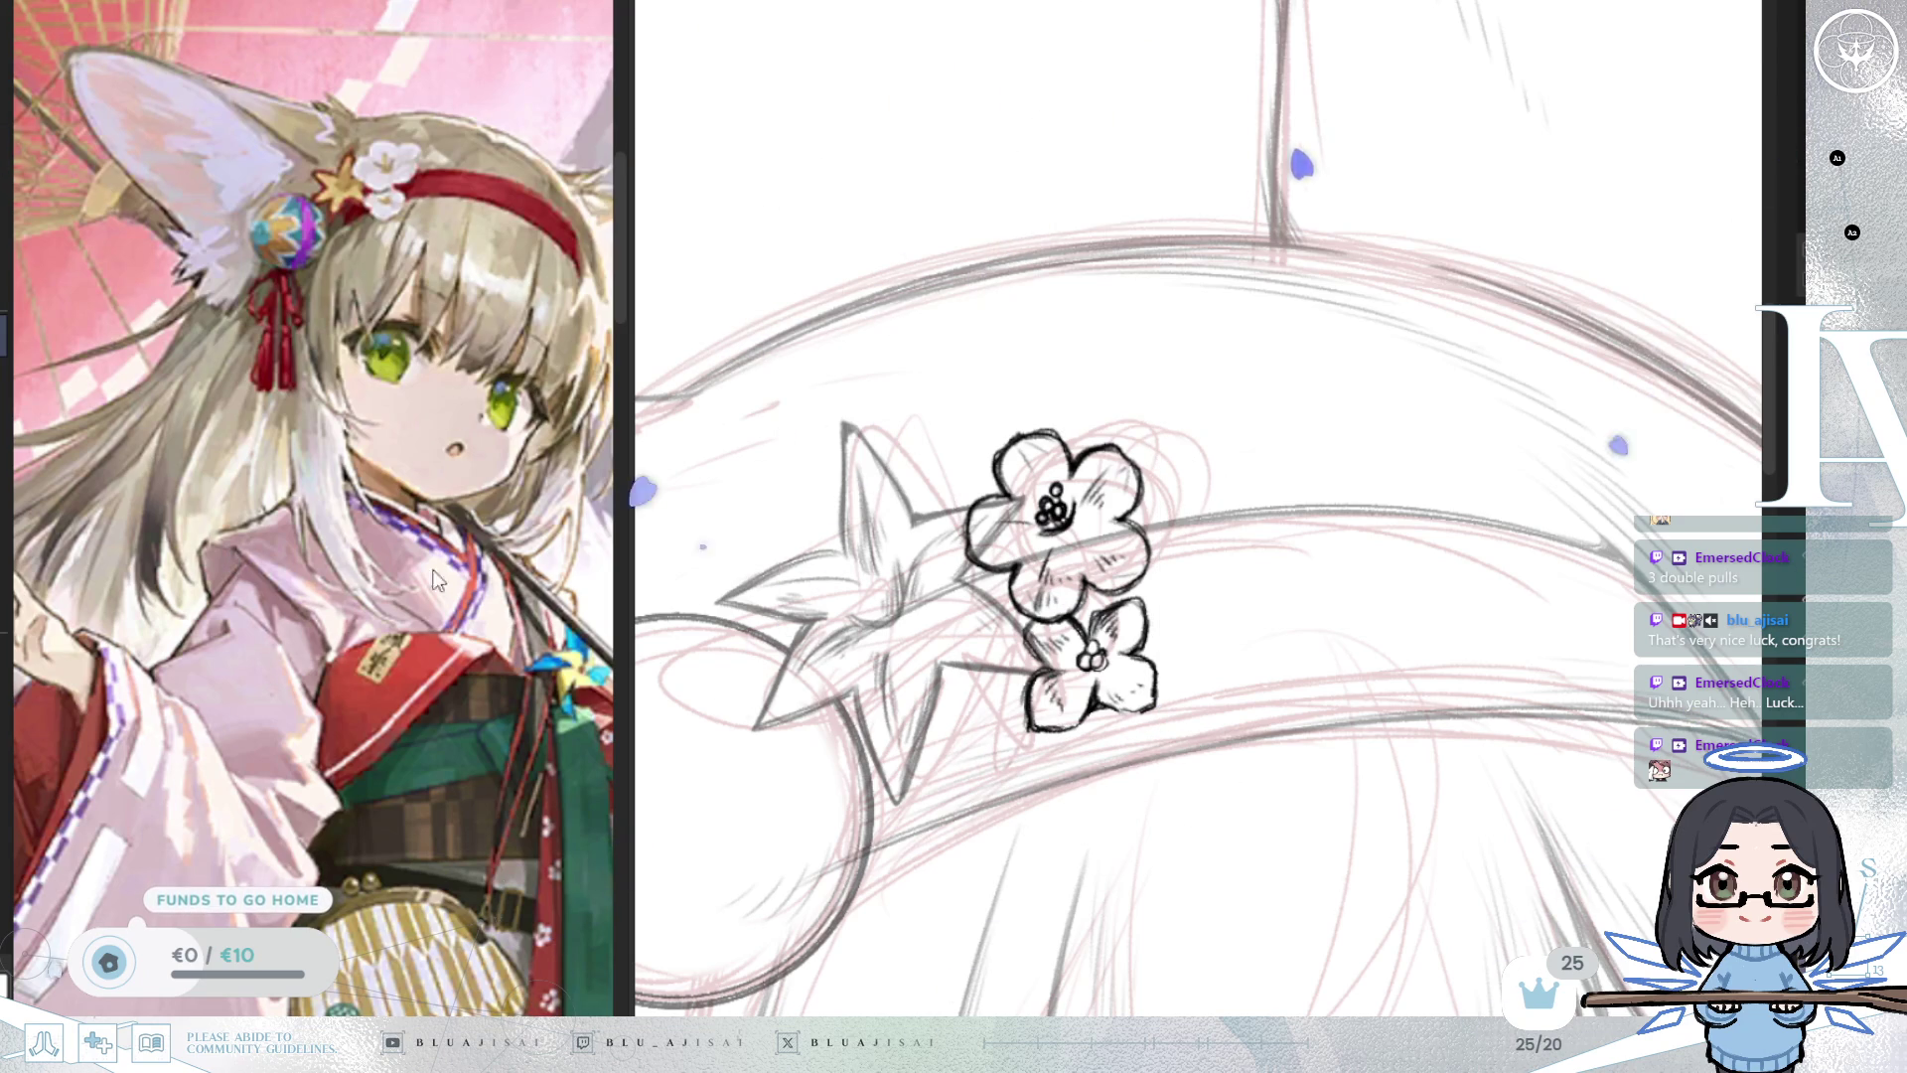
{"action": "key", "text": "ctrl+t"}
{"action": "mouse_move", "coordinate": [1212, 626]}
{"action": "left_mouse_down"}
{"action": "mouse_move", "coordinate": [1187, 695]}
{"action": "mouse_move", "coordinate": [1081, 688]}
{"action": "mouse_move", "coordinate": [1069, 707]}
{"action": "left_mouse_up"}
{"action": "key", "text": "Return"}
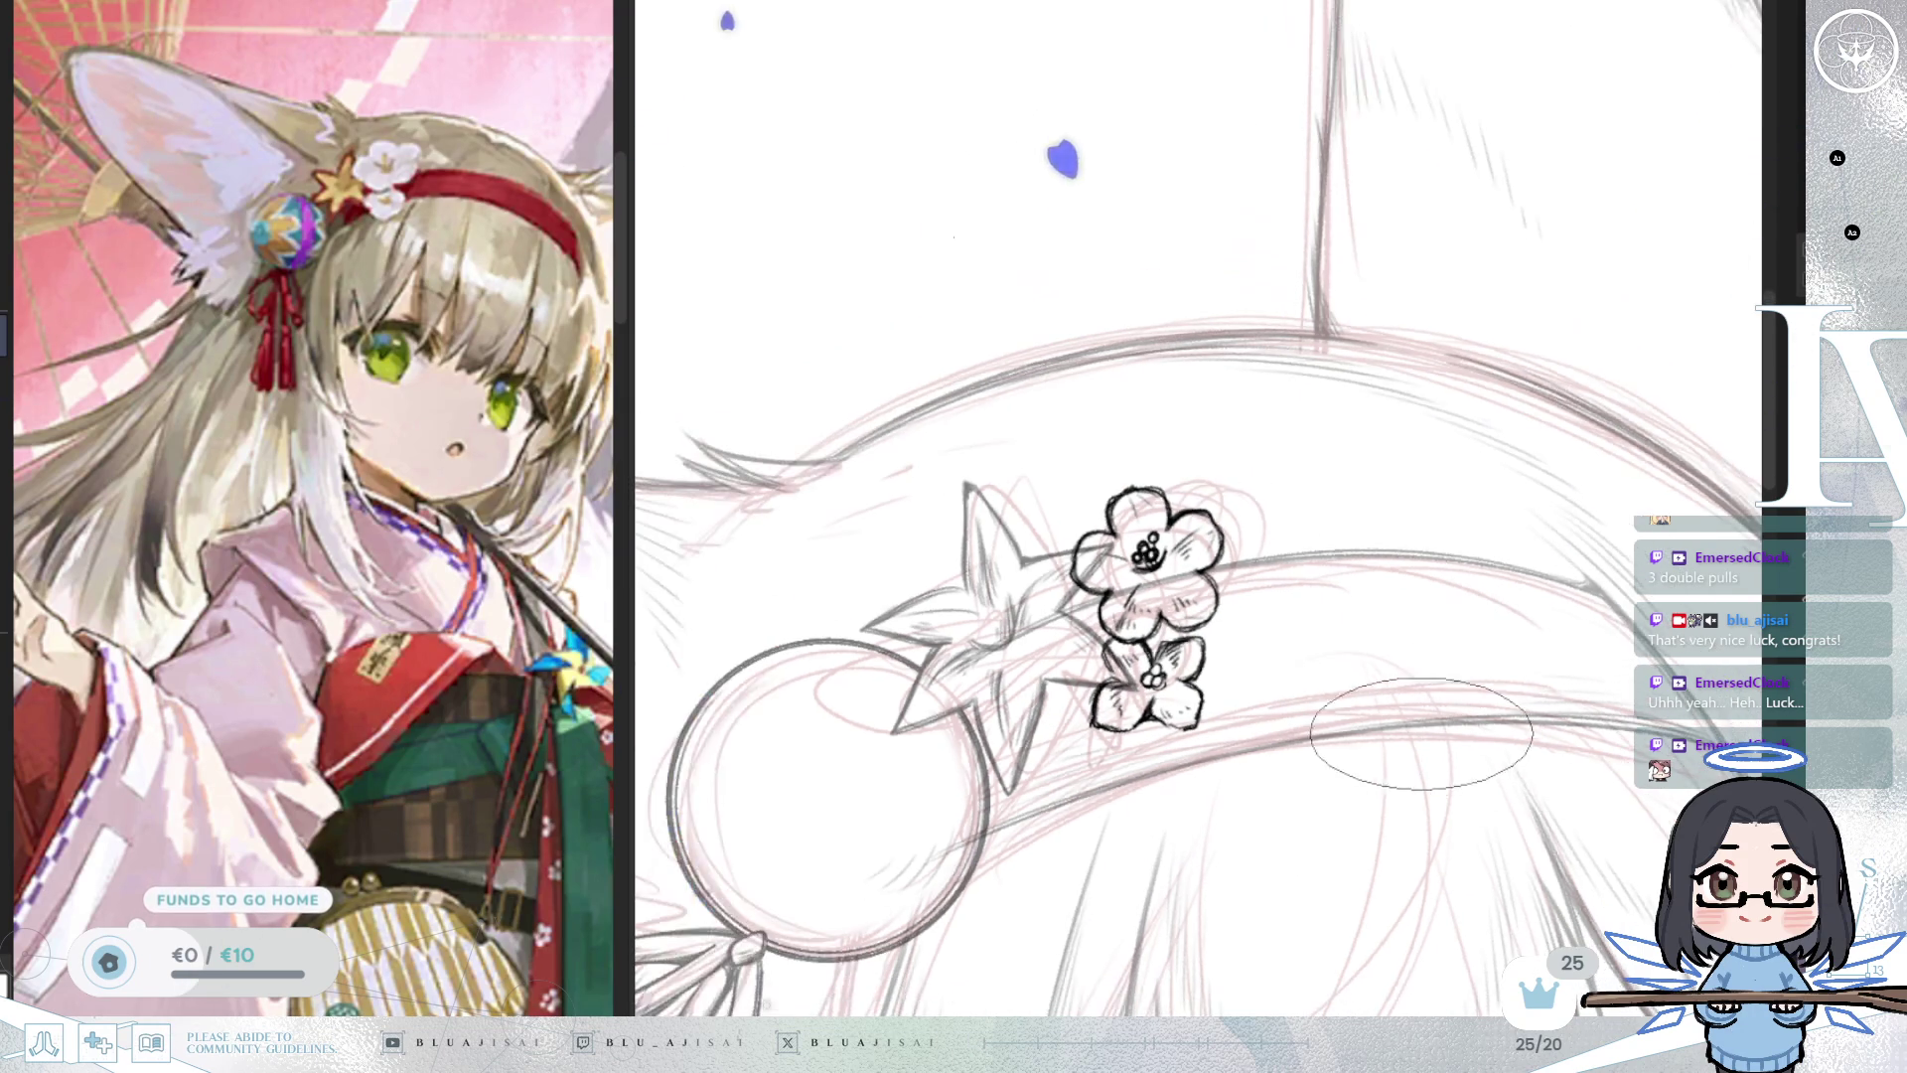
Zoom out to bring the whole hair ornament and face into view.
{"action": "scroll", "coordinate": [1199, 508], "scroll_direction": "down", "scroll_amount": 2}
{"action": "scroll", "coordinate": [1199, 508], "scroll_direction": "up", "scroll_amount": 2}
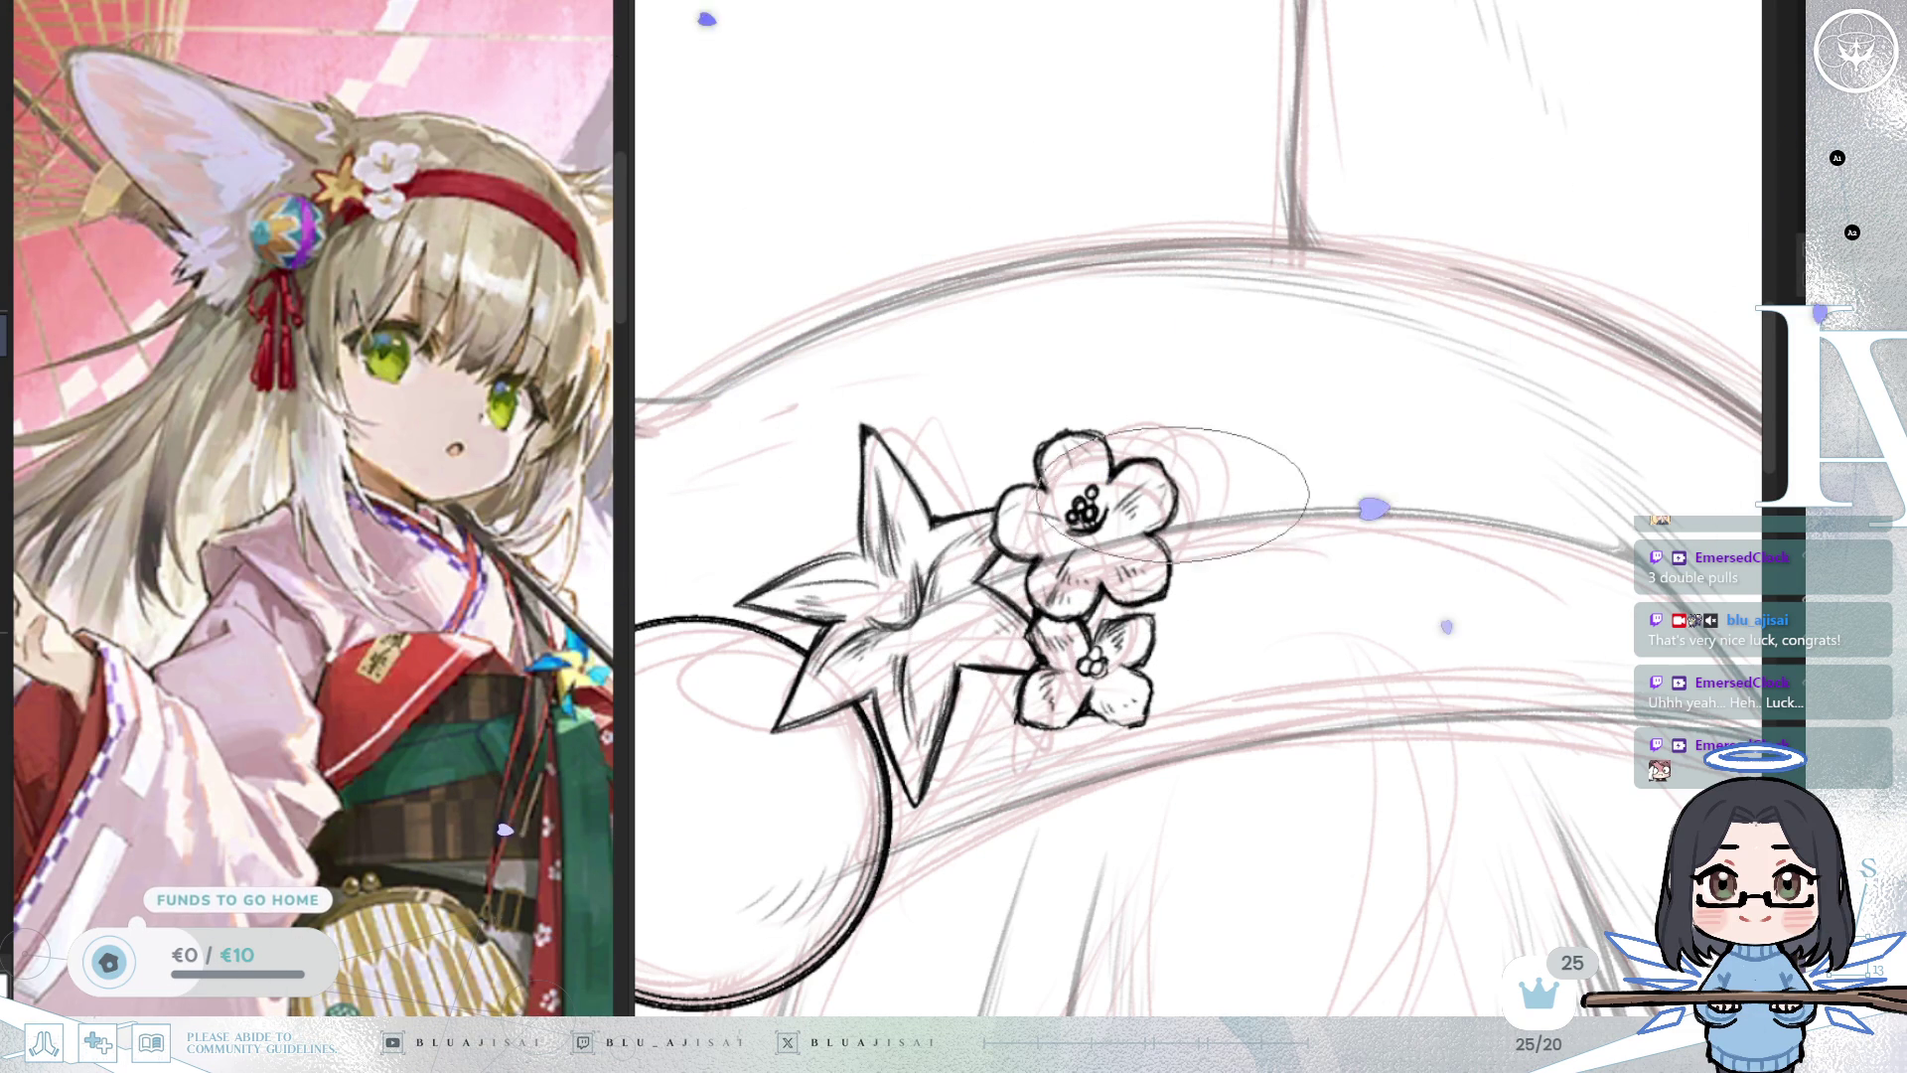
{"action": "scroll", "coordinate": [1163, 542], "scroll_direction": "down", "scroll_amount": 5}
{"action": "mouse_move", "coordinate": [1345, 809]}
{"action": "left_mouse_down"}
{"action": "mouse_move", "coordinate": [1419, 872]}
{"action": "mouse_move", "coordinate": [1424, 704]}
{"action": "left_mouse_up"}
{"action": "scroll", "coordinate": [1390, 694], "scroll_direction": "down", "scroll_amount": 3}
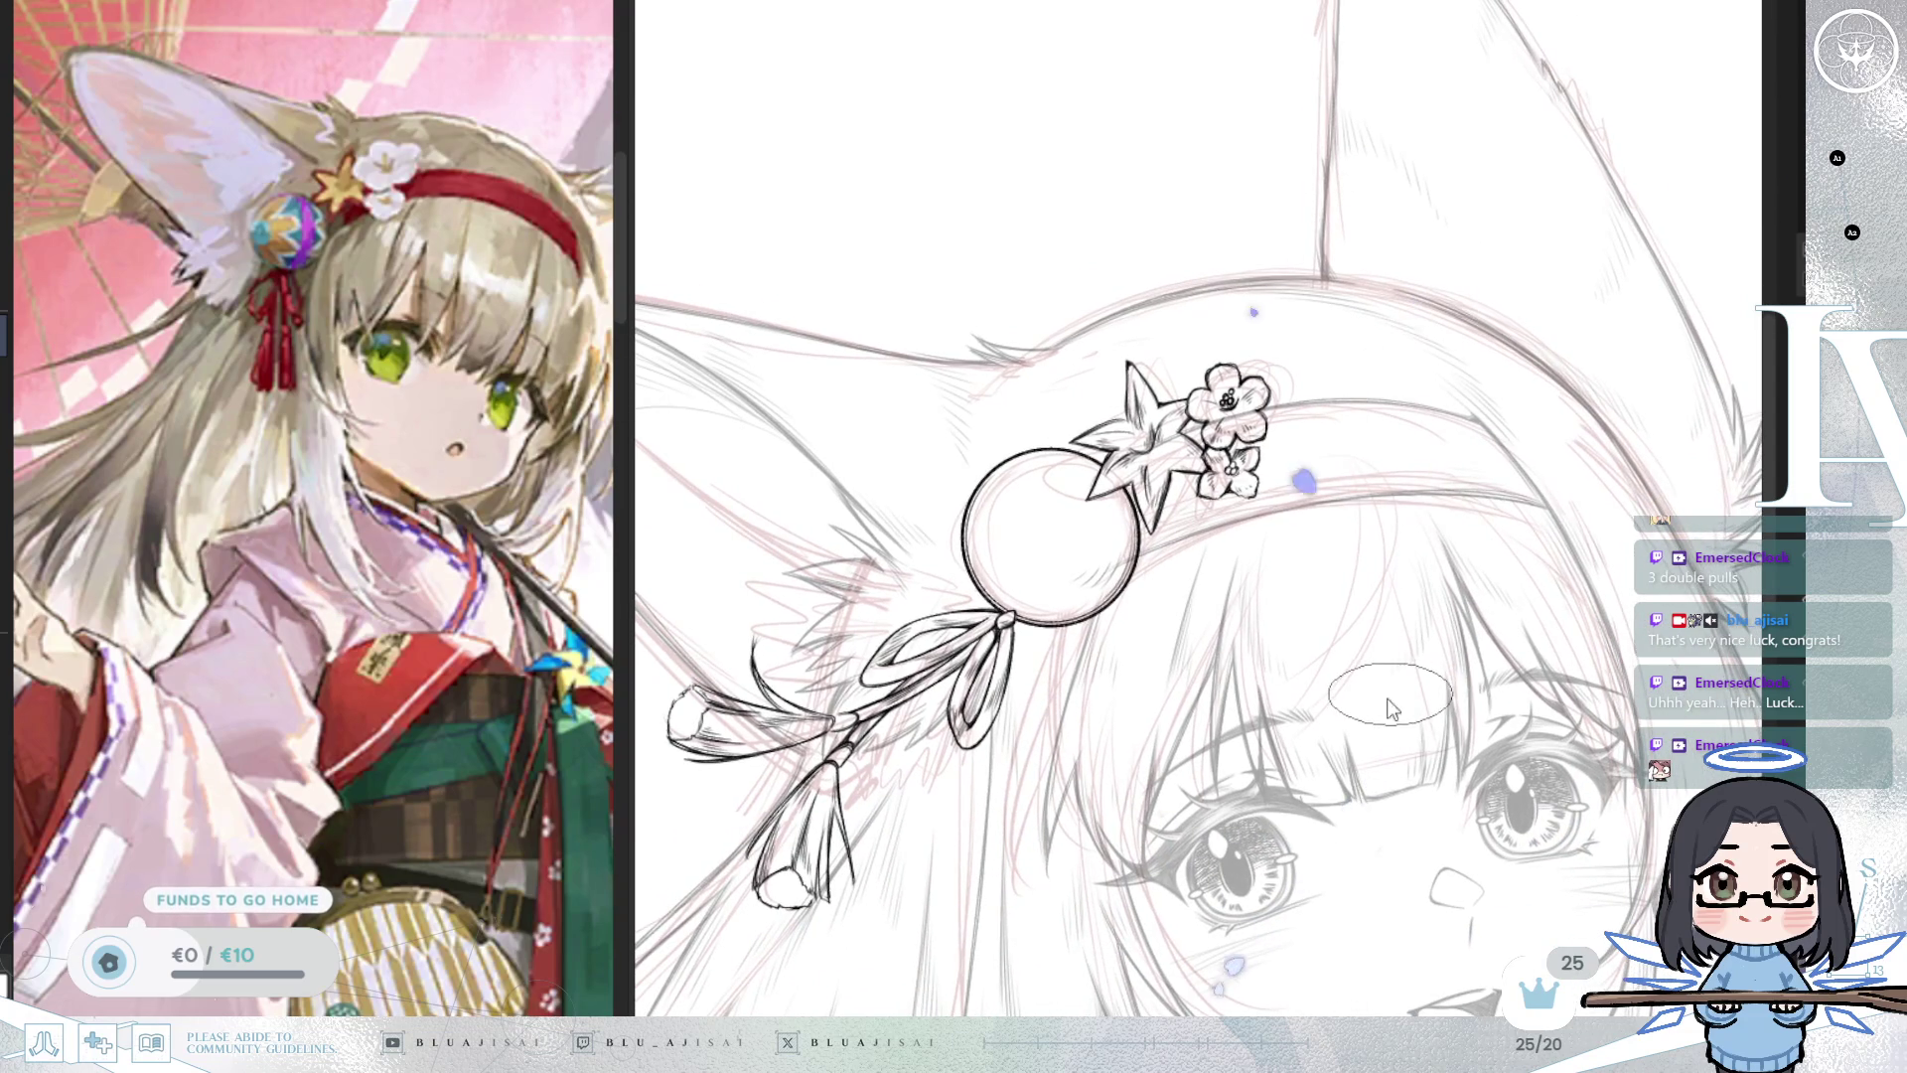
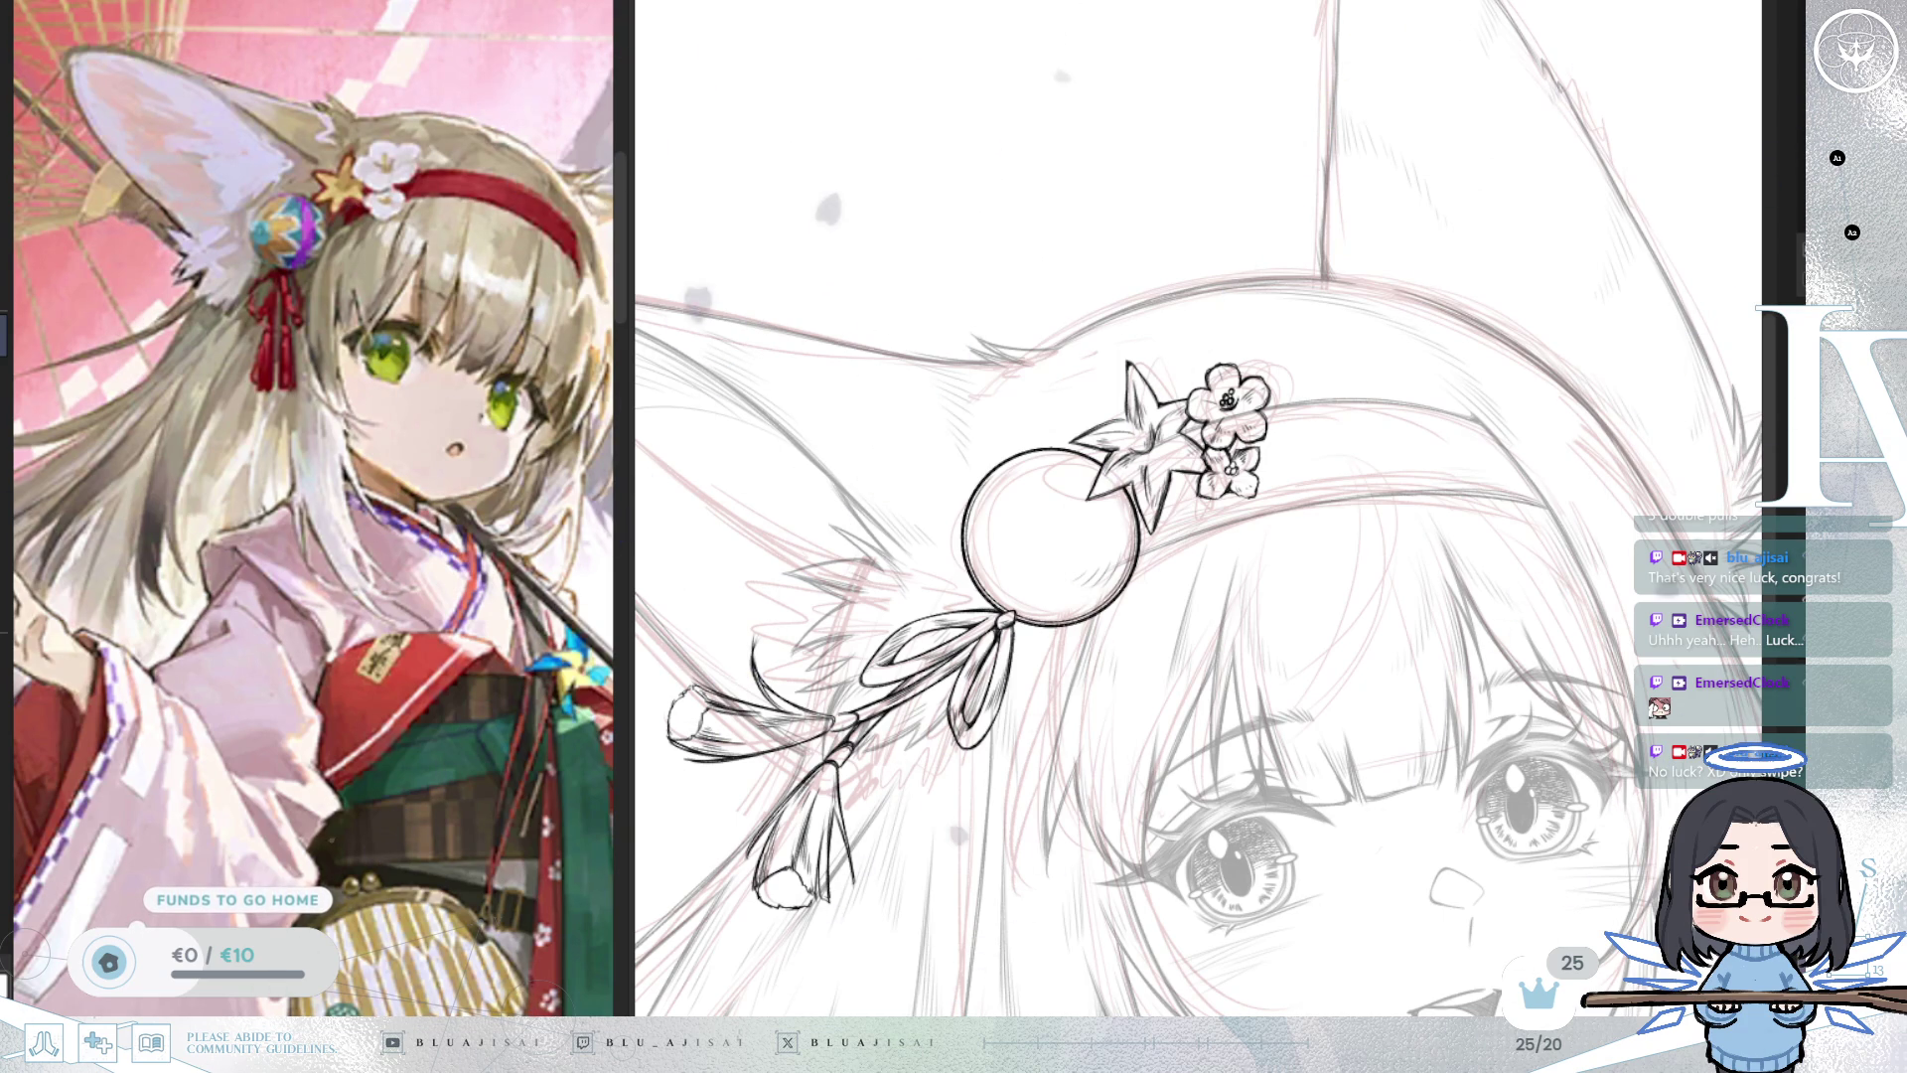
Shift the ball, star, flower and tassel ornament layer slightly left and down against the head.
{"action": "scroll", "coordinate": [1538, 90], "scroll_direction": "down", "scroll_amount": 2}
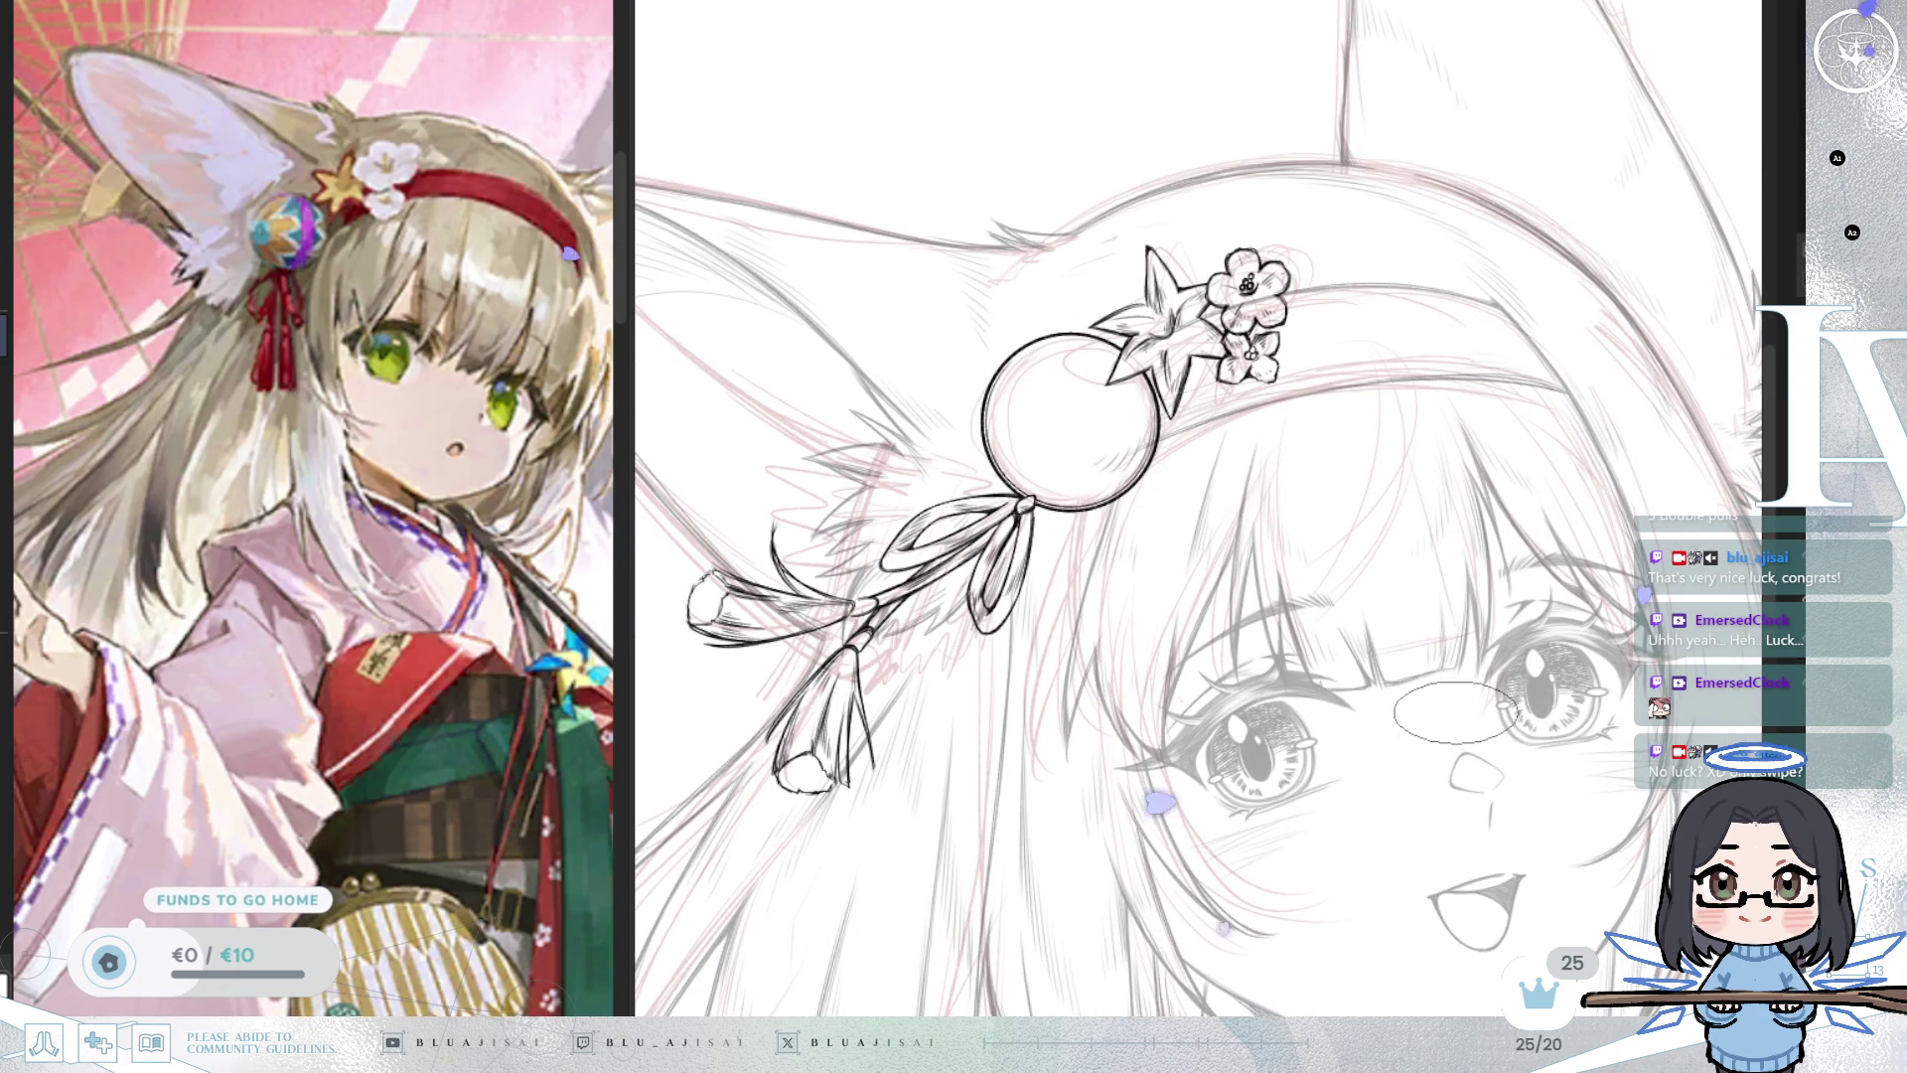
{"action": "left_click_drag", "start_coordinate": [1447, 822], "coordinate": [1447, 816]}
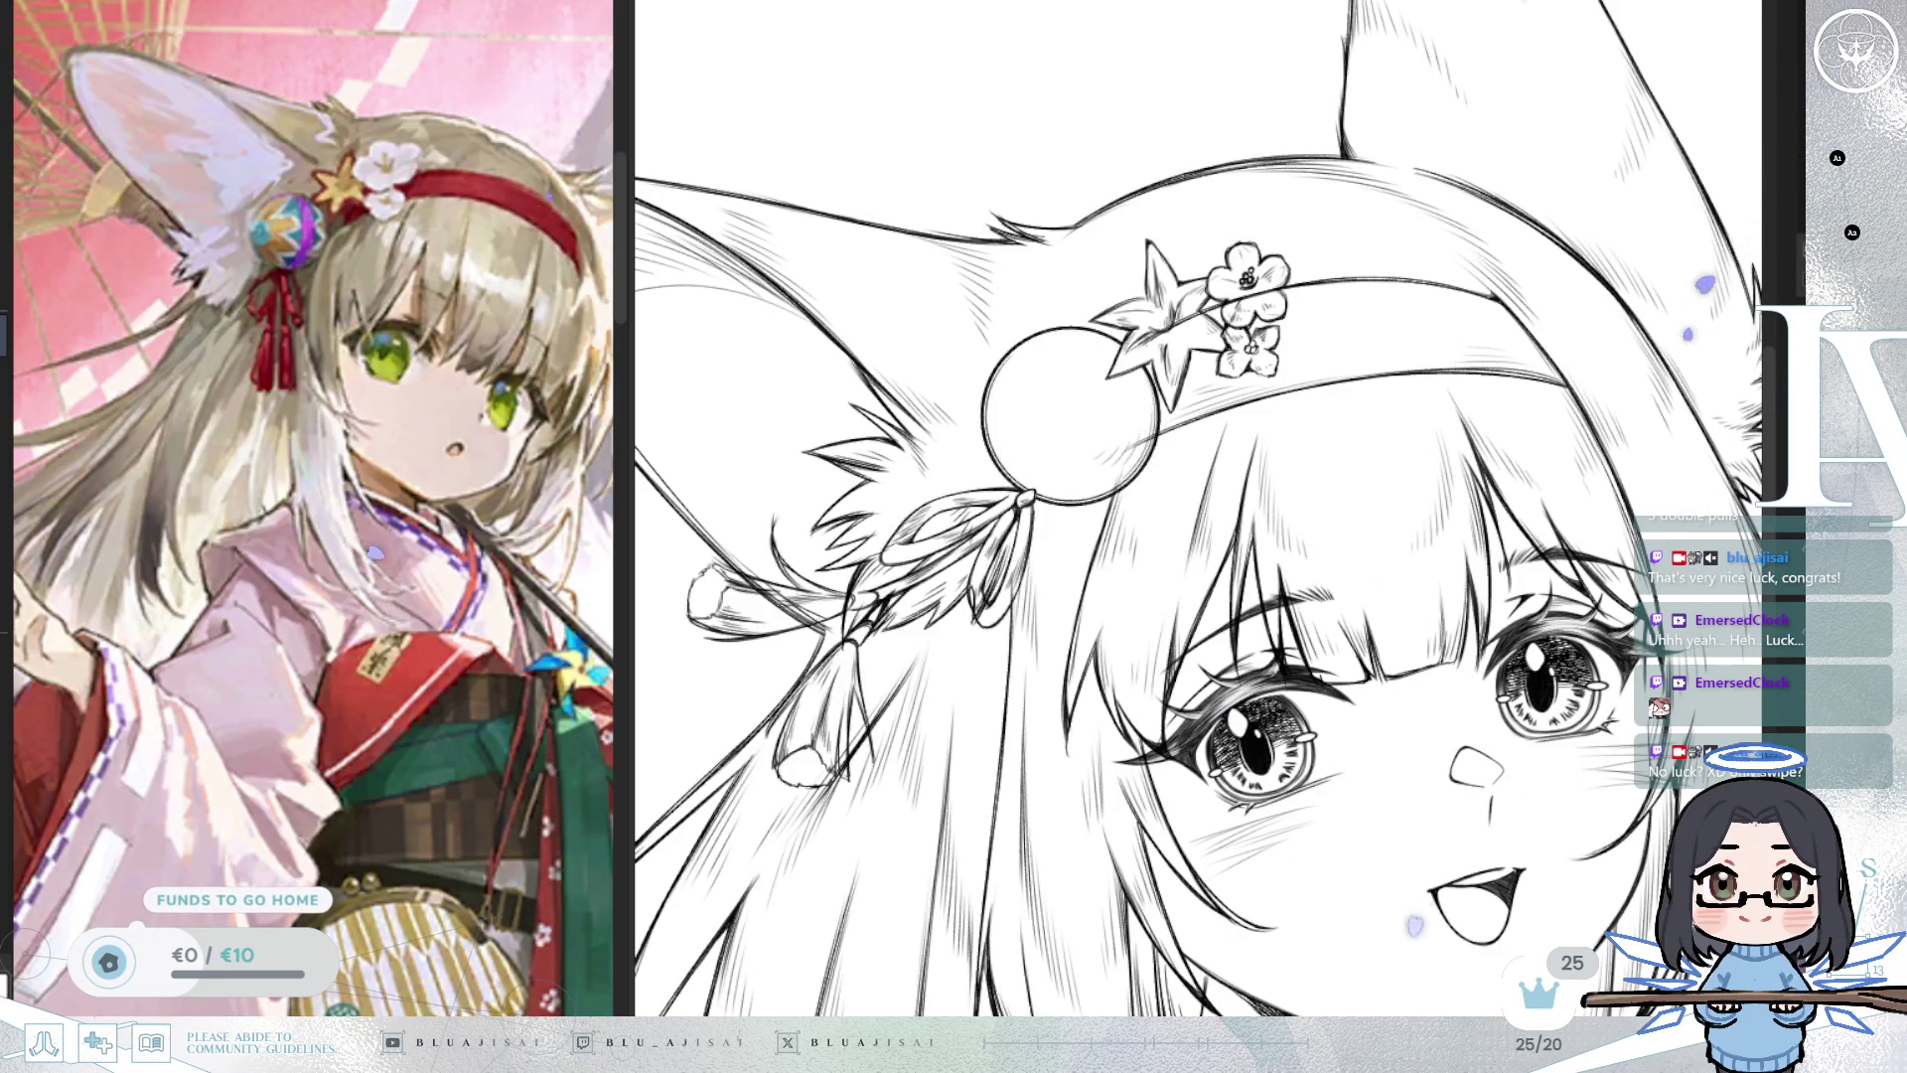
{"action": "left_click_drag", "start_coordinate": [1172, 467], "coordinate": [1278, 537]}
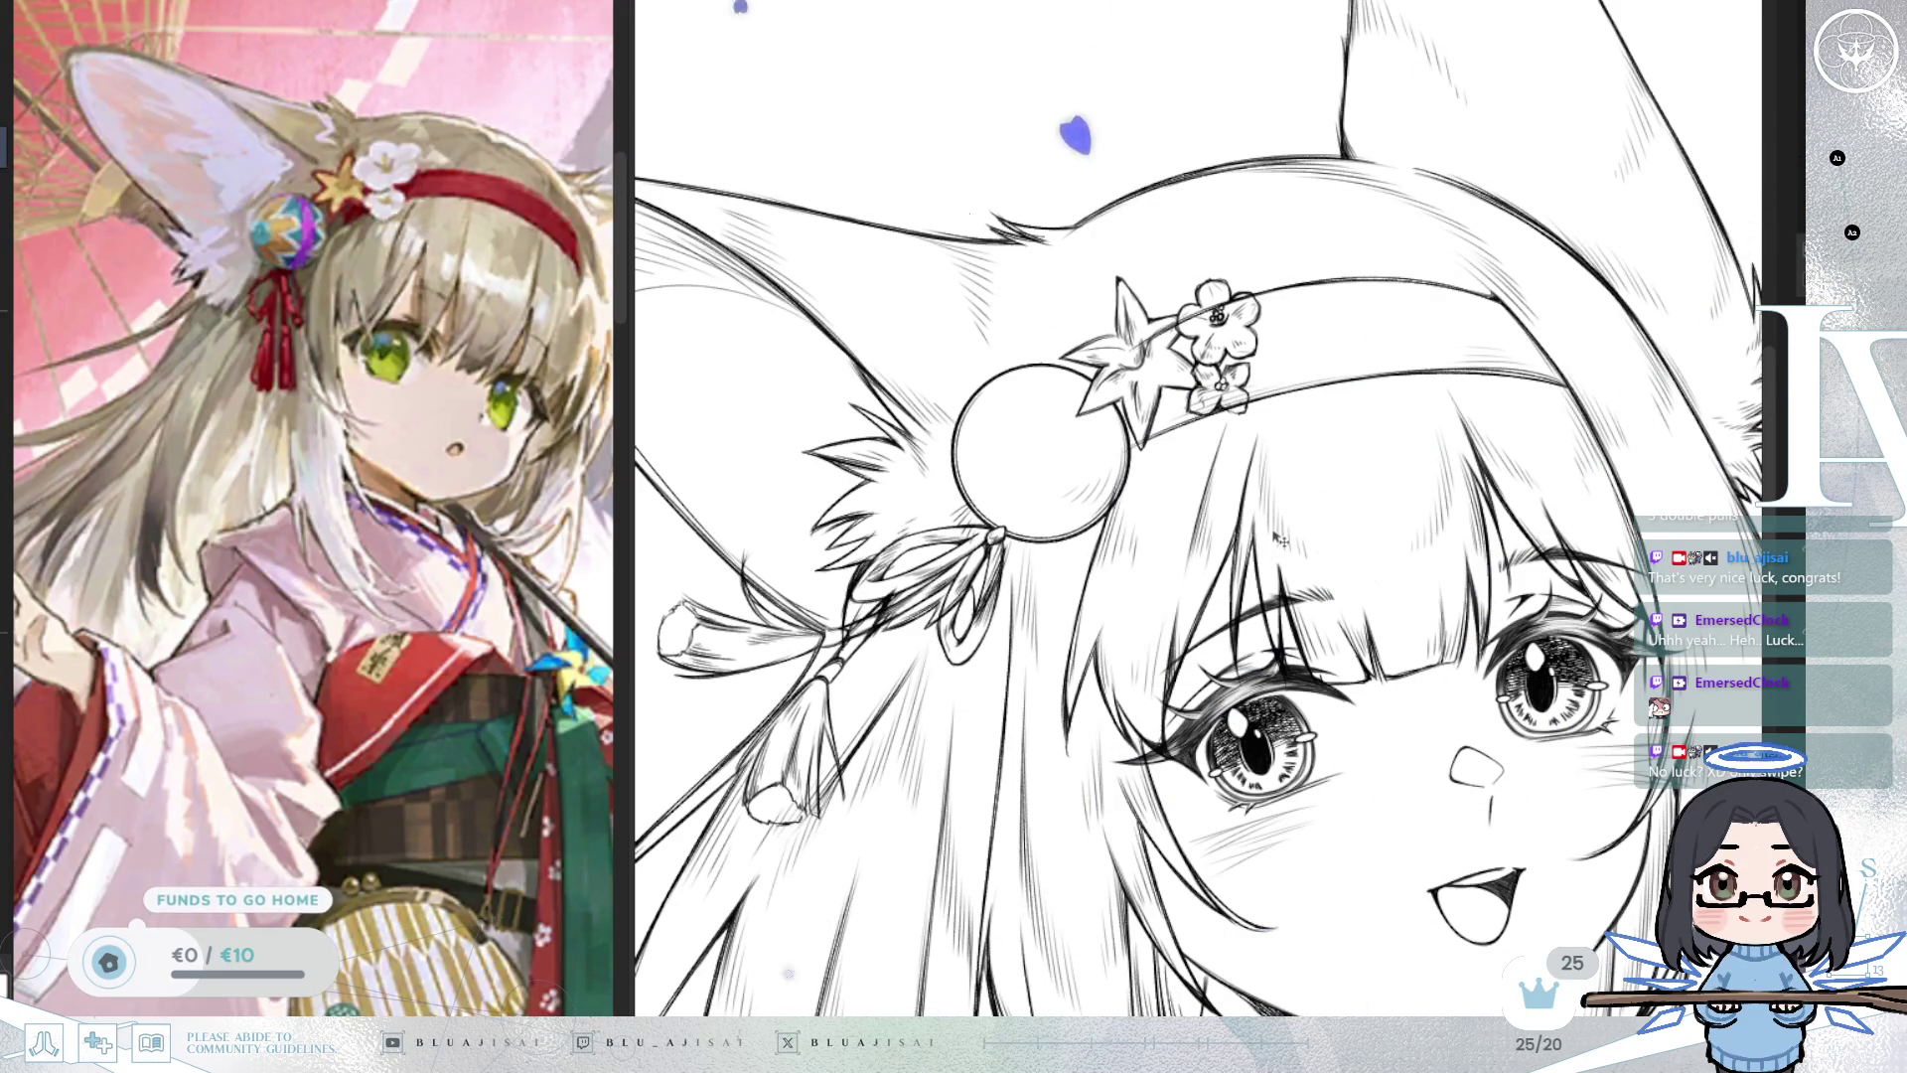
{"action": "scroll", "coordinate": [1279, 539], "scroll_direction": "down", "scroll_amount": 2}
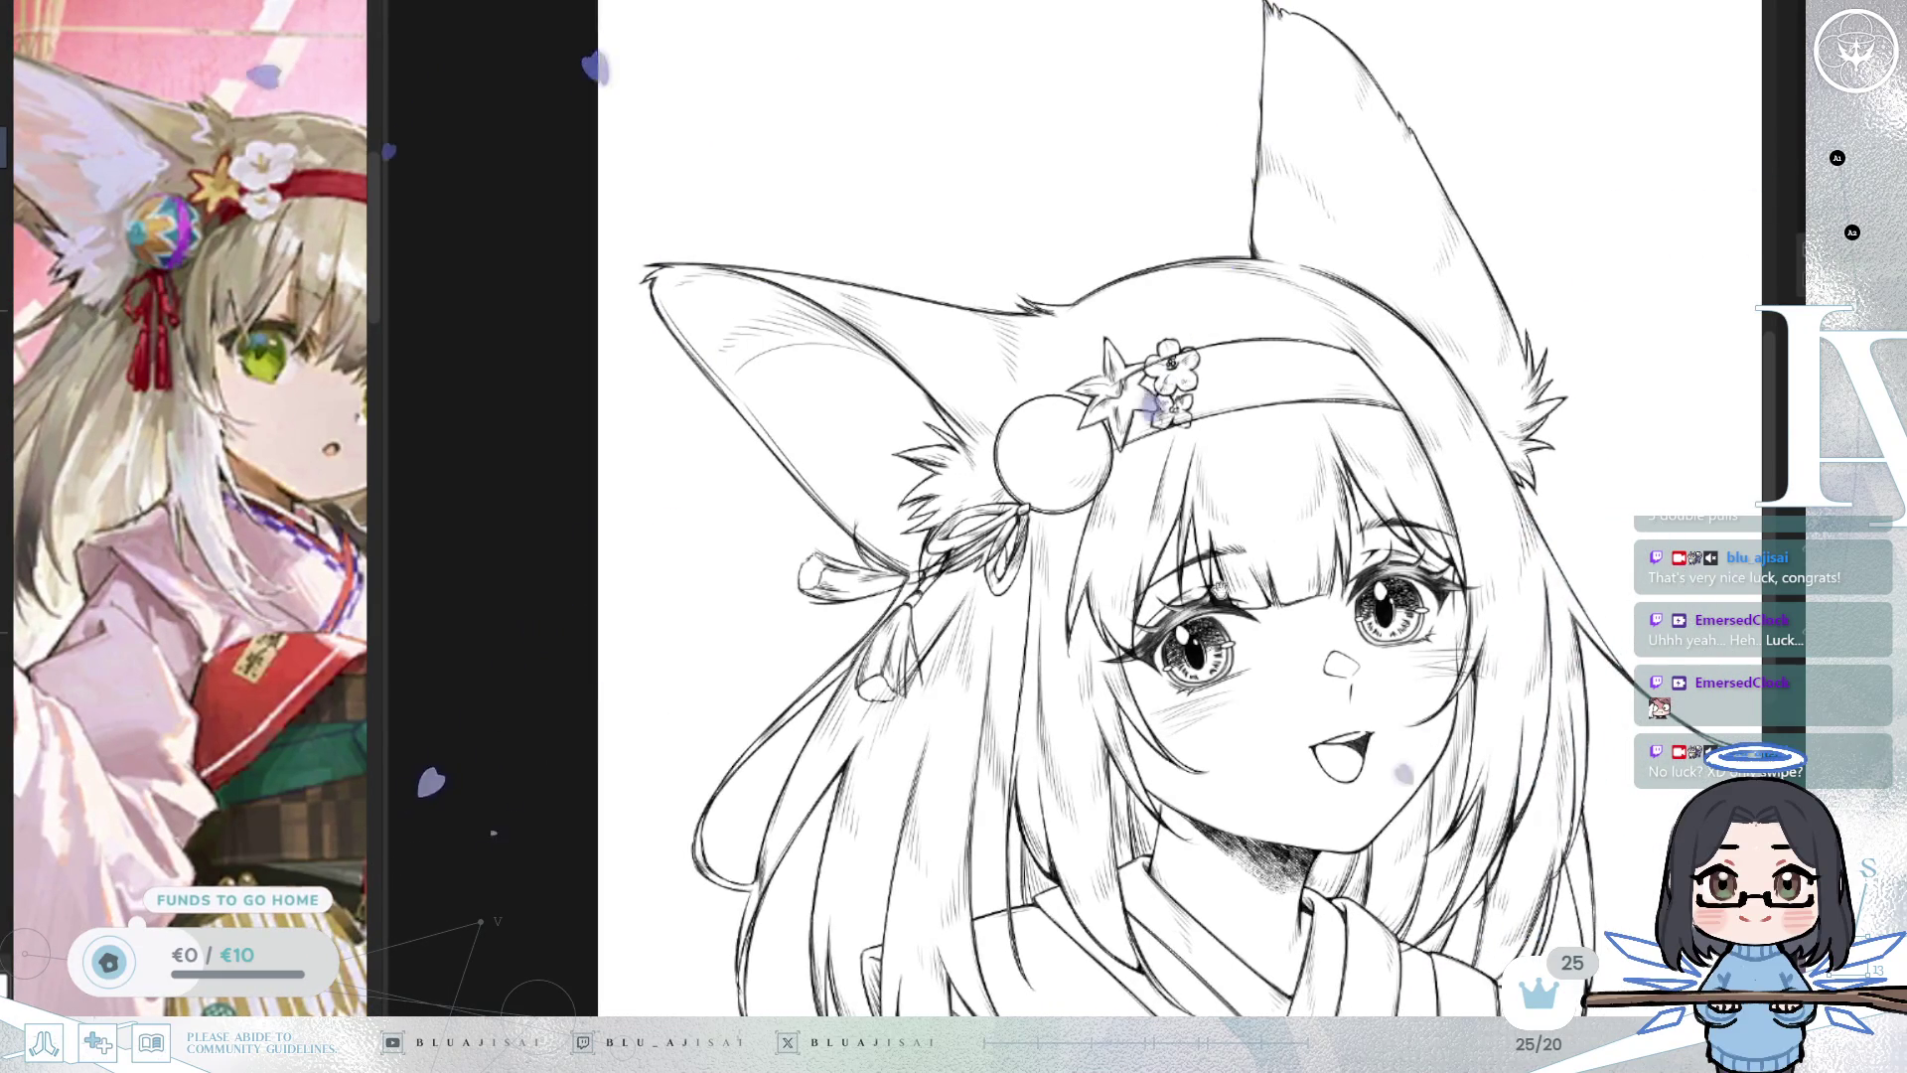
Rub out the stray line crossing the ornament's star and top flower with the Eraser.
{"action": "left_click_drag", "start_coordinate": [1136, 599], "coordinate": [1043, 570]}
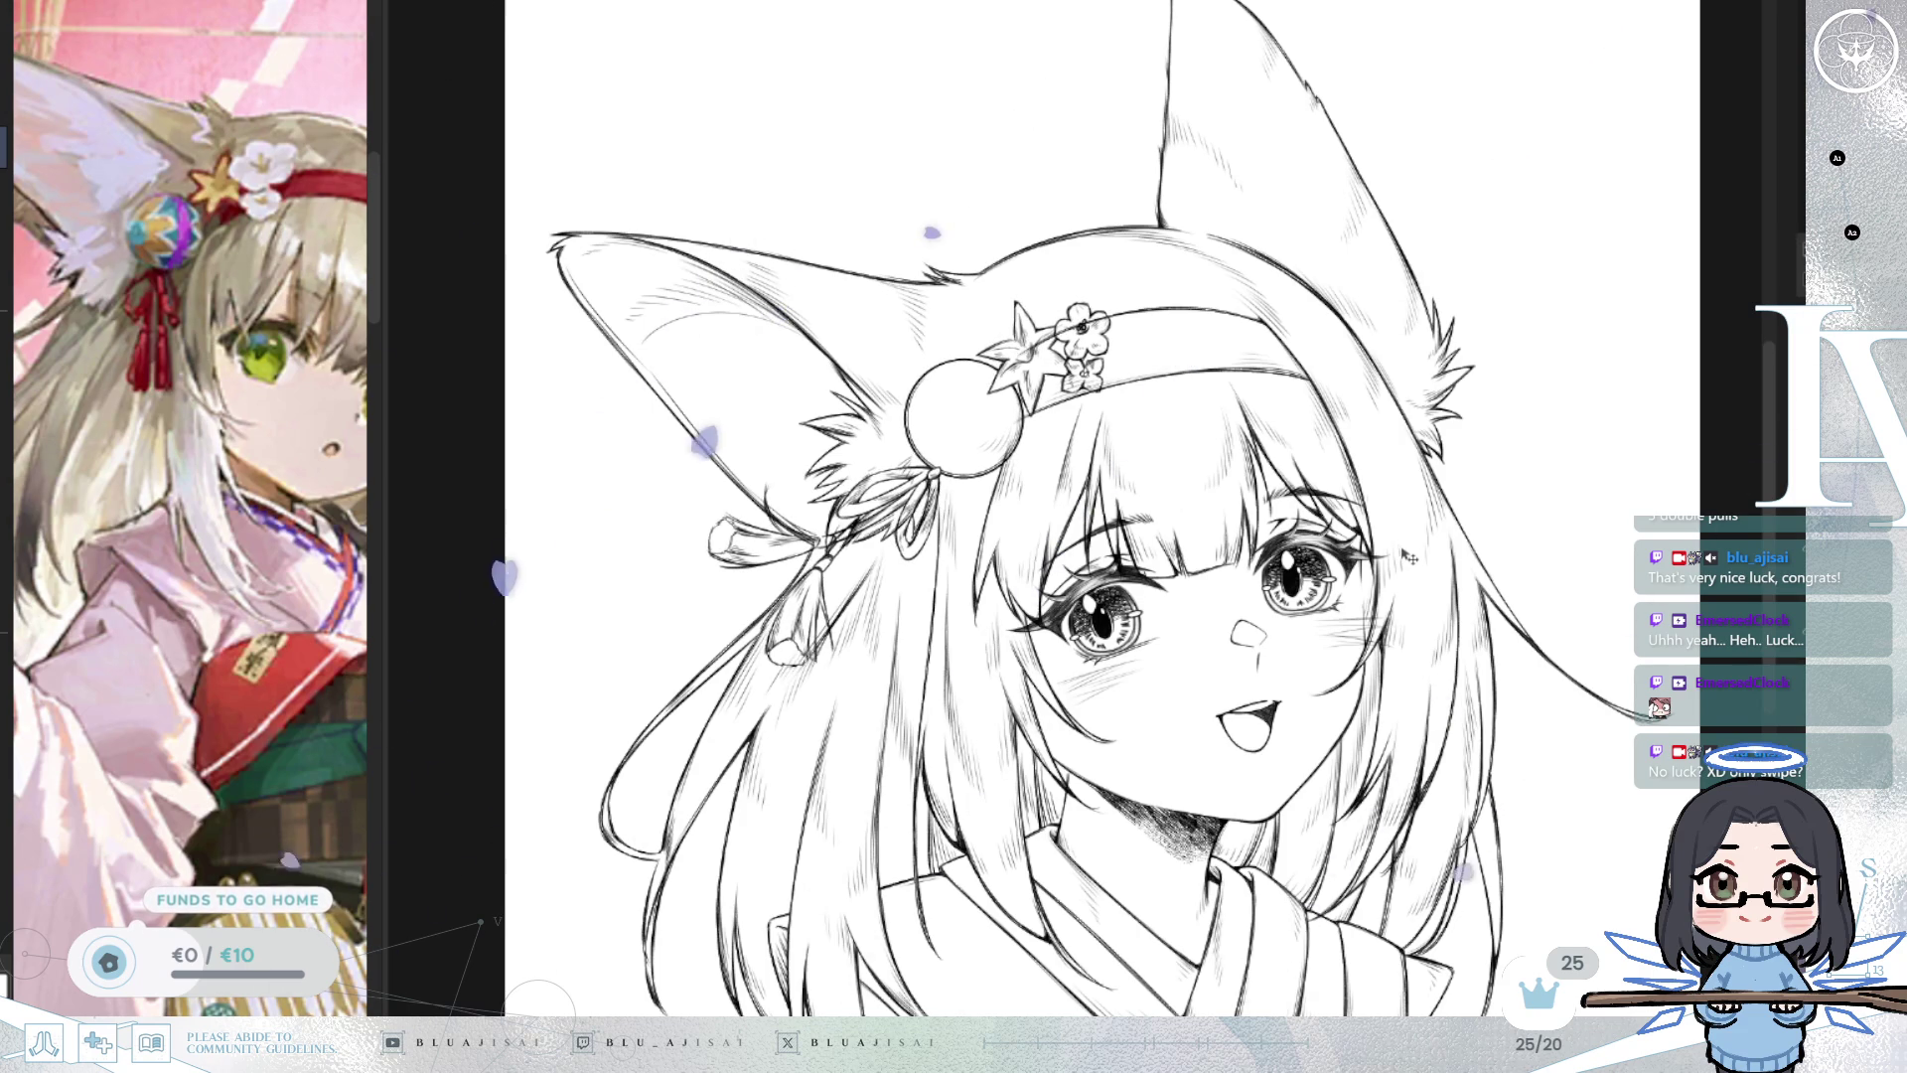
{"action": "scroll", "coordinate": [1103, 673], "scroll_direction": "up", "scroll_amount": 3}
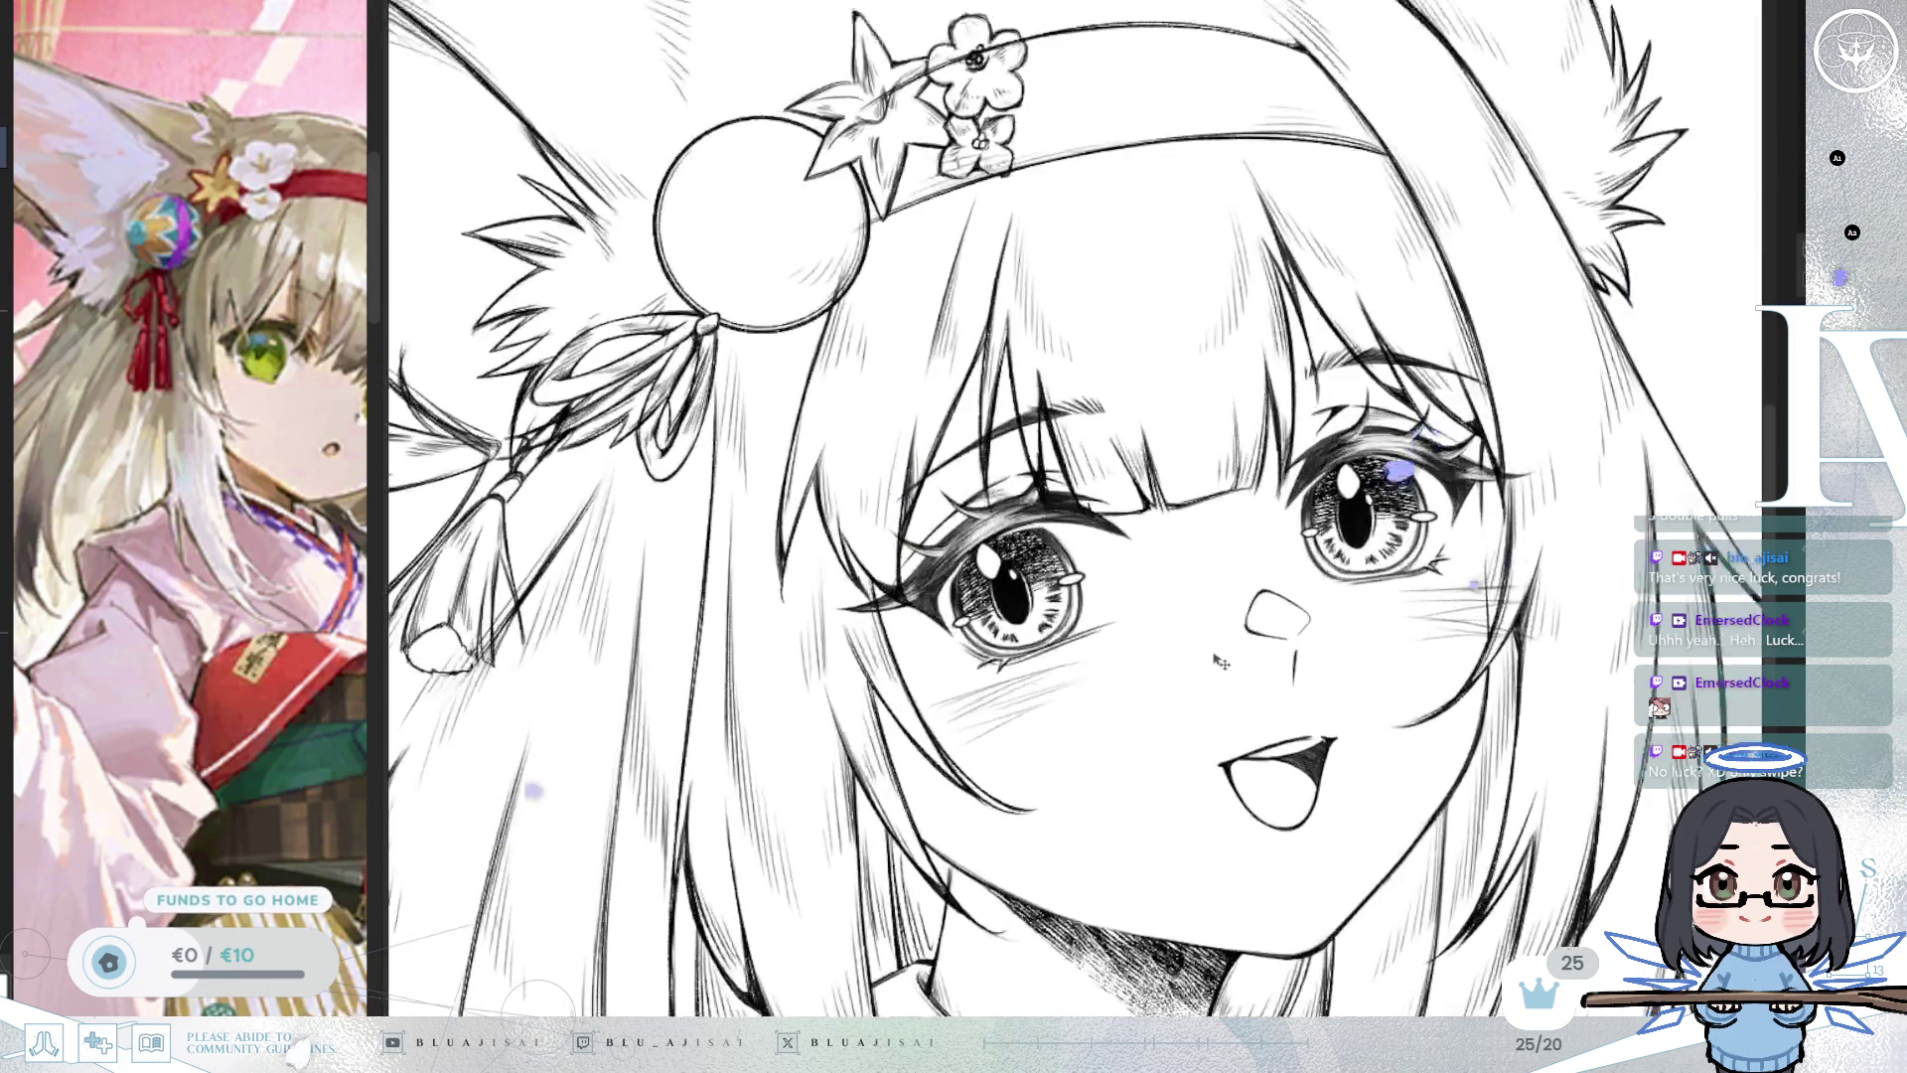
{"action": "left_click_drag", "start_coordinate": [1104, 672], "coordinate": [1372, 681]}
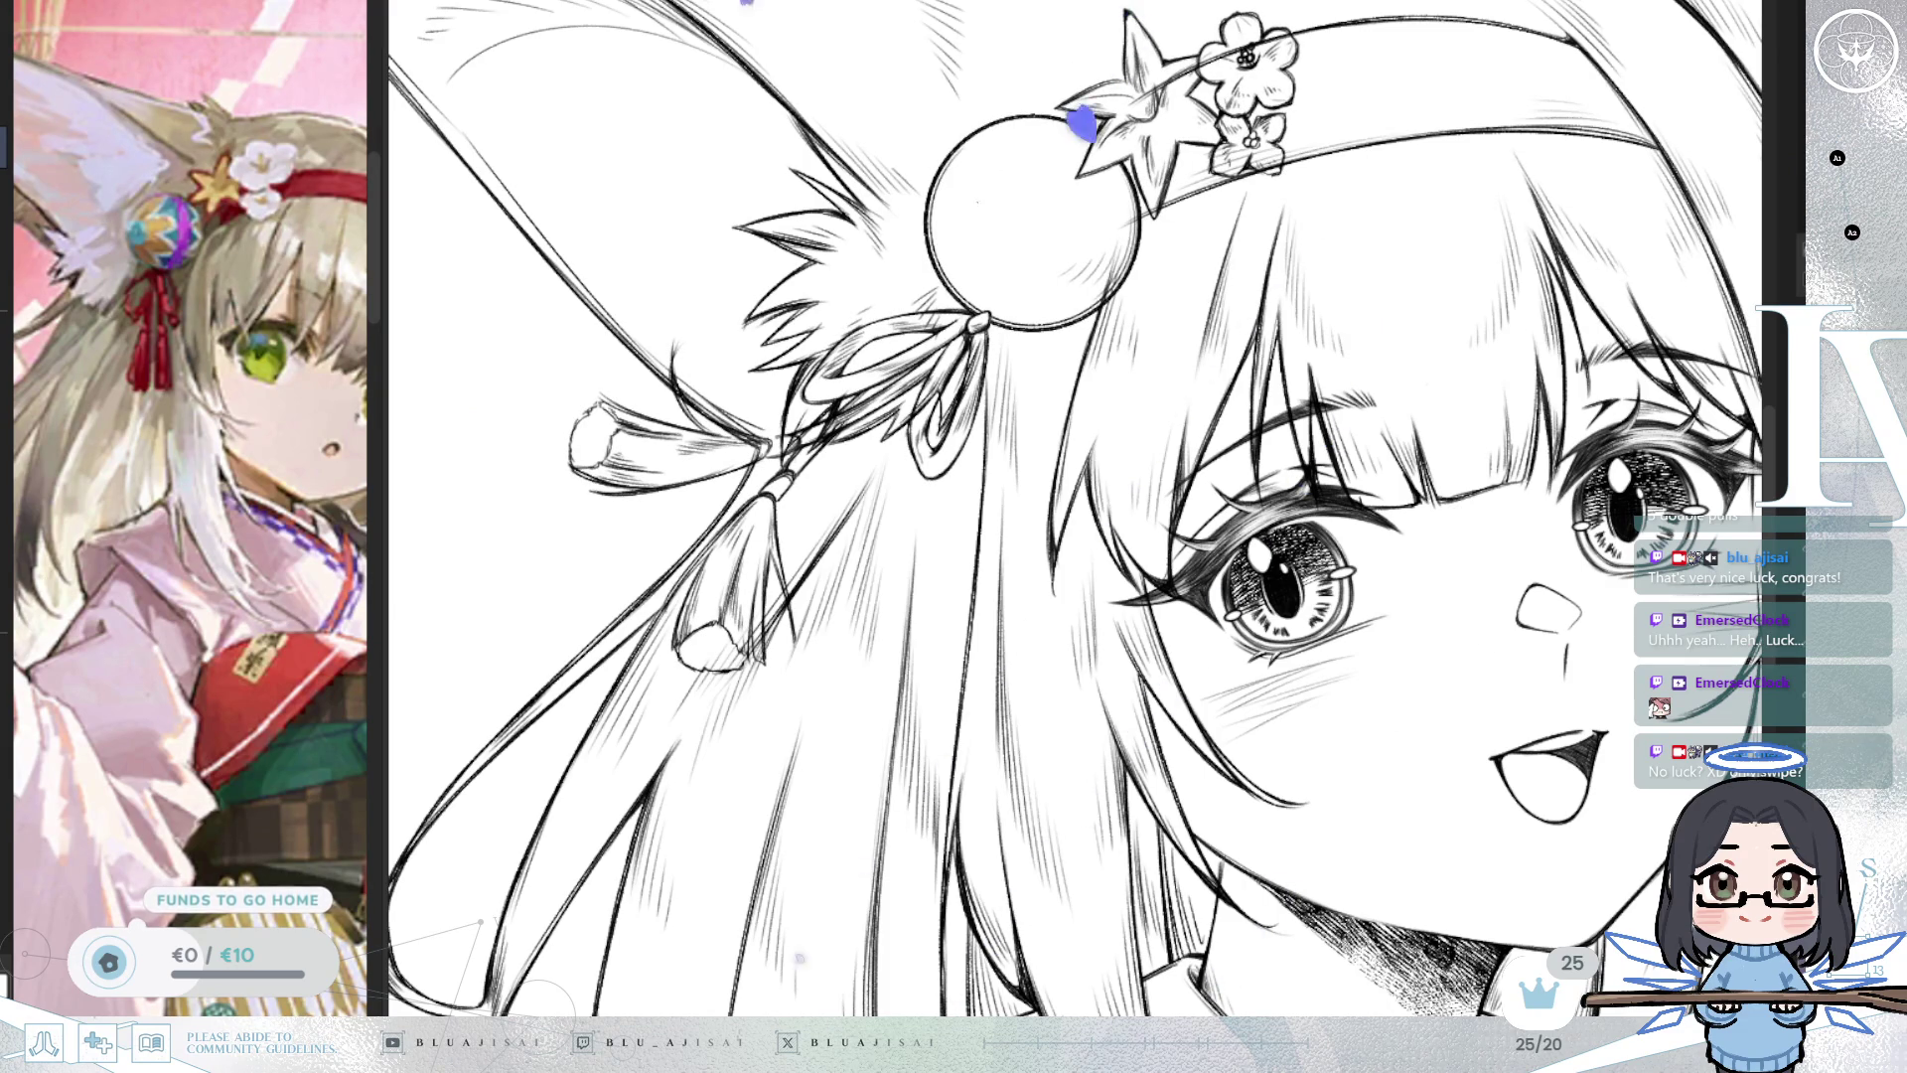
{"action": "scroll", "coordinate": [1111, 369], "scroll_direction": "down", "scroll_amount": 2}
{"action": "scroll", "coordinate": [1111, 369], "scroll_direction": "up", "scroll_amount": 5}
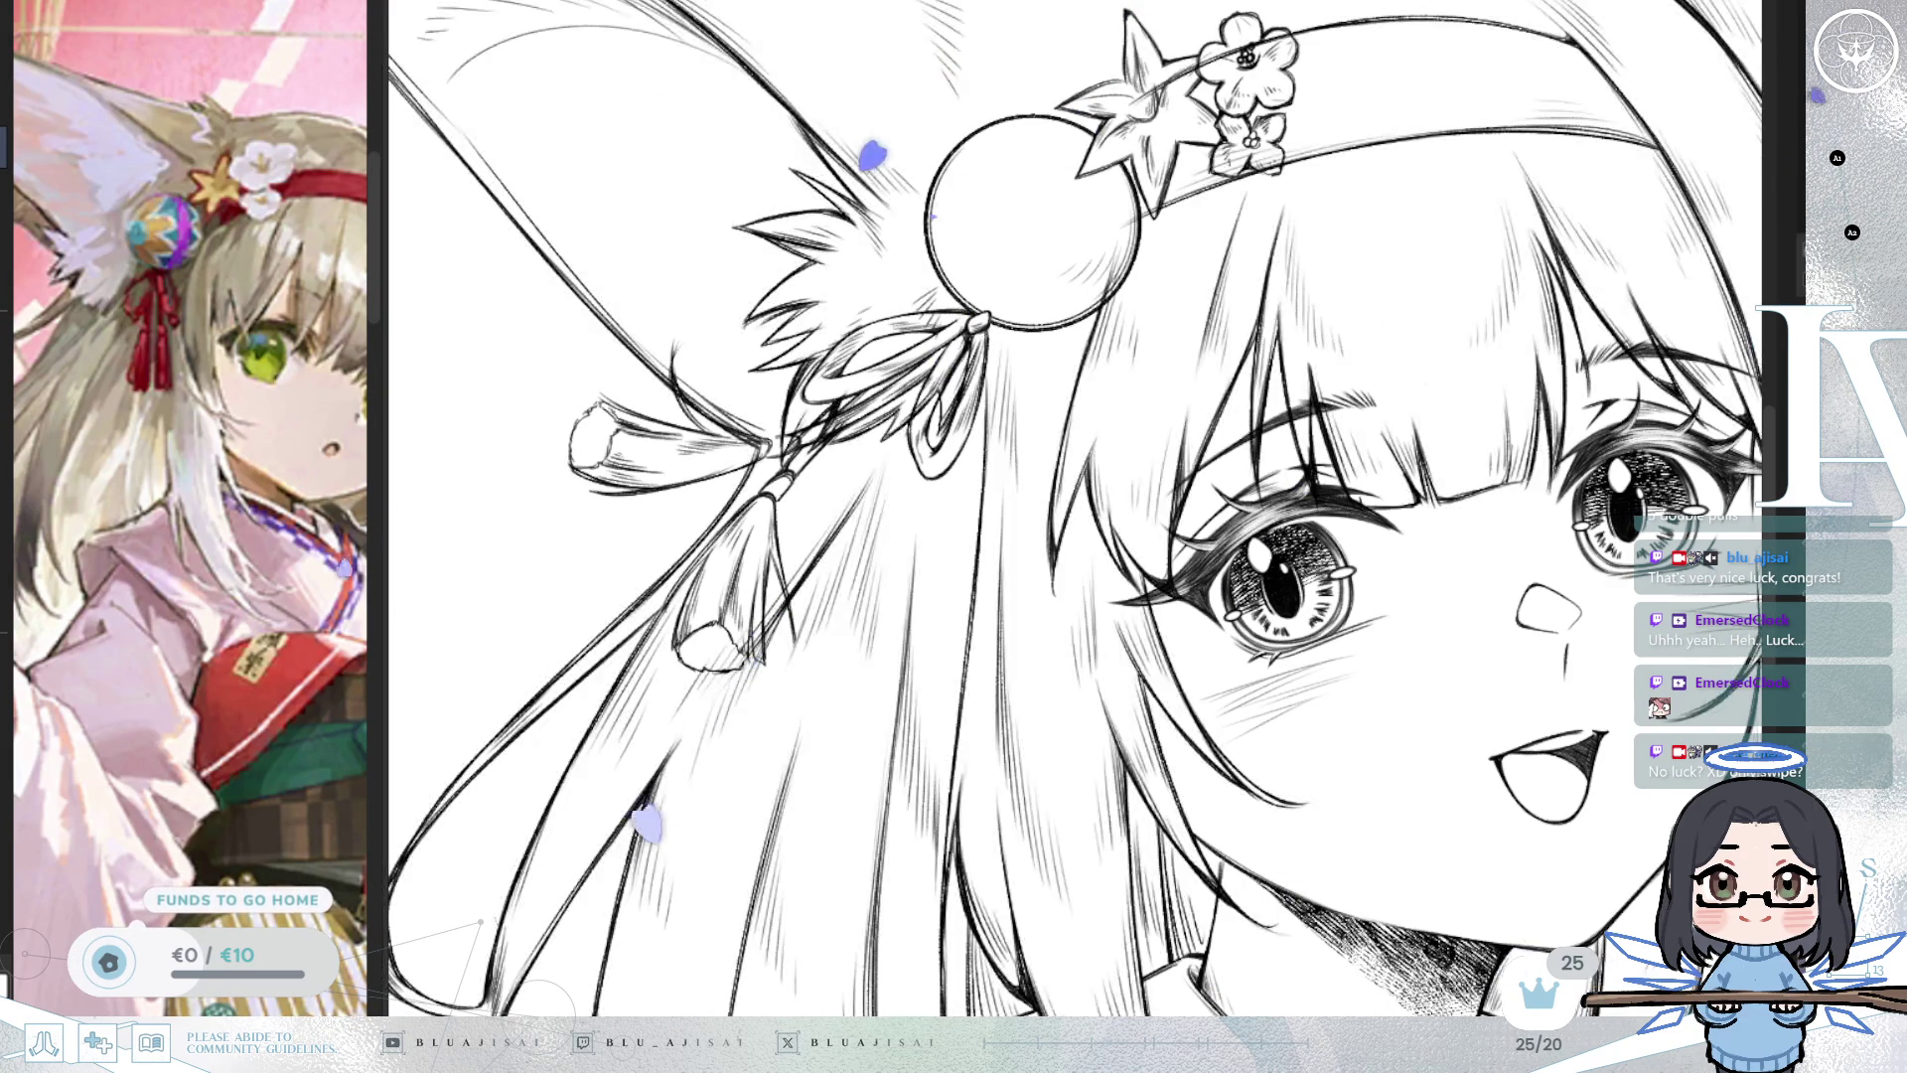
{"action": "mouse_move", "coordinate": [1105, 367]}
{"action": "left_mouse_down"}
{"action": "mouse_move", "coordinate": [1192, 298]}
{"action": "mouse_move", "coordinate": [1296, 266]}
{"action": "left_mouse_up"}
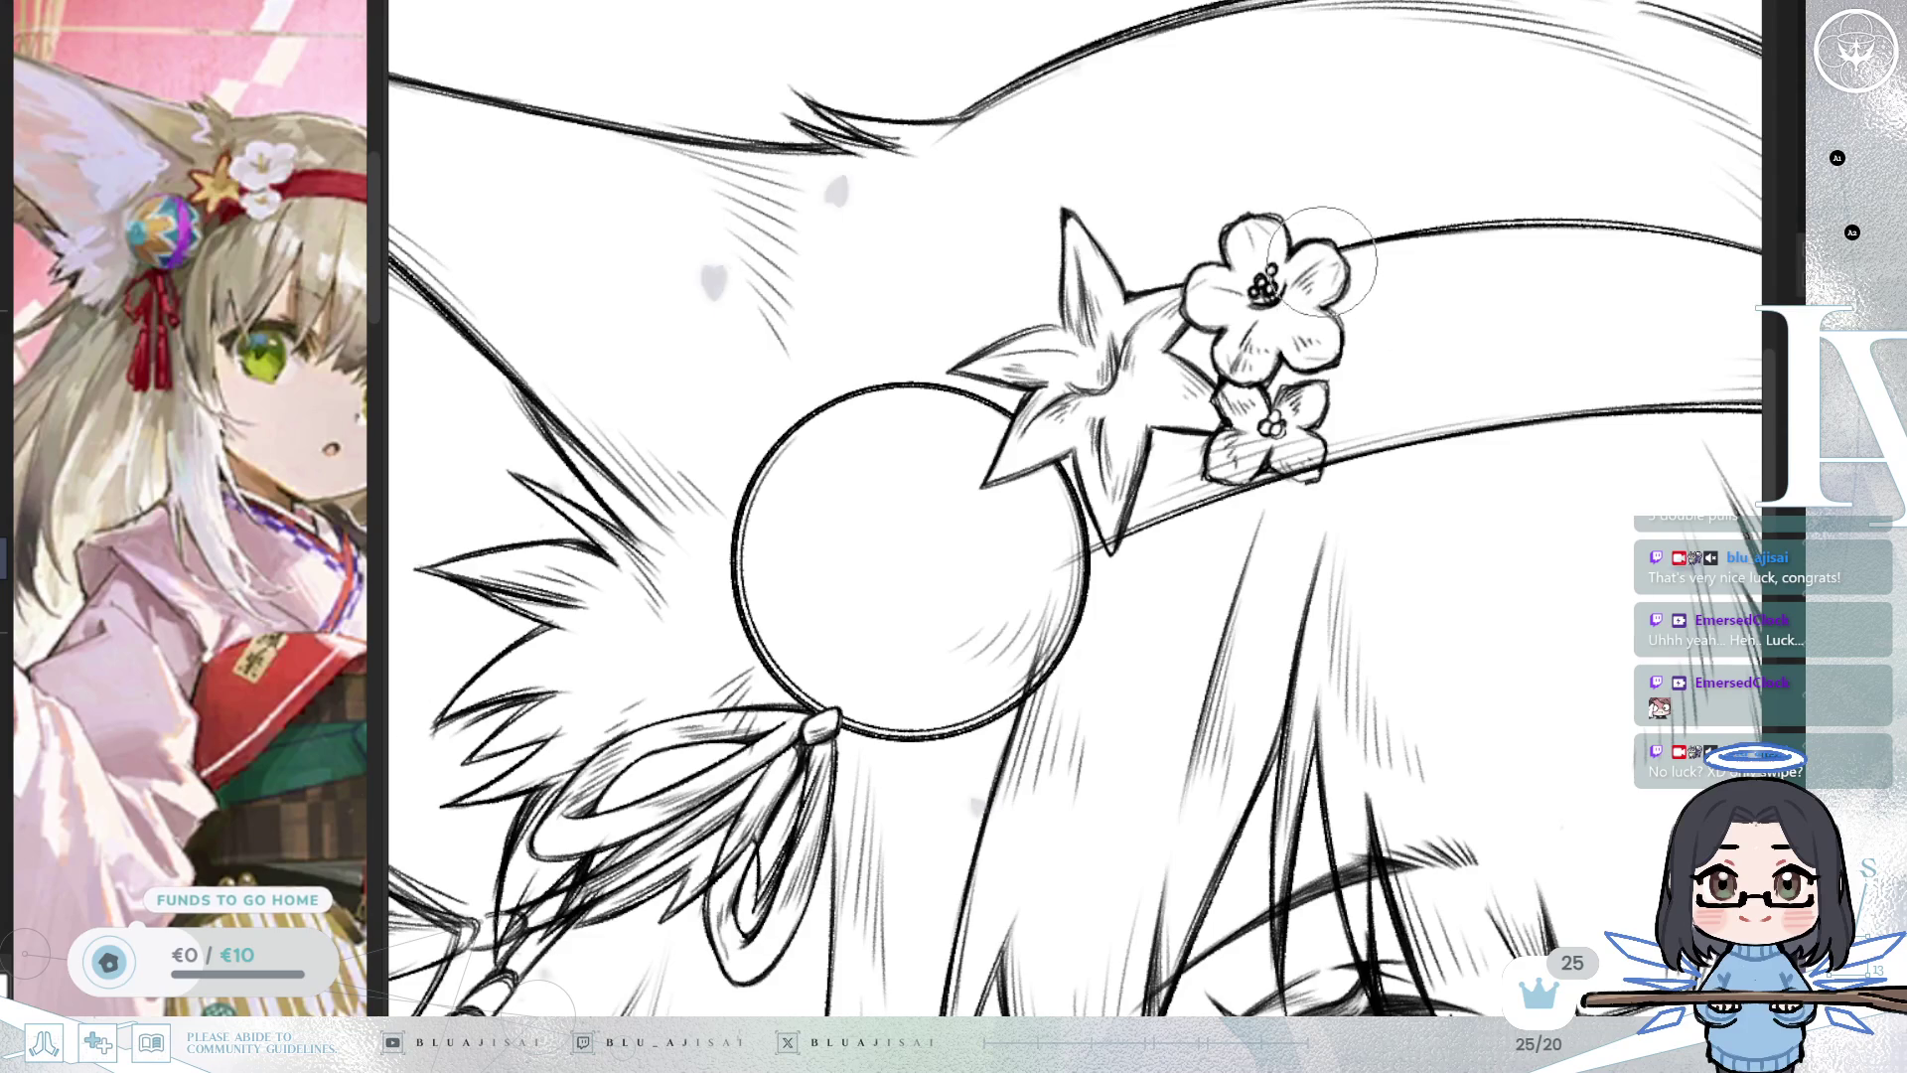
Erase the stray strokes inside the lower flower, then rotate the view to inspect the ribbons.
{"action": "mouse_move", "coordinate": [1288, 453]}
{"action": "left_mouse_down"}
{"action": "mouse_move", "coordinate": [1308, 454]}
{"action": "mouse_move", "coordinate": [1234, 442]}
{"action": "left_mouse_up"}
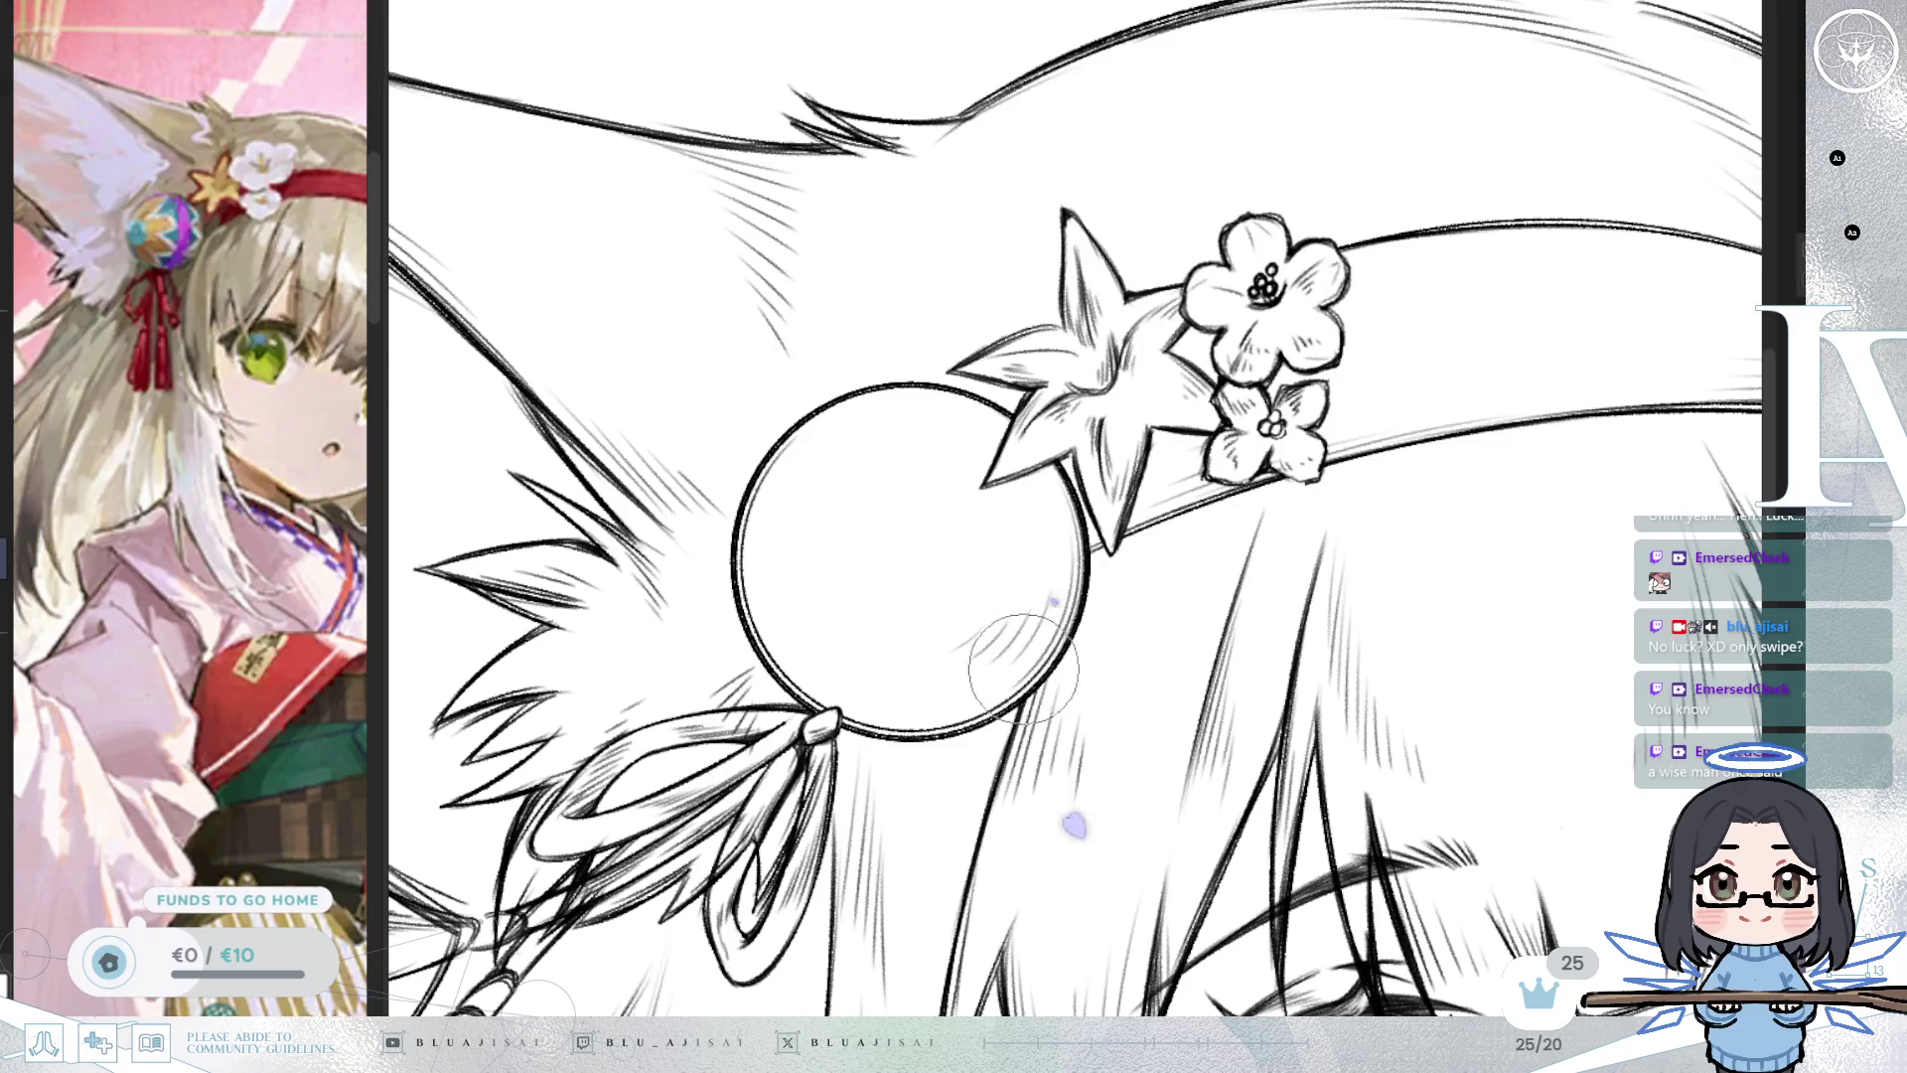
{"action": "mouse_move", "coordinate": [939, 624]}
{"action": "left_mouse_down"}
{"action": "mouse_move", "coordinate": [1063, 608]}
{"action": "mouse_move", "coordinate": [1307, 466]}
{"action": "left_mouse_up"}
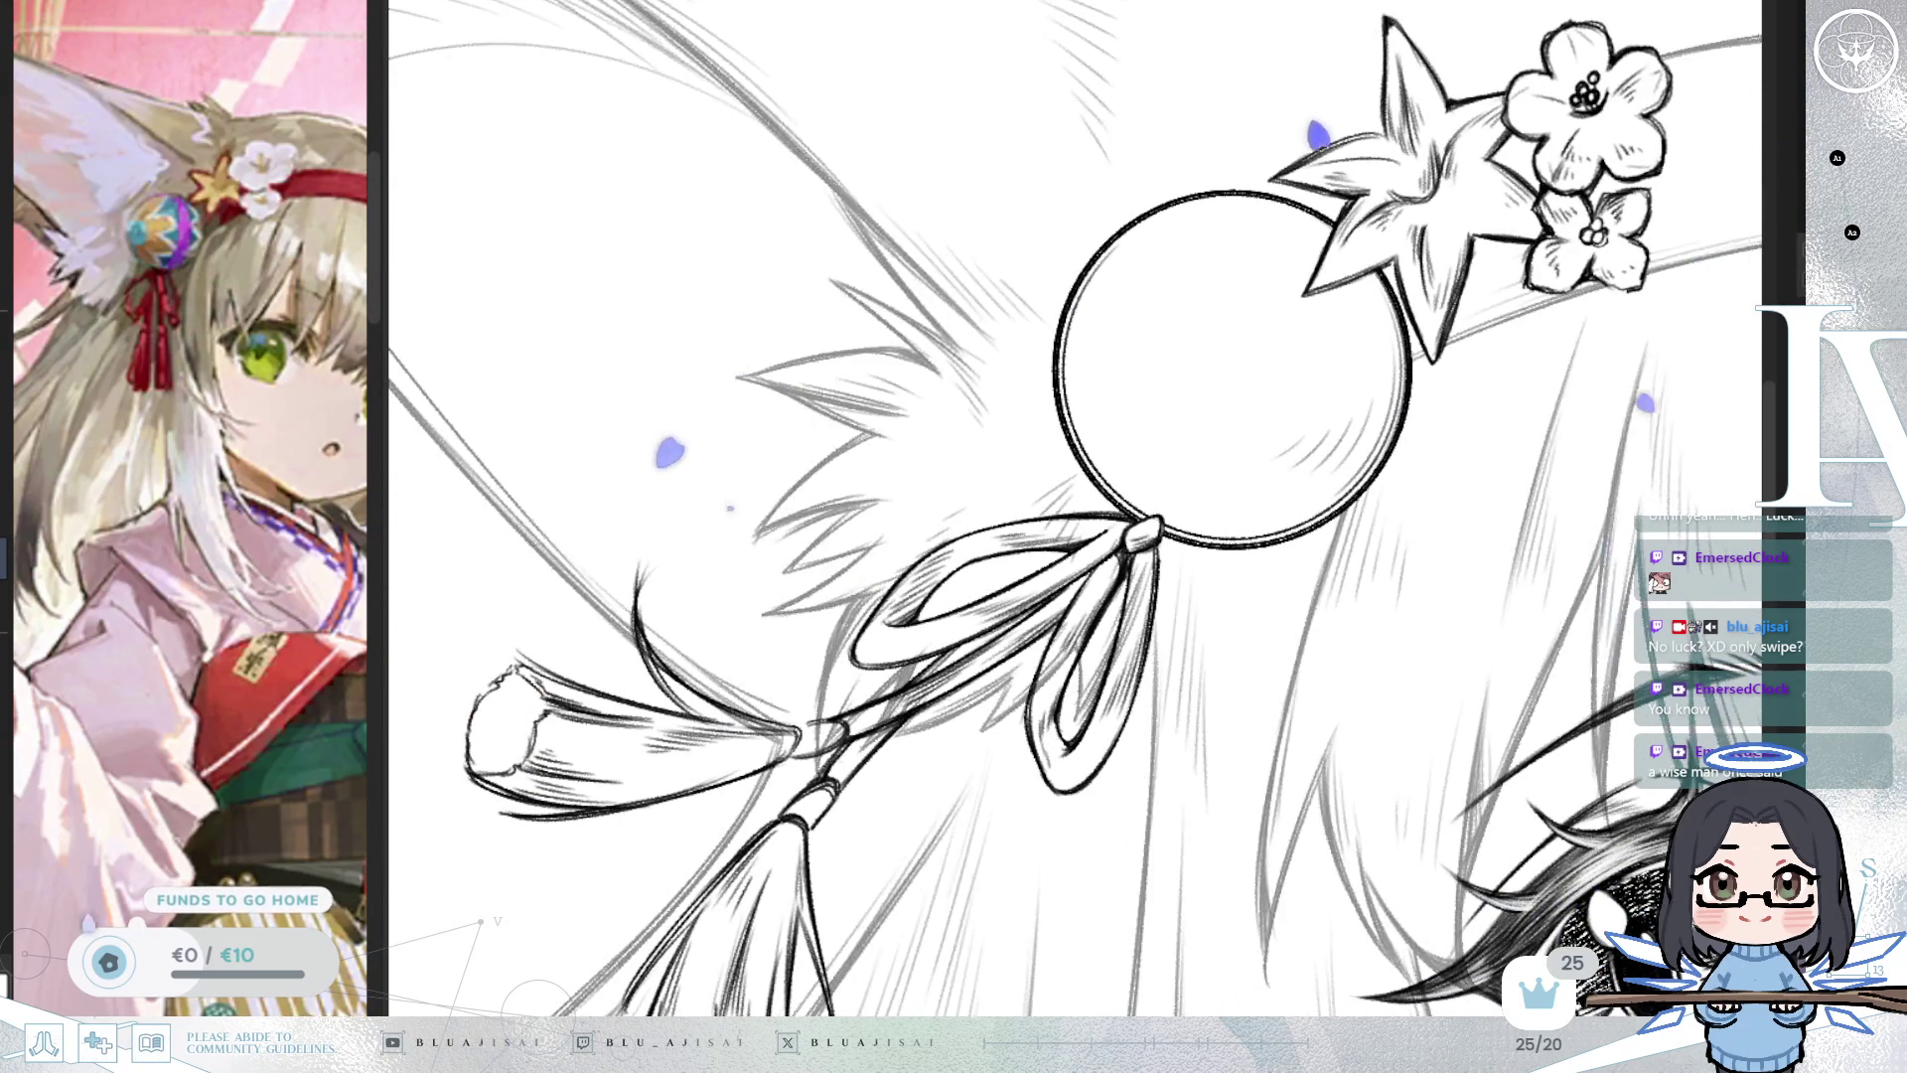
{"action": "left_click_drag", "start_coordinate": [1043, 556], "coordinate": [1108, 586]}
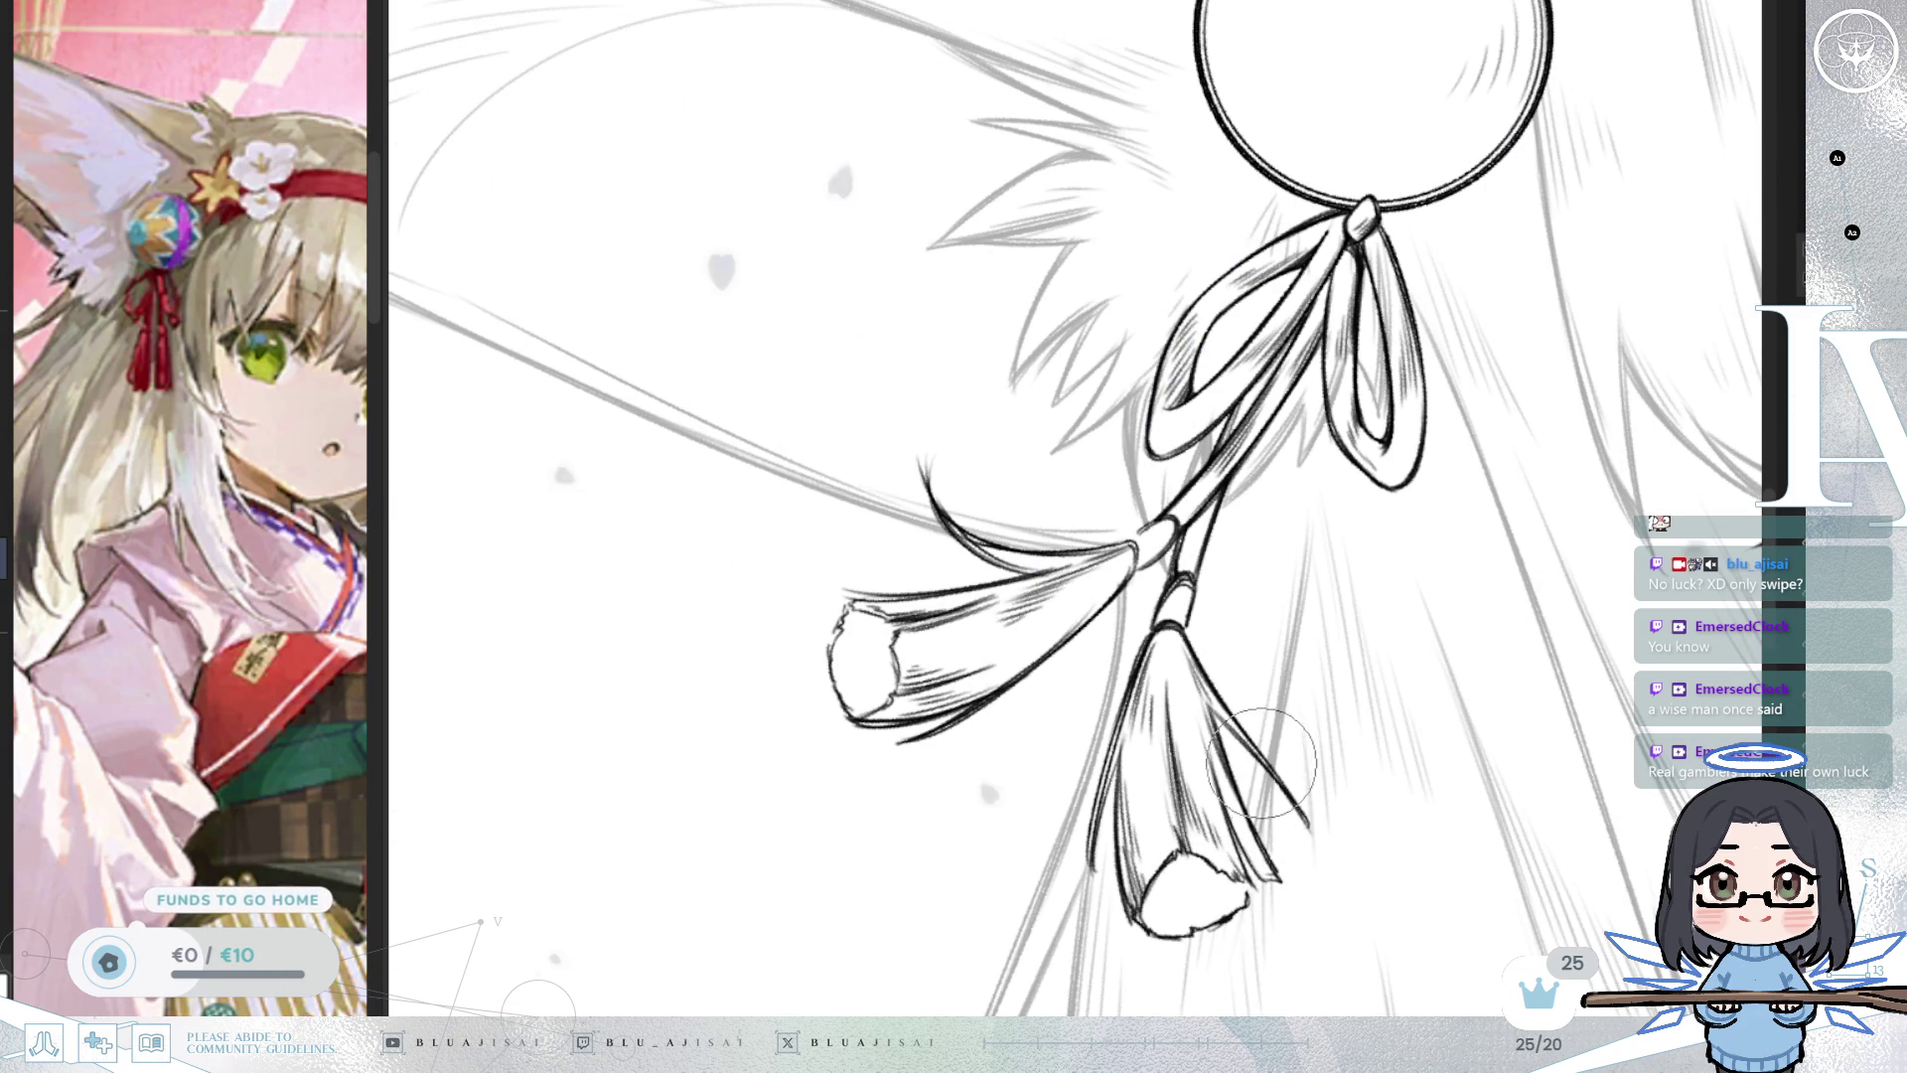
{"action": "key", "text": "r"}
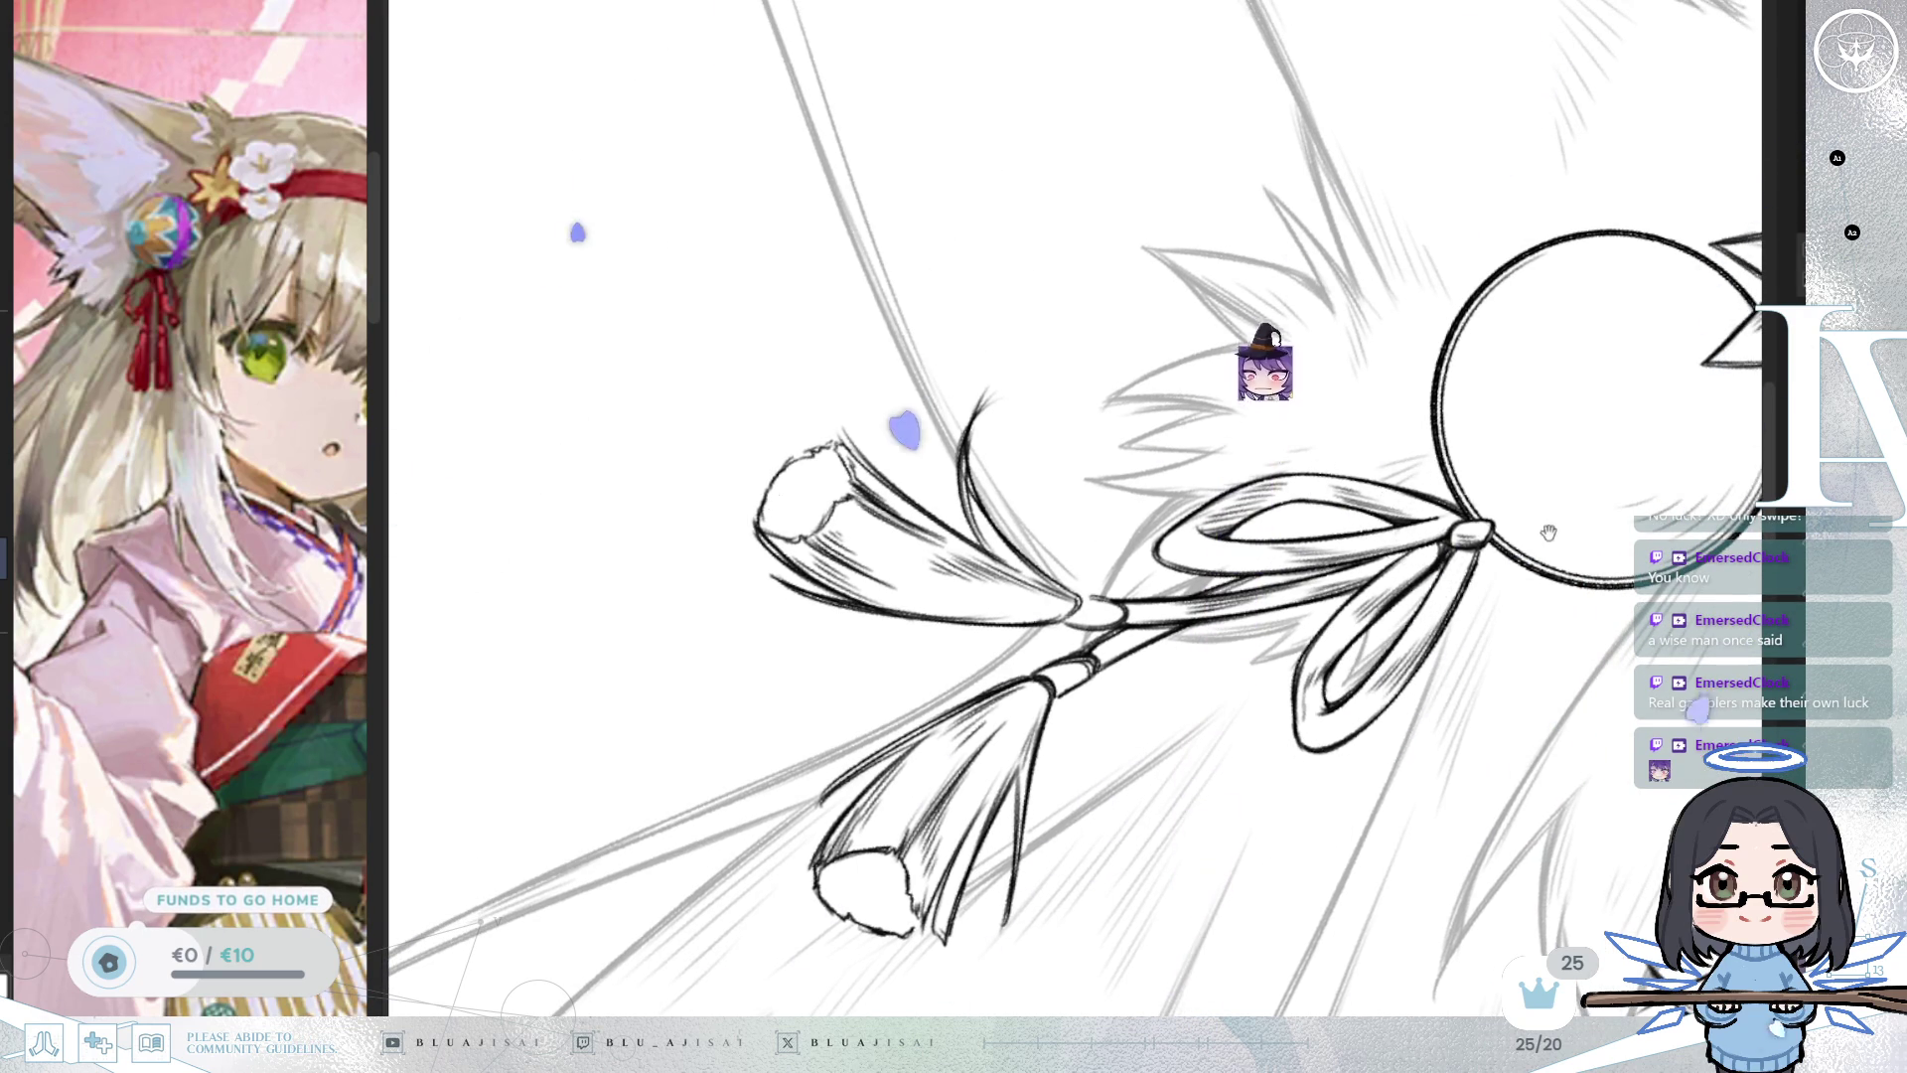
{"action": "scroll", "coordinate": [1440, 576], "scroll_direction": "down", "scroll_amount": 5}
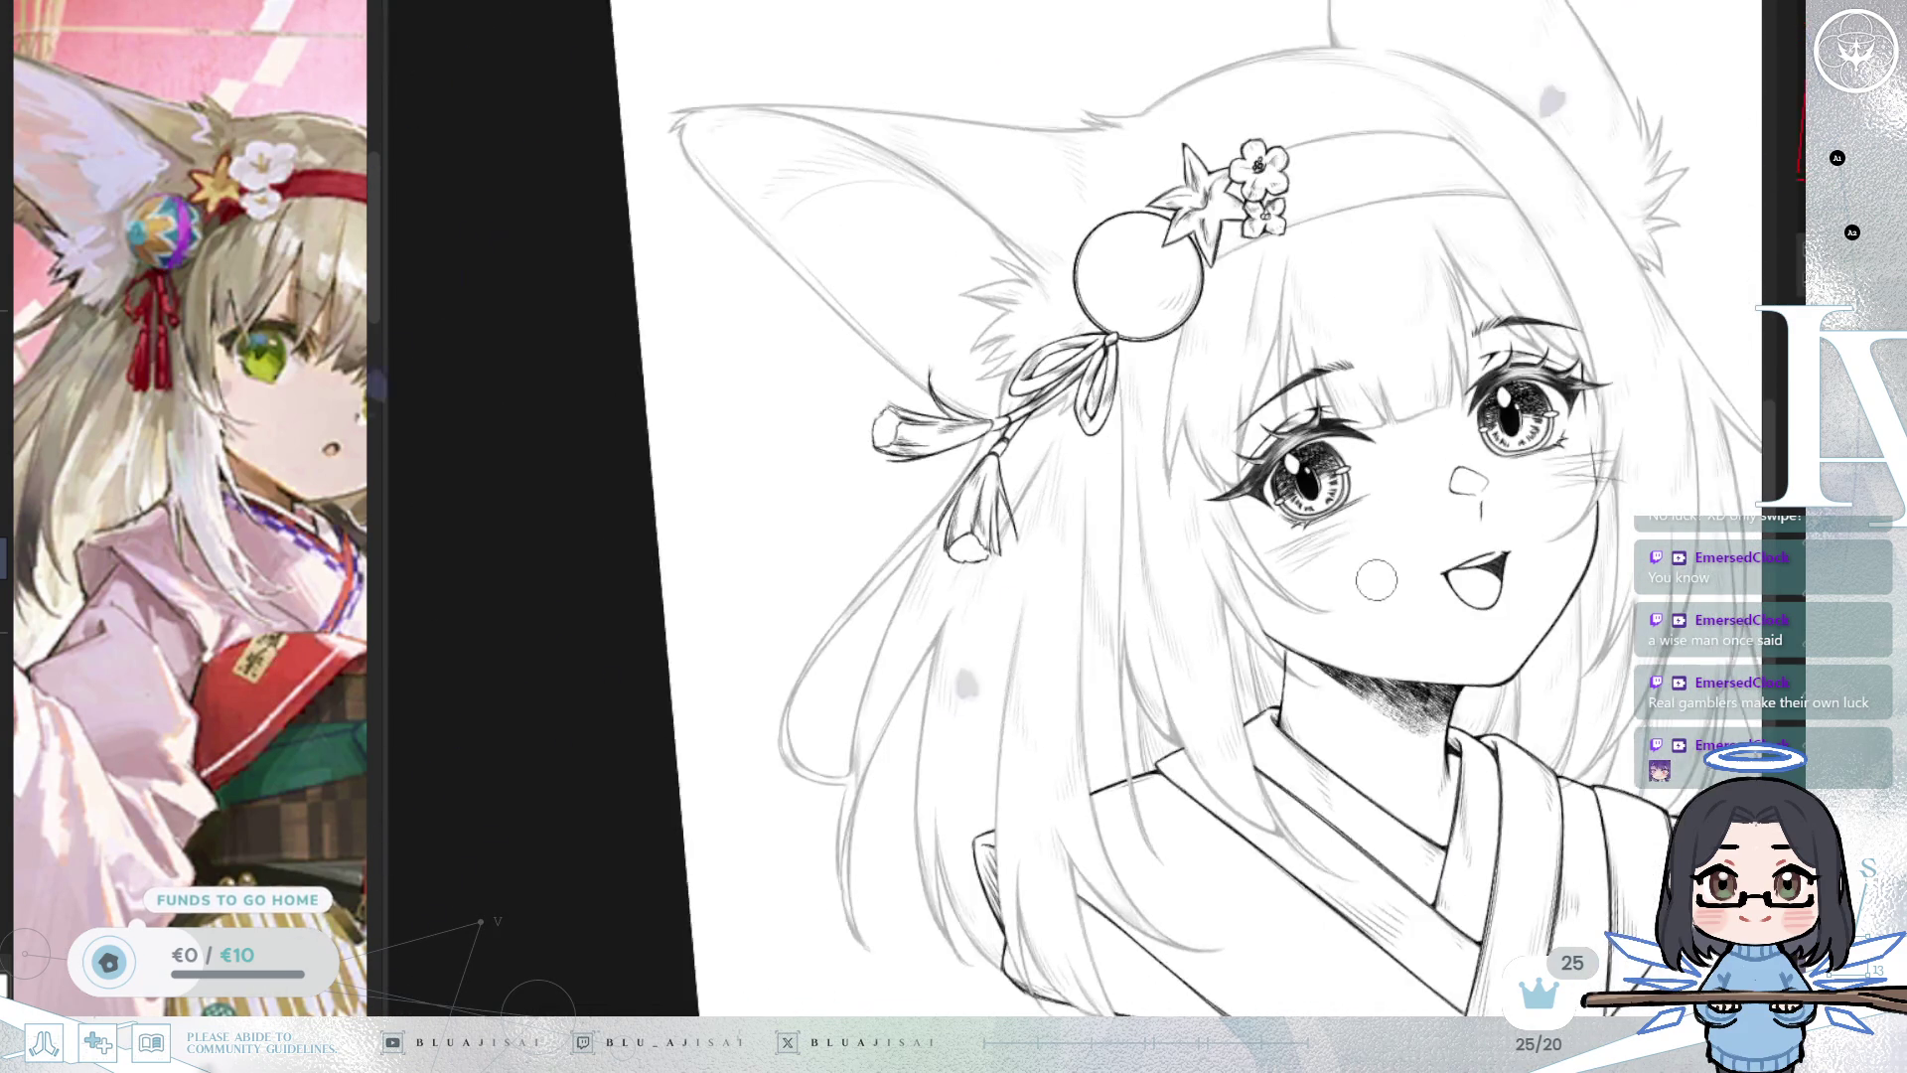
Widen the reference pane and frame the chibi red-umbrella fox-girl reference beside the bust.
{"action": "scroll", "coordinate": [1630, 487], "scroll_direction": "down", "scroll_amount": 4}
{"action": "left_click_drag", "start_coordinate": [1631, 487], "coordinate": [1566, 534]}
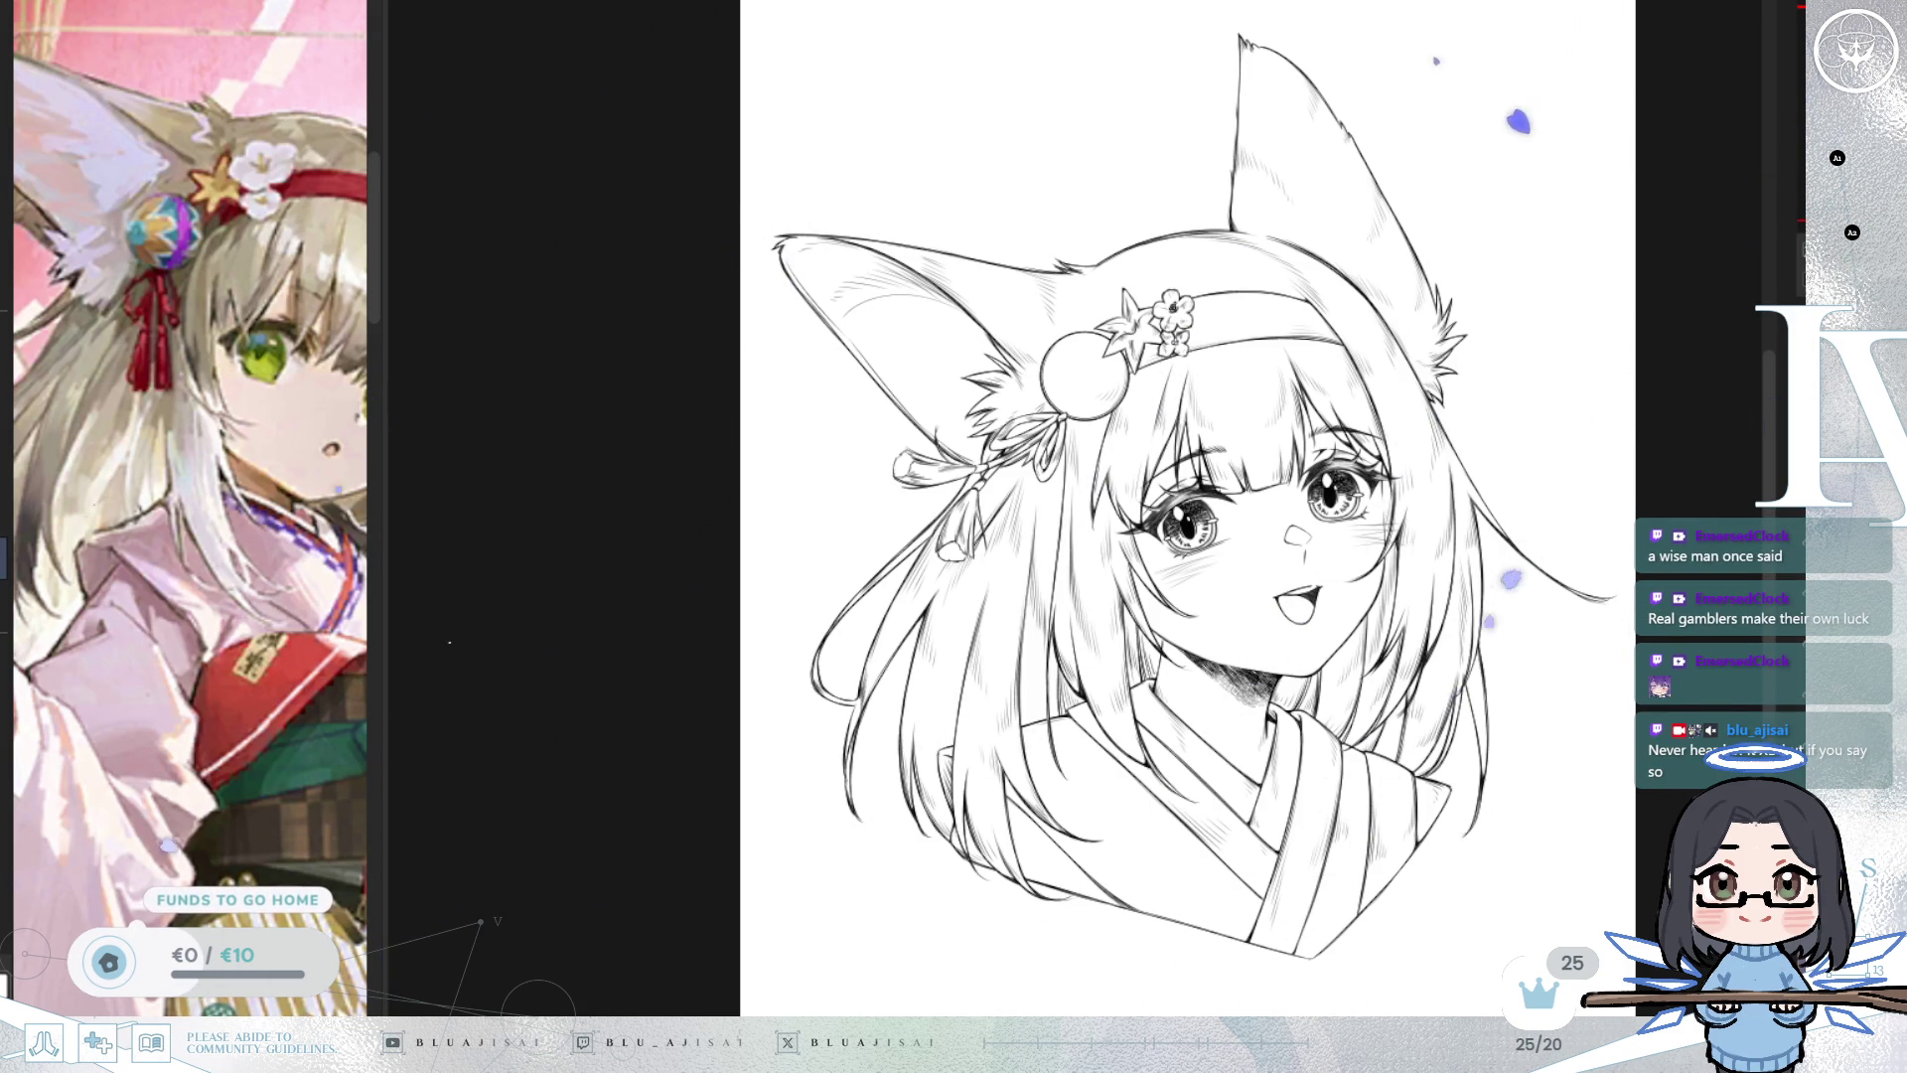
{"action": "left_click_drag", "start_coordinate": [382, 318], "coordinate": [608, 330]}
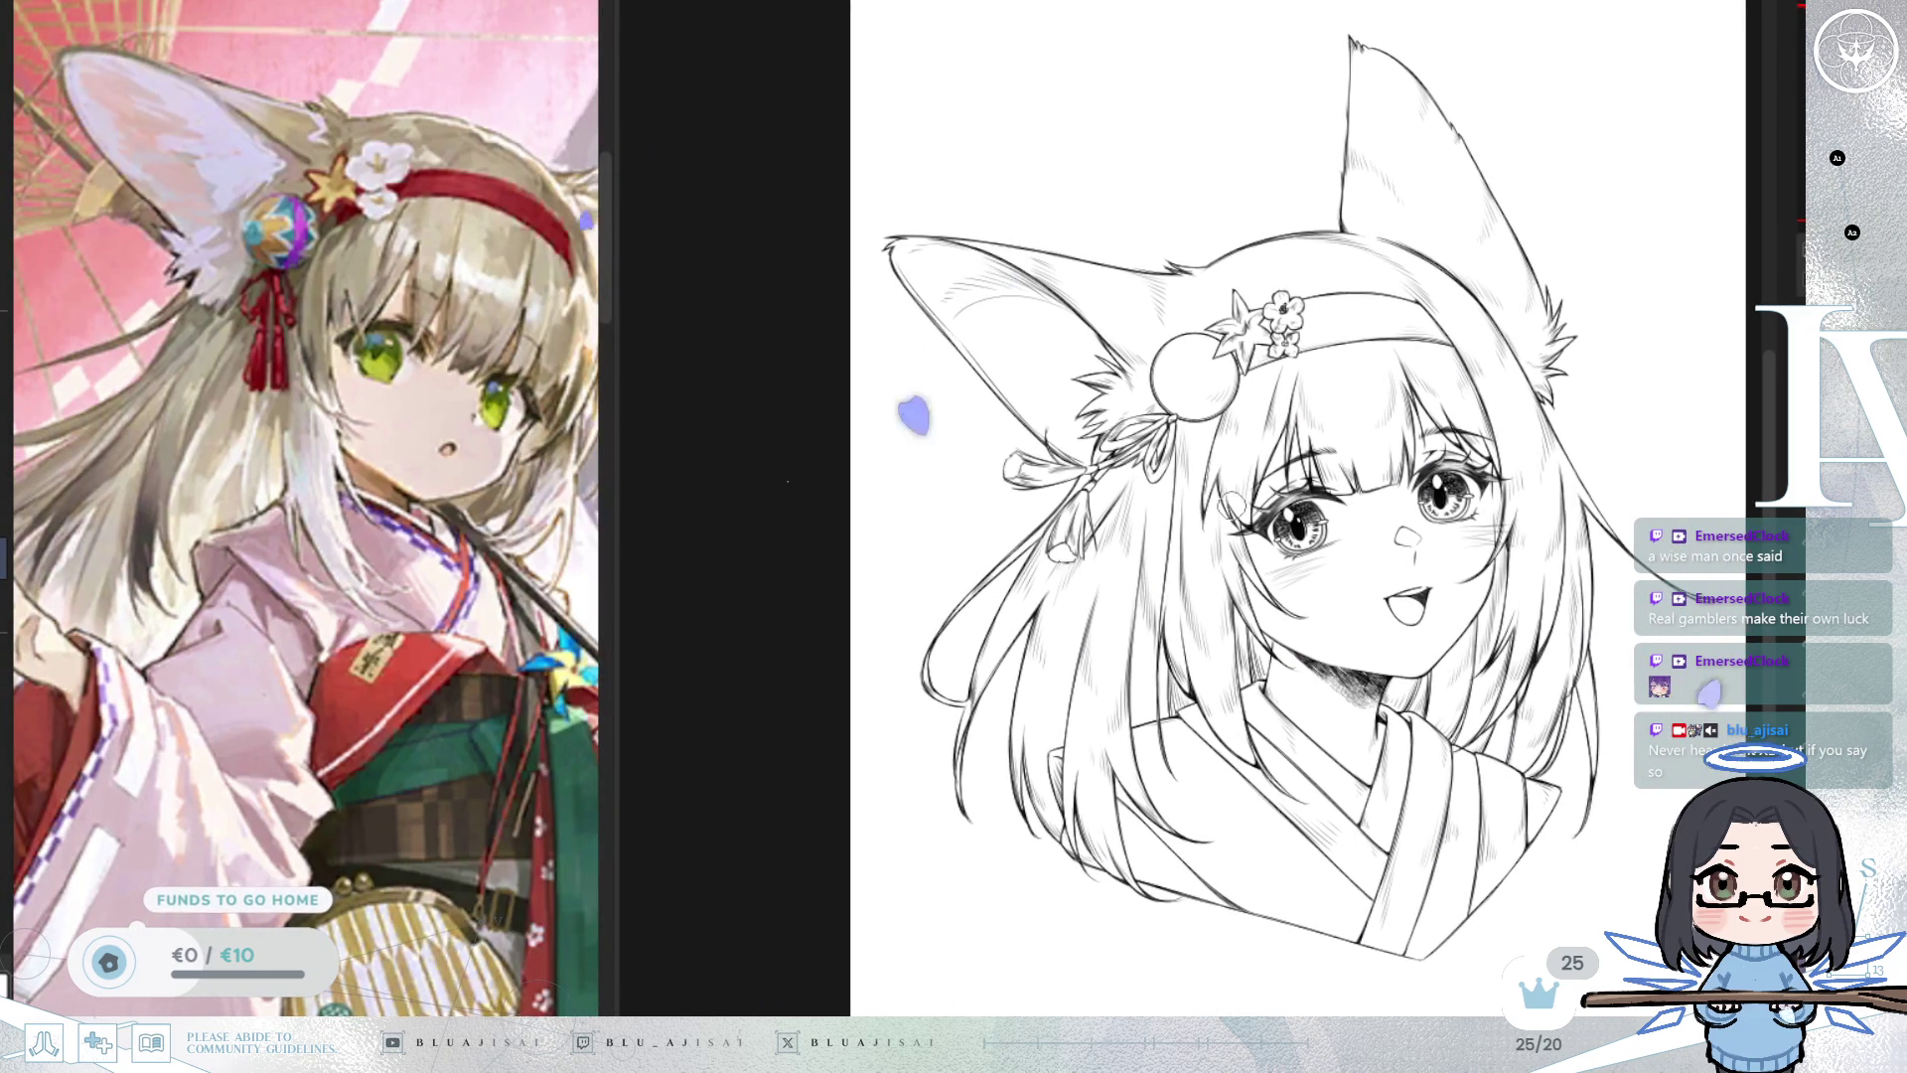
{"action": "scroll", "coordinate": [241, 713], "scroll_direction": "down", "scroll_amount": 5}
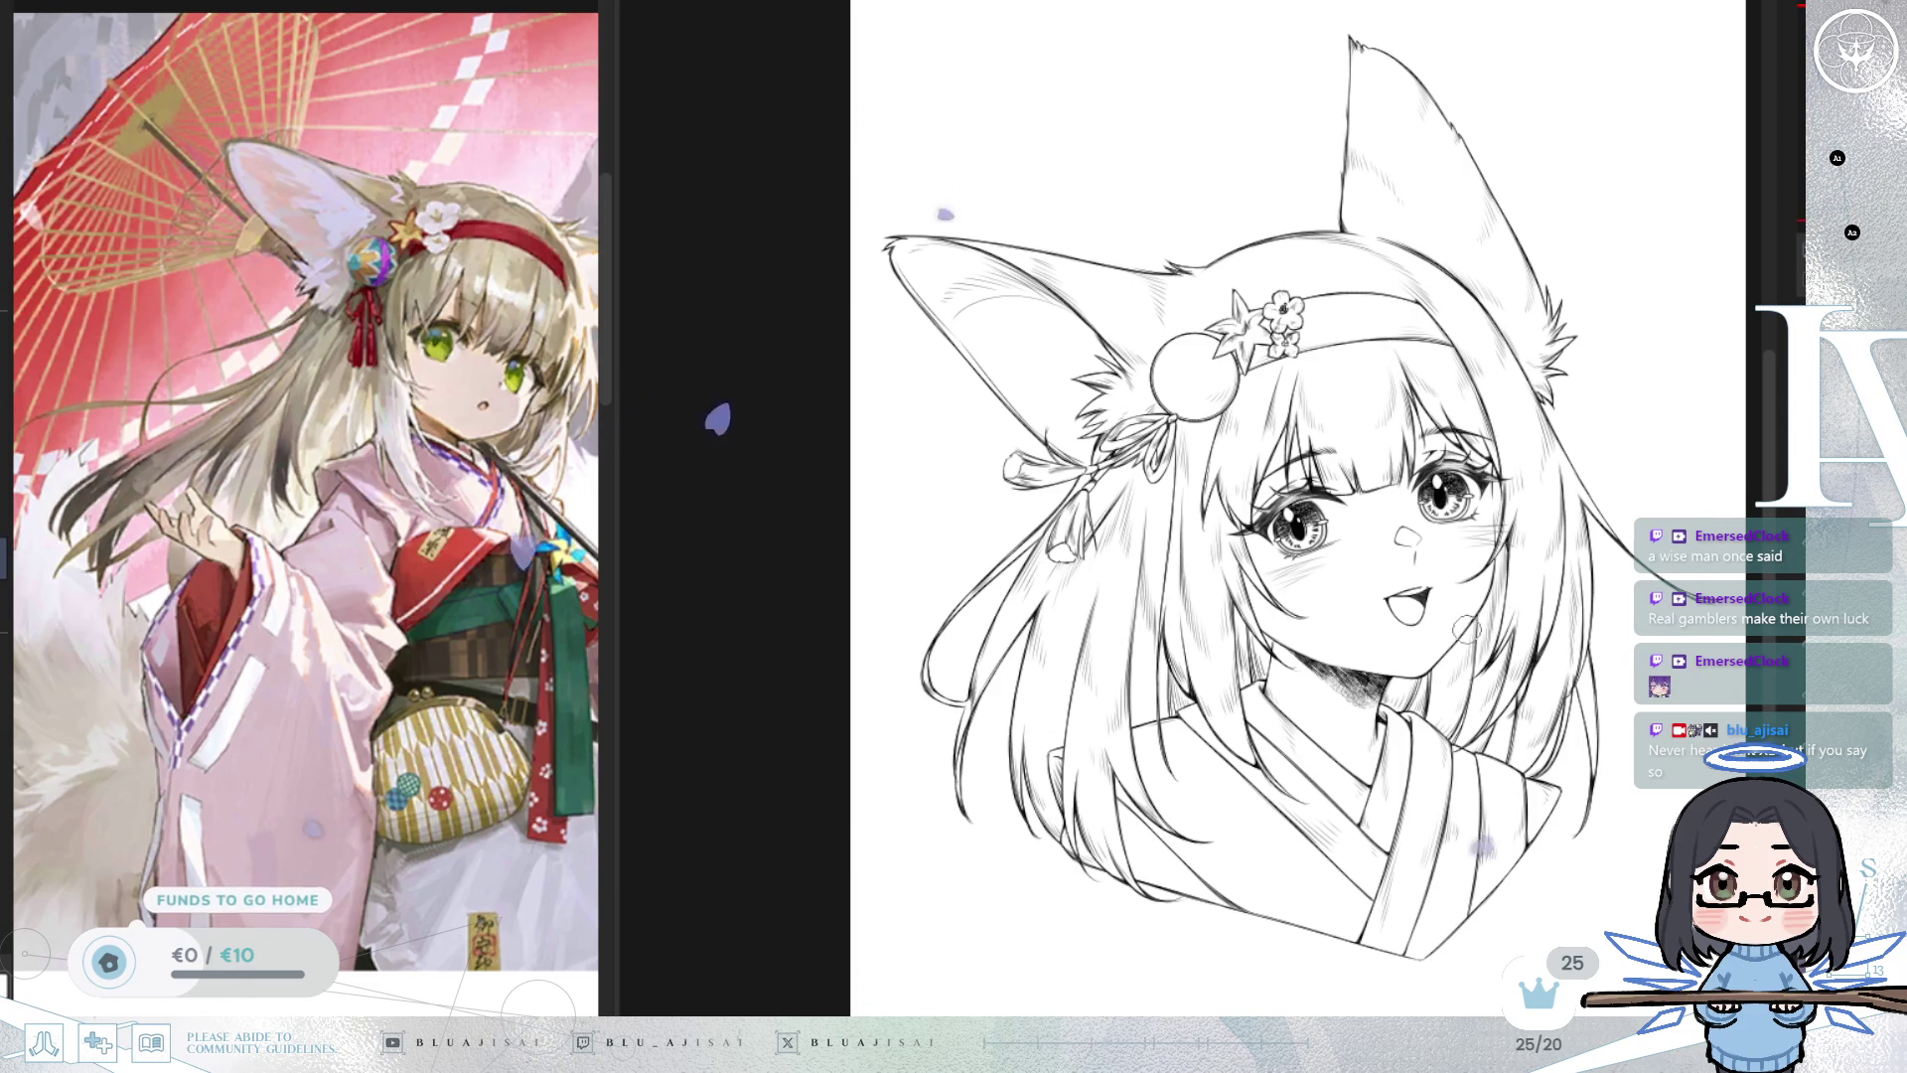
{"action": "scroll", "coordinate": [1468, 628], "scroll_direction": "up", "scroll_amount": 2}
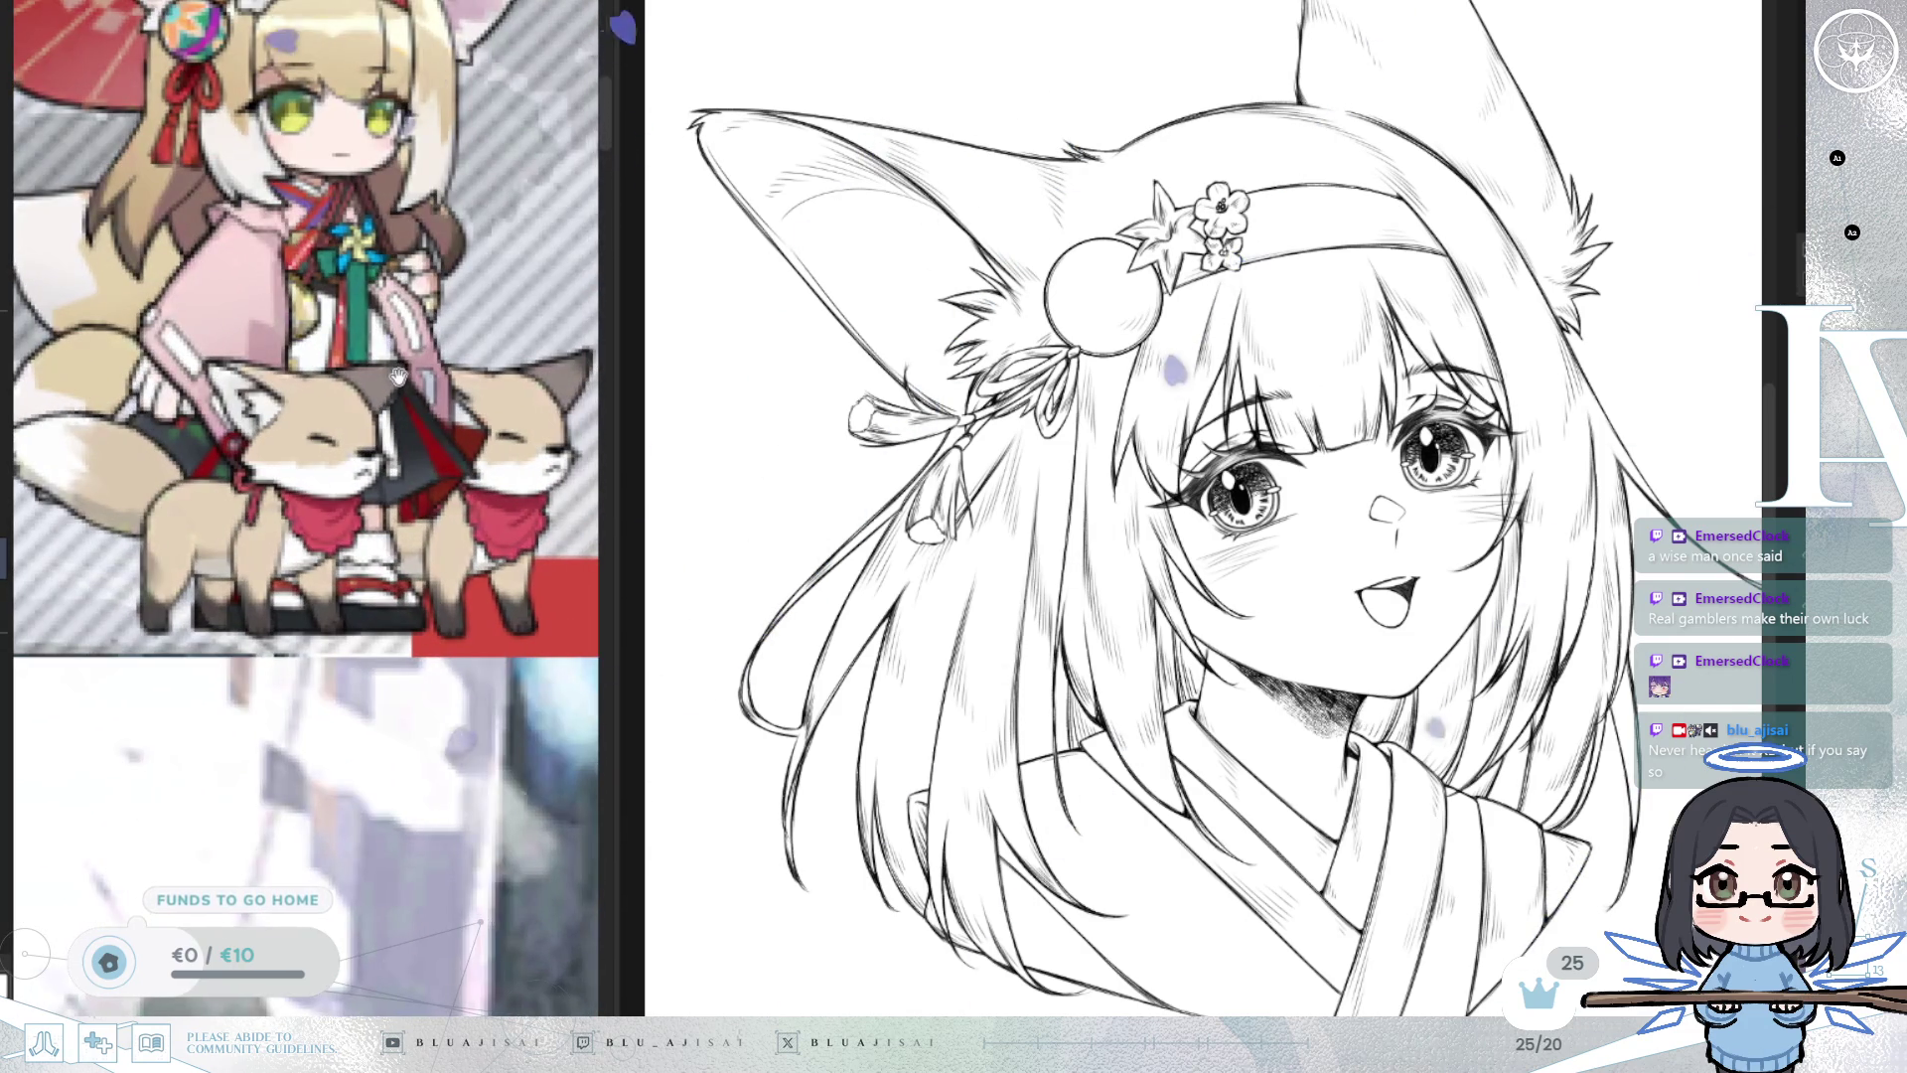
{"action": "scroll", "coordinate": [388, 381], "scroll_direction": "down", "scroll_amount": 3}
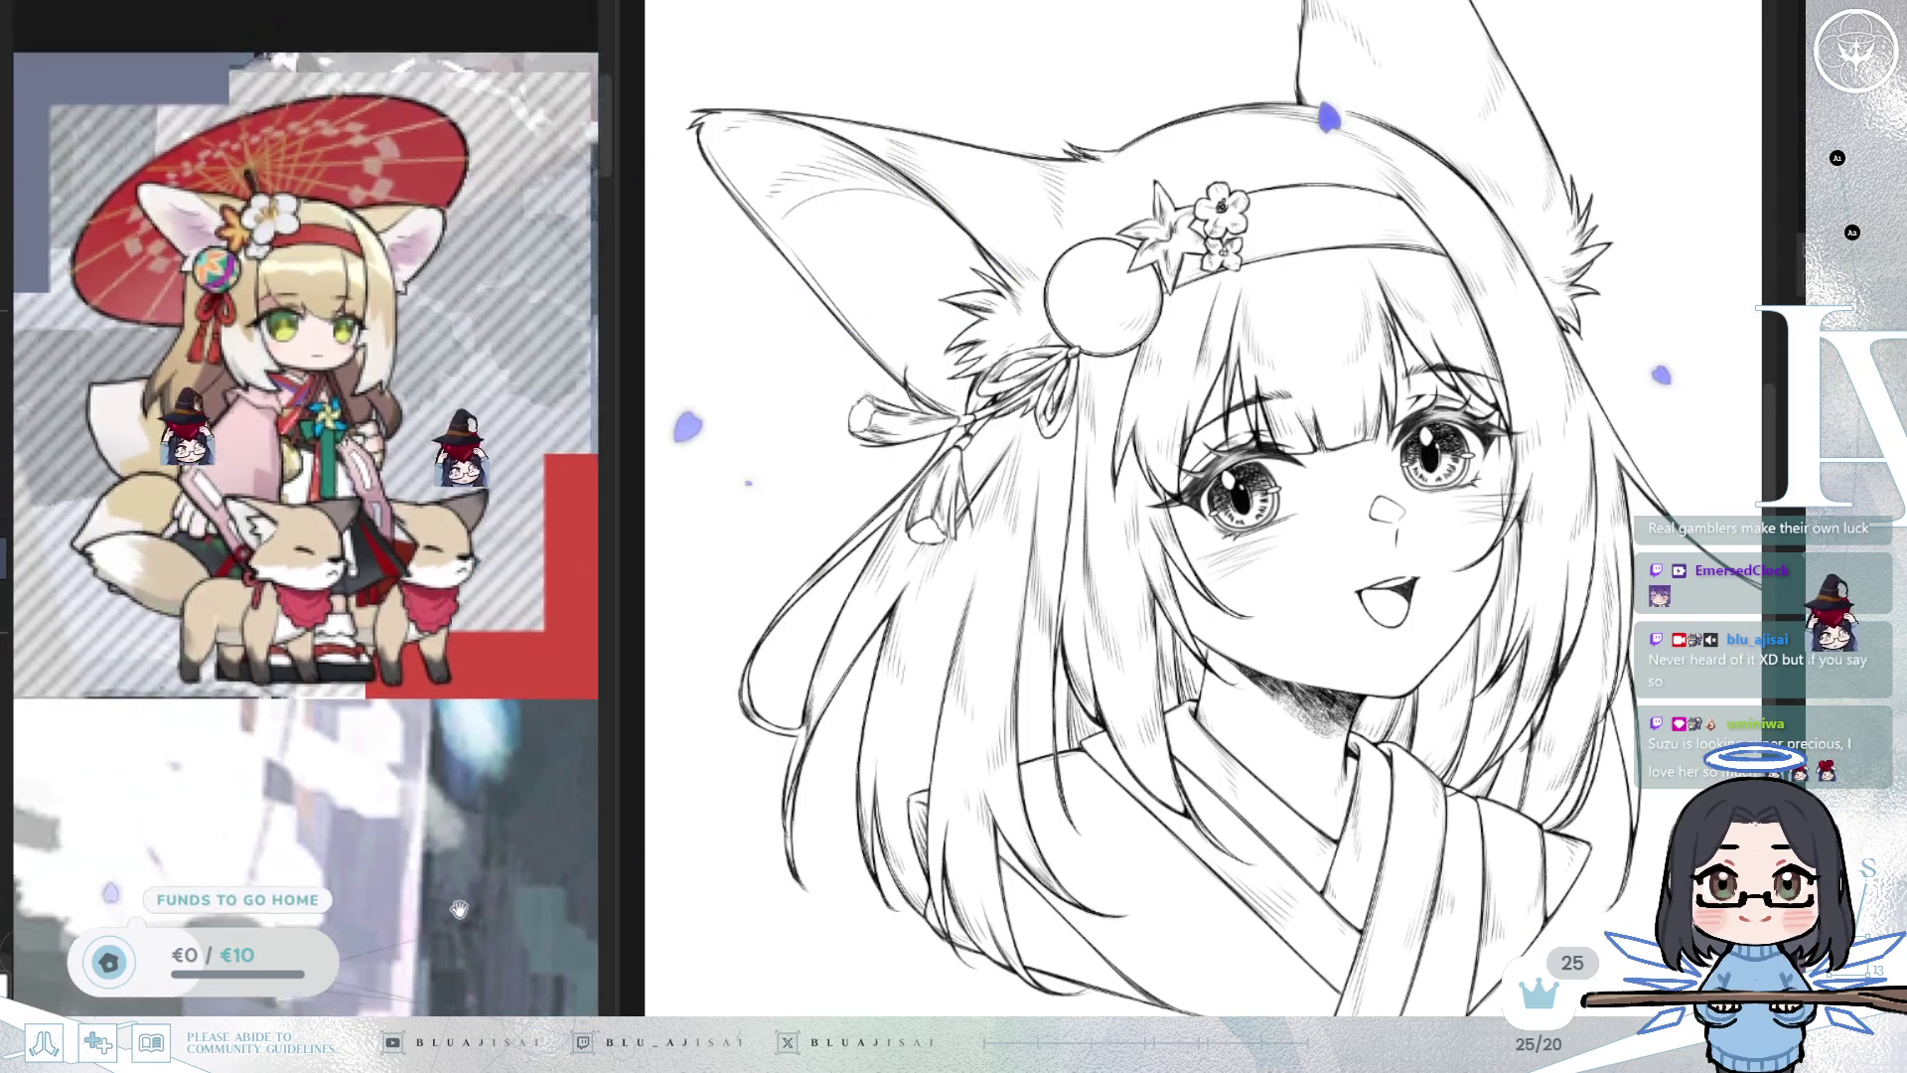
{"action": "left_click_drag", "start_coordinate": [1549, 870], "coordinate": [1544, 787]}
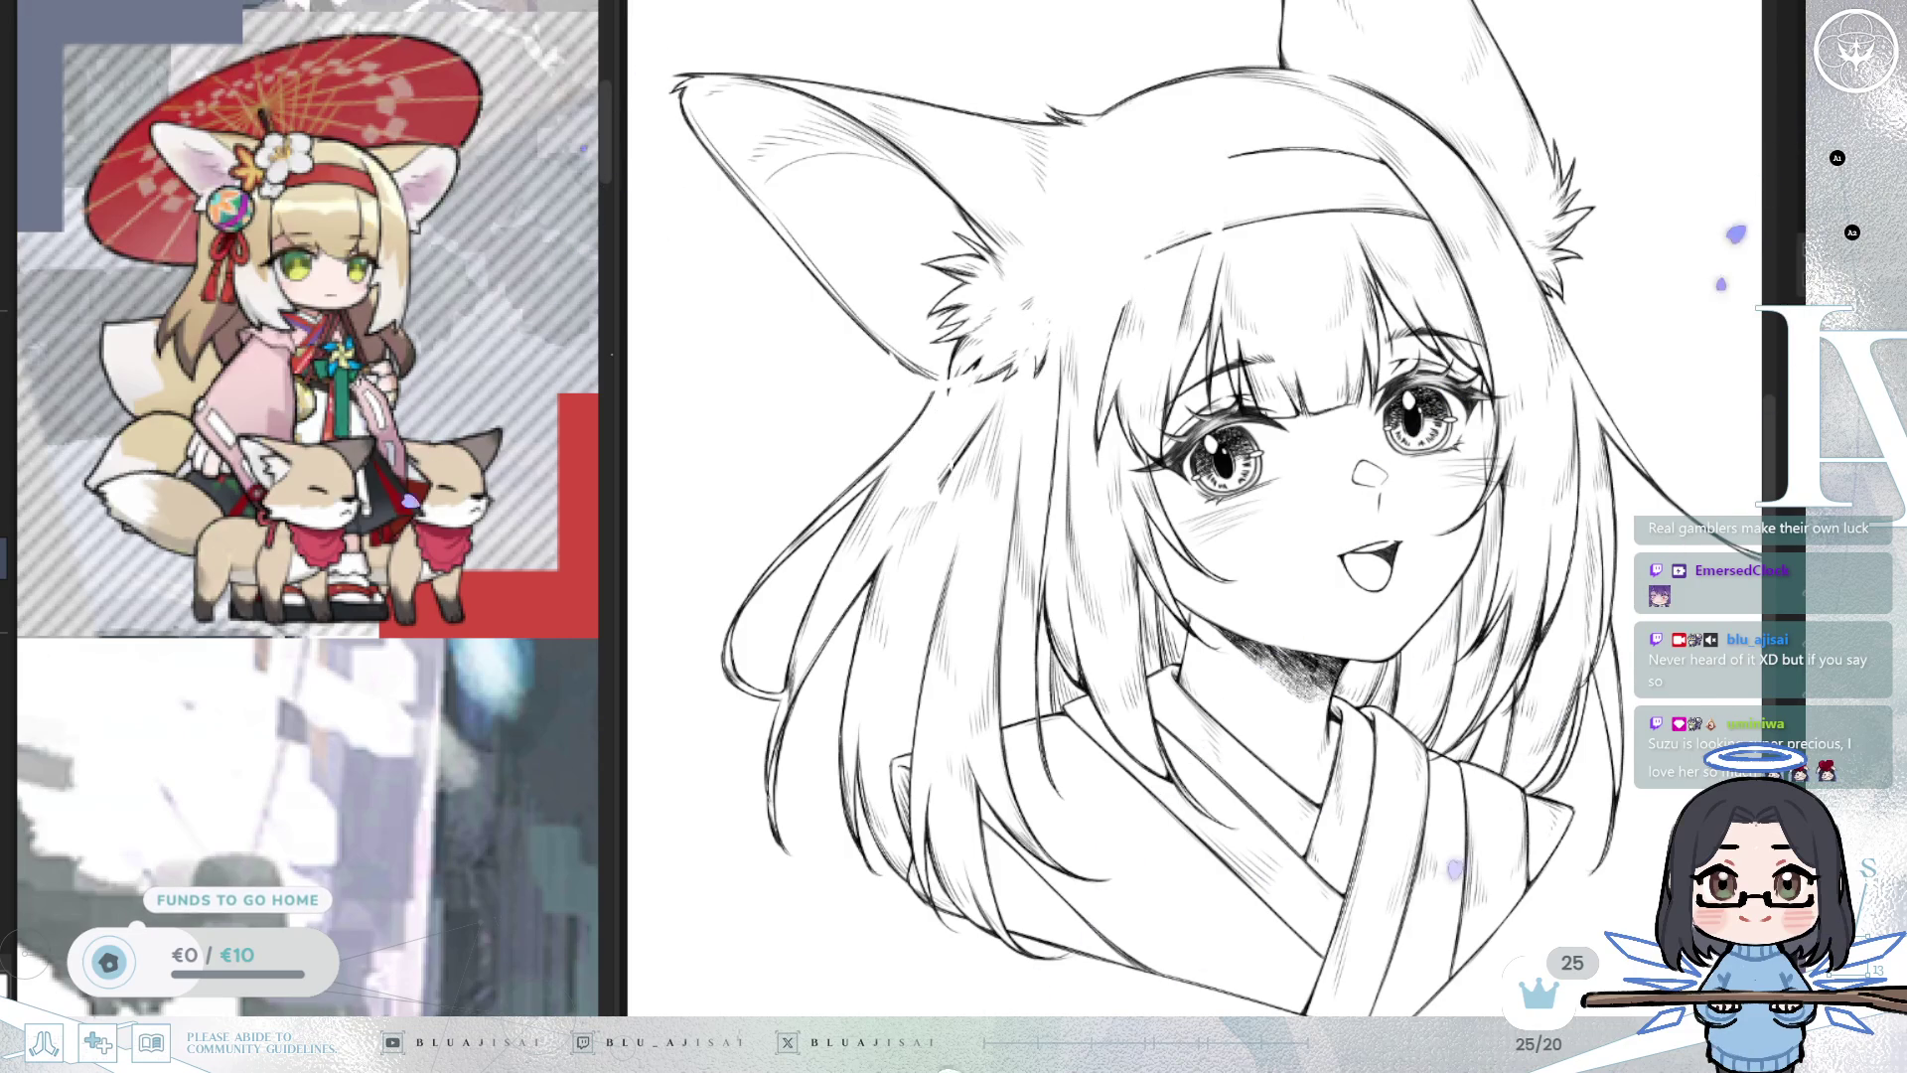
{"action": "key", "text": "ctrl+plus"}
{"action": "key", "text": "ctrl+plus"}
{"action": "key", "text": "ctrl+plus"}
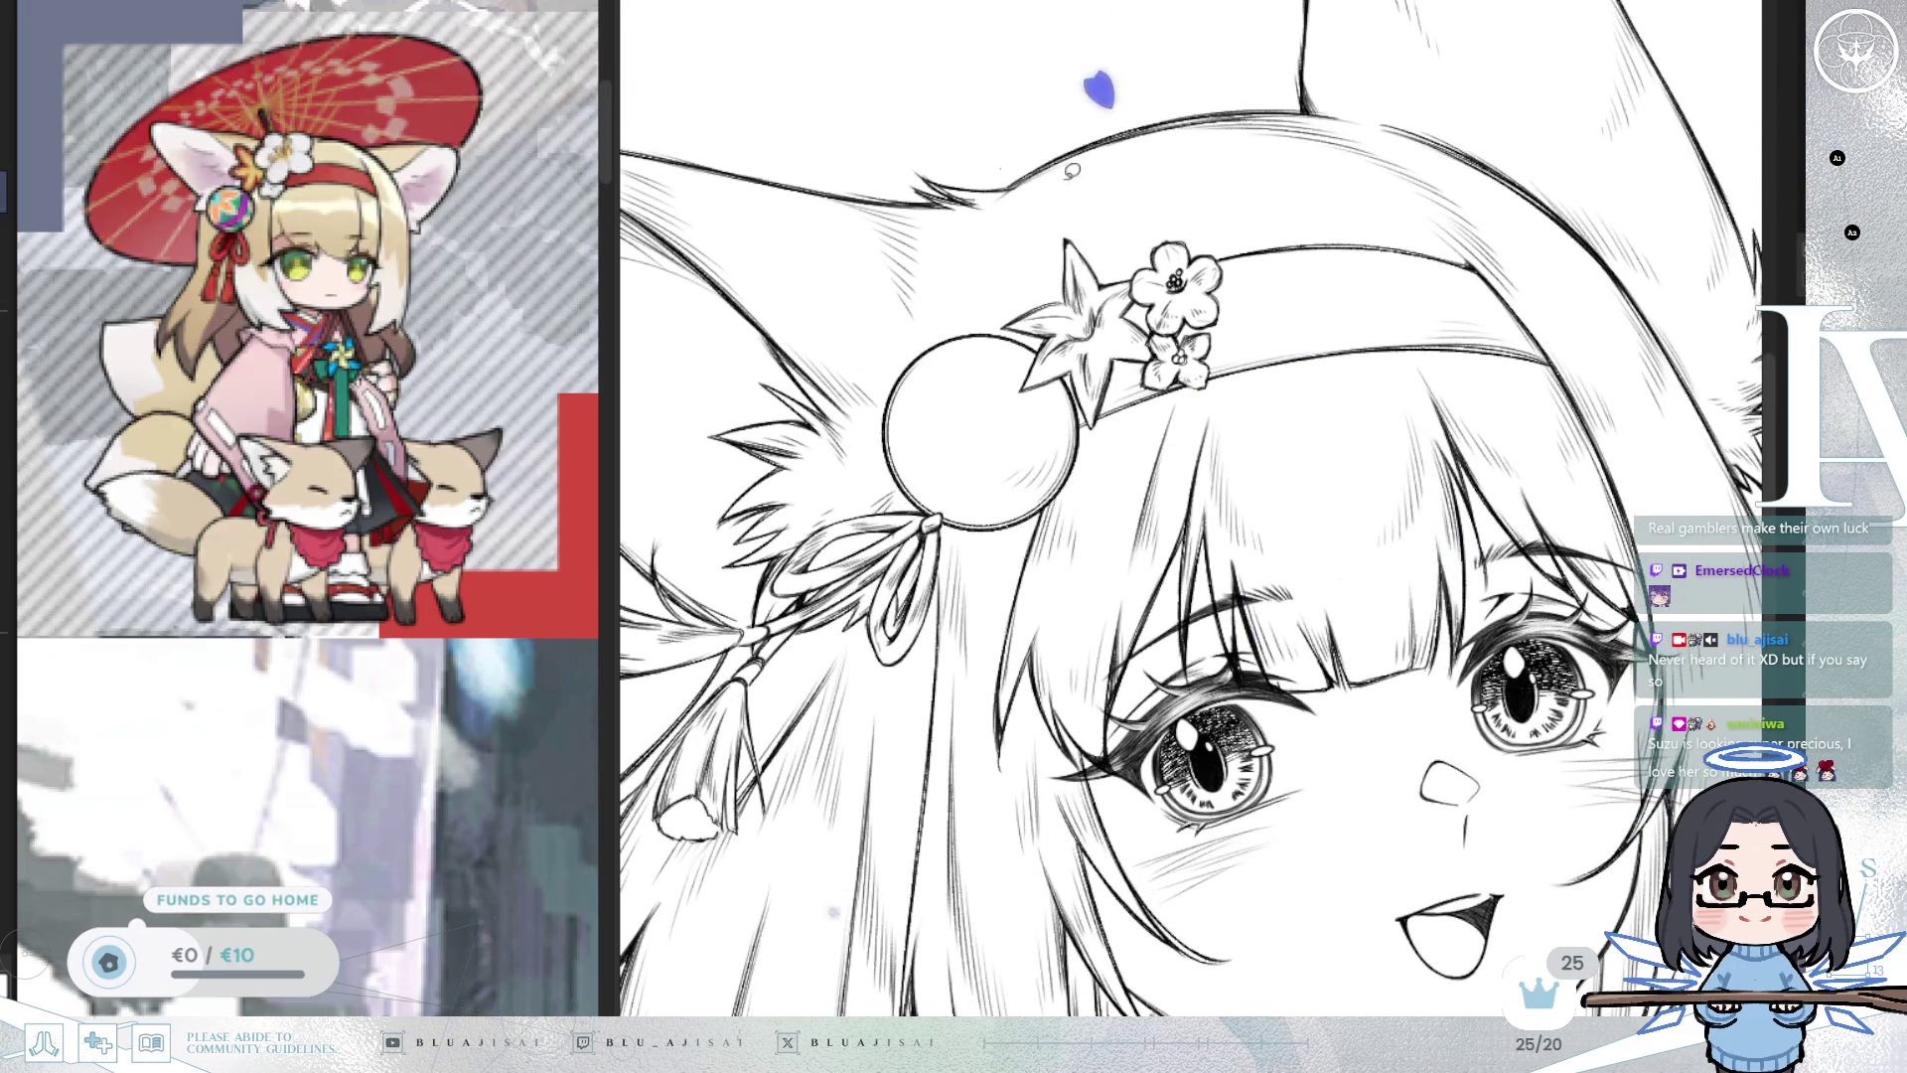
Lasso and transform the headband flowers into place, then erase the strand over the small flower's petal.
{"action": "scroll", "coordinate": [1195, 240], "scroll_direction": "up", "scroll_amount": 3}
{"action": "mouse_move", "coordinate": [1110, 262]}
{"action": "left_mouse_down"}
{"action": "mouse_move", "coordinate": [1078, 358]}
{"action": "mouse_move", "coordinate": [1105, 408]}
{"action": "left_mouse_up"}
{"action": "mouse_move", "coordinate": [1185, 529]}
{"action": "left_mouse_down"}
{"action": "mouse_move", "coordinate": [1252, 398]}
{"action": "mouse_move", "coordinate": [1204, 261]}
{"action": "mouse_move", "coordinate": [1240, 285]}
{"action": "mouse_move", "coordinate": [1242, 254]}
{"action": "left_mouse_up"}
{"action": "key", "text": "ctrl+t"}
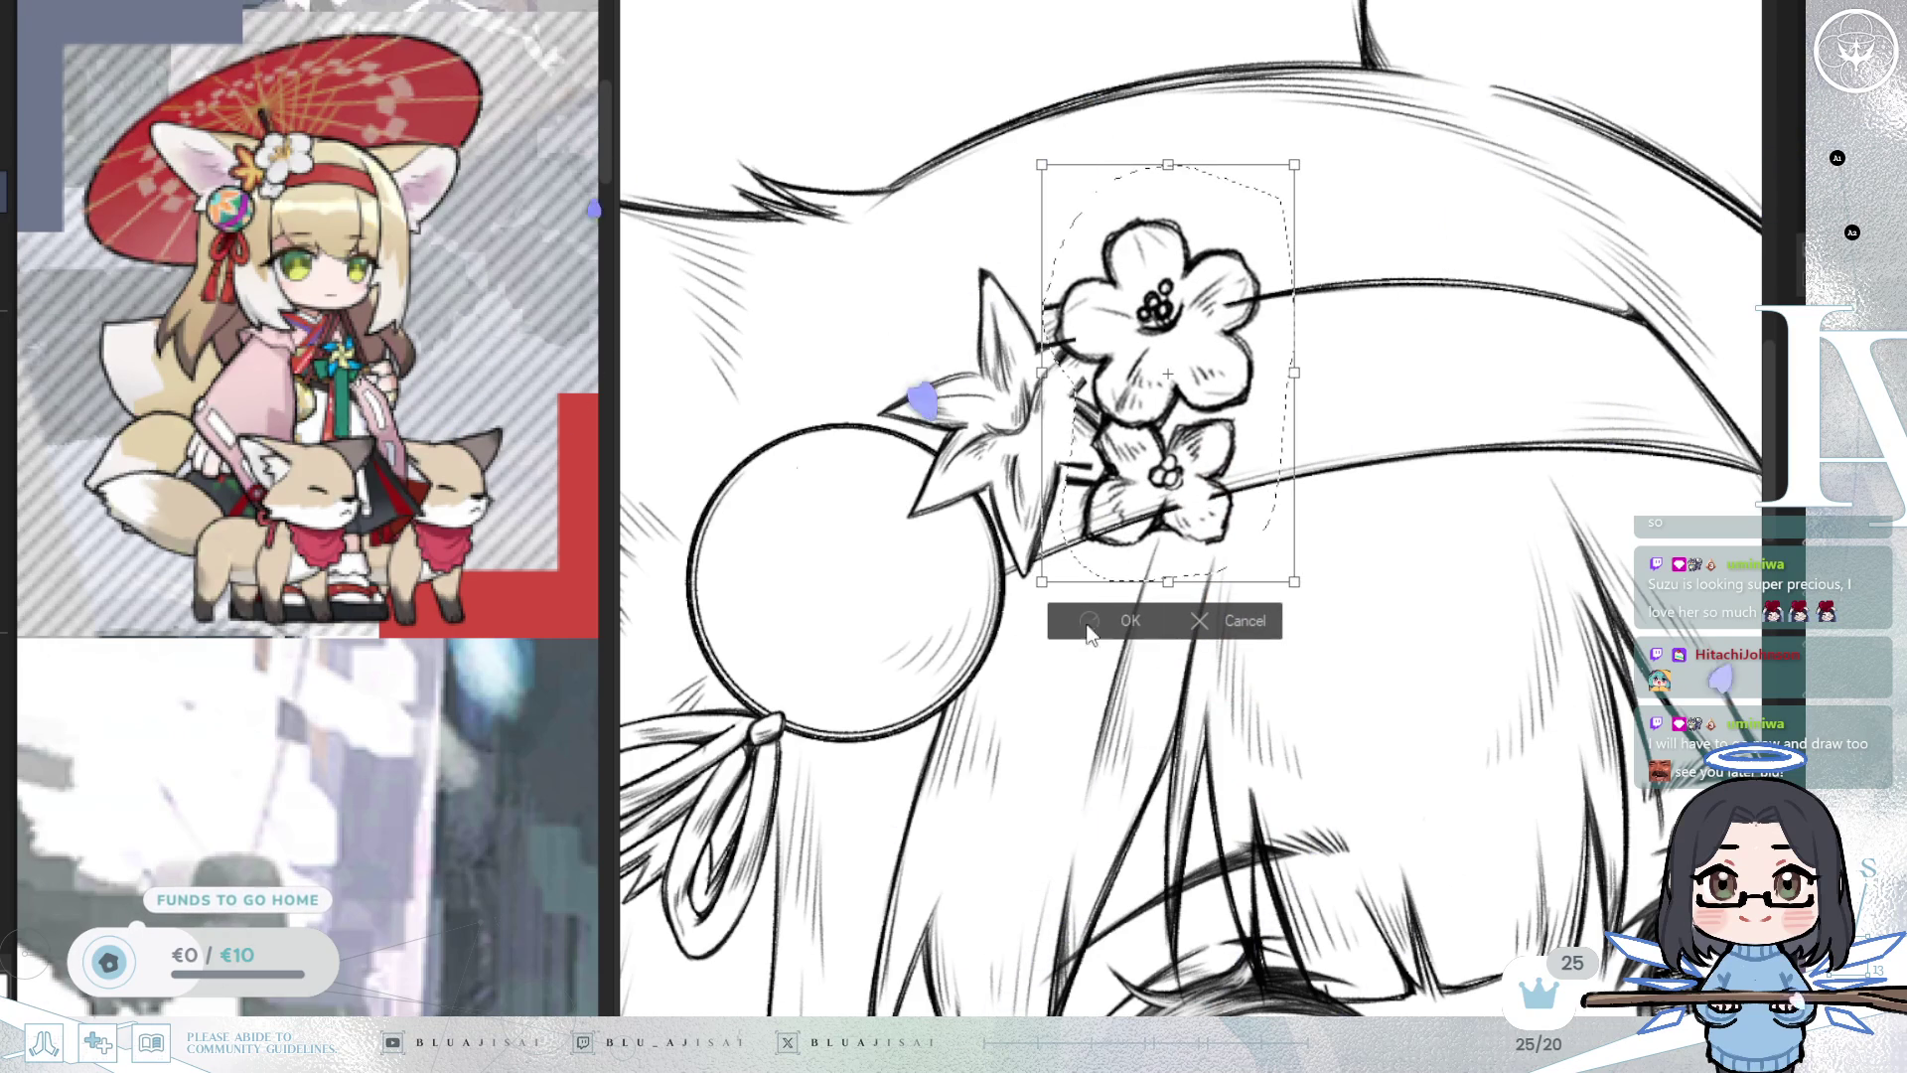
{"action": "left_click", "coordinate": [1059, 617]}
{"action": "scroll", "coordinate": [1038, 268], "scroll_direction": "up", "scroll_amount": 2}
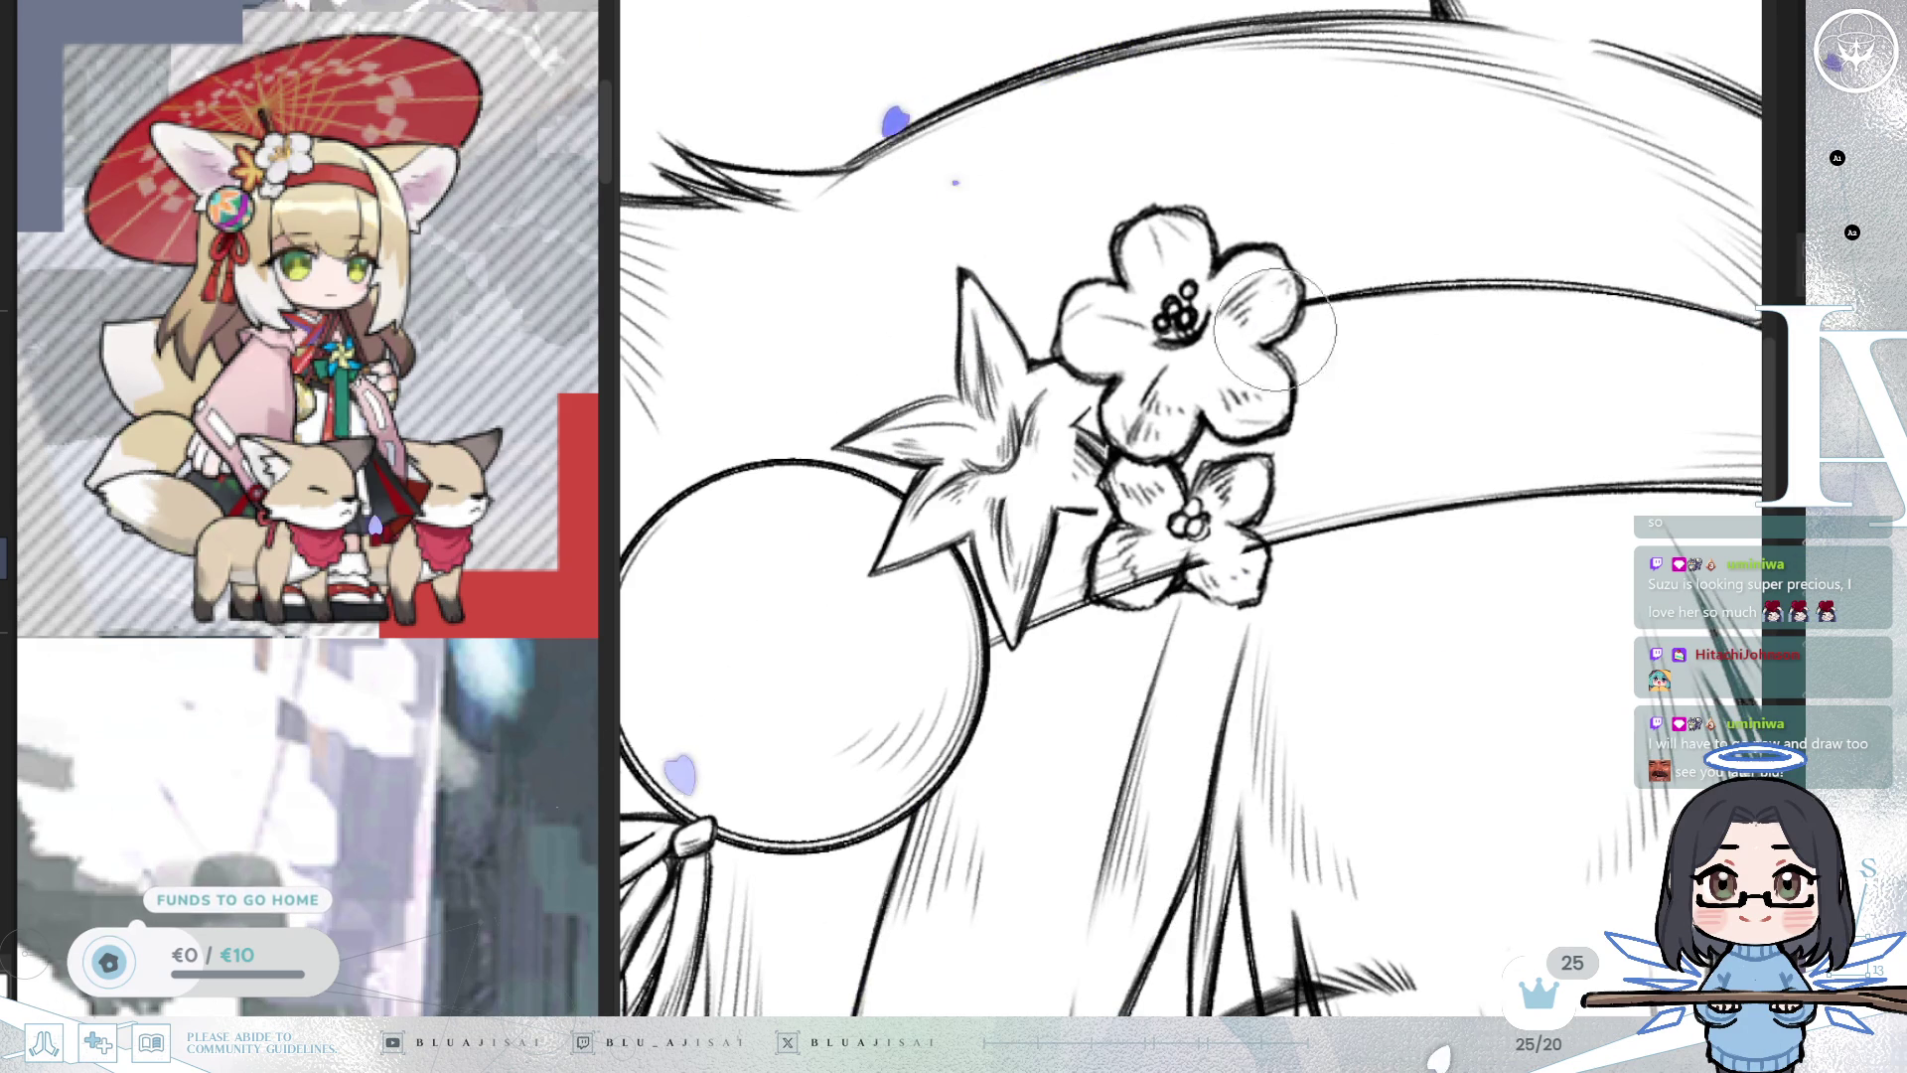
{"action": "left_click_drag", "start_coordinate": [1114, 583], "coordinate": [1147, 561]}
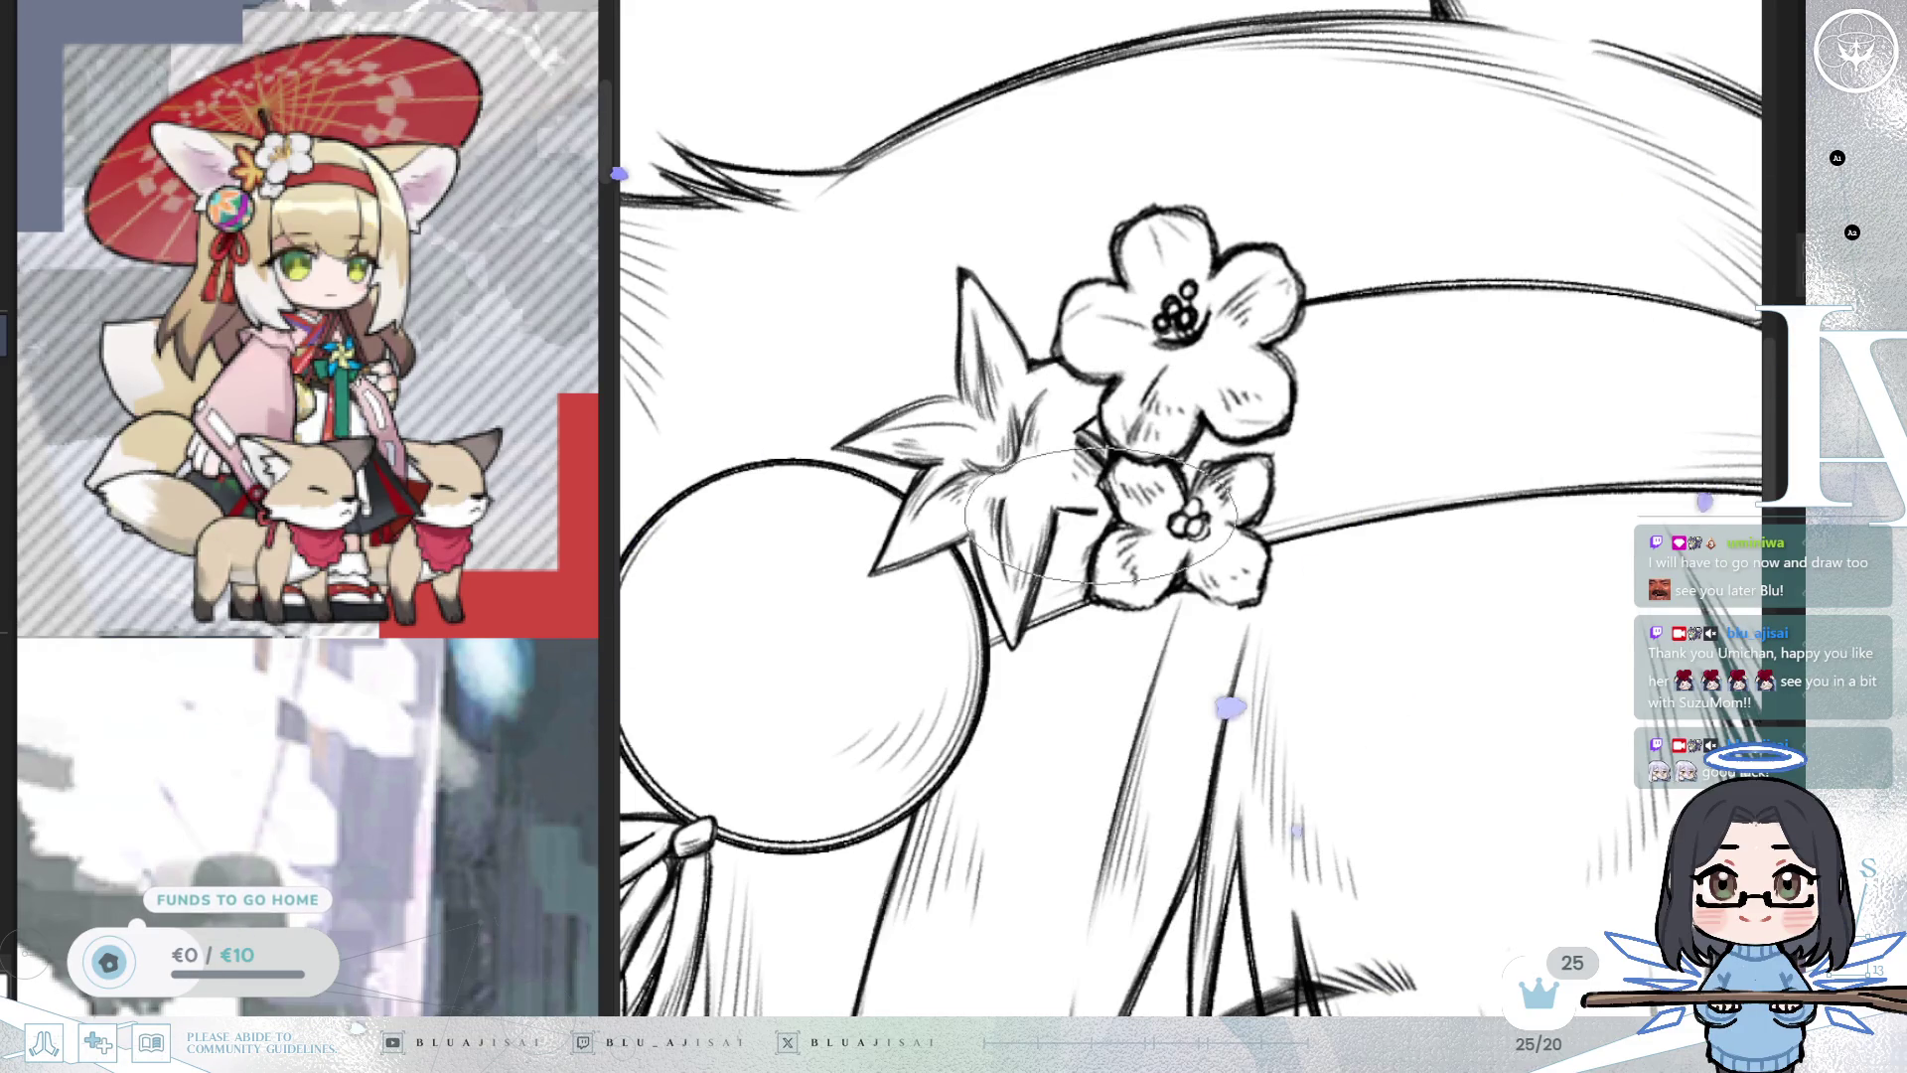
Round out the small flower's lower-right petal and zoom in close on the ornament ball.
{"action": "key", "text": "m"}
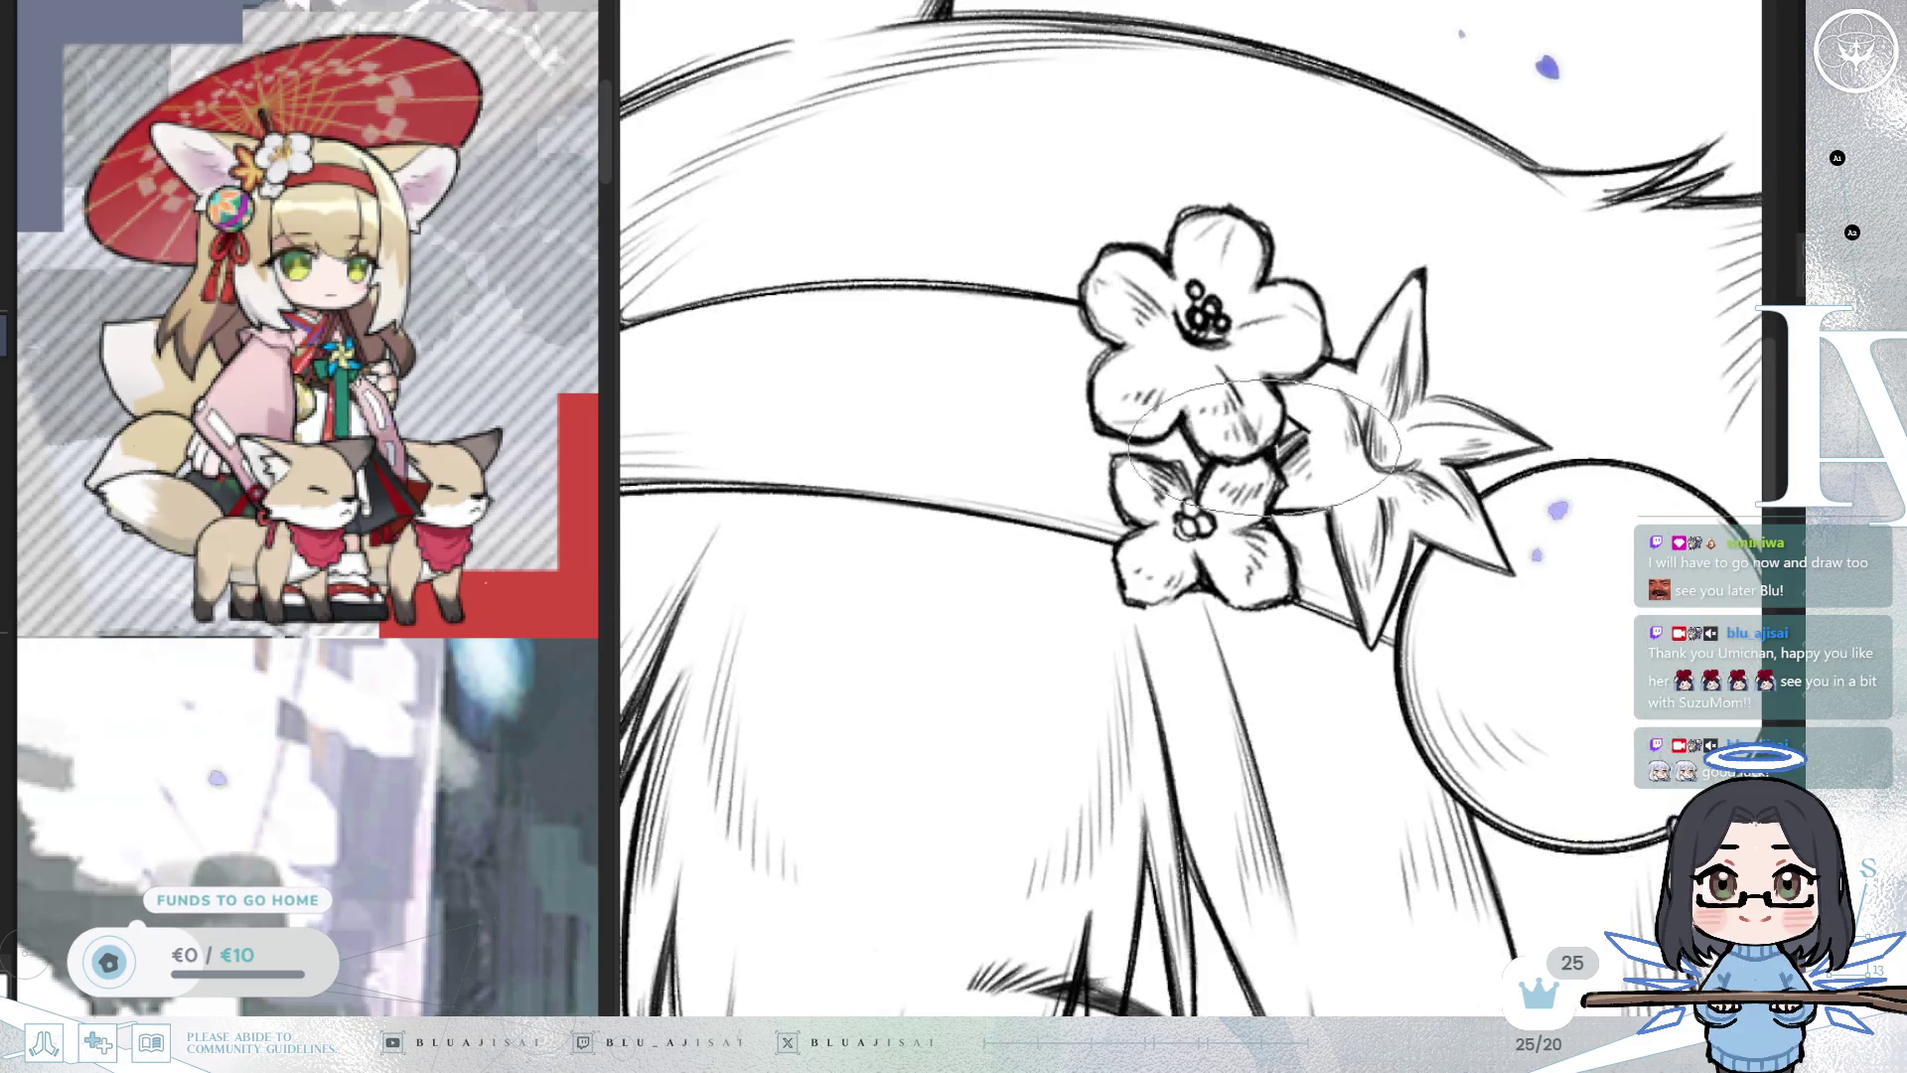
{"action": "key", "text": "4"}
{"action": "key", "text": "4"}
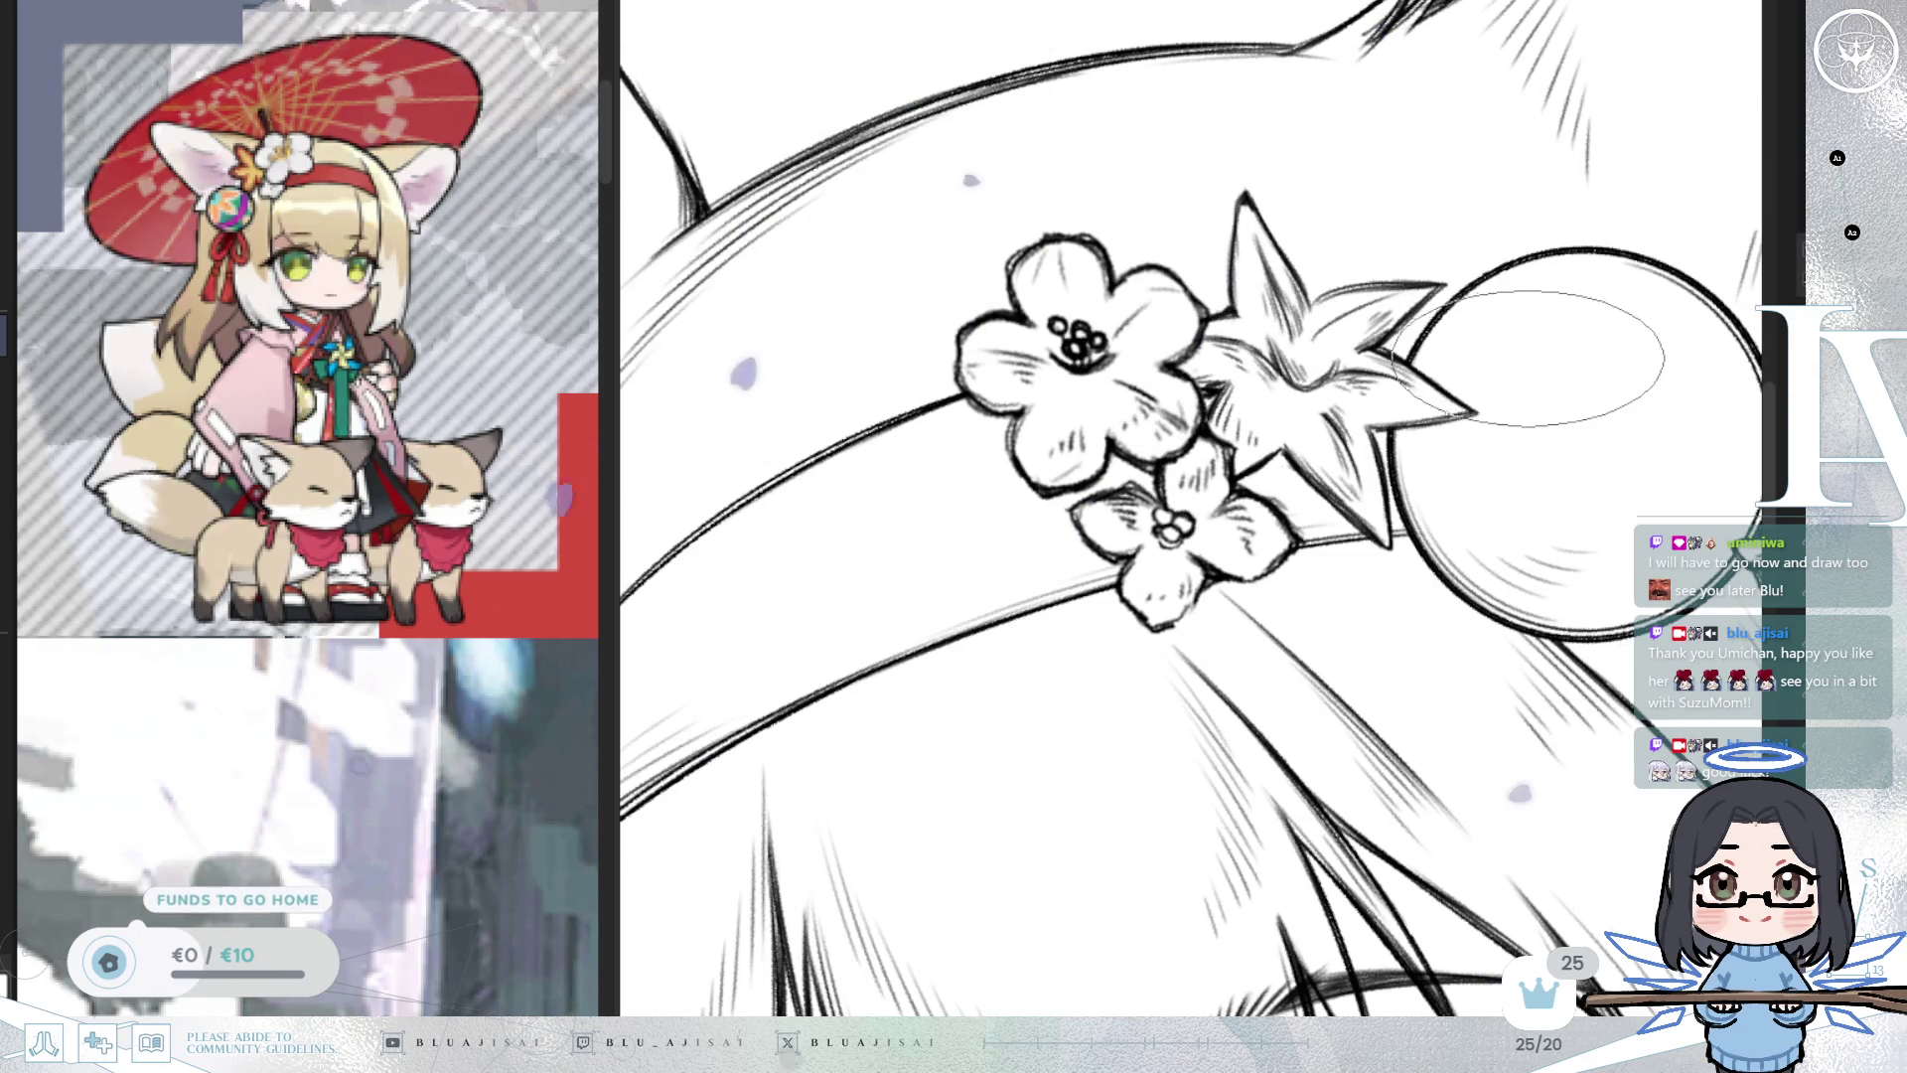
{"action": "key", "text": "h"}
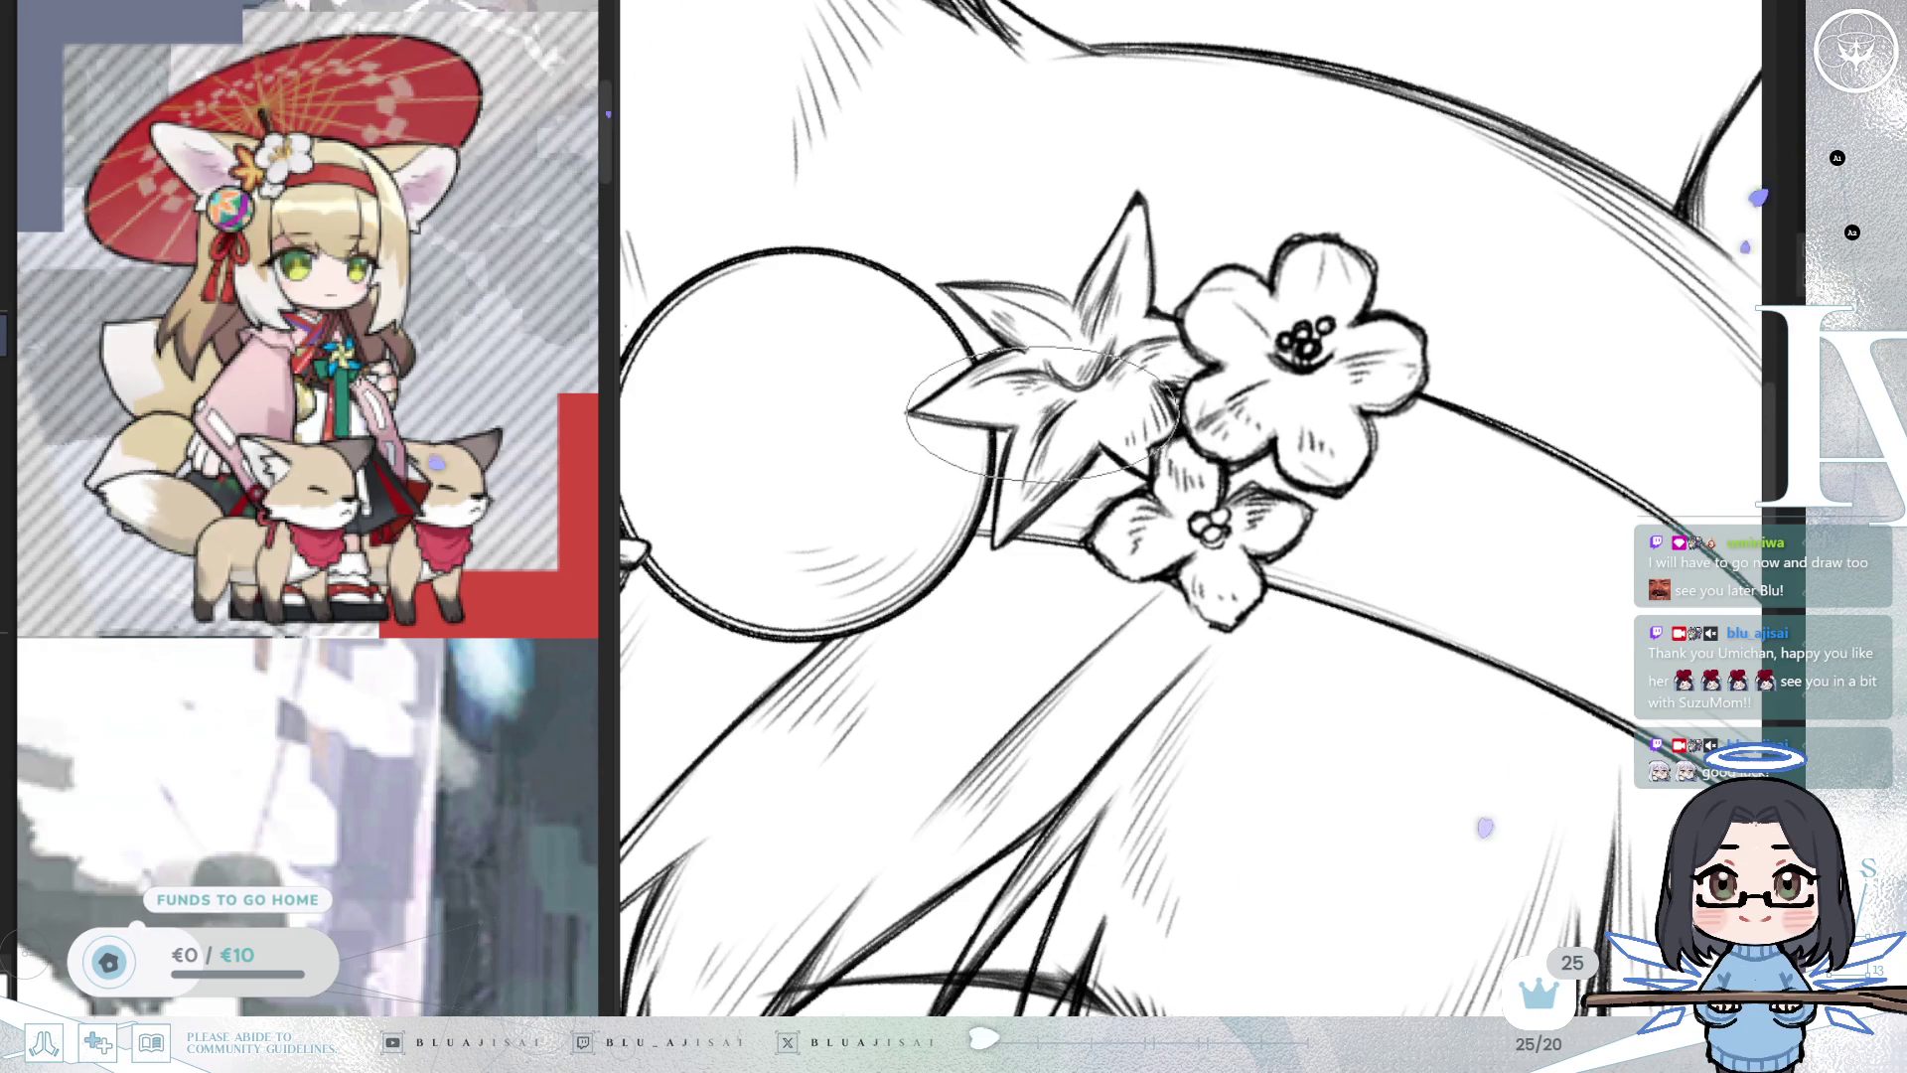
{"action": "key", "text": "ctrl+0"}
{"action": "scroll", "coordinate": [1253, 516], "scroll_direction": "up", "scroll_amount": 5}
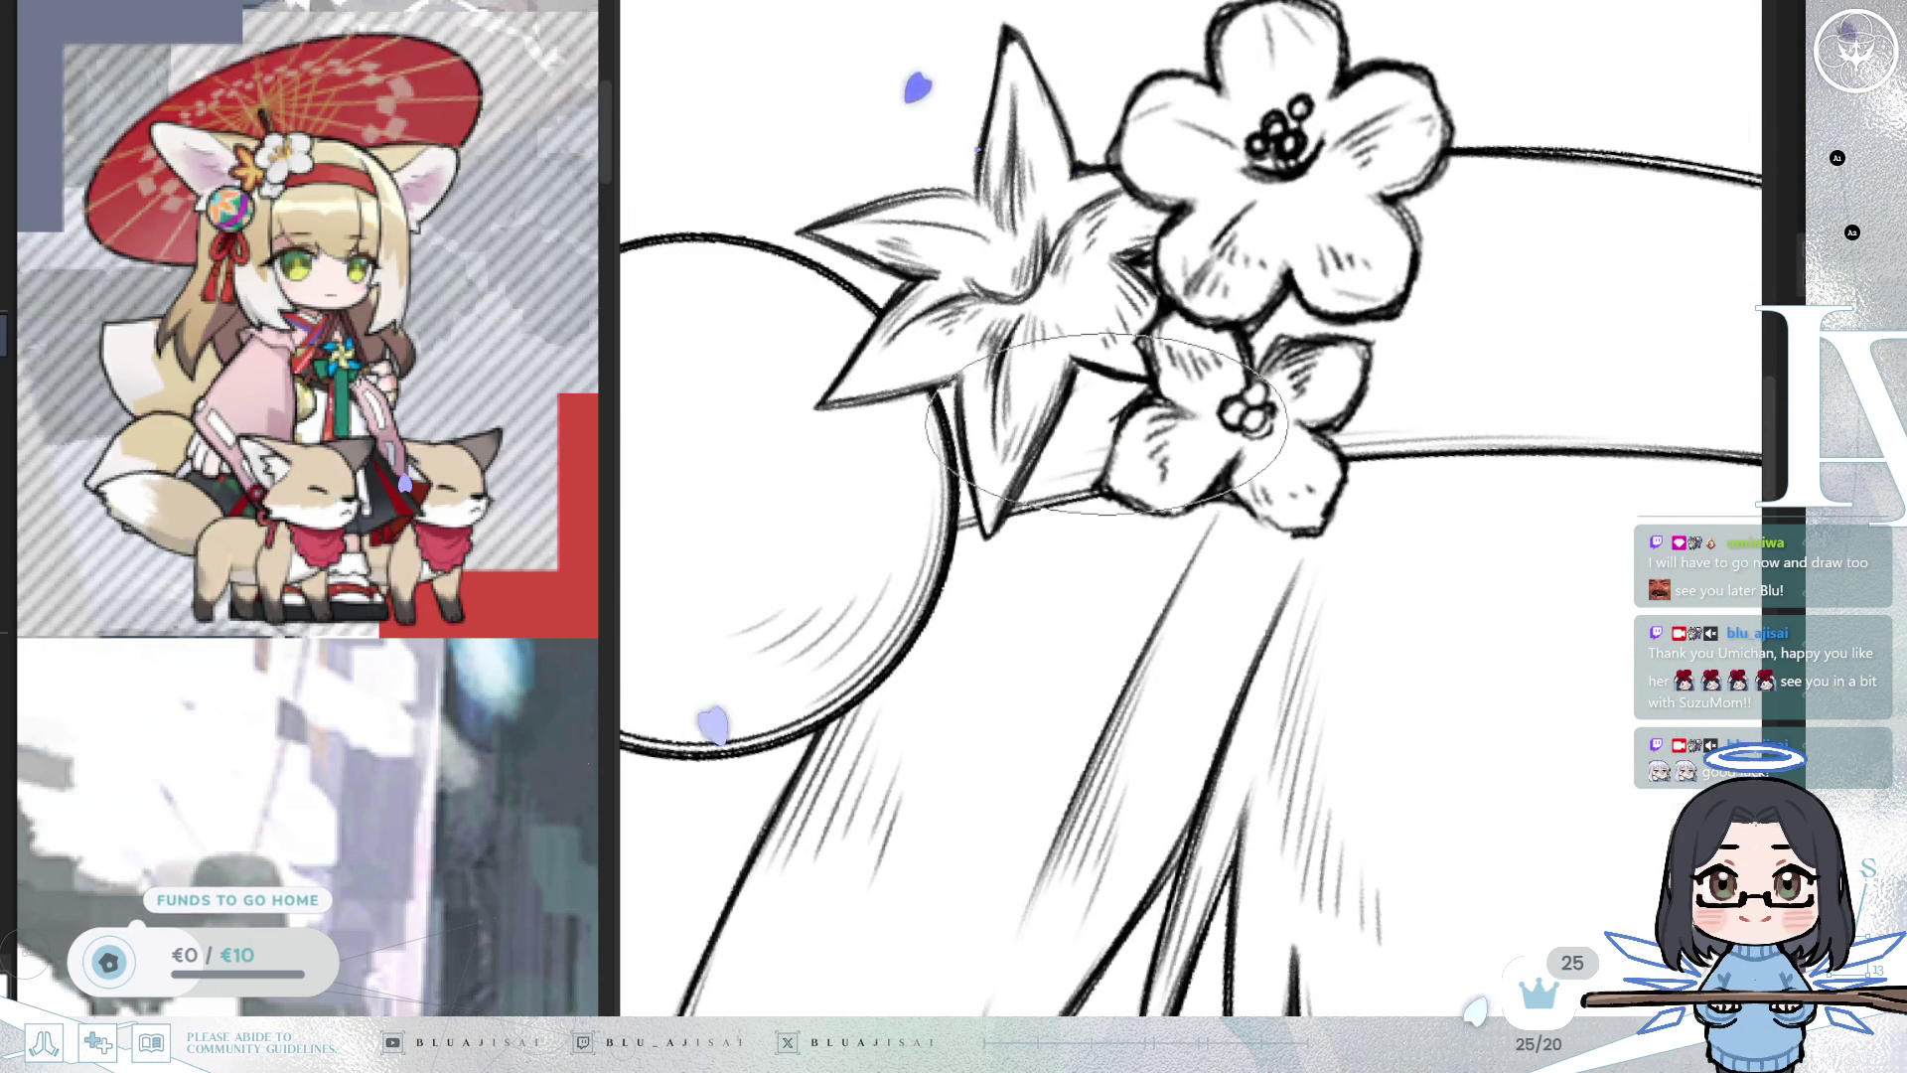
{"action": "left_click_drag", "start_coordinate": [1137, 507], "coordinate": [1172, 512]}
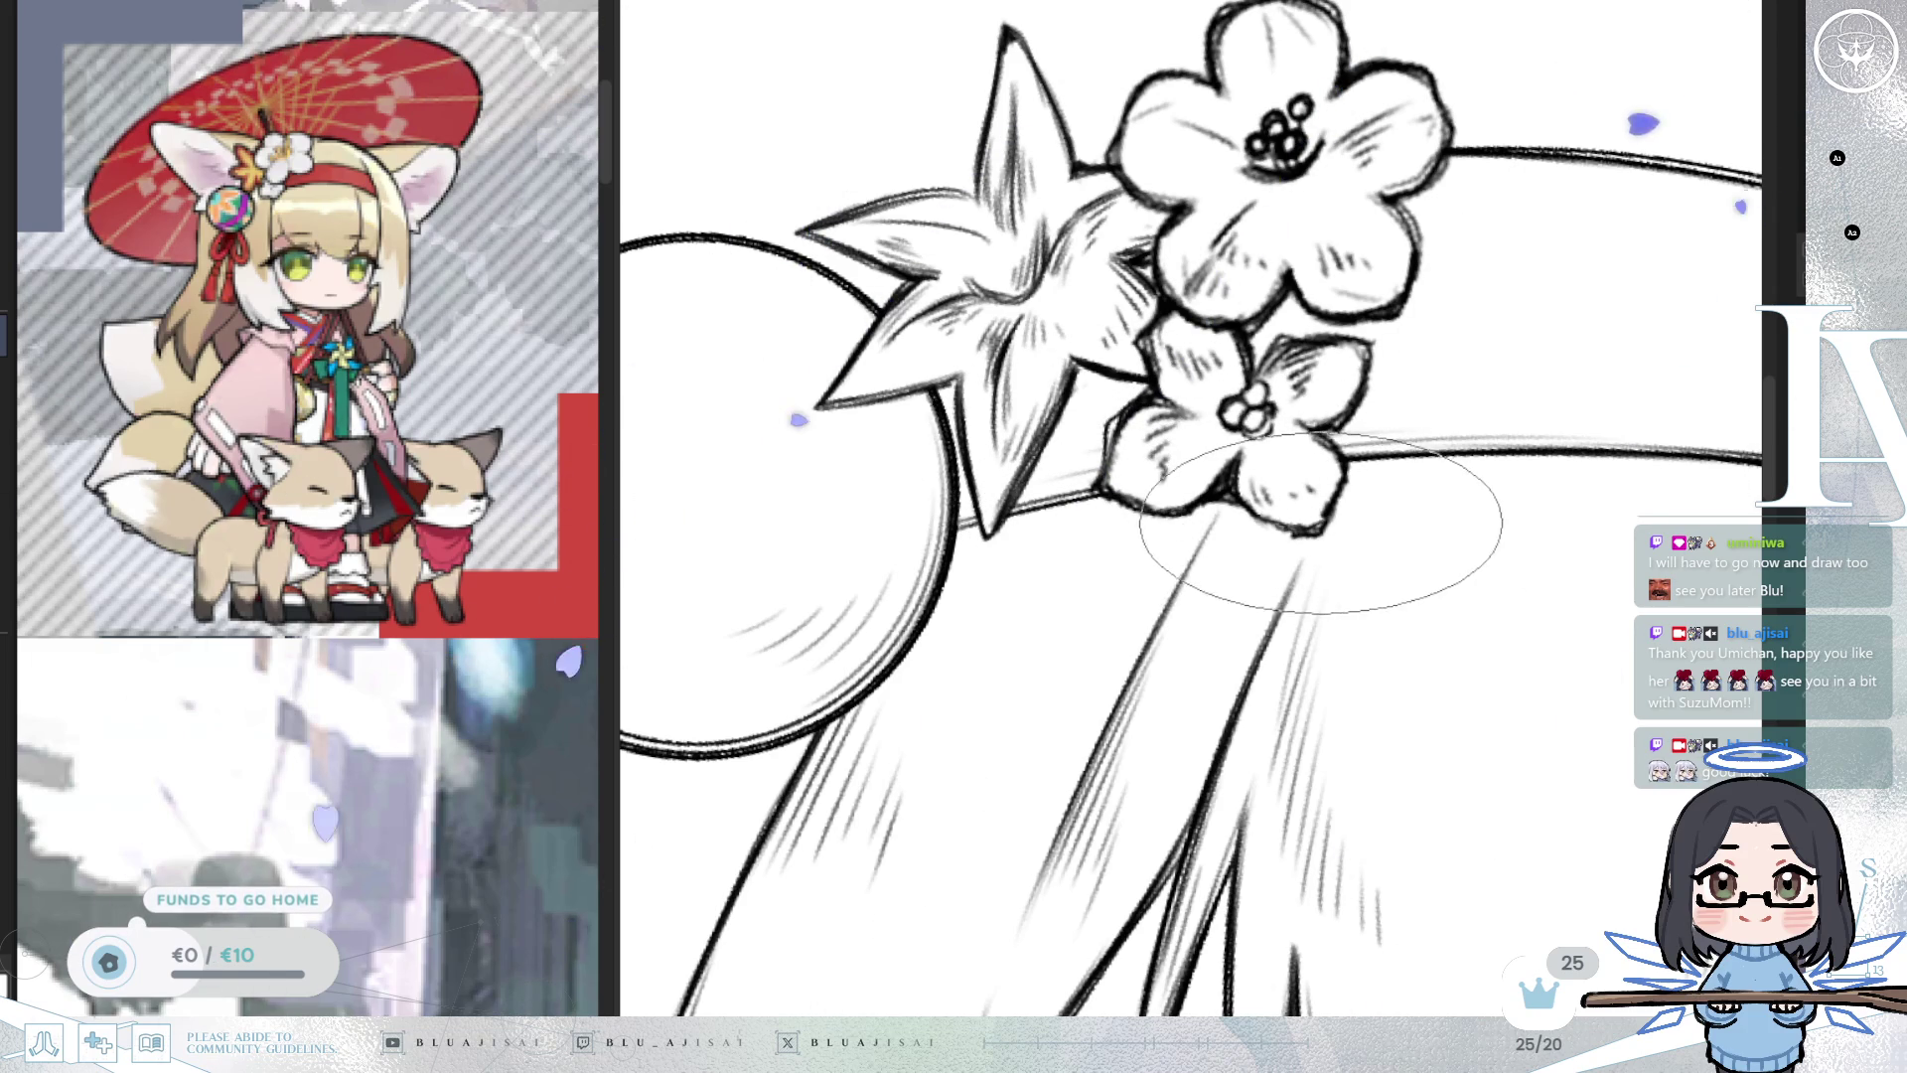
{"action": "scroll", "coordinate": [1326, 494], "scroll_direction": "down", "scroll_amount": 5}
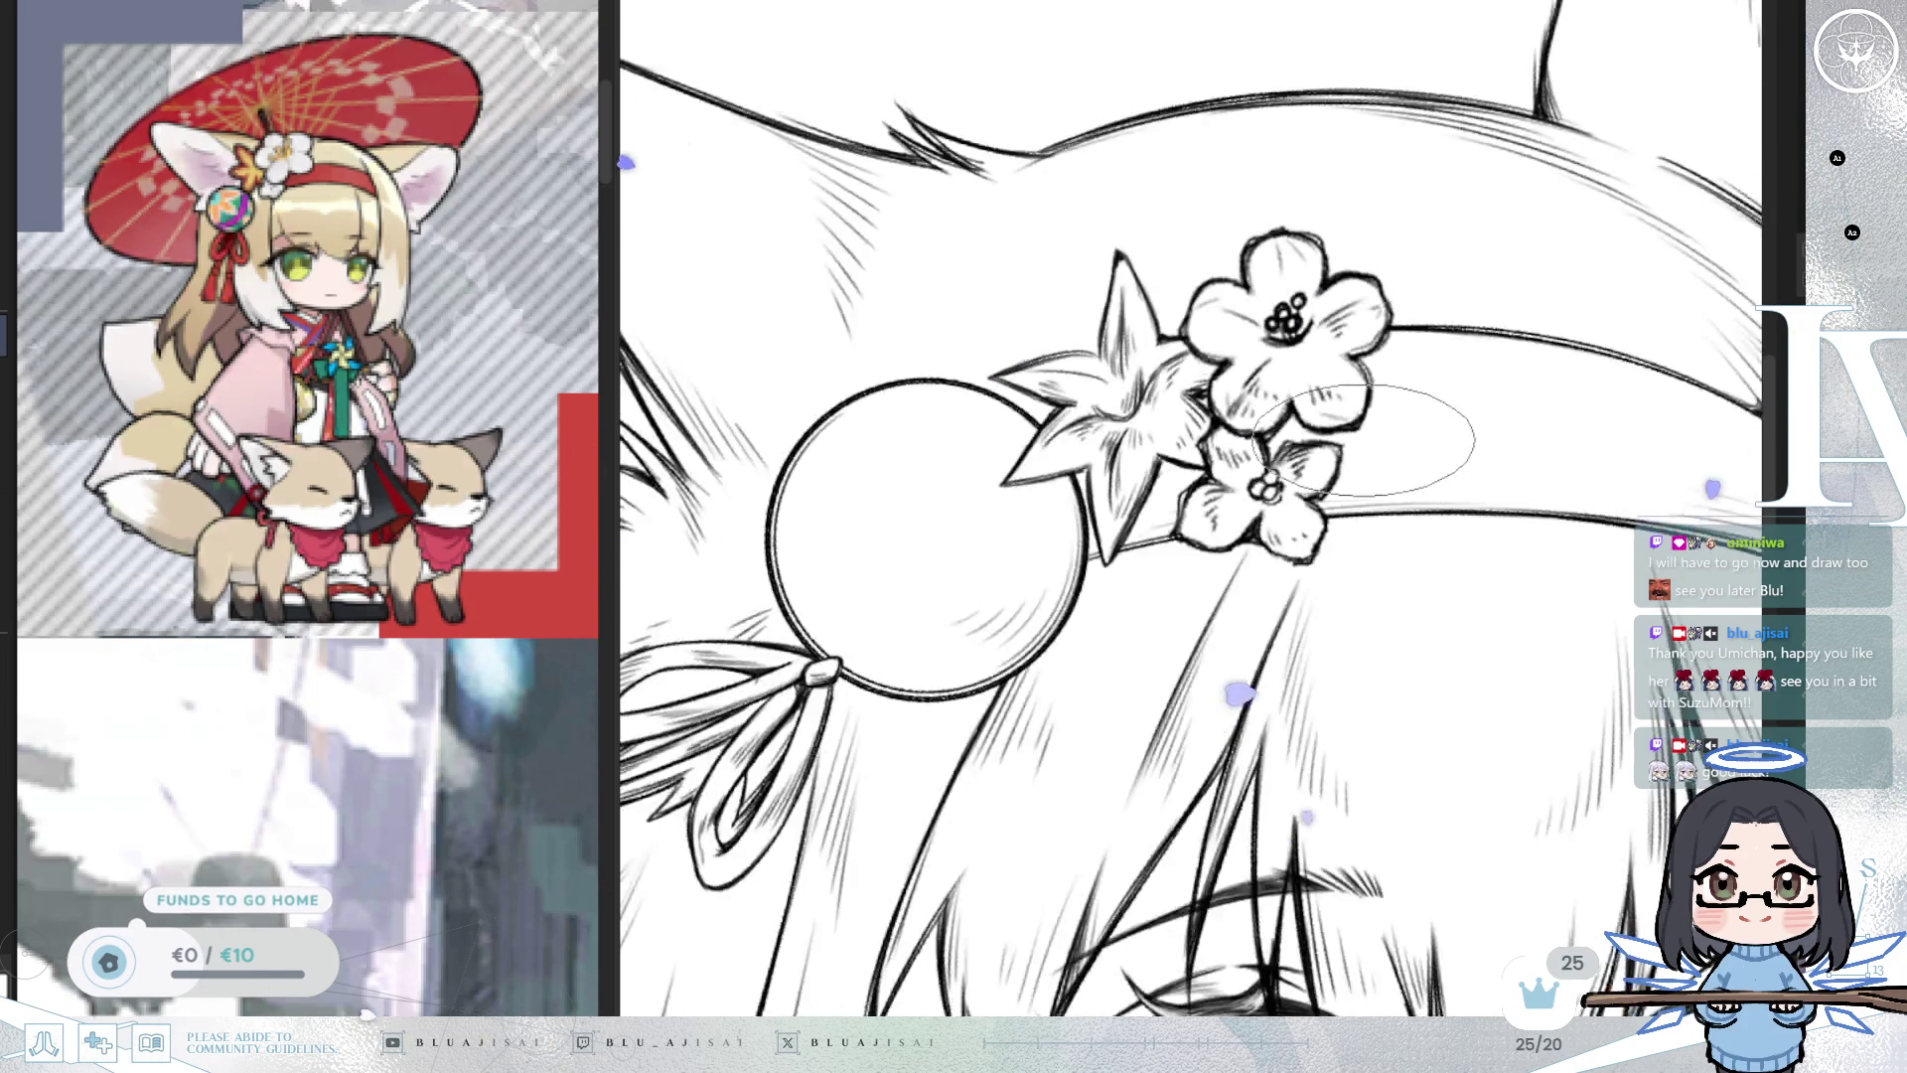
{"action": "scroll", "coordinate": [1527, 459], "scroll_direction": "down", "scroll_amount": 5}
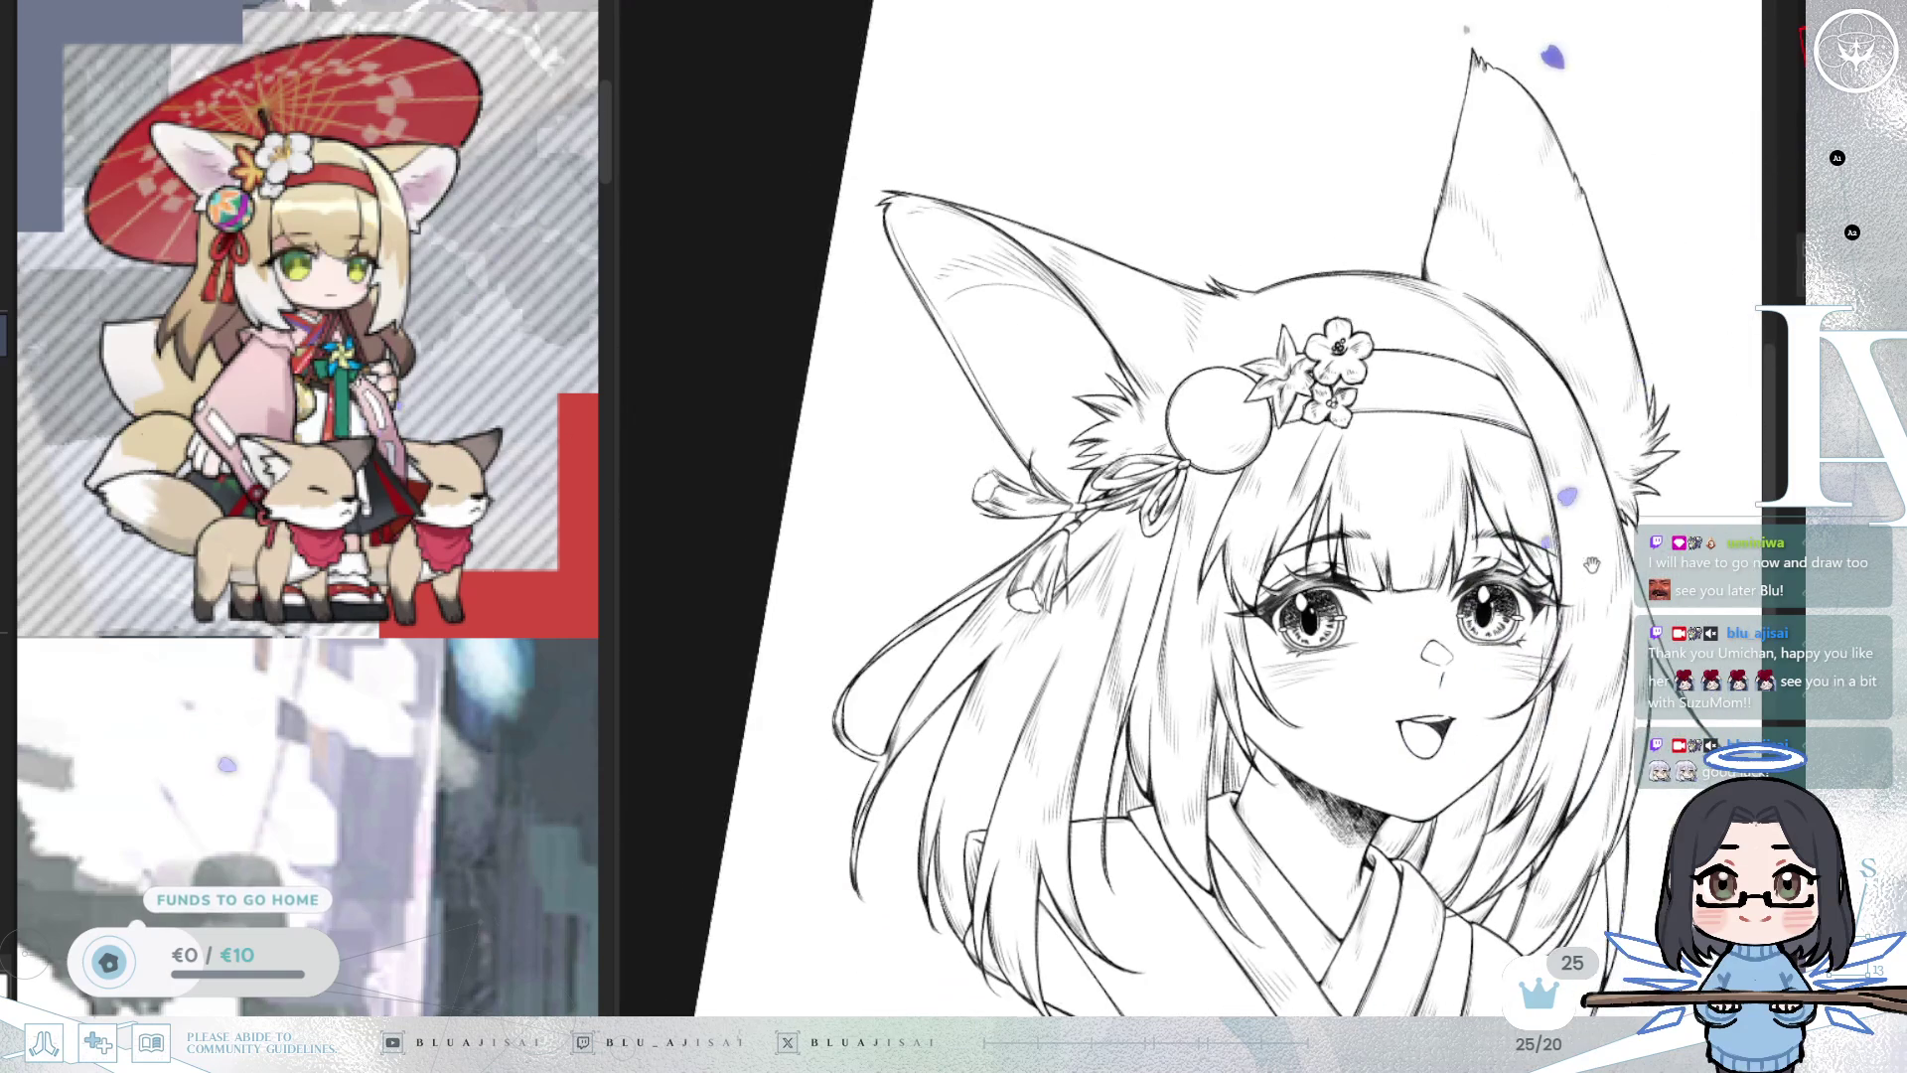
{"action": "scroll", "coordinate": [1369, 571], "scroll_direction": "up", "scroll_amount": 3}
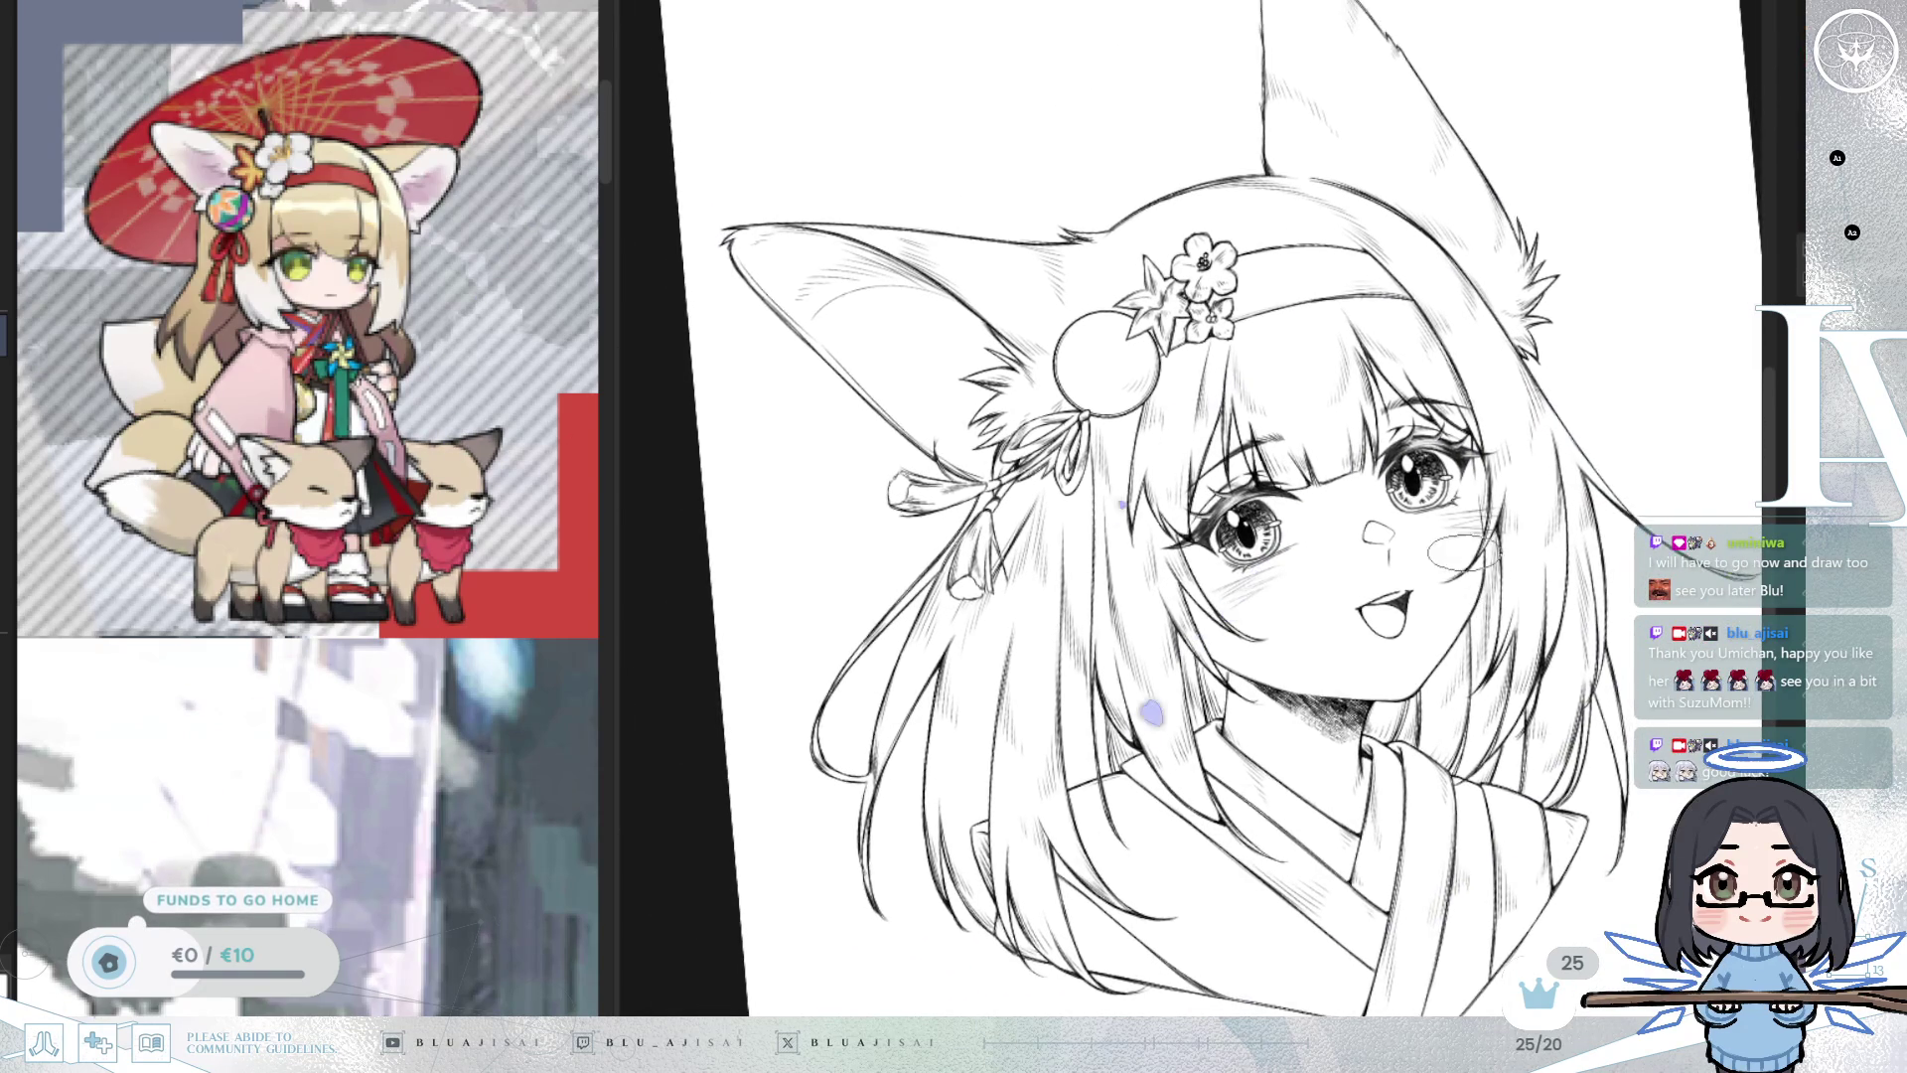
{"action": "scroll", "coordinate": [1133, 298], "scroll_direction": "up", "scroll_amount": 4}
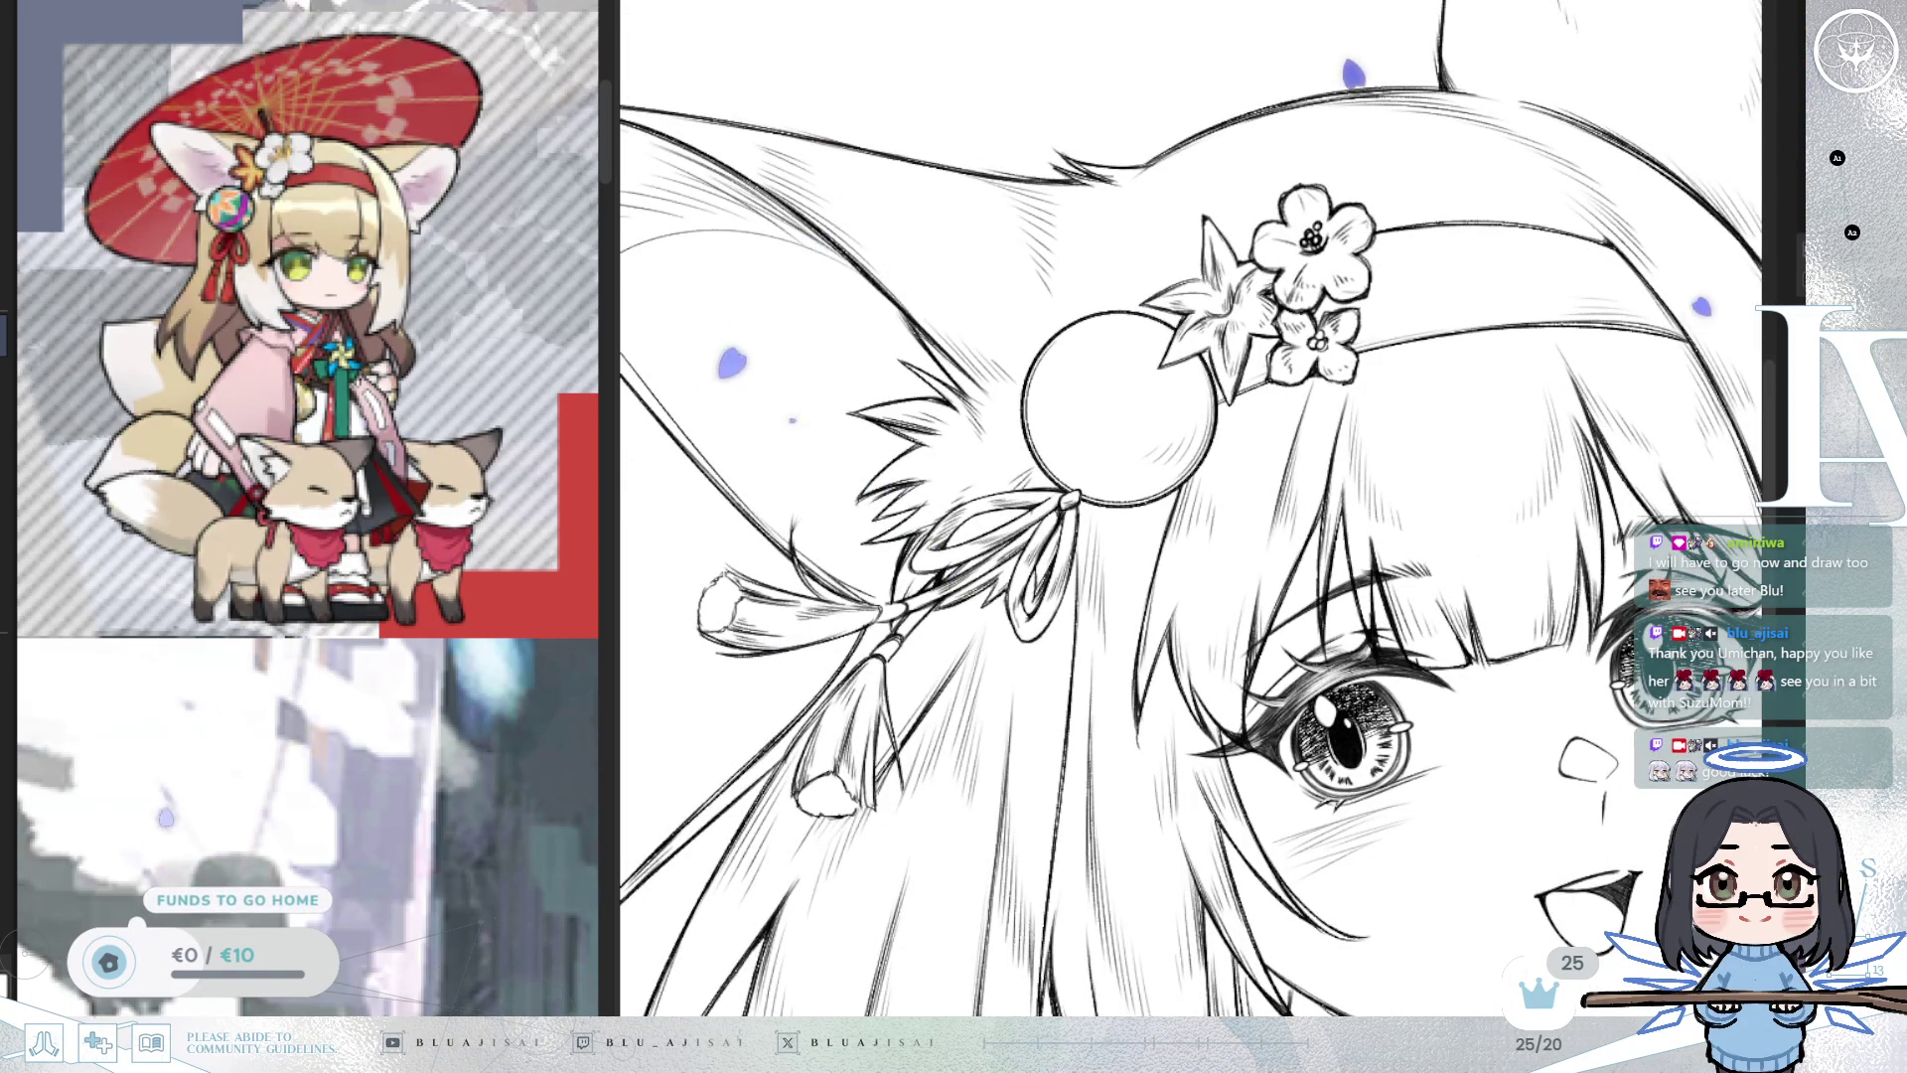
{"action": "scroll", "coordinate": [1119, 240], "scroll_direction": "up", "scroll_amount": 1}
{"action": "scroll", "coordinate": [1120, 240], "scroll_direction": "up", "scroll_amount": 1}
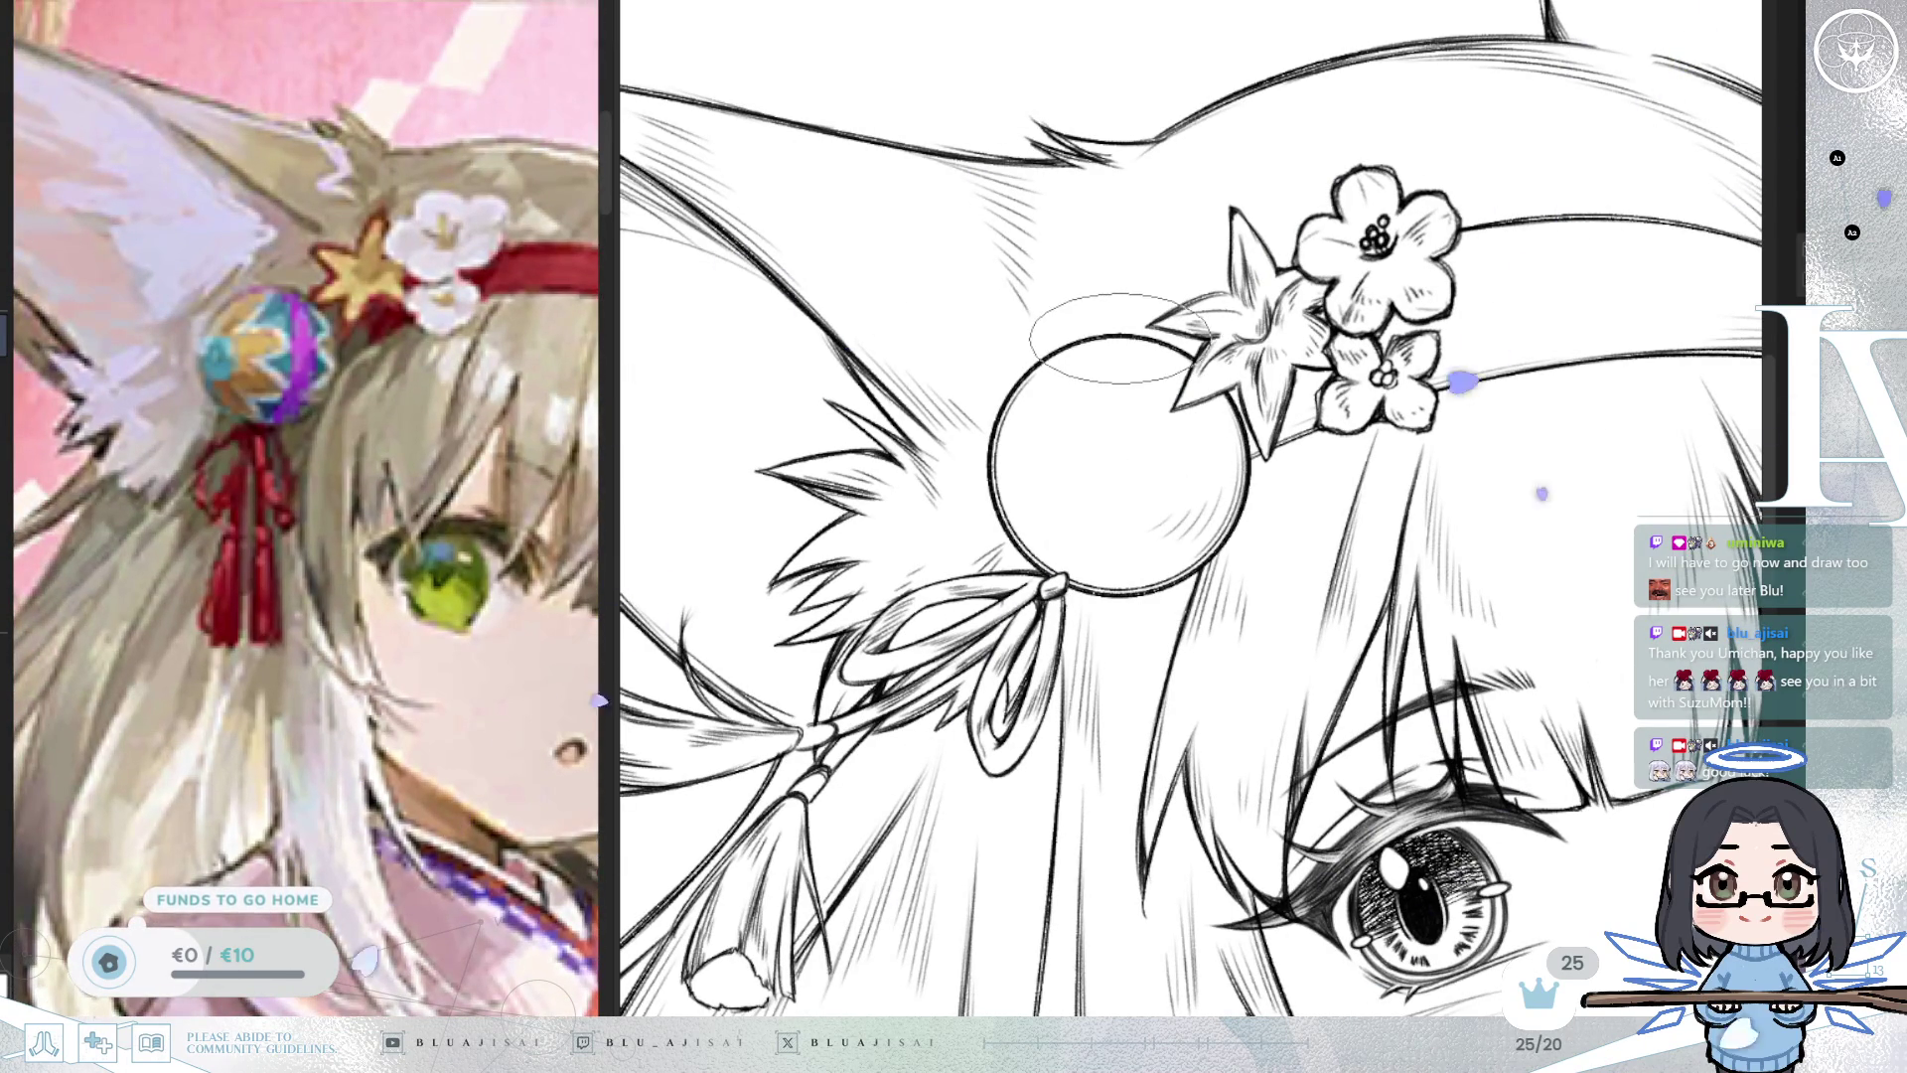
Draw two curved stripe lines down through the ornament ball using a mirrored canvas and reference.
{"action": "key", "text": "h"}
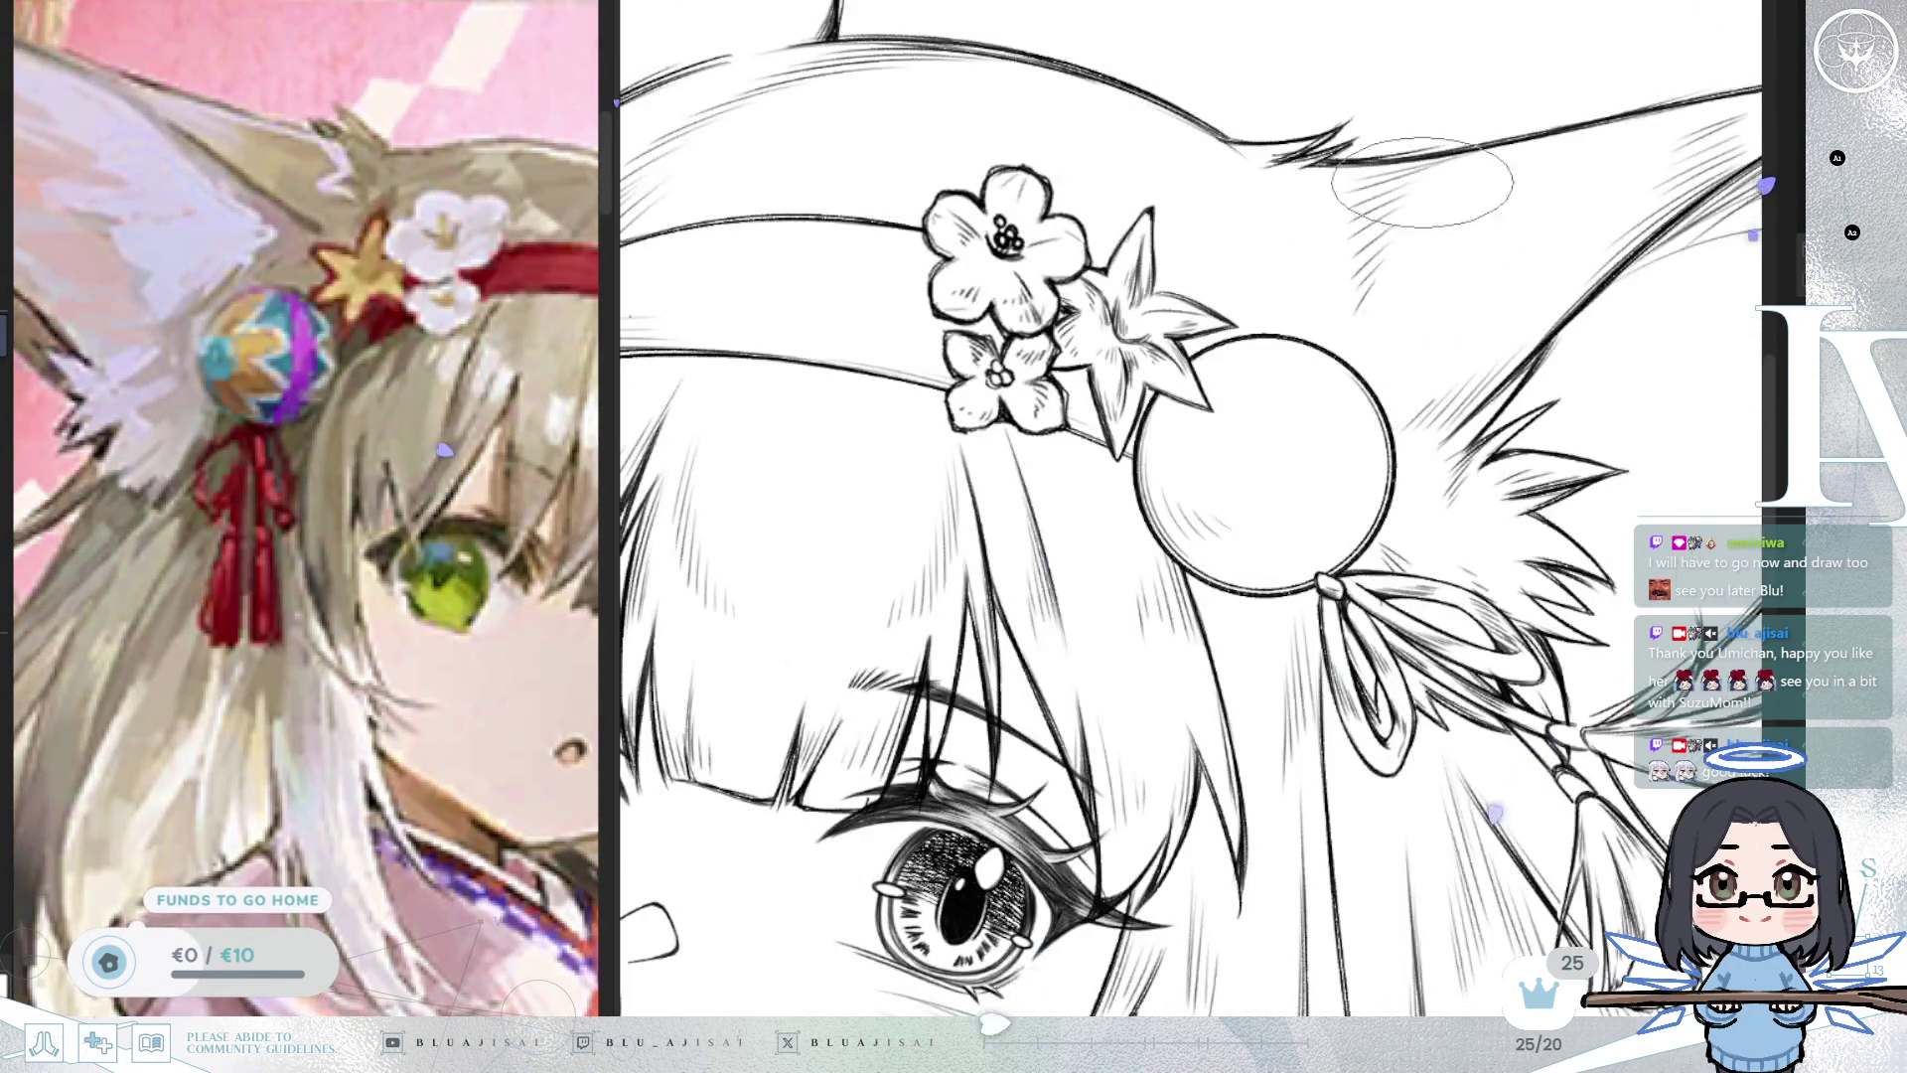
{"action": "key", "text": "h"}
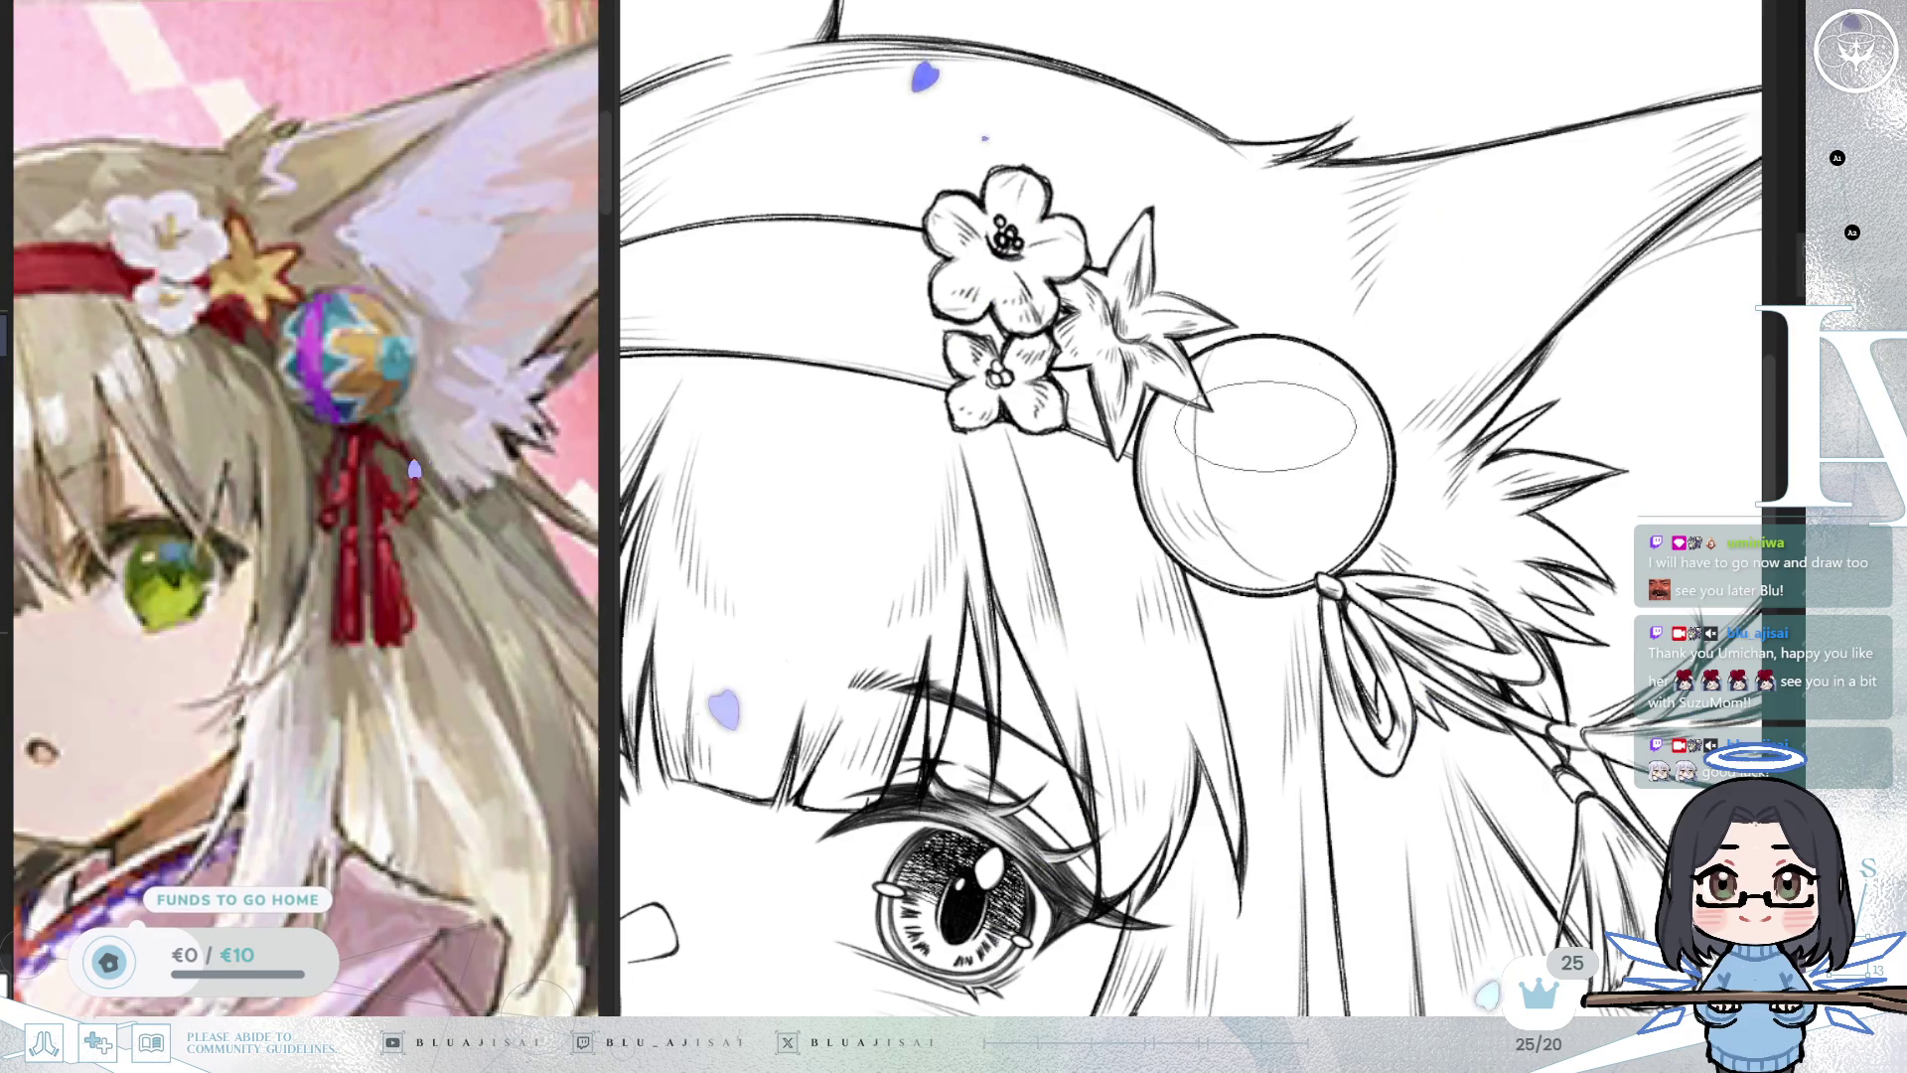
{"action": "left_click_drag", "start_coordinate": [1242, 343], "coordinate": [1222, 571]}
{"action": "left_click_drag", "start_coordinate": [1204, 369], "coordinate": [1231, 575]}
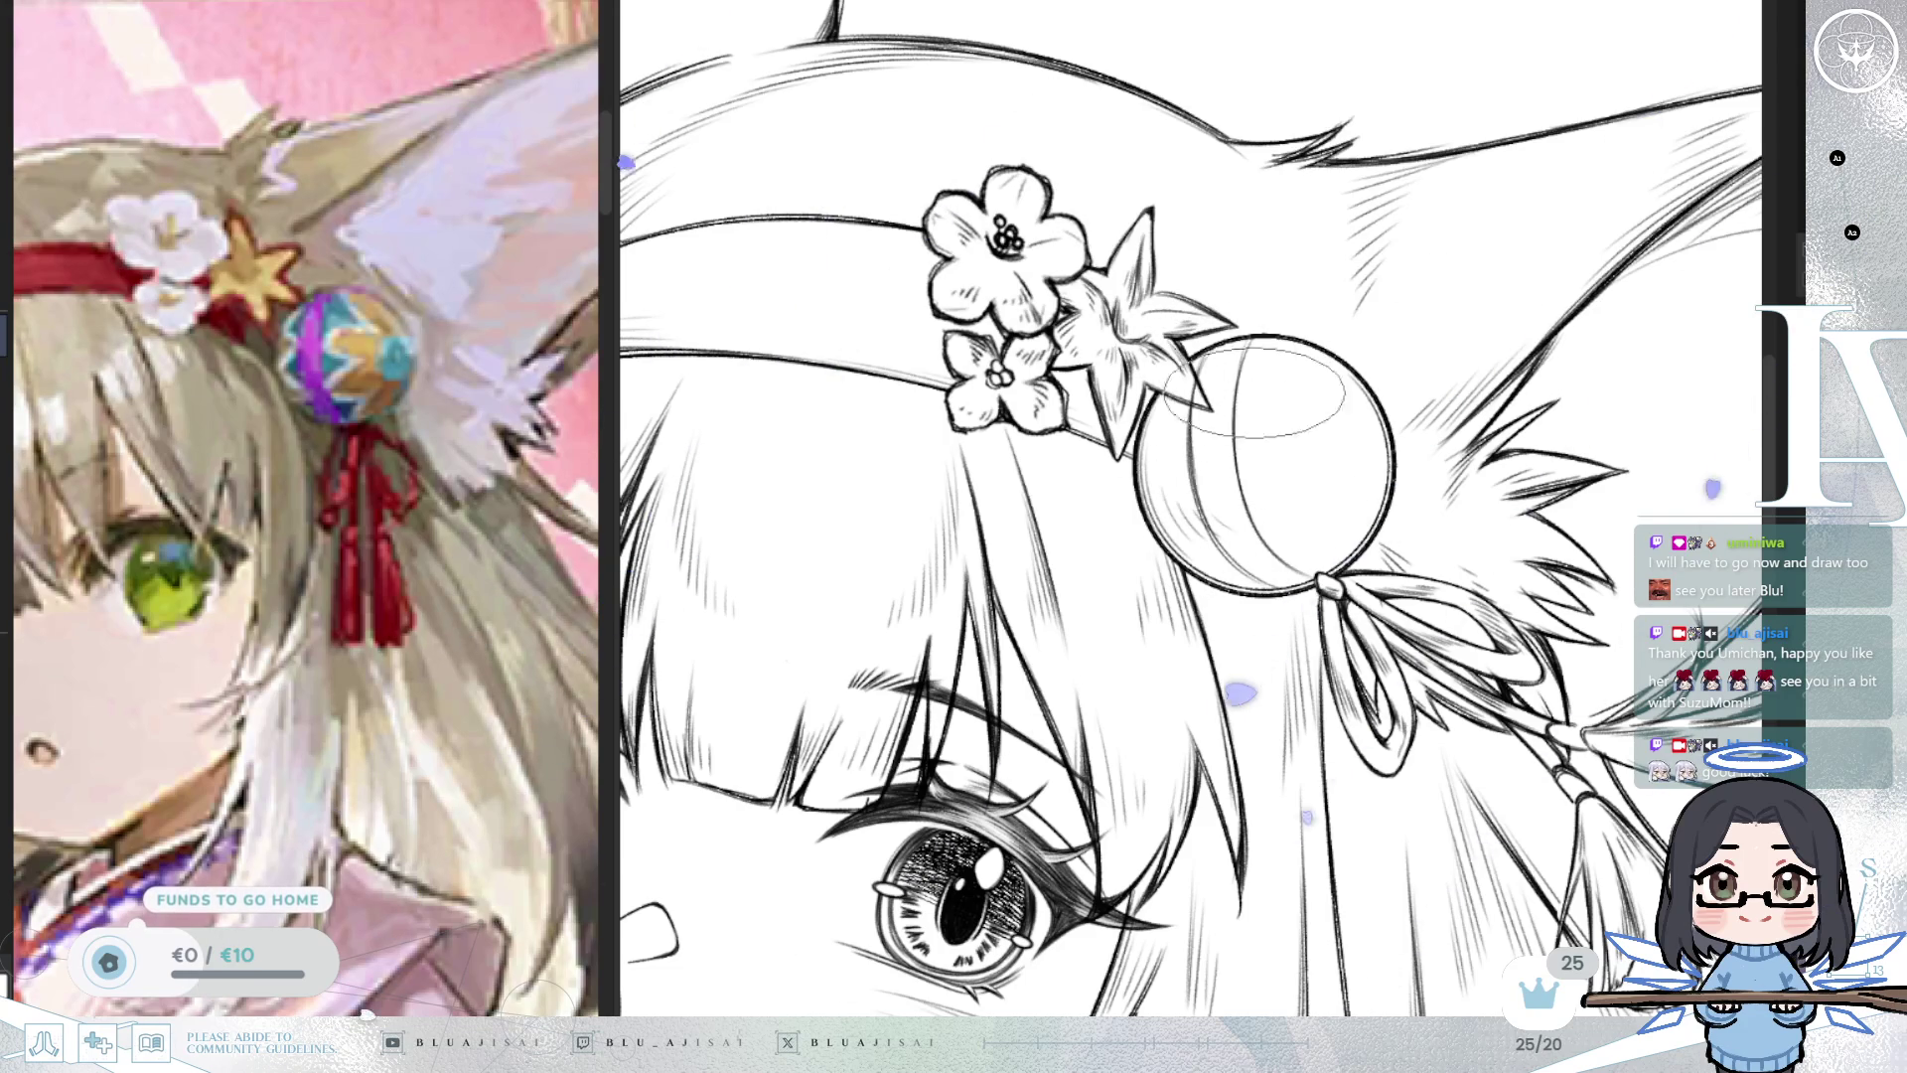
{"action": "key", "text": "h"}
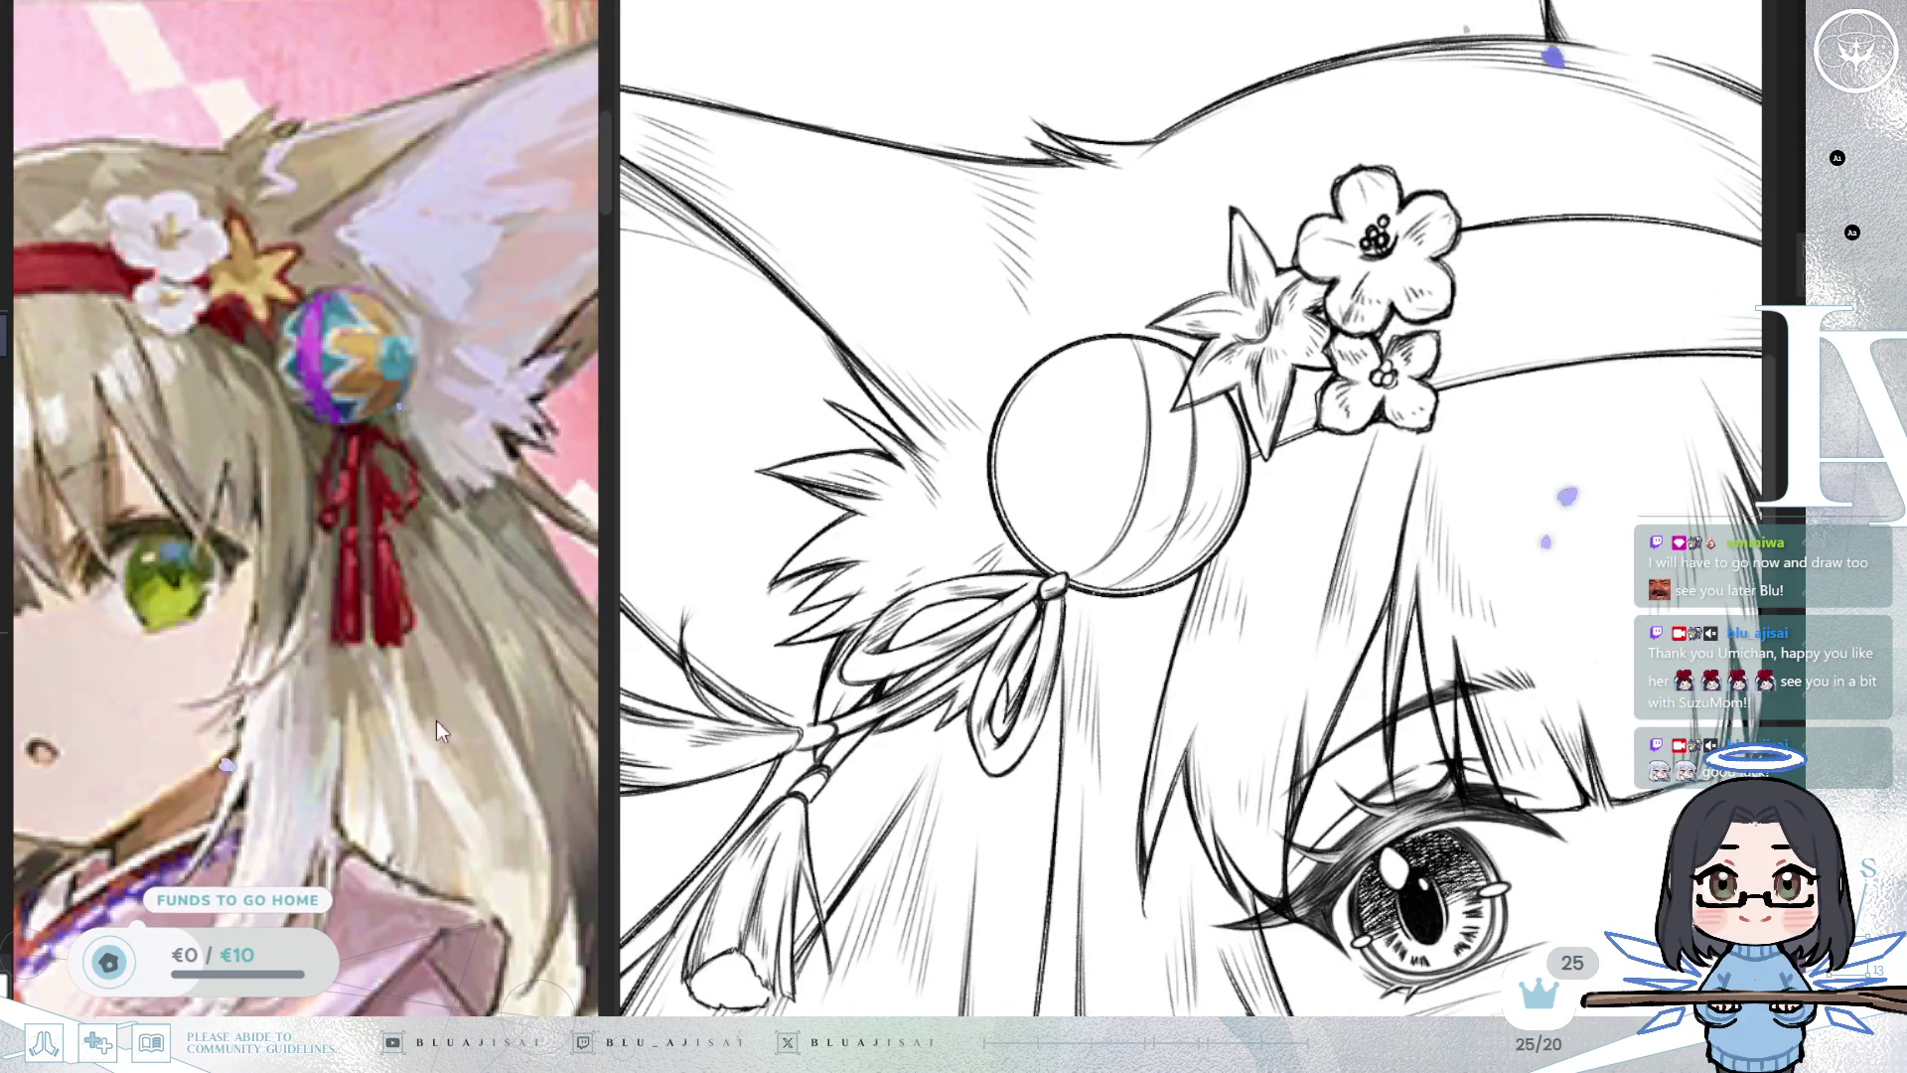
{"action": "key", "text": "h"}
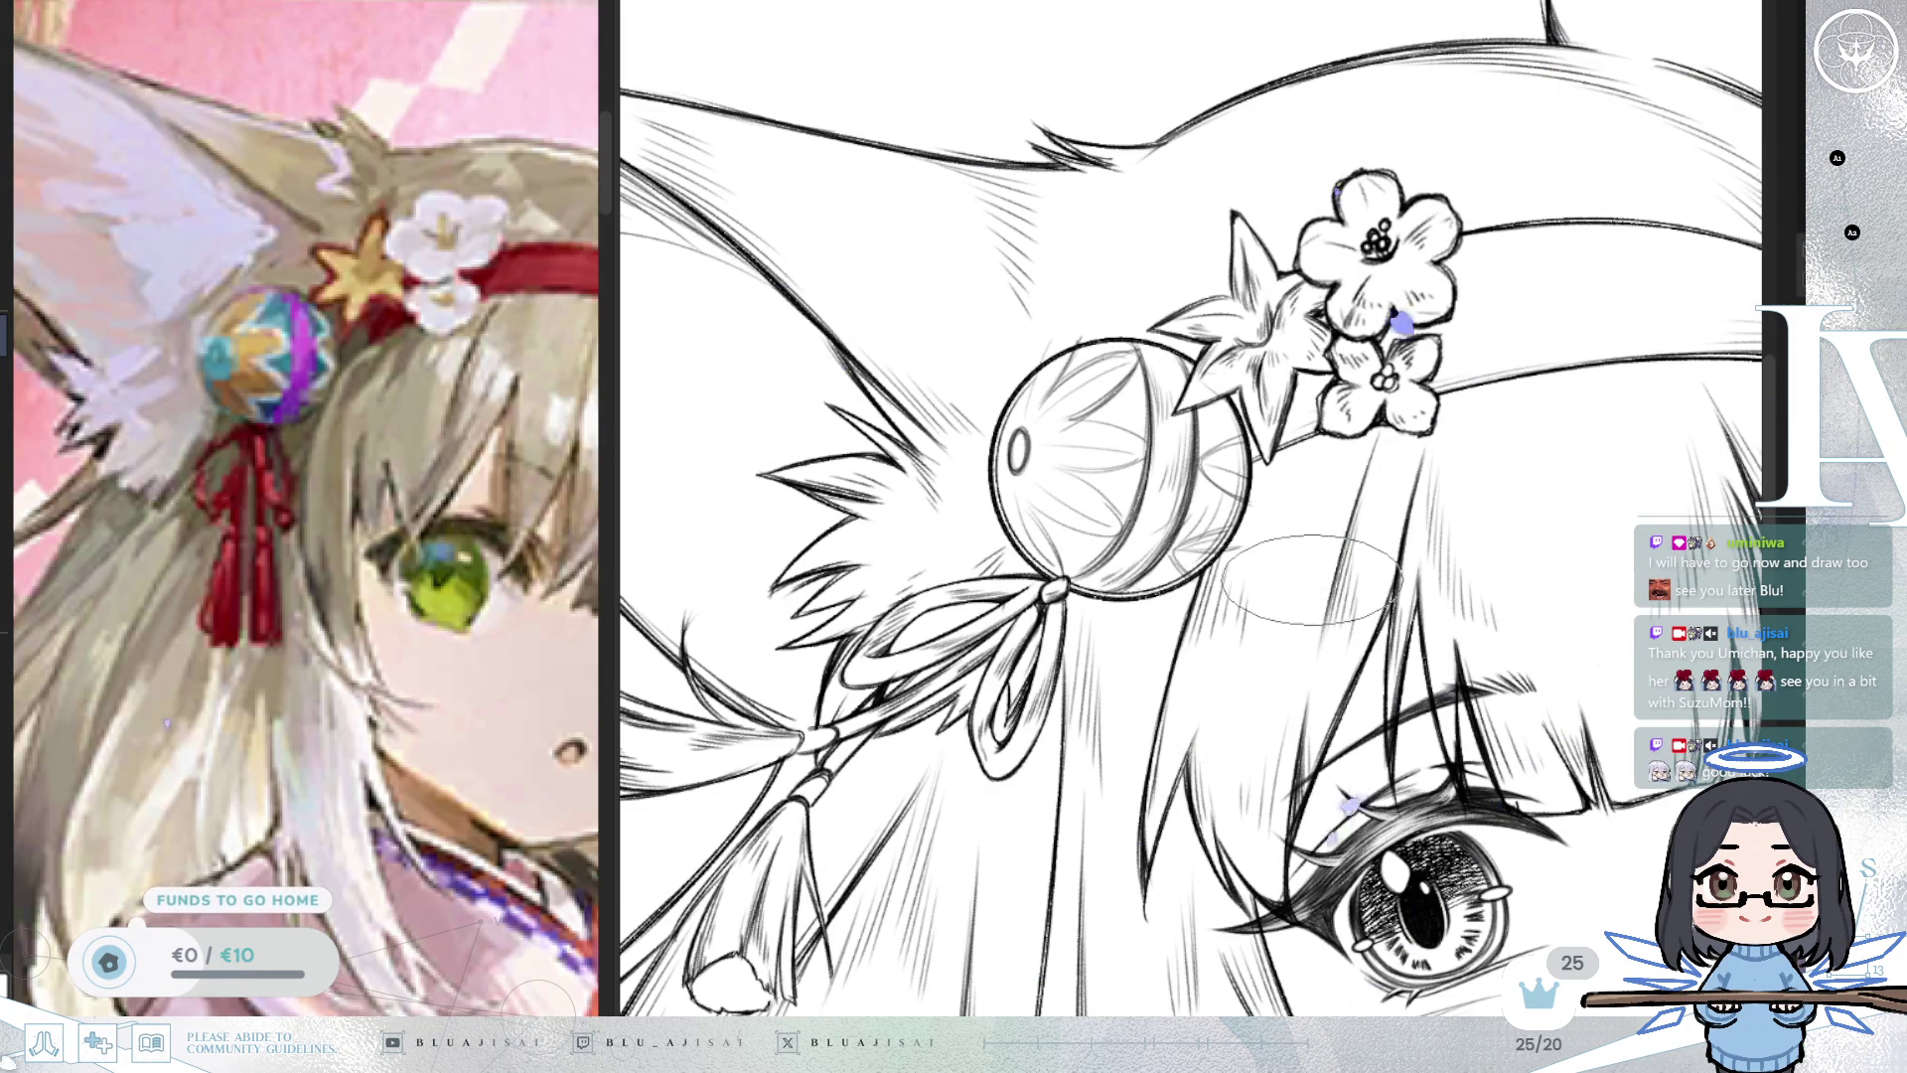
{"action": "left_click_drag", "start_coordinate": [1417, 618], "coordinate": [1388, 574]}
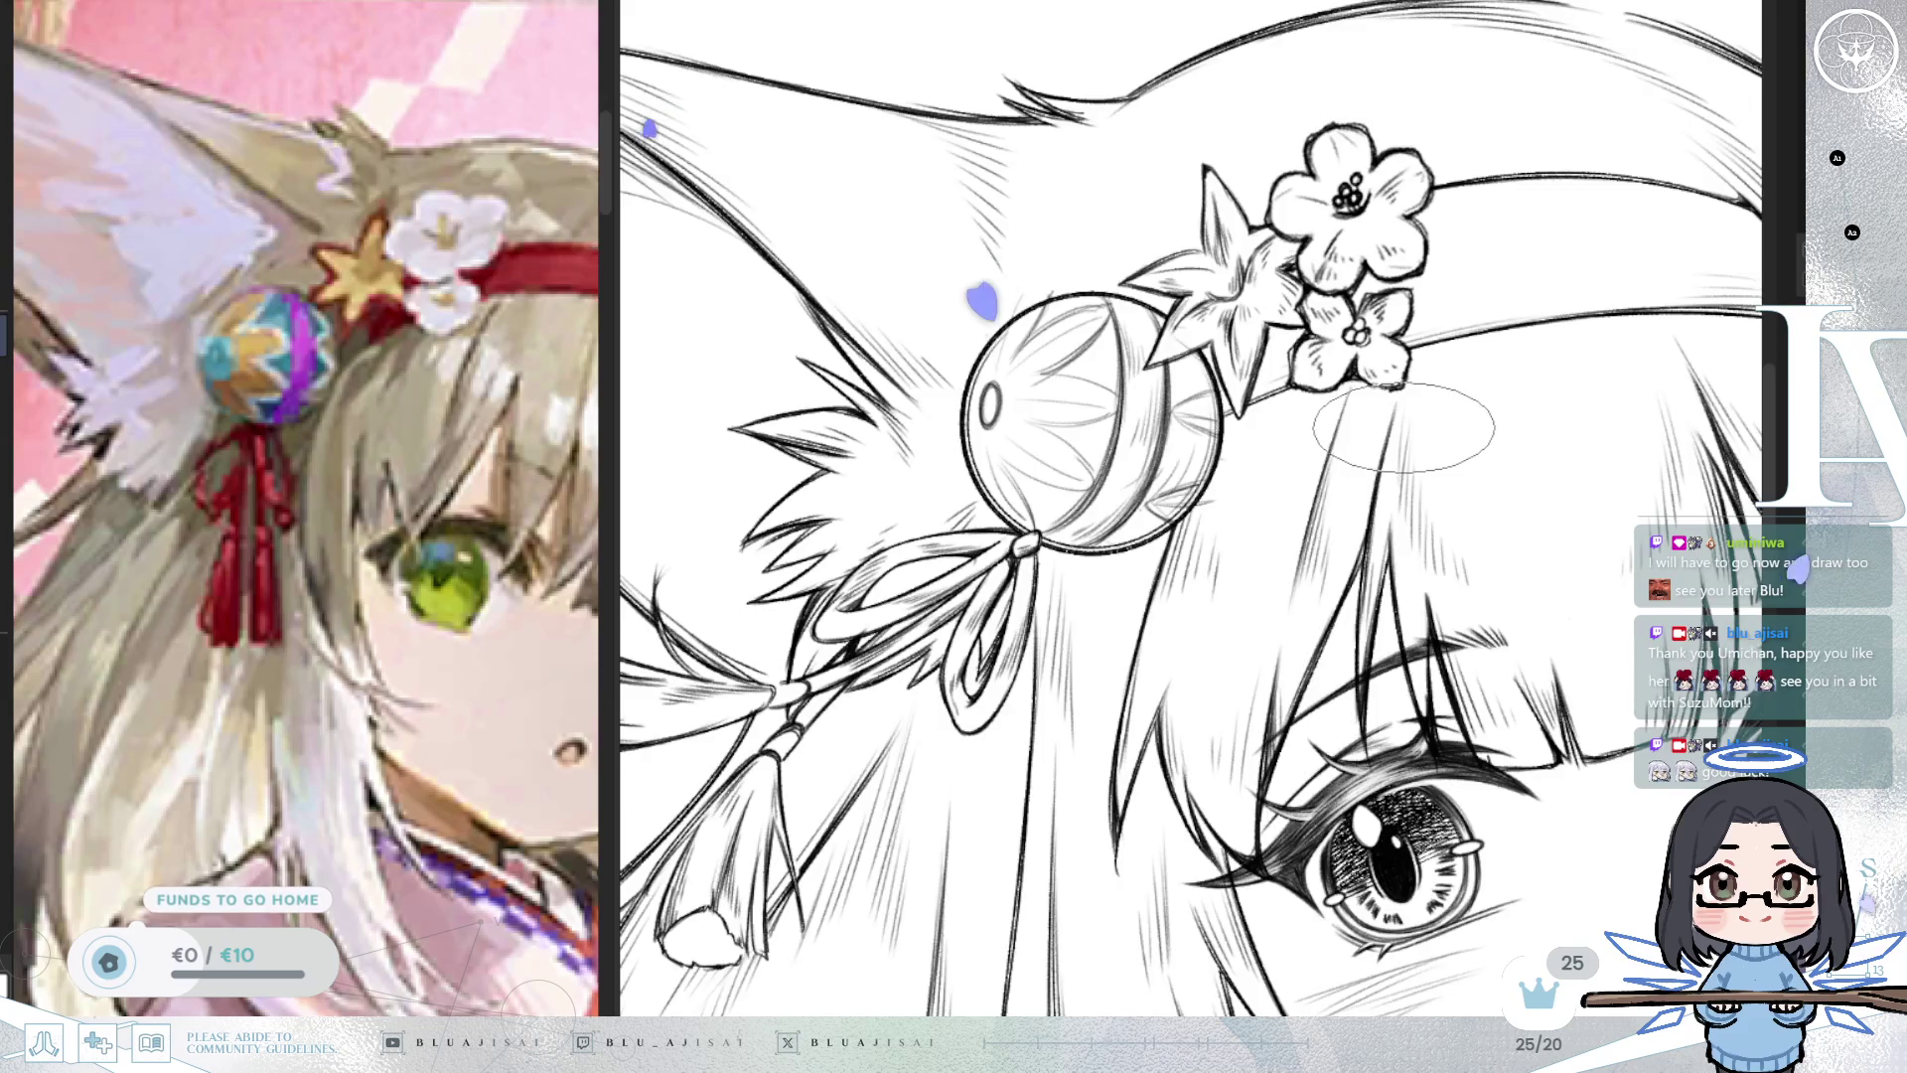
{"action": "key", "text": "m"}
{"action": "left_click_drag", "start_coordinate": [1319, 534], "coordinate": [1222, 397]}
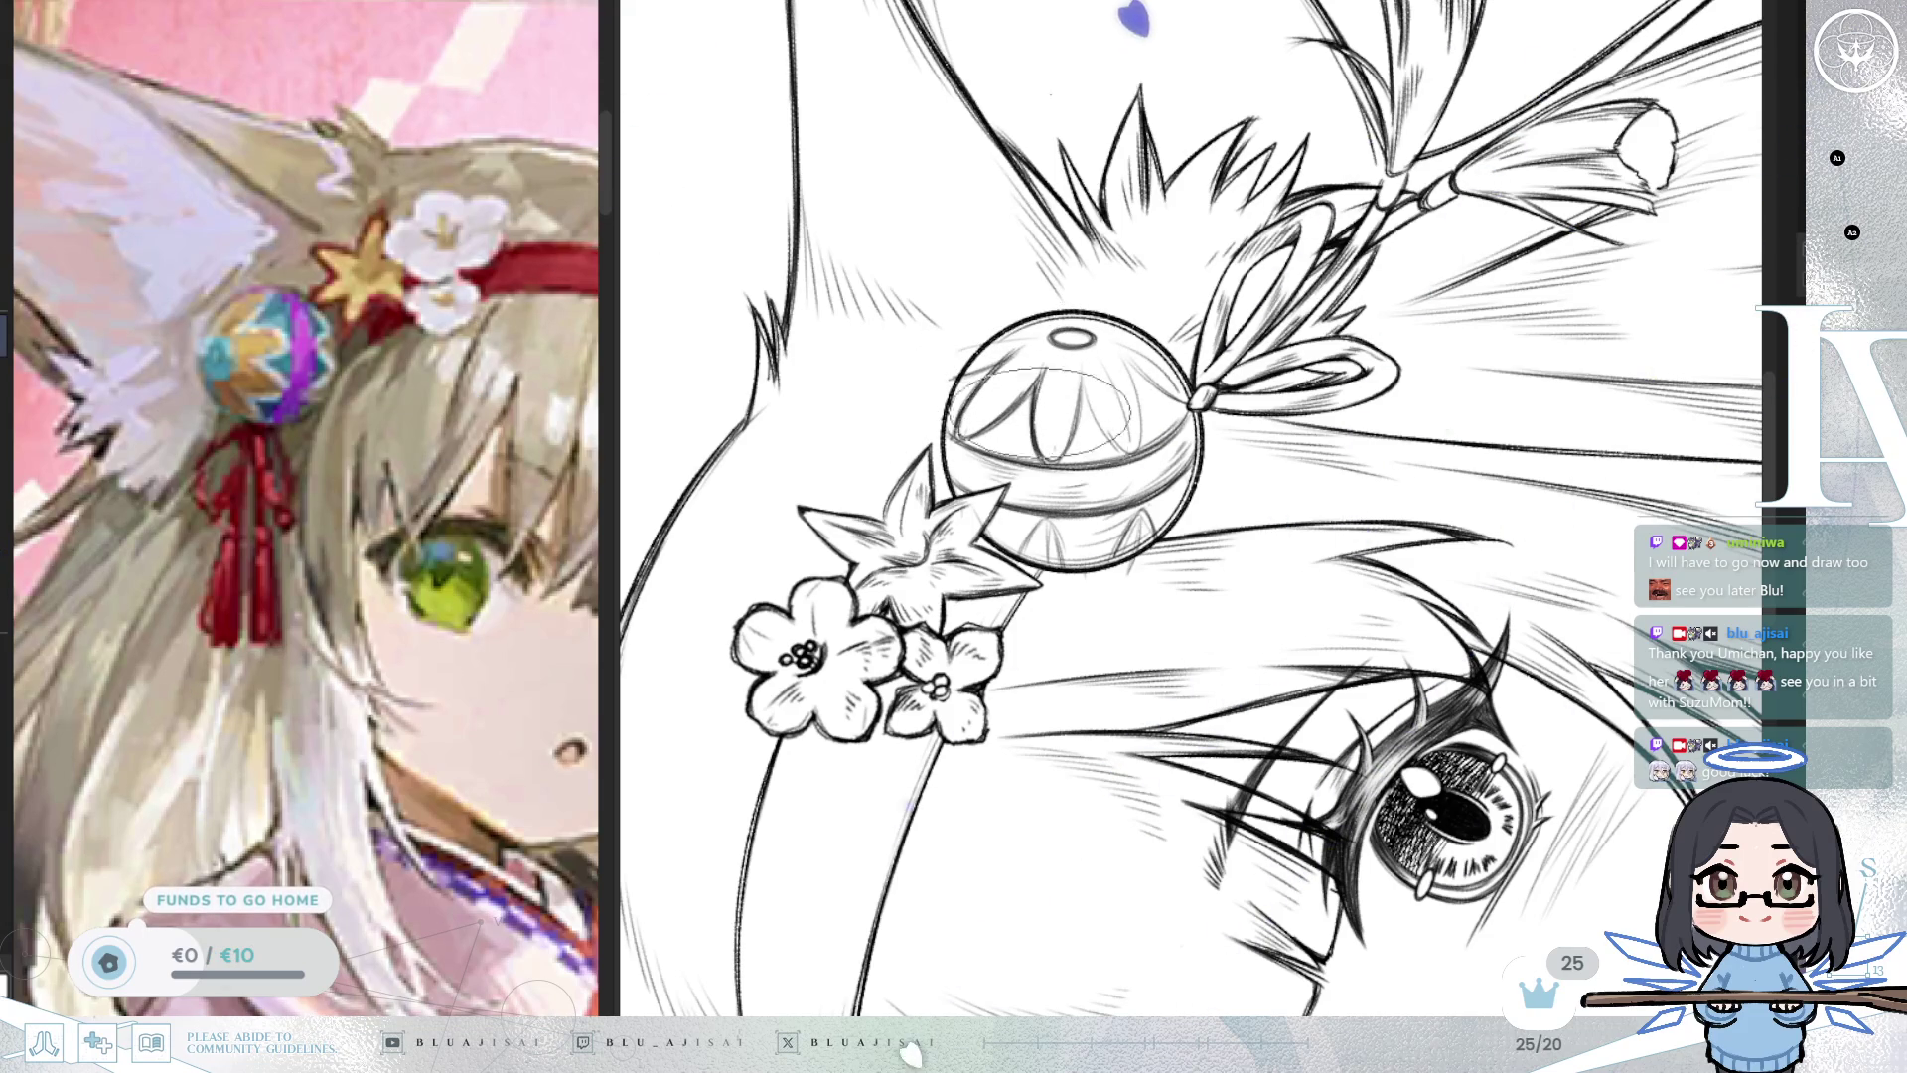
Draw a small oval highlight atop the ornament ball, then level the view to the whole head.
{"action": "left_click_drag", "start_coordinate": [1075, 419], "coordinate": [935, 475]}
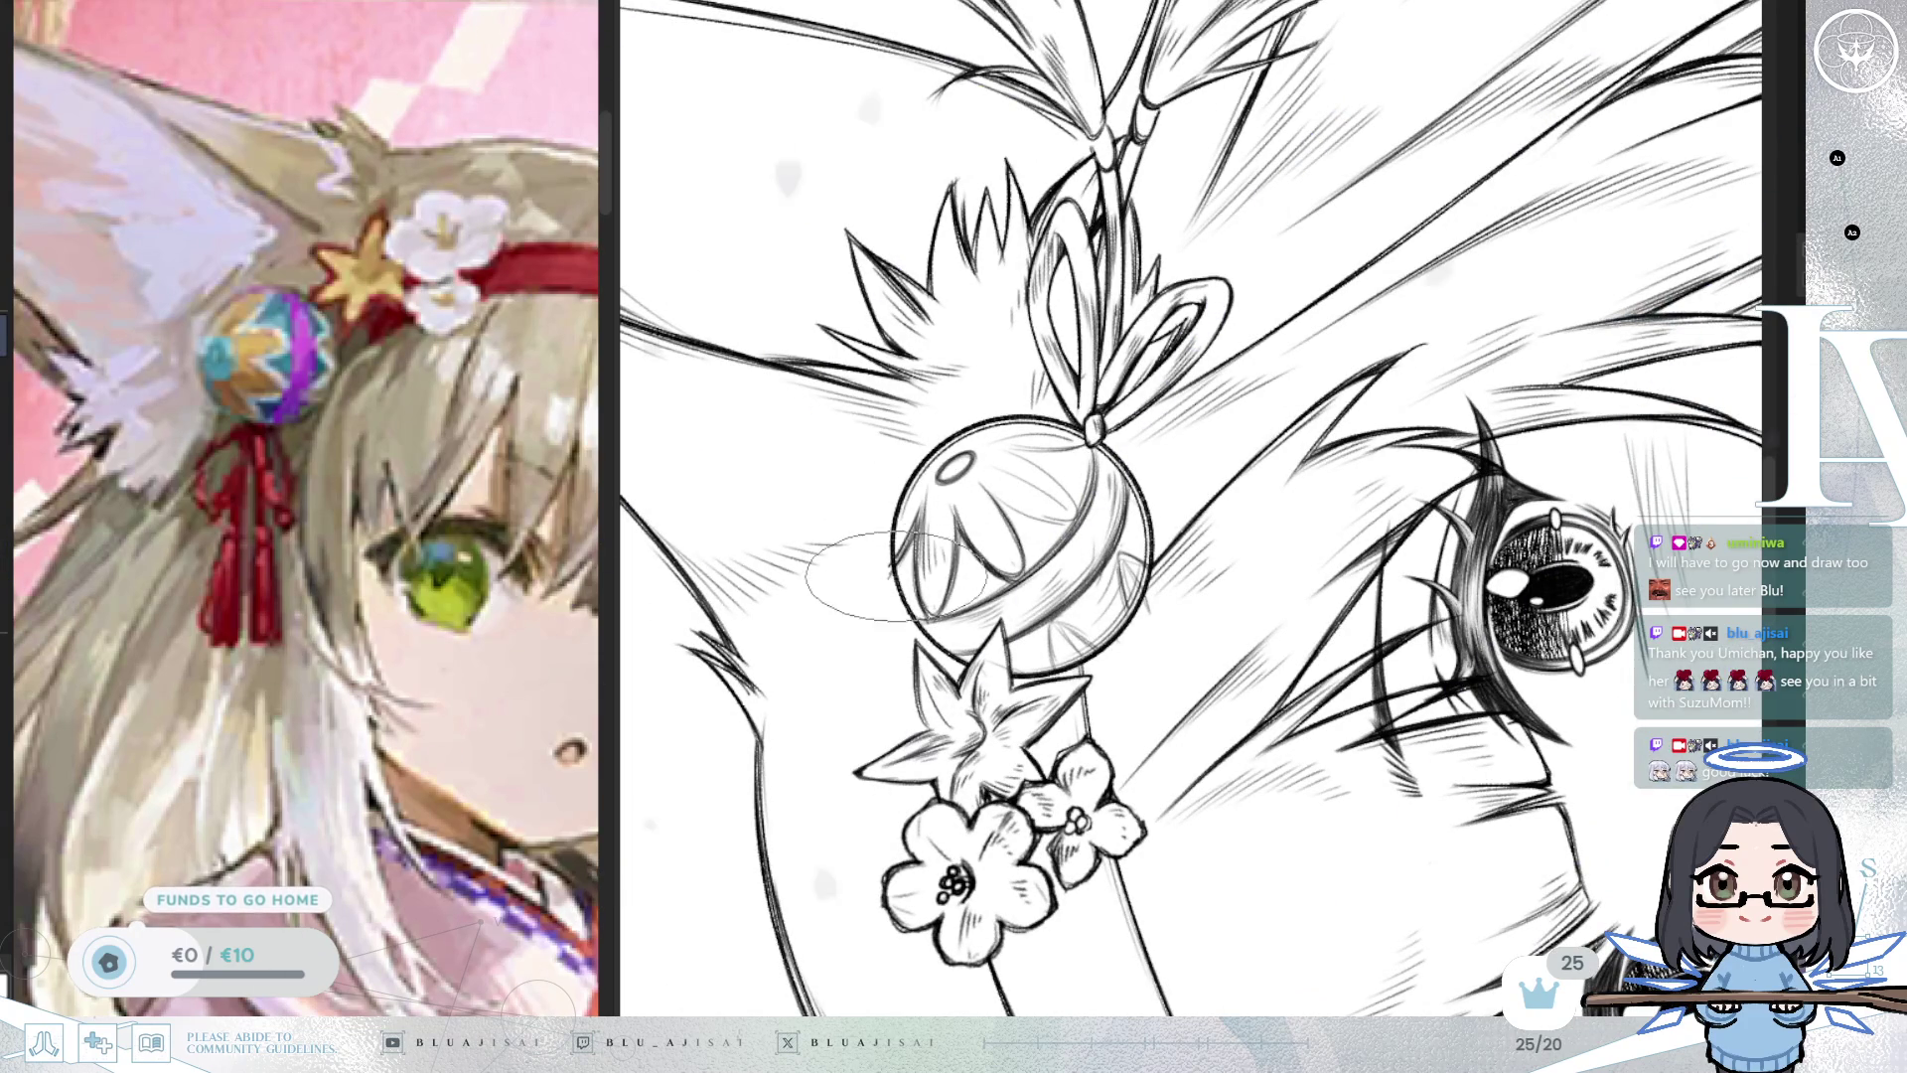
{"action": "mouse_move", "coordinate": [1093, 486]}
{"action": "left_mouse_down"}
{"action": "mouse_move", "coordinate": [1053, 466]}
{"action": "mouse_move", "coordinate": [1242, 328]}
{"action": "mouse_move", "coordinate": [1368, 268]}
{"action": "left_mouse_up"}
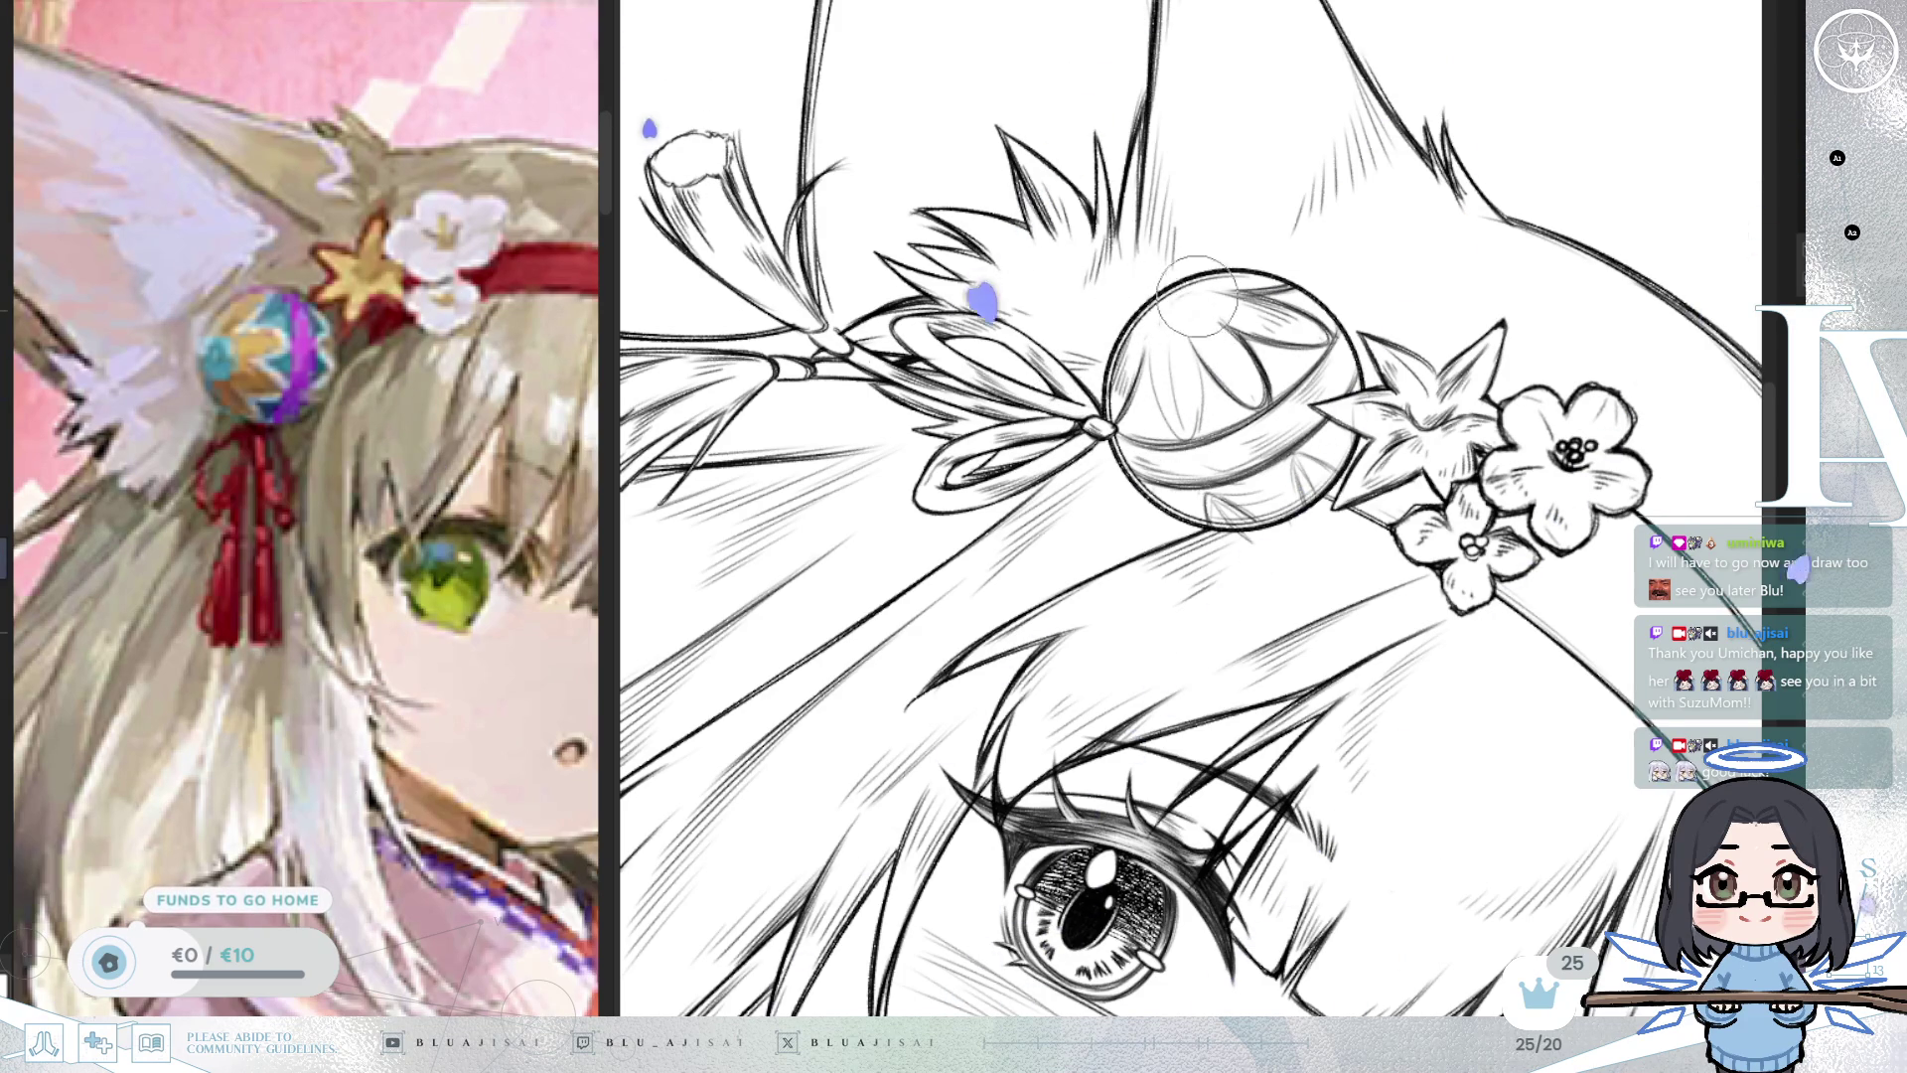
{"action": "left_click_drag", "start_coordinate": [1150, 310], "coordinate": [1247, 423]}
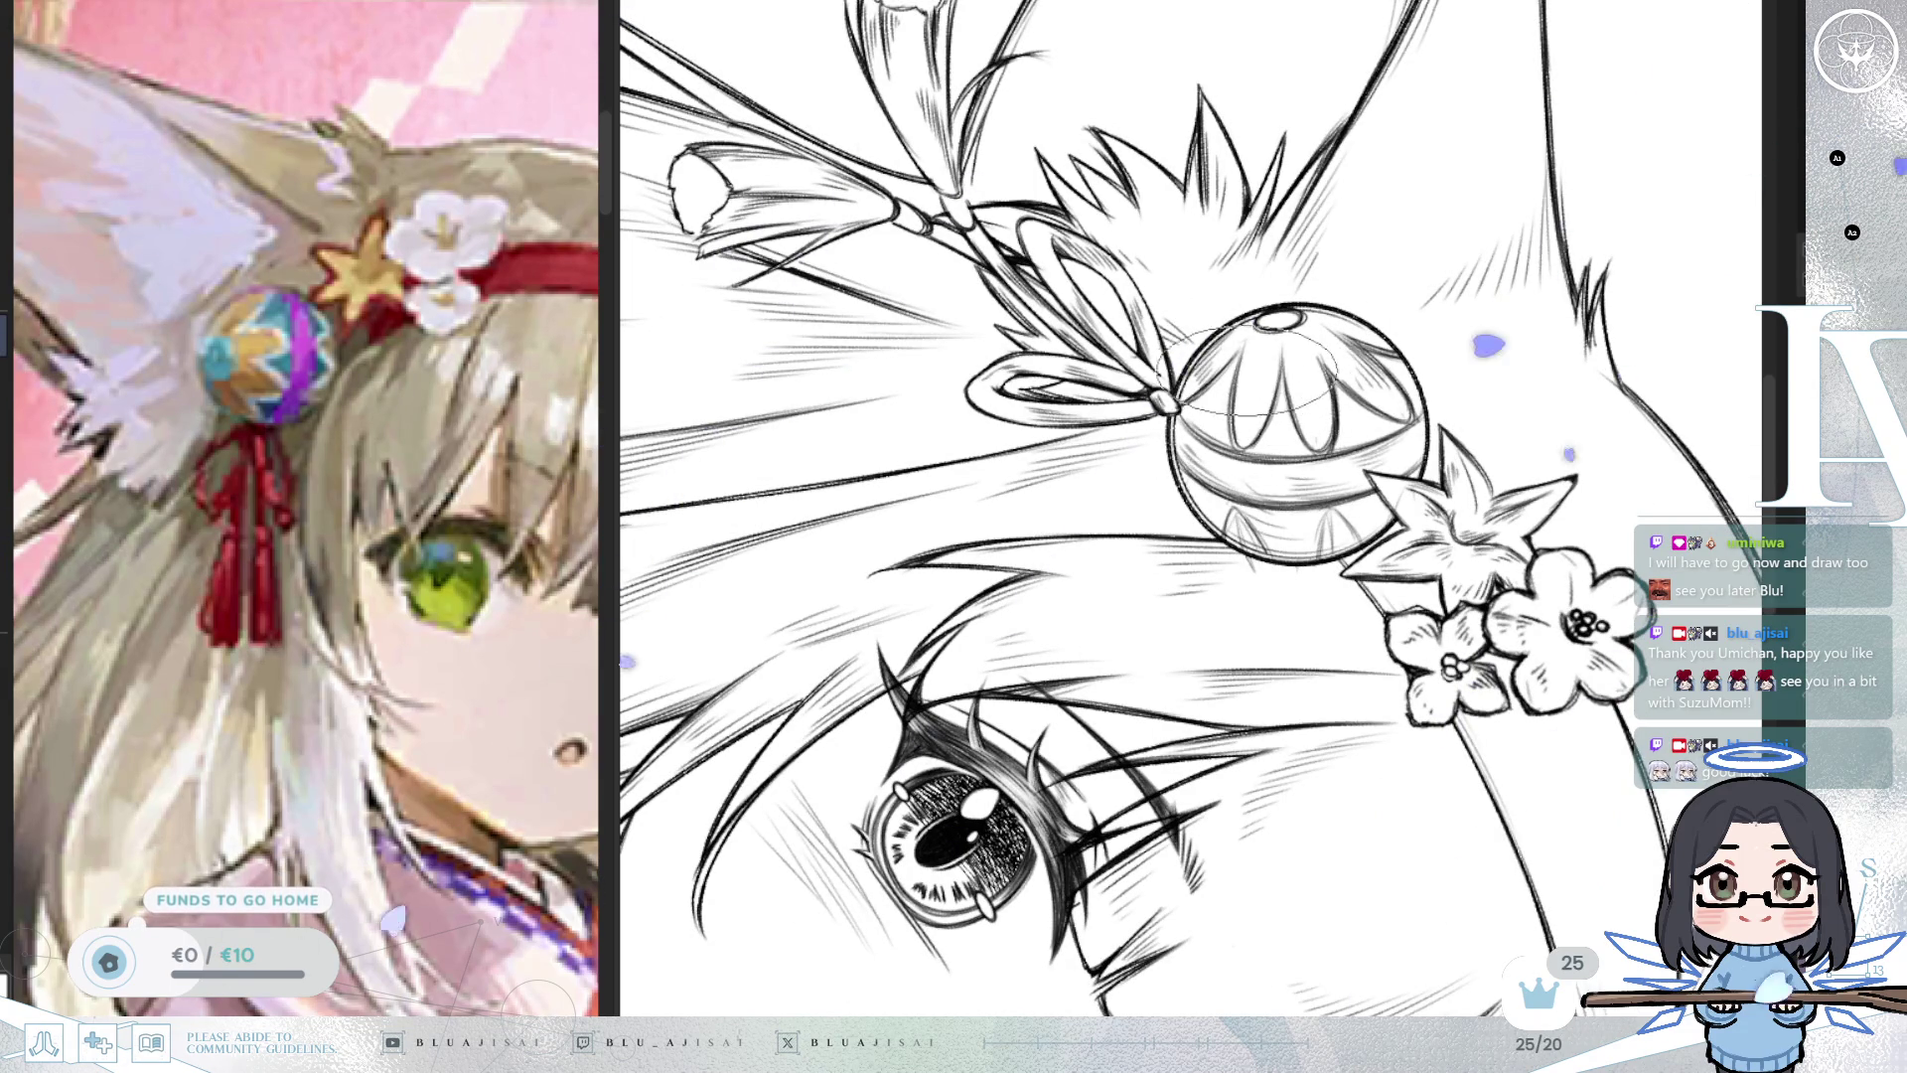
{"action": "left_click_drag", "start_coordinate": [1257, 412], "coordinate": [1331, 457]}
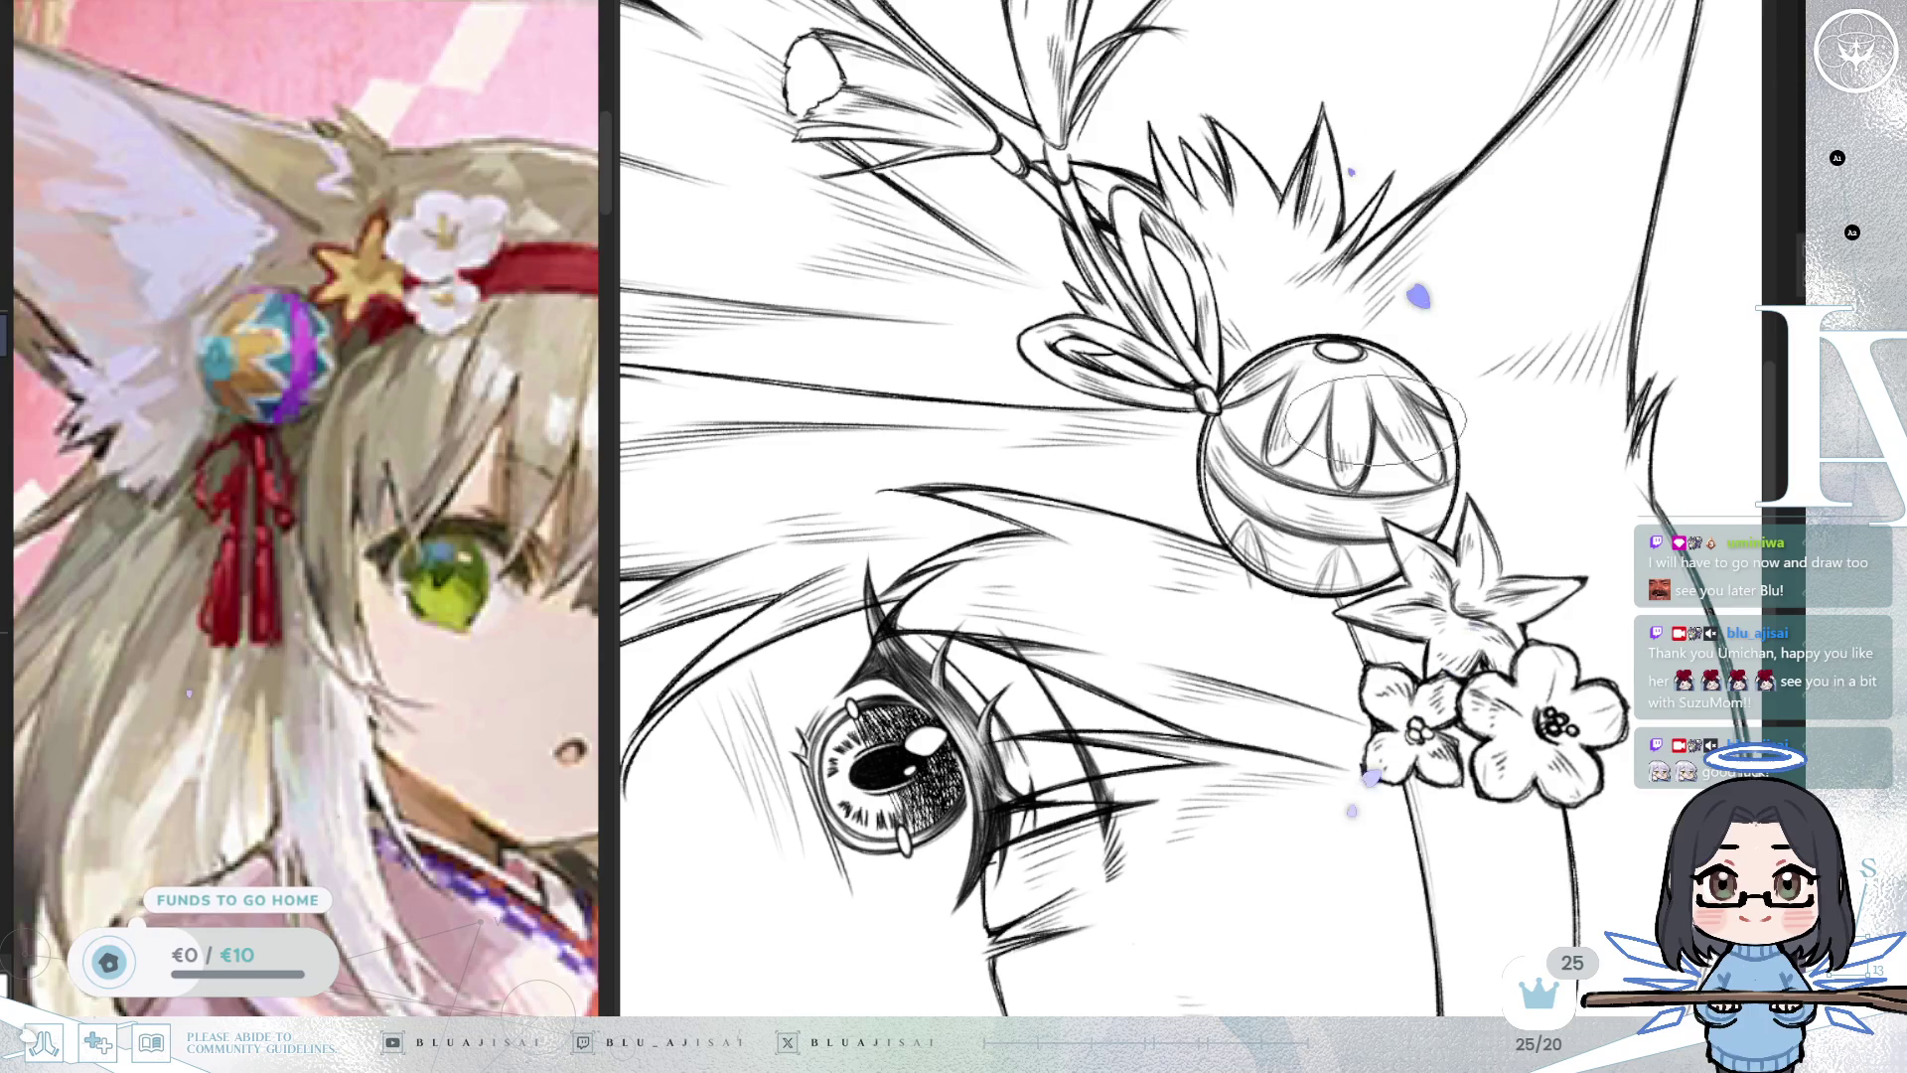
{"action": "key", "text": "h"}
{"action": "left_click_drag", "start_coordinate": [1143, 557], "coordinate": [1138, 569]}
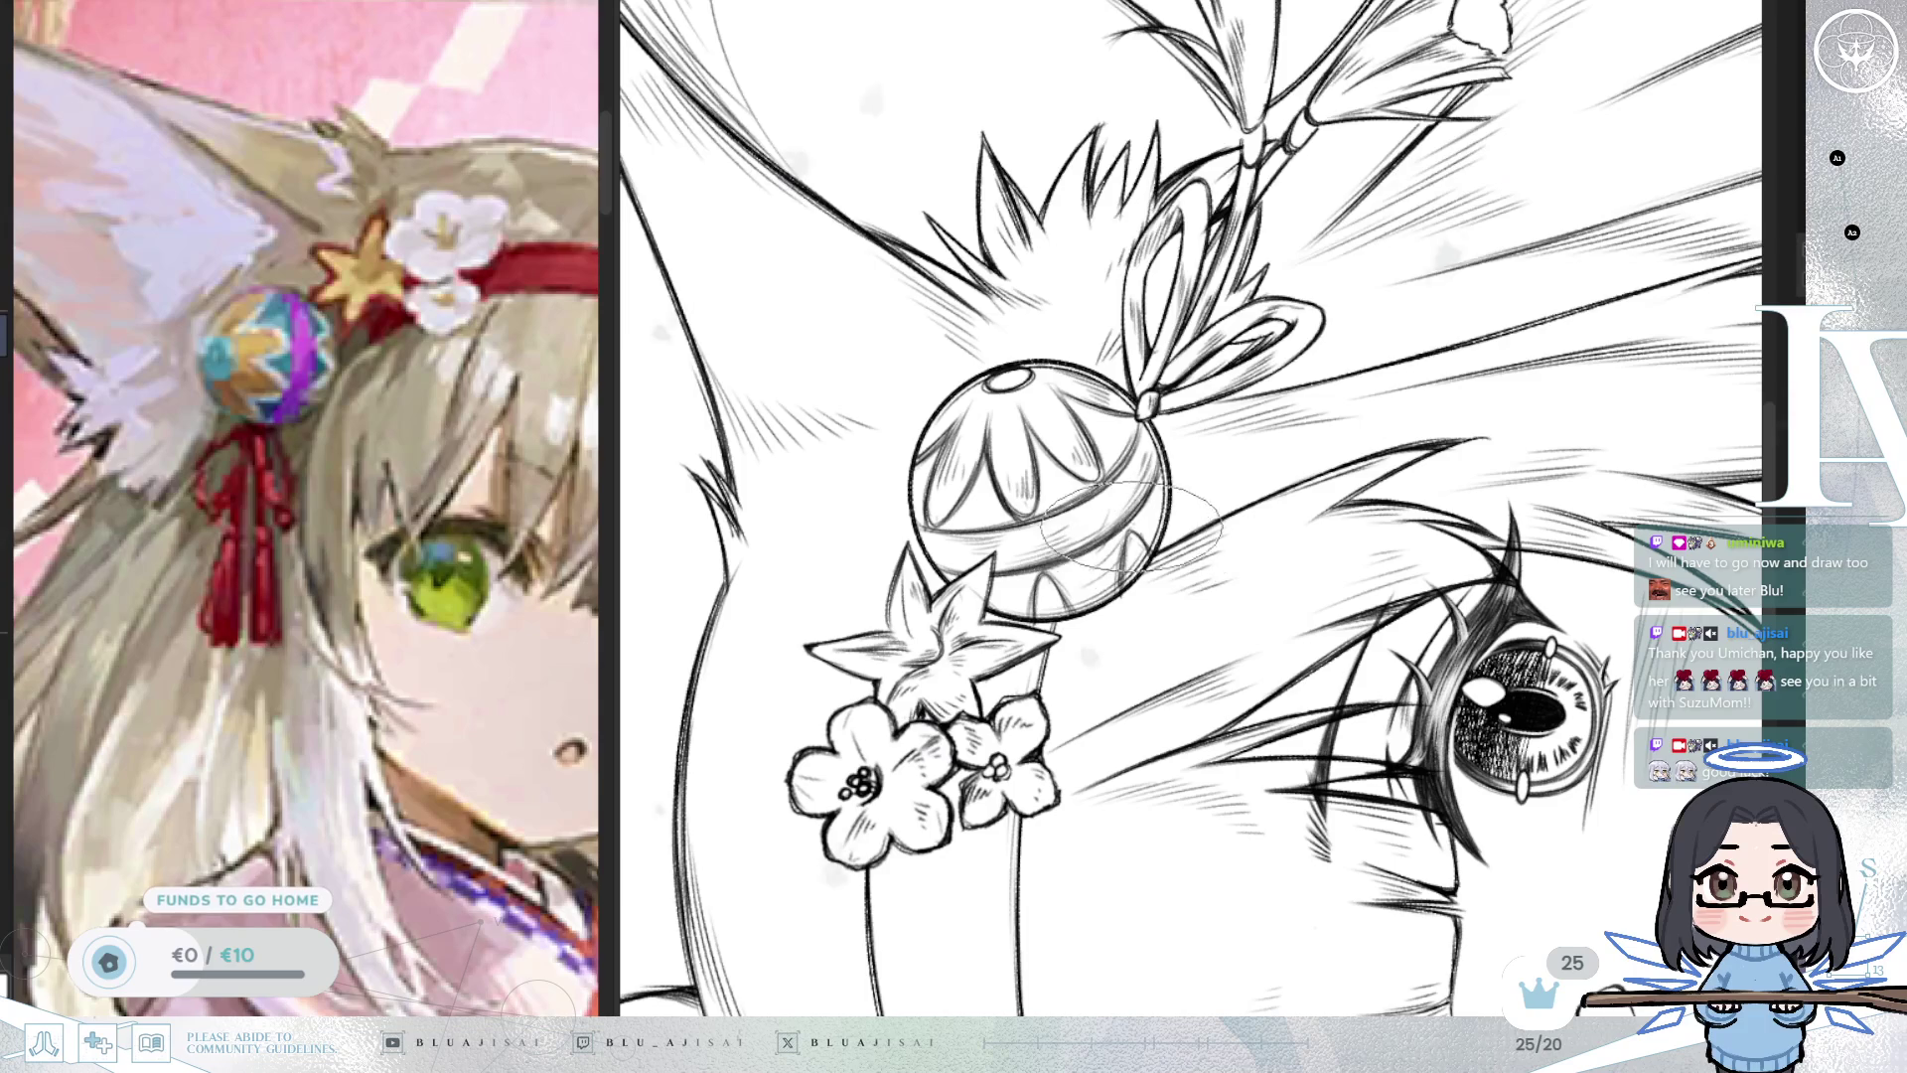
{"action": "key", "text": "Home"}
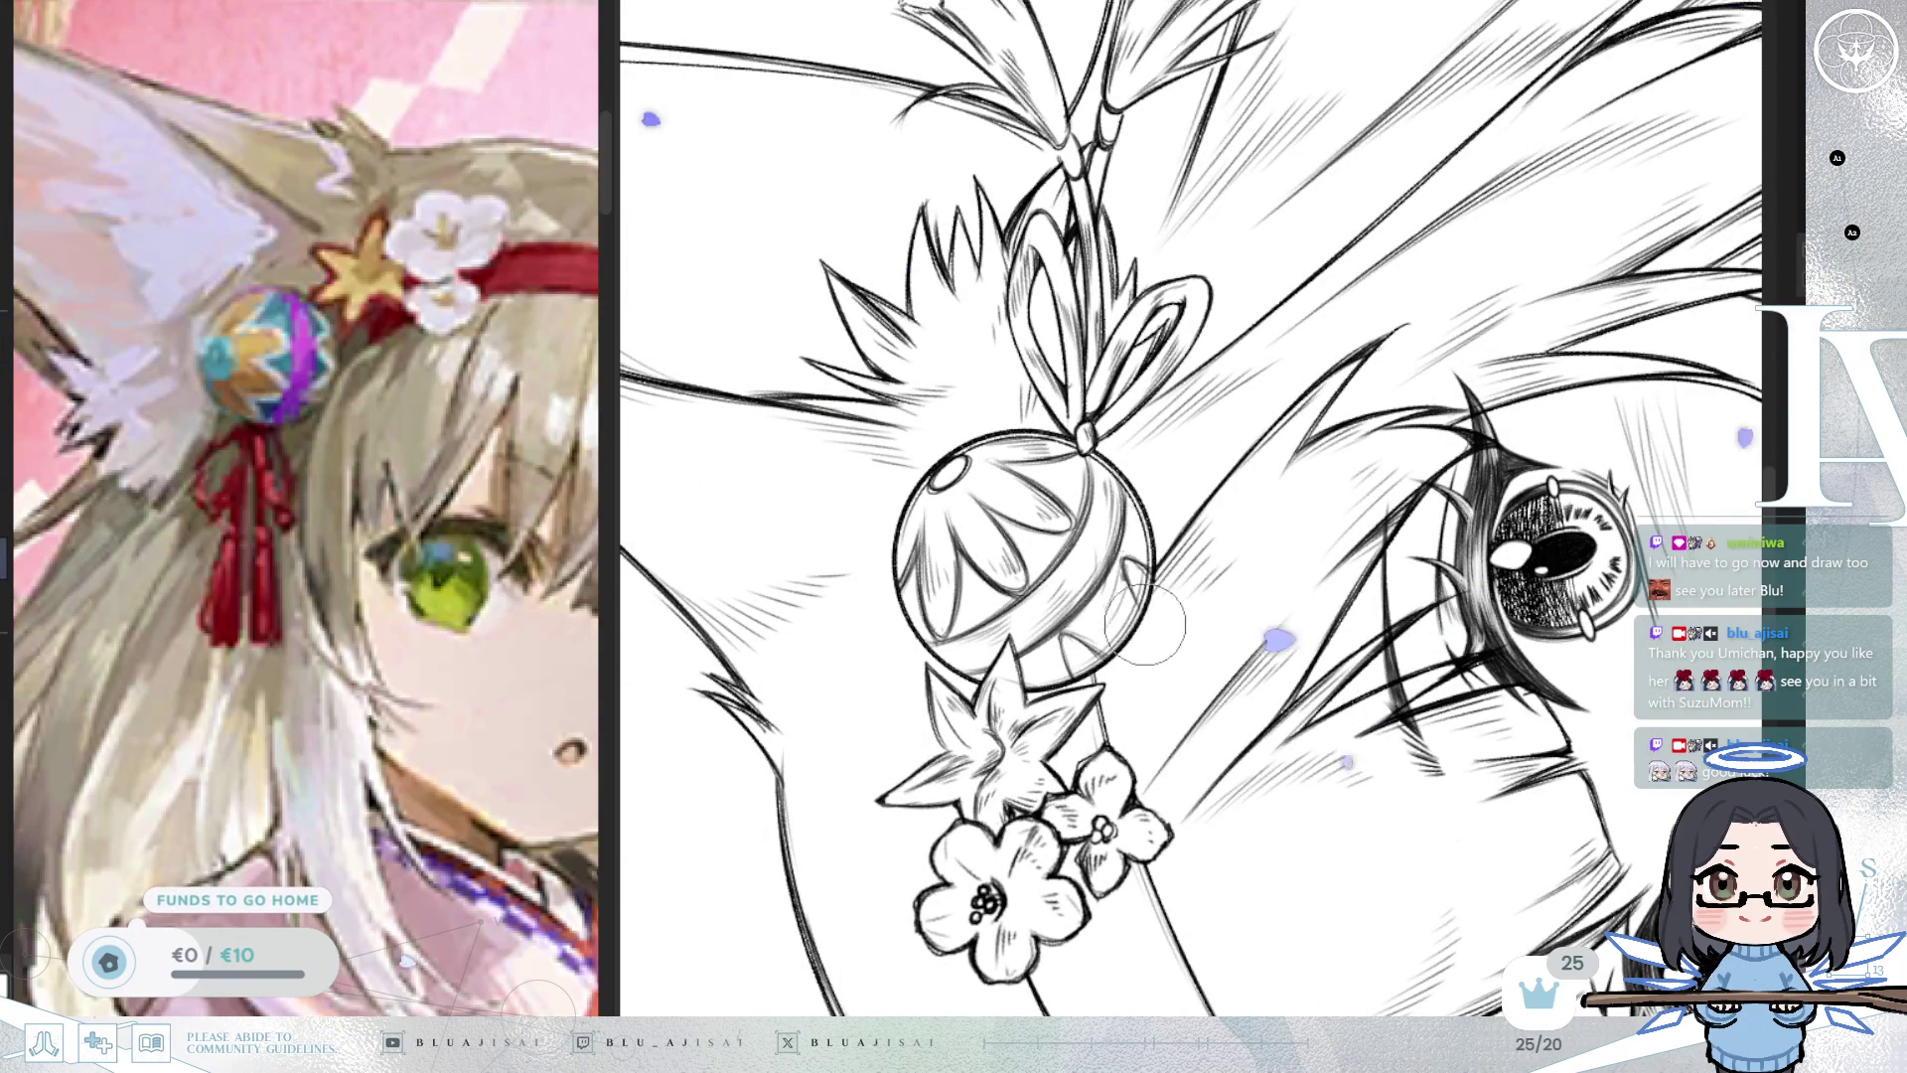
{"action": "left_click_drag", "start_coordinate": [1160, 604], "coordinate": [1197, 628]}
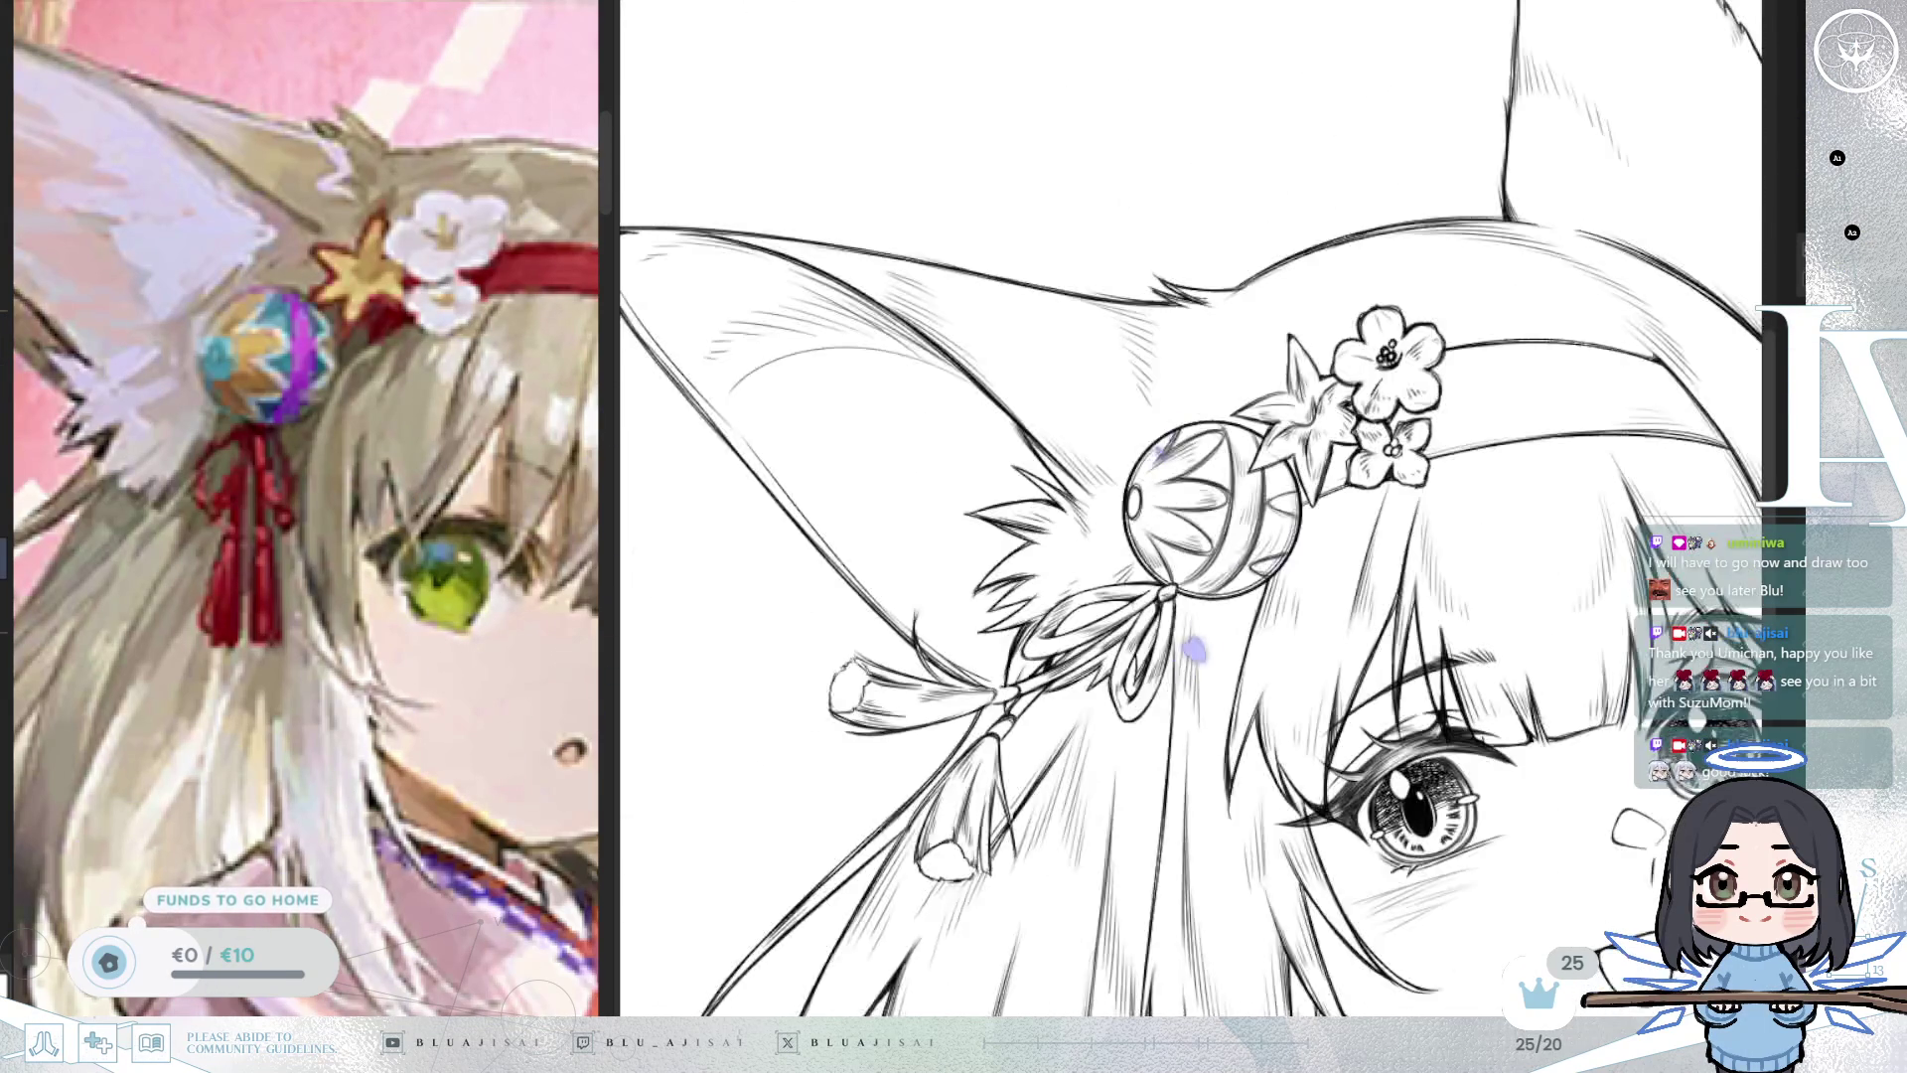
{"action": "left_click_drag", "start_coordinate": [1517, 521], "coordinate": [1525, 583]}
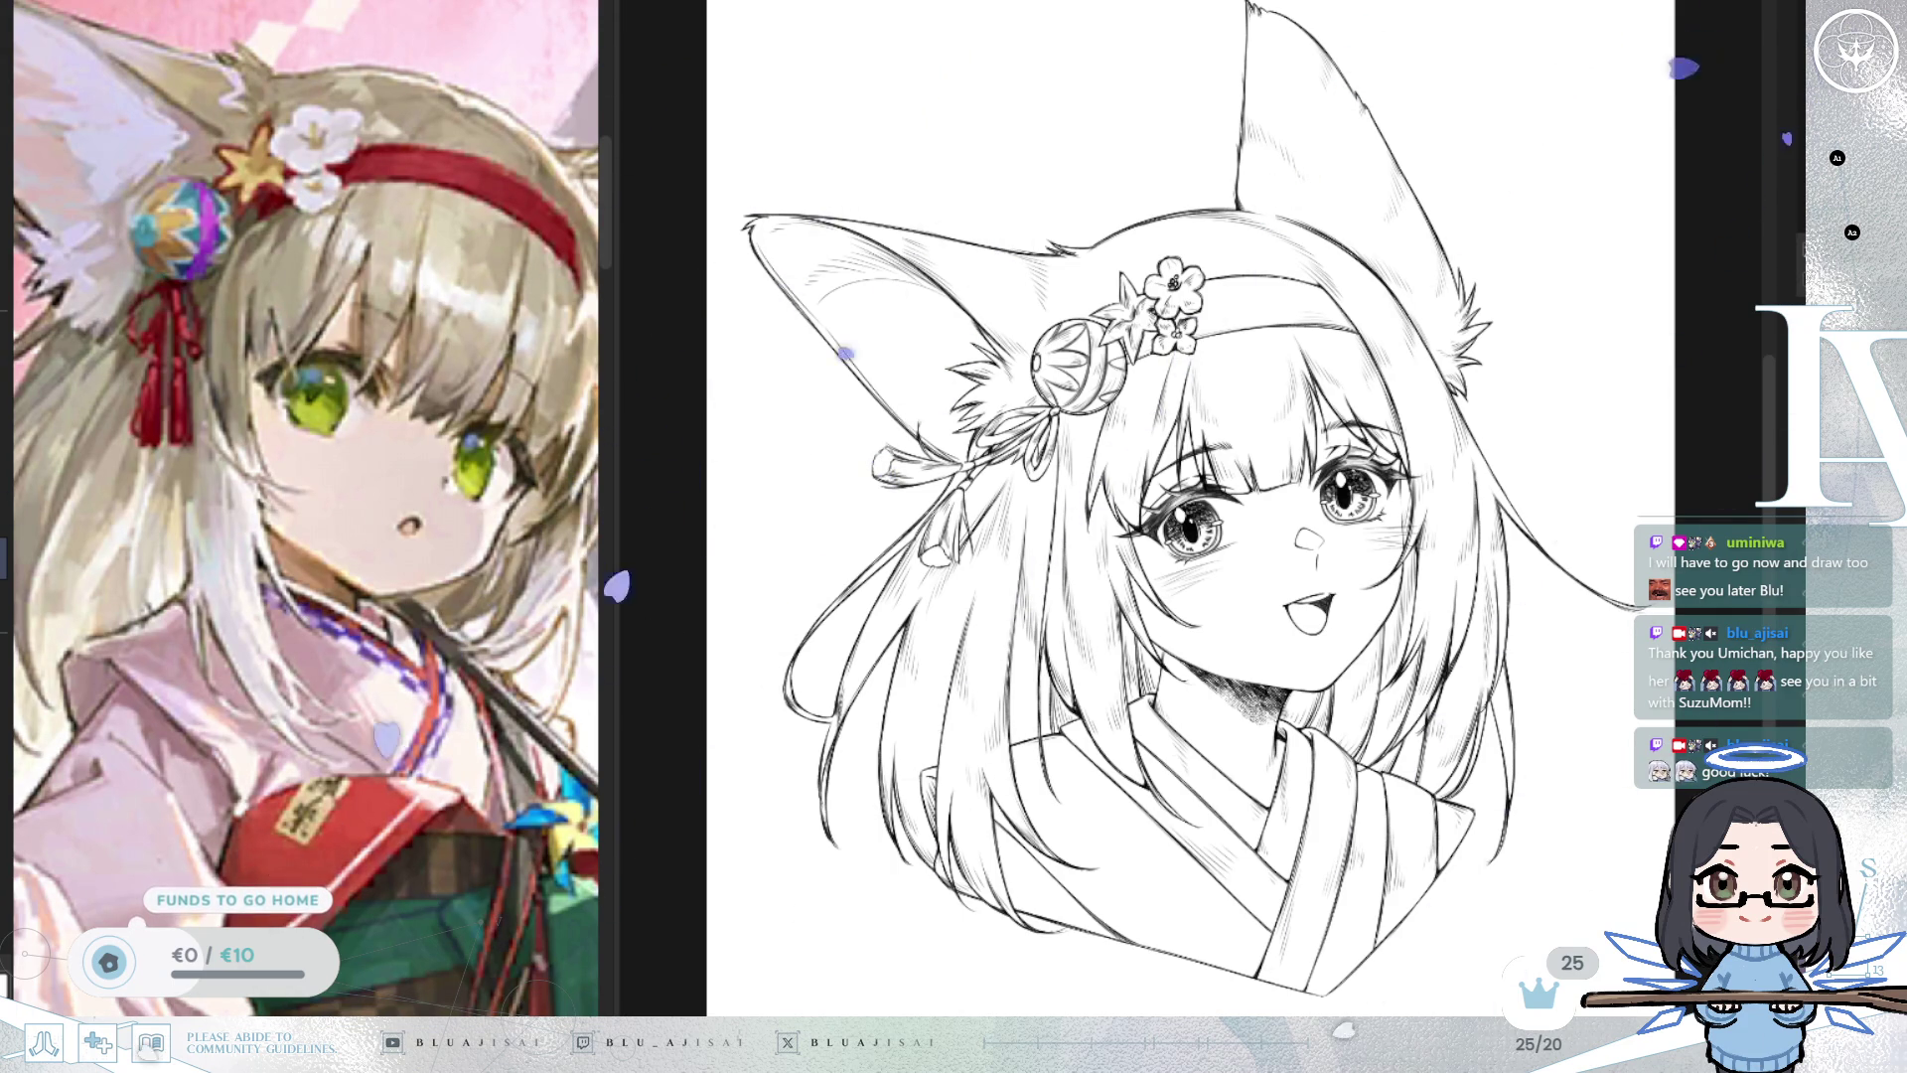
Hatch the bow loops, ribbon tails and headband with dense dark strokes.
{"action": "key", "text": "ctrl+plus"}
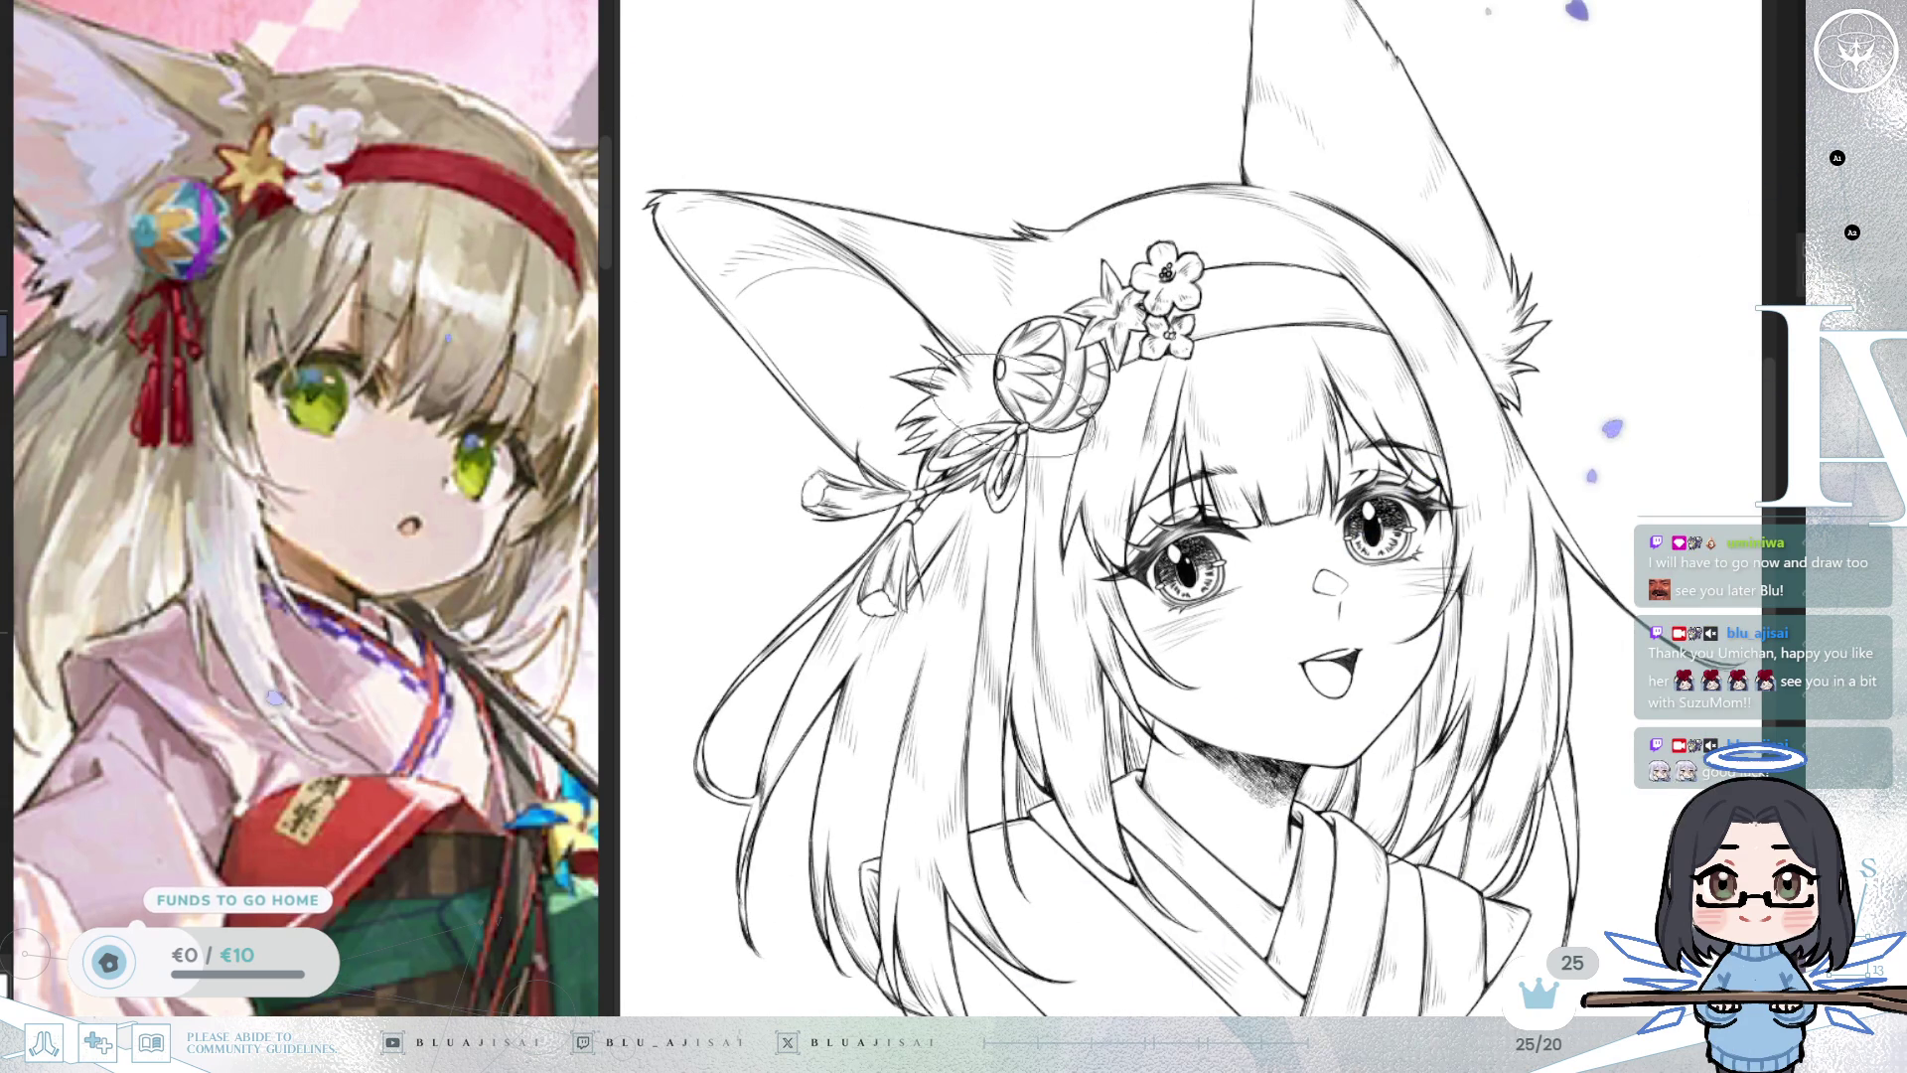
{"action": "scroll", "coordinate": [998, 457], "scroll_direction": "up", "scroll_amount": 2}
{"action": "left_click_drag", "start_coordinate": [1008, 447], "coordinate": [957, 442]}
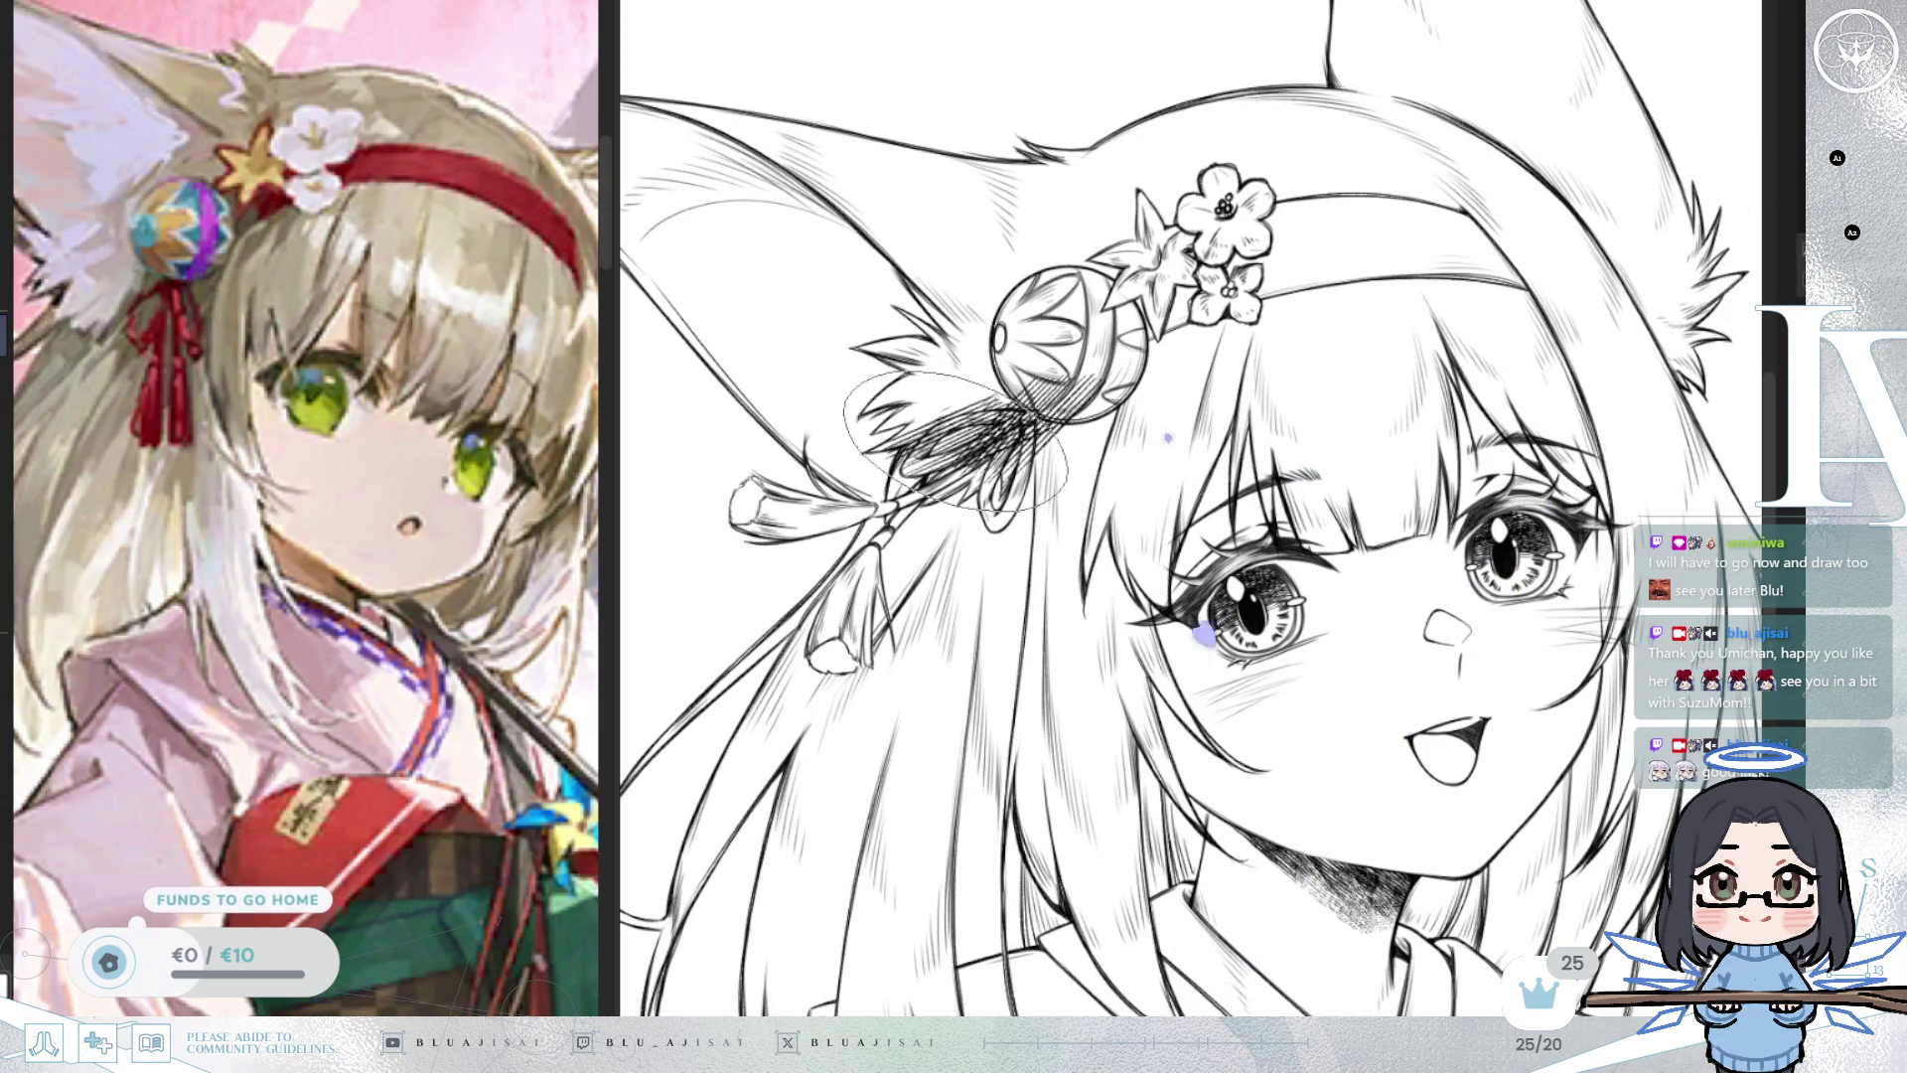
{"action": "mouse_move", "coordinate": [861, 482]}
{"action": "left_mouse_down"}
{"action": "mouse_move", "coordinate": [755, 487]}
{"action": "mouse_move", "coordinate": [745, 506]}
{"action": "mouse_move", "coordinate": [1003, 467]}
{"action": "mouse_move", "coordinate": [993, 442]}
{"action": "mouse_move", "coordinate": [933, 536]}
{"action": "mouse_move", "coordinate": [866, 579]}
{"action": "mouse_move", "coordinate": [854, 656]}
{"action": "mouse_move", "coordinate": [911, 608]}
{"action": "mouse_move", "coordinate": [874, 621]}
{"action": "mouse_move", "coordinate": [890, 636]}
{"action": "mouse_move", "coordinate": [879, 543]}
{"action": "mouse_move", "coordinate": [735, 497]}
{"action": "mouse_move", "coordinate": [854, 512]}
{"action": "mouse_move", "coordinate": [839, 477]}
{"action": "left_mouse_up"}
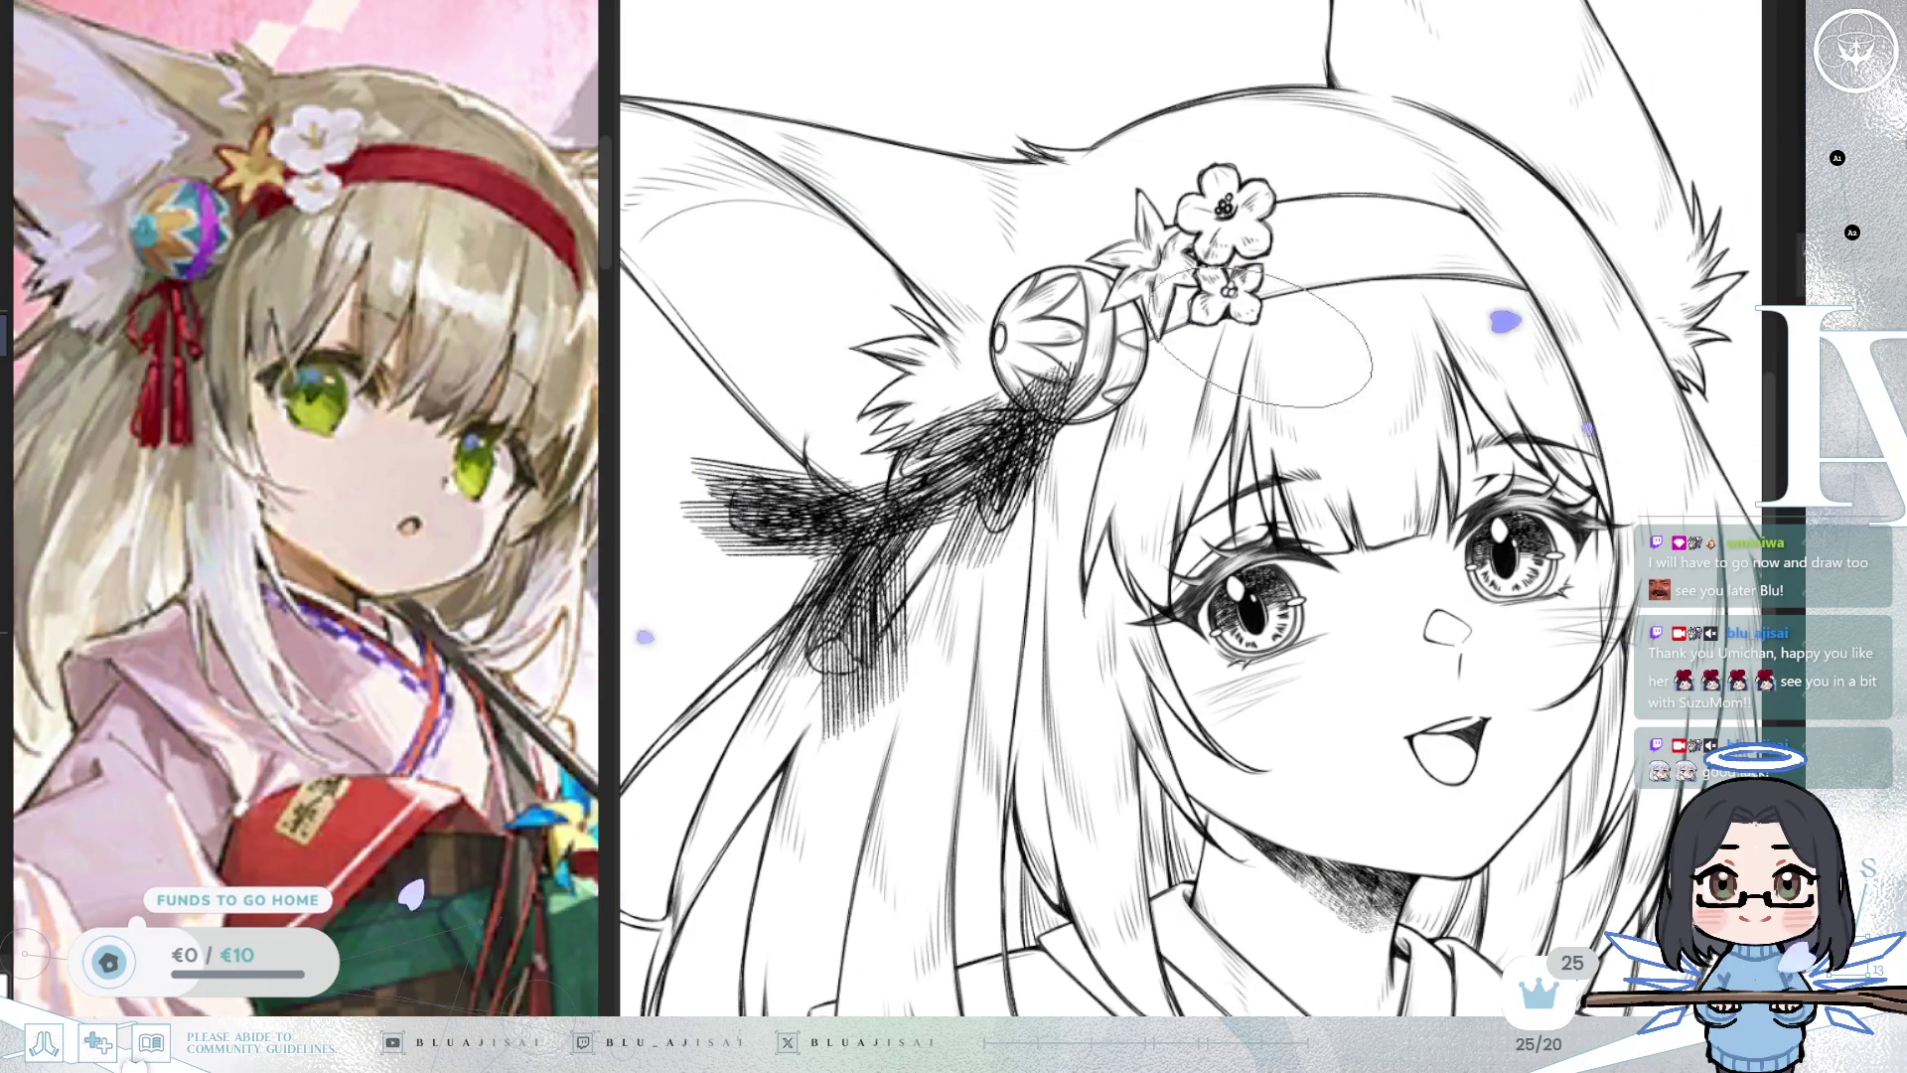
{"action": "mouse_move", "coordinate": [1130, 320]}
{"action": "left_mouse_down"}
{"action": "mouse_move", "coordinate": [1113, 278]}
{"action": "mouse_move", "coordinate": [1252, 218]}
{"action": "mouse_move", "coordinate": [1440, 219]}
{"action": "mouse_move", "coordinate": [1530, 243]}
{"action": "mouse_move", "coordinate": [1291, 288]}
{"action": "mouse_move", "coordinate": [1411, 268]}
{"action": "mouse_move", "coordinate": [1441, 239]}
{"action": "mouse_move", "coordinate": [1520, 278]}
{"action": "mouse_move", "coordinate": [1311, 298]}
{"action": "mouse_move", "coordinate": [1480, 387]}
{"action": "left_mouse_up"}
Try hatching the kimono collar under the chin, then undo those strokes.
{"action": "mouse_move", "coordinate": [1441, 985]}
{"action": "left_mouse_down"}
{"action": "mouse_move", "coordinate": [1244, 680]}
{"action": "mouse_move", "coordinate": [1317, 714]}
{"action": "mouse_move", "coordinate": [1368, 647]}
{"action": "mouse_move", "coordinate": [1328, 594]}
{"action": "left_mouse_up"}
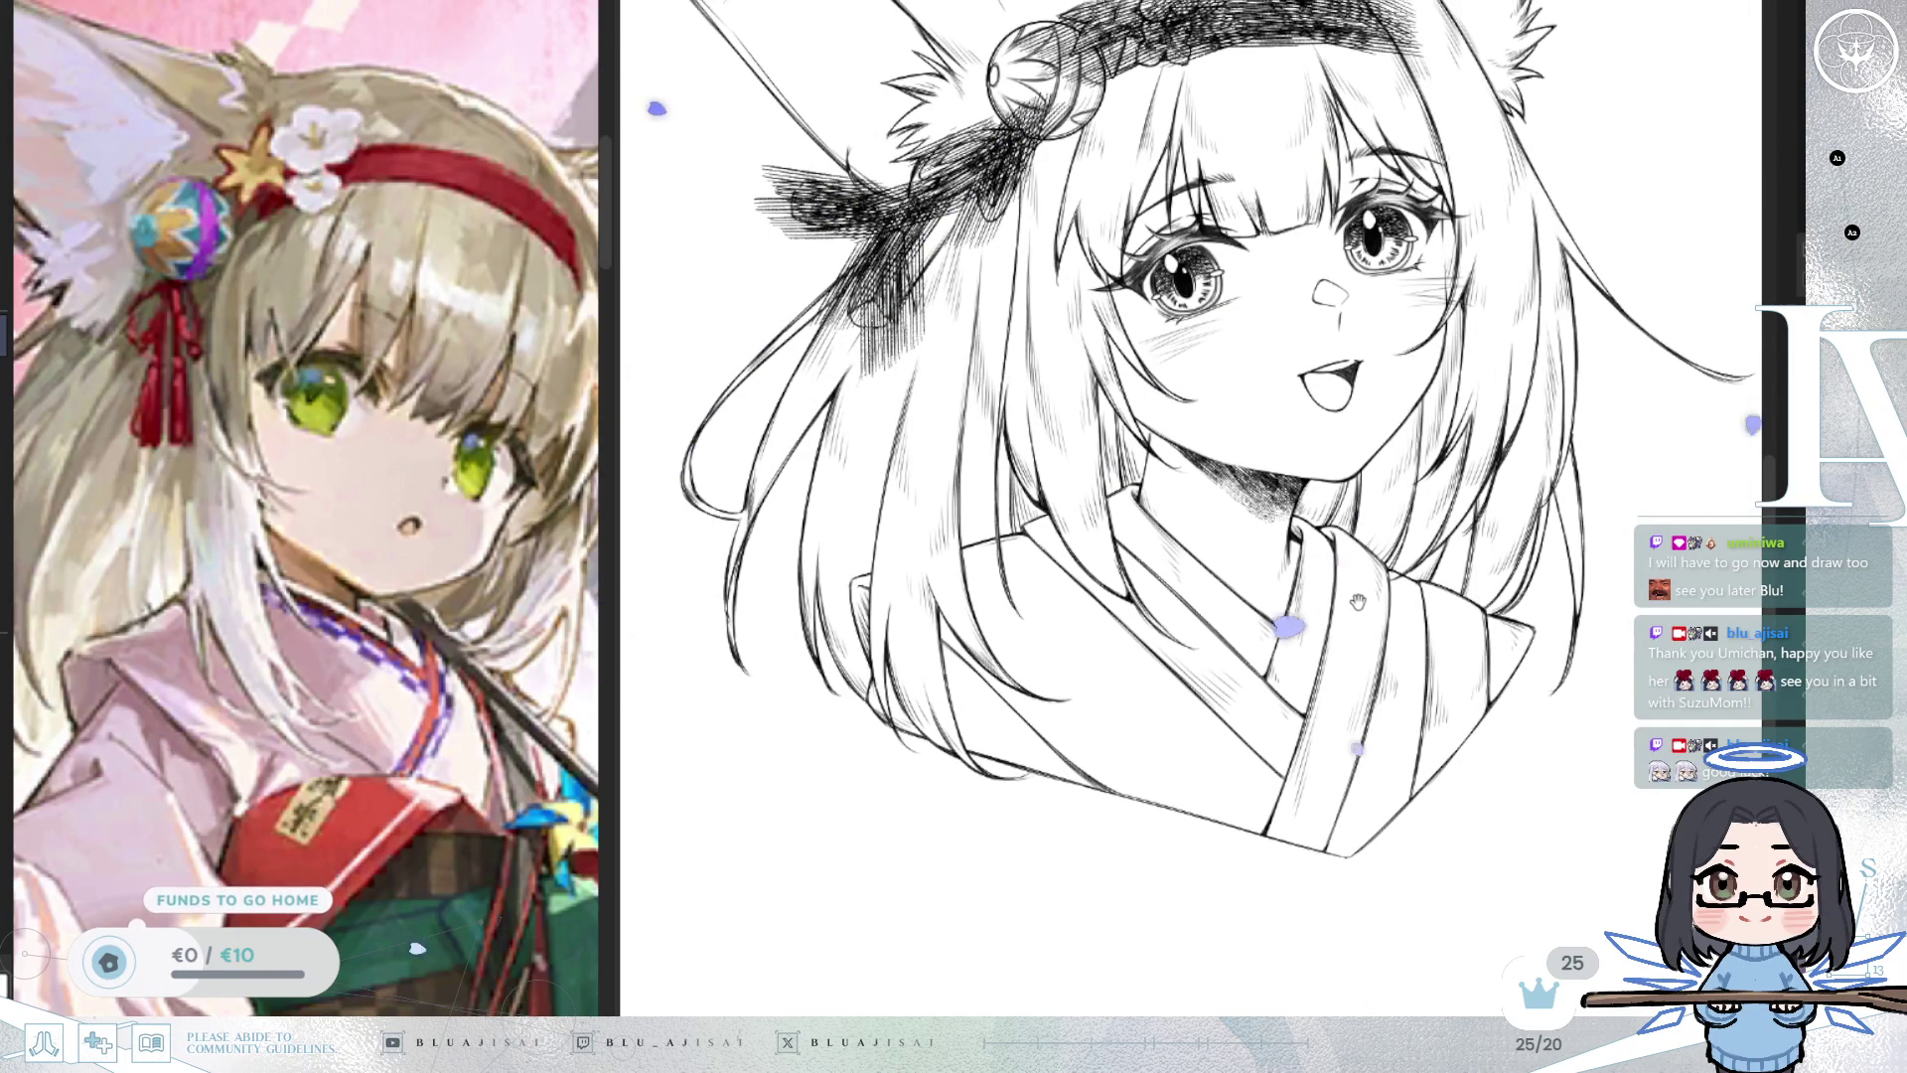
{"action": "left_click_drag", "start_coordinate": [1331, 527], "coordinate": [1359, 596]}
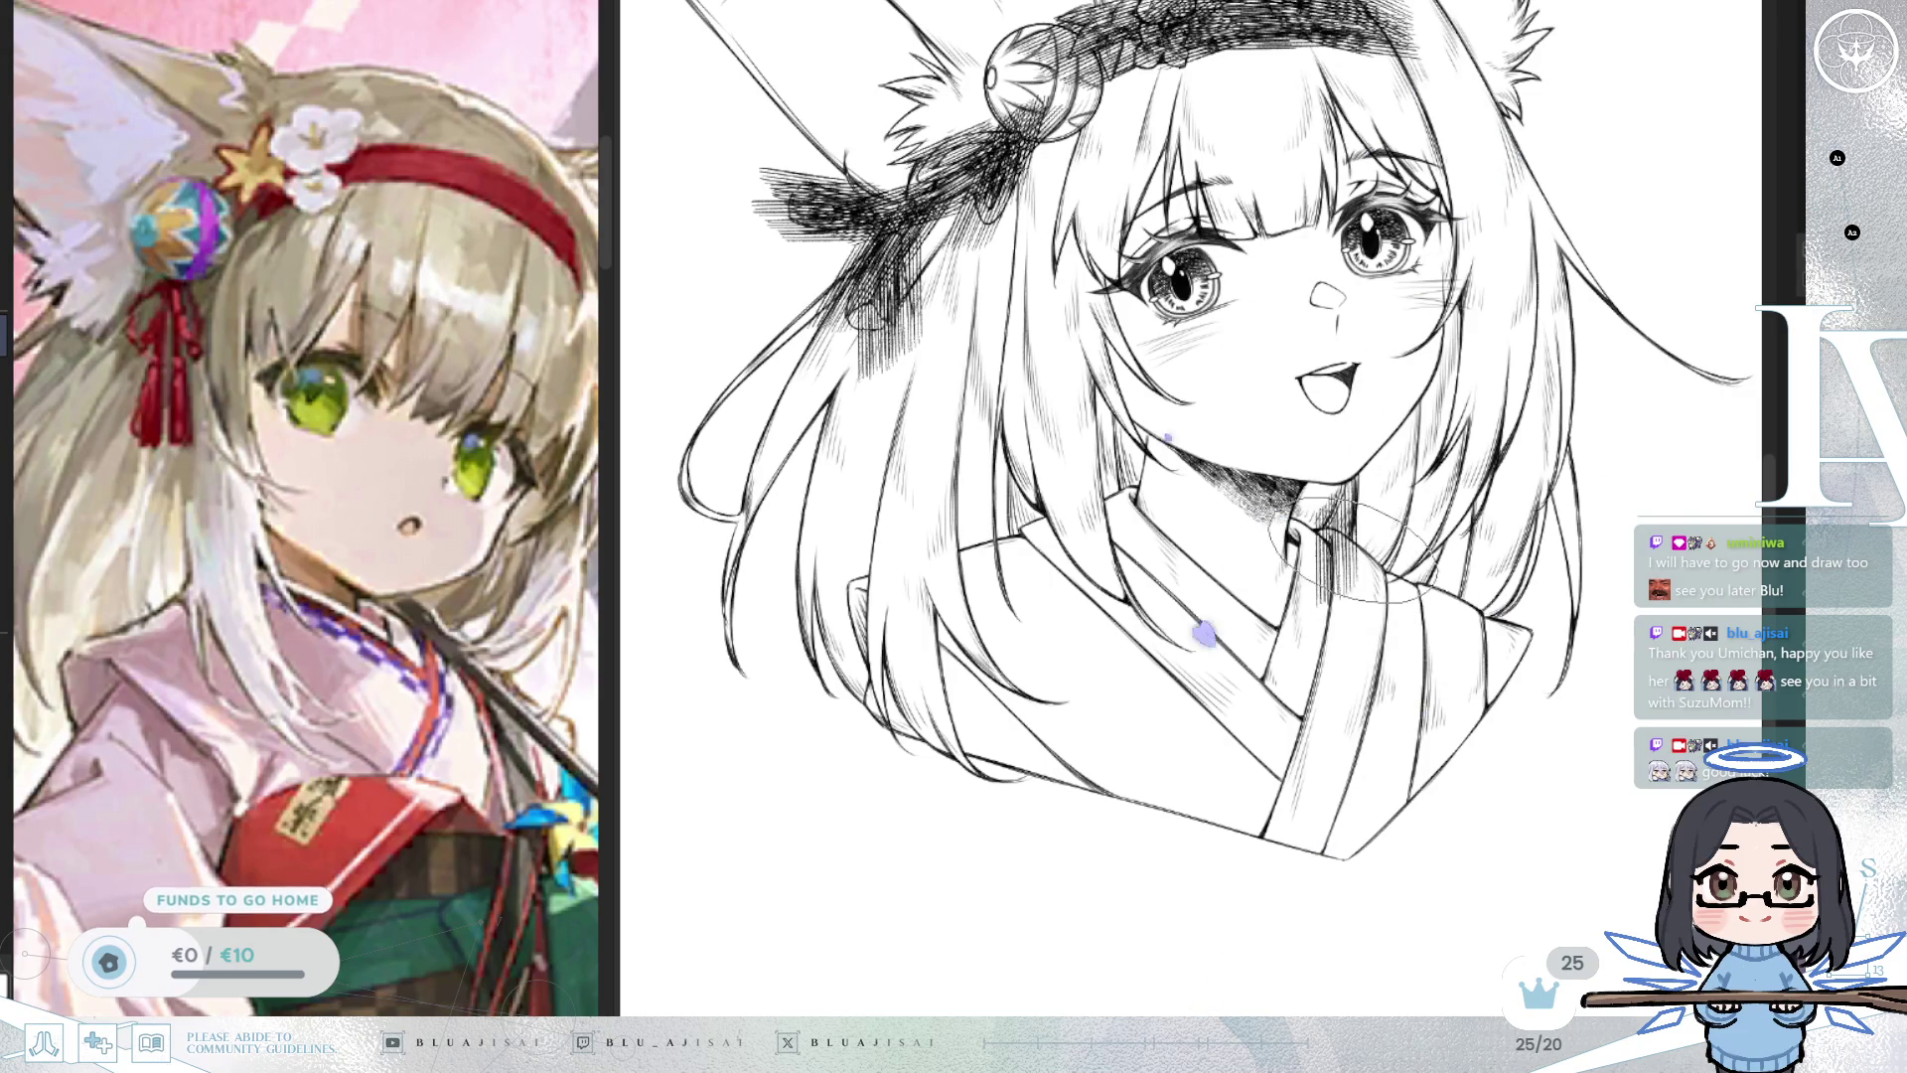
{"action": "key", "text": "ctrl+z"}
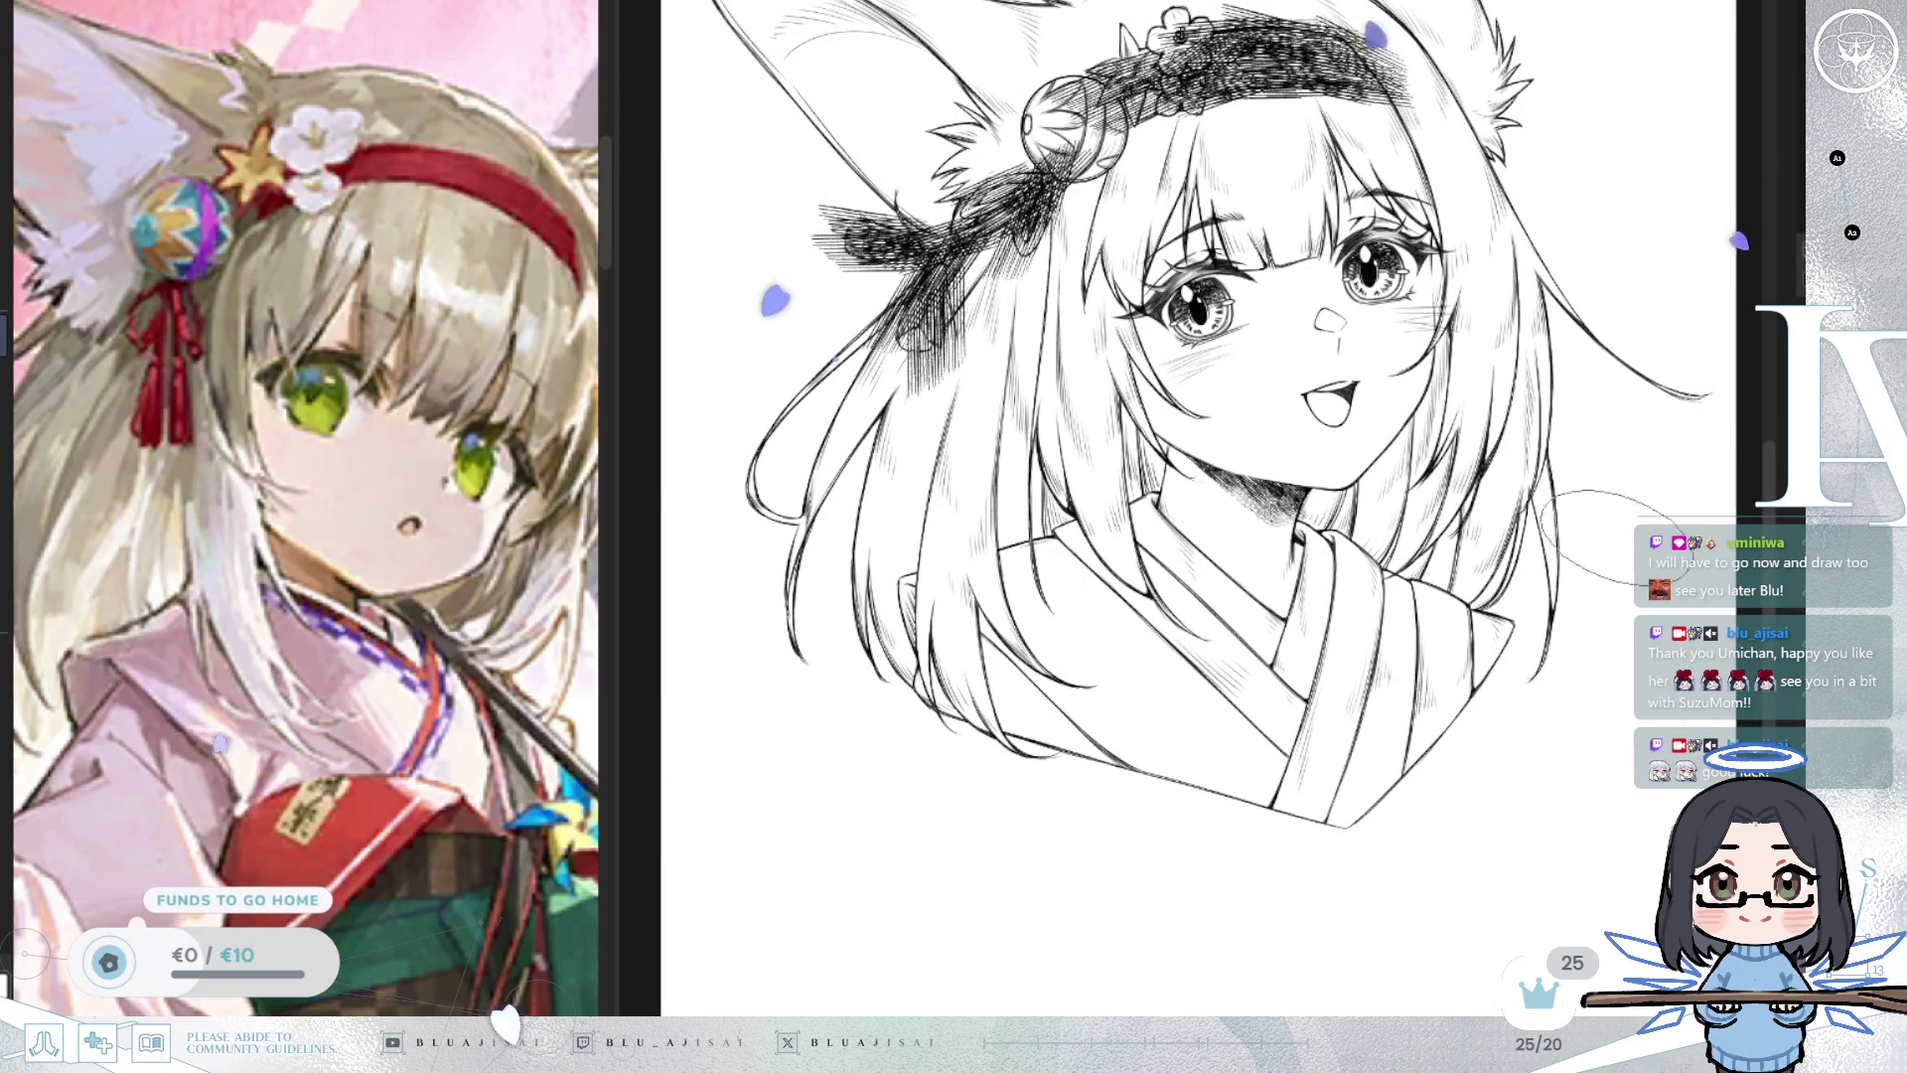
Cover the kimono collar and neckline under the chin with dense vertical and cross hatching.
{"action": "left_click_drag", "start_coordinate": [1361, 467], "coordinate": [1357, 632]}
{"action": "left_click_drag", "start_coordinate": [1362, 537], "coordinate": [1292, 755]}
{"action": "left_click_drag", "start_coordinate": [1343, 621], "coordinate": [1263, 835]}
{"action": "left_click_drag", "start_coordinate": [1326, 725], "coordinate": [1271, 885]}
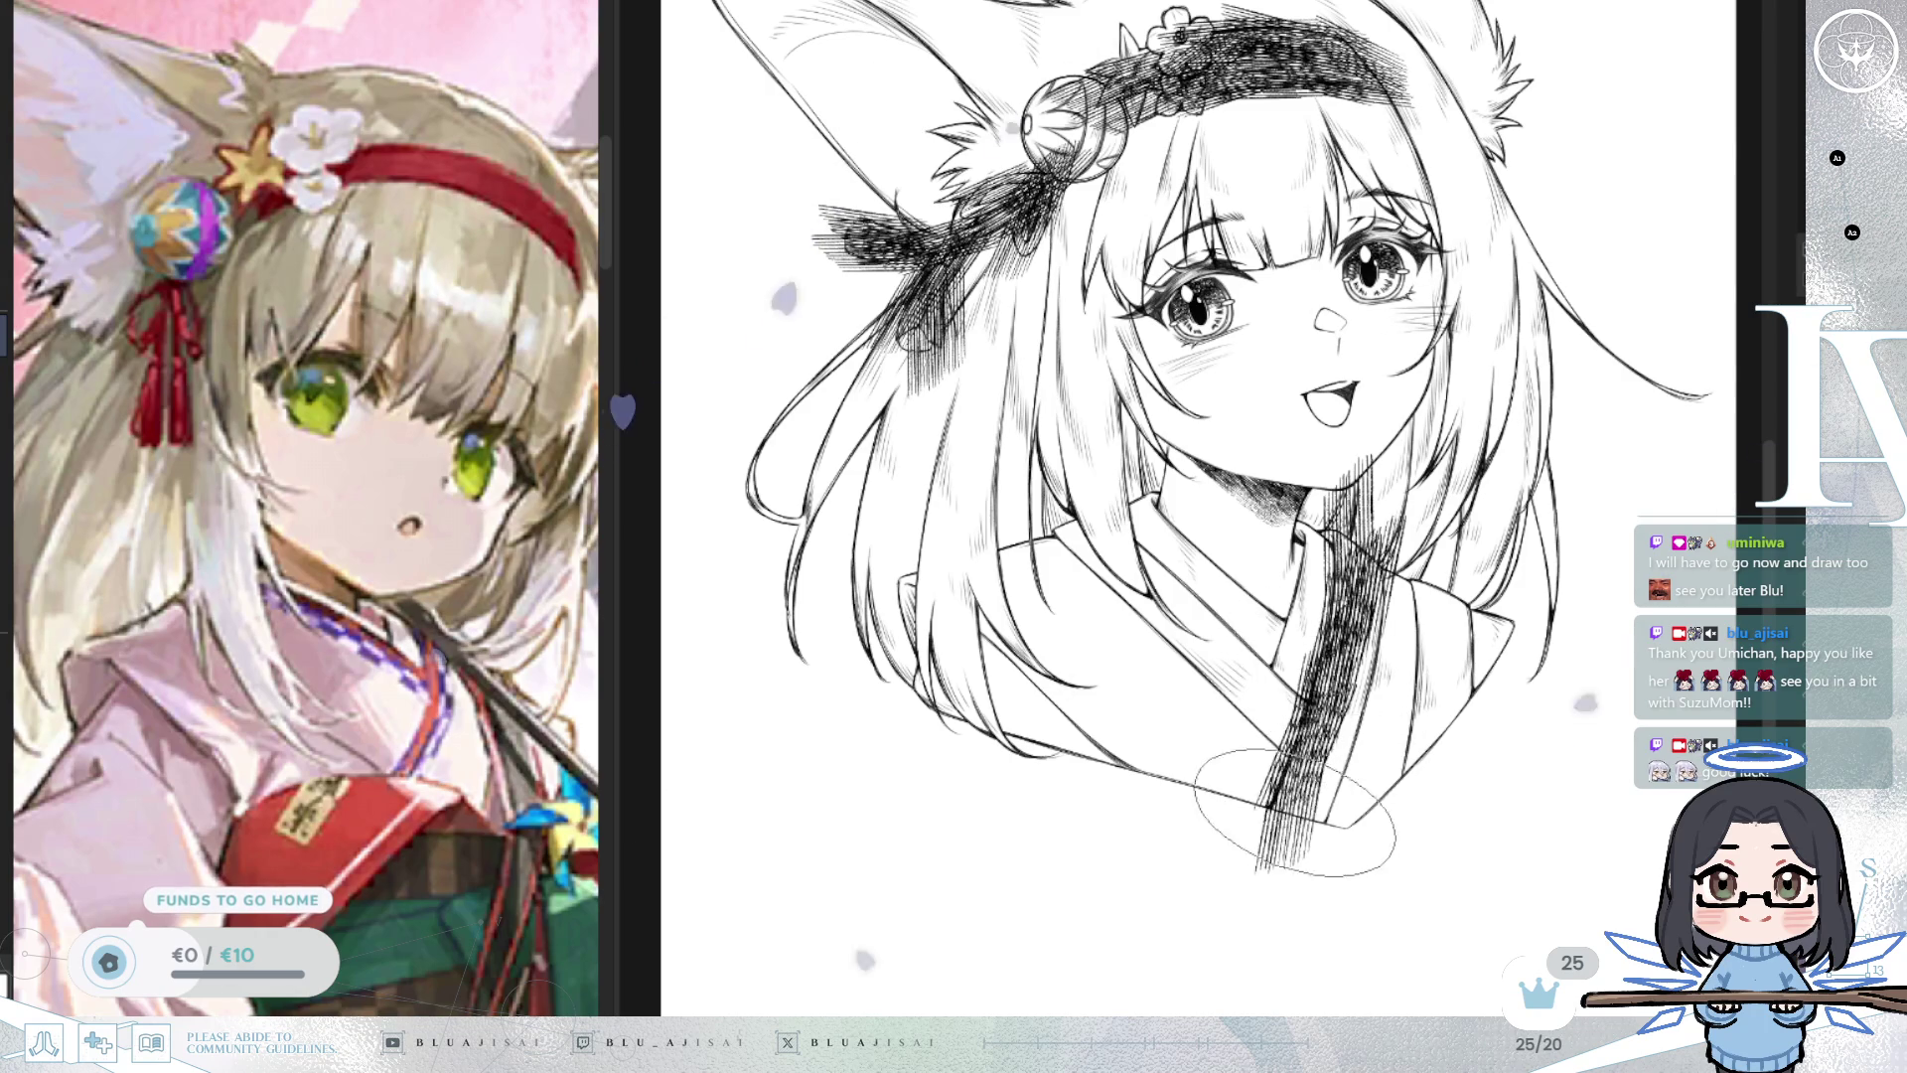
{"action": "left_click_drag", "start_coordinate": [1381, 685], "coordinate": [1346, 734]}
{"action": "left_click_drag", "start_coordinate": [1331, 597], "coordinate": [1282, 785]}
{"action": "left_click_drag", "start_coordinate": [1312, 685], "coordinate": [1262, 789]}
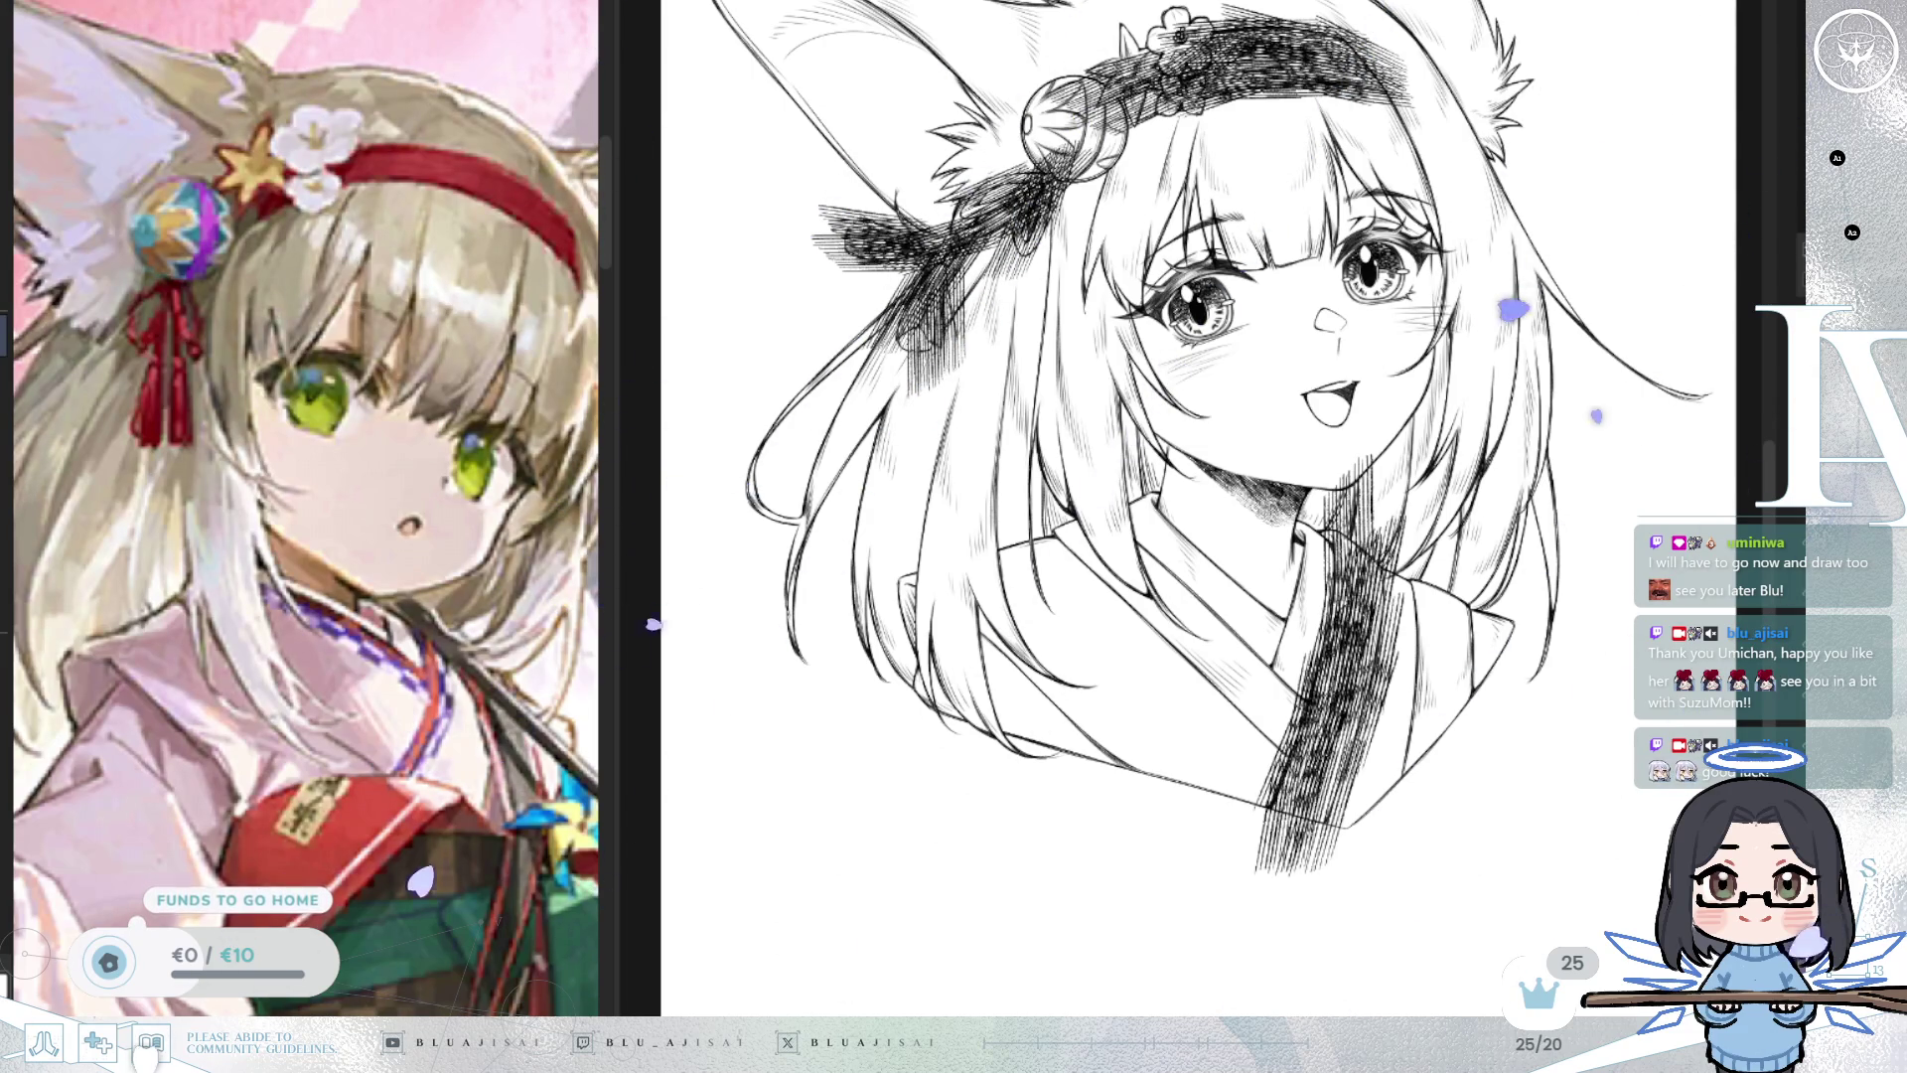
{"action": "mouse_move", "coordinate": [1390, 497]}
{"action": "left_mouse_down"}
{"action": "mouse_move", "coordinate": [1326, 611]}
{"action": "mouse_move", "coordinate": [1428, 603]}
{"action": "mouse_move", "coordinate": [1420, 635]}
{"action": "left_mouse_up"}
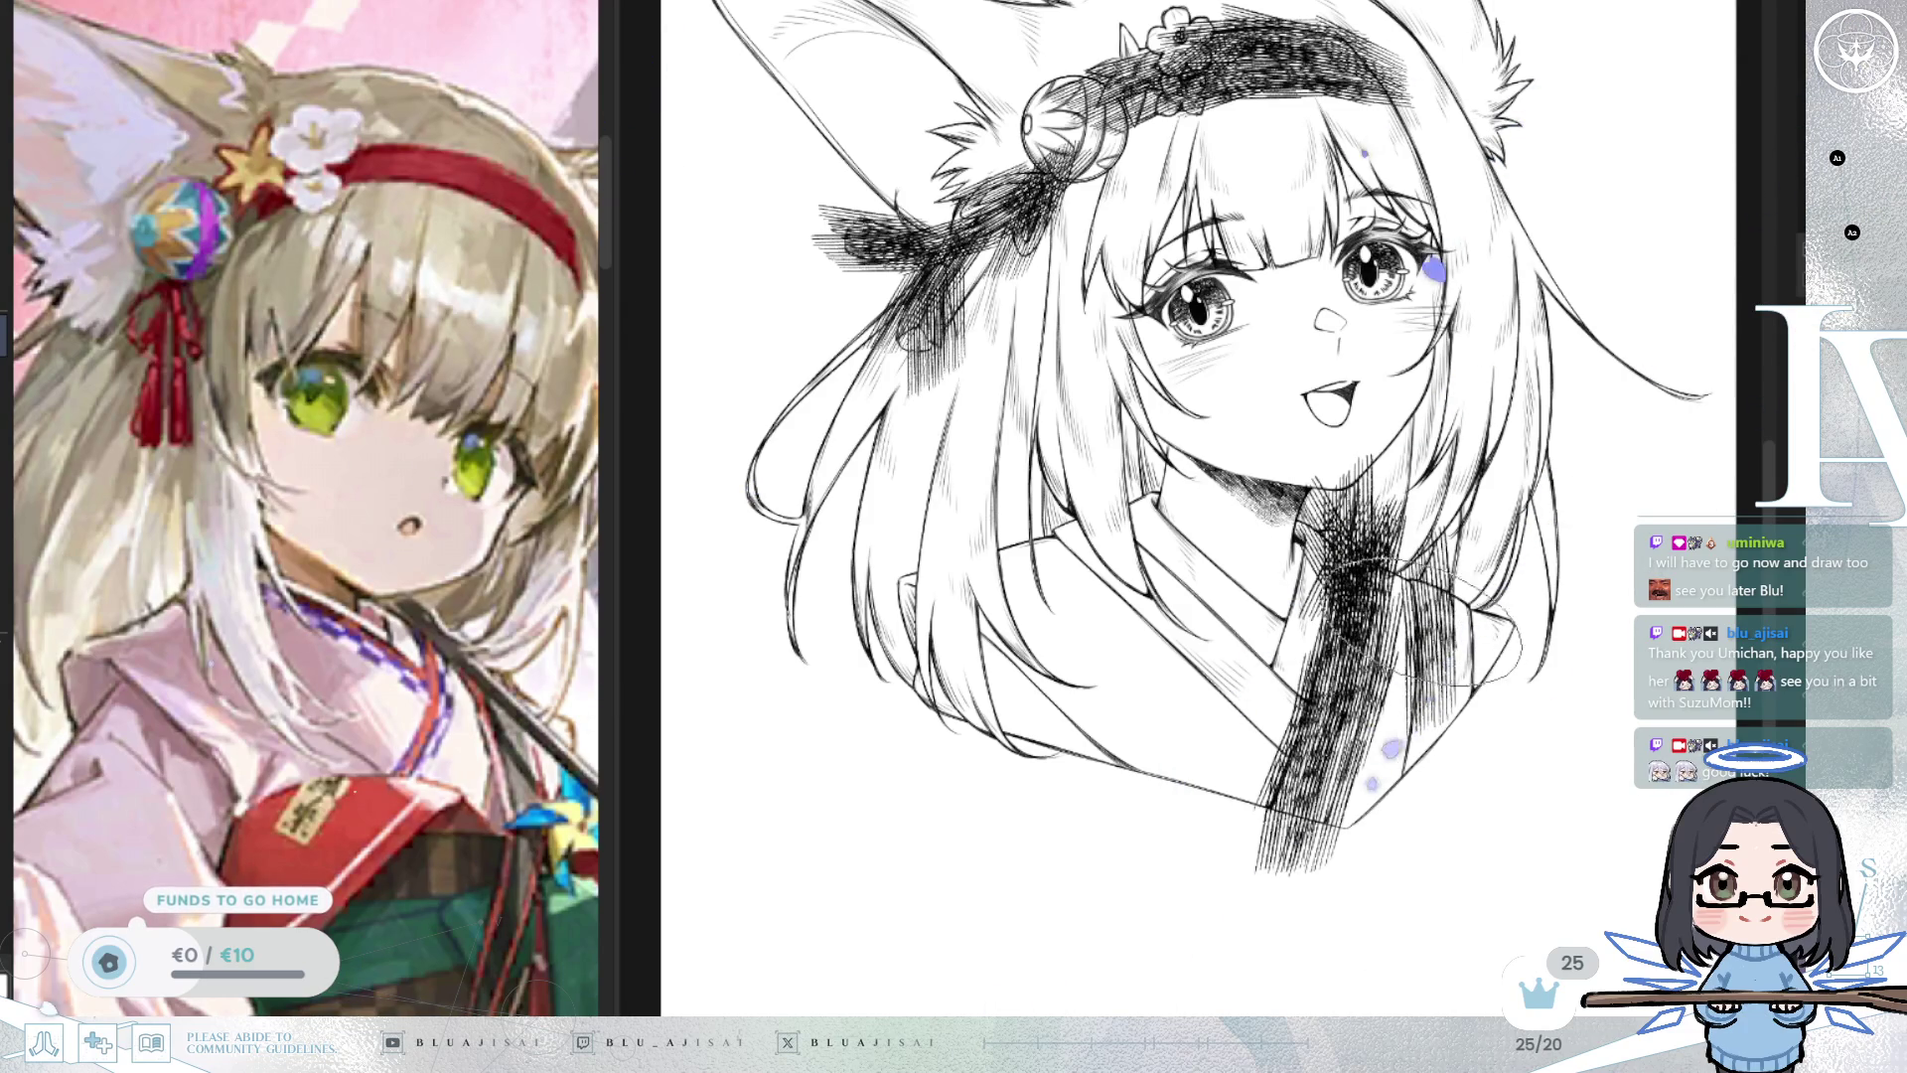
{"action": "left_click_drag", "start_coordinate": [1421, 557], "coordinate": [1421, 830]}
{"action": "left_click_drag", "start_coordinate": [1410, 745], "coordinate": [1391, 864]}
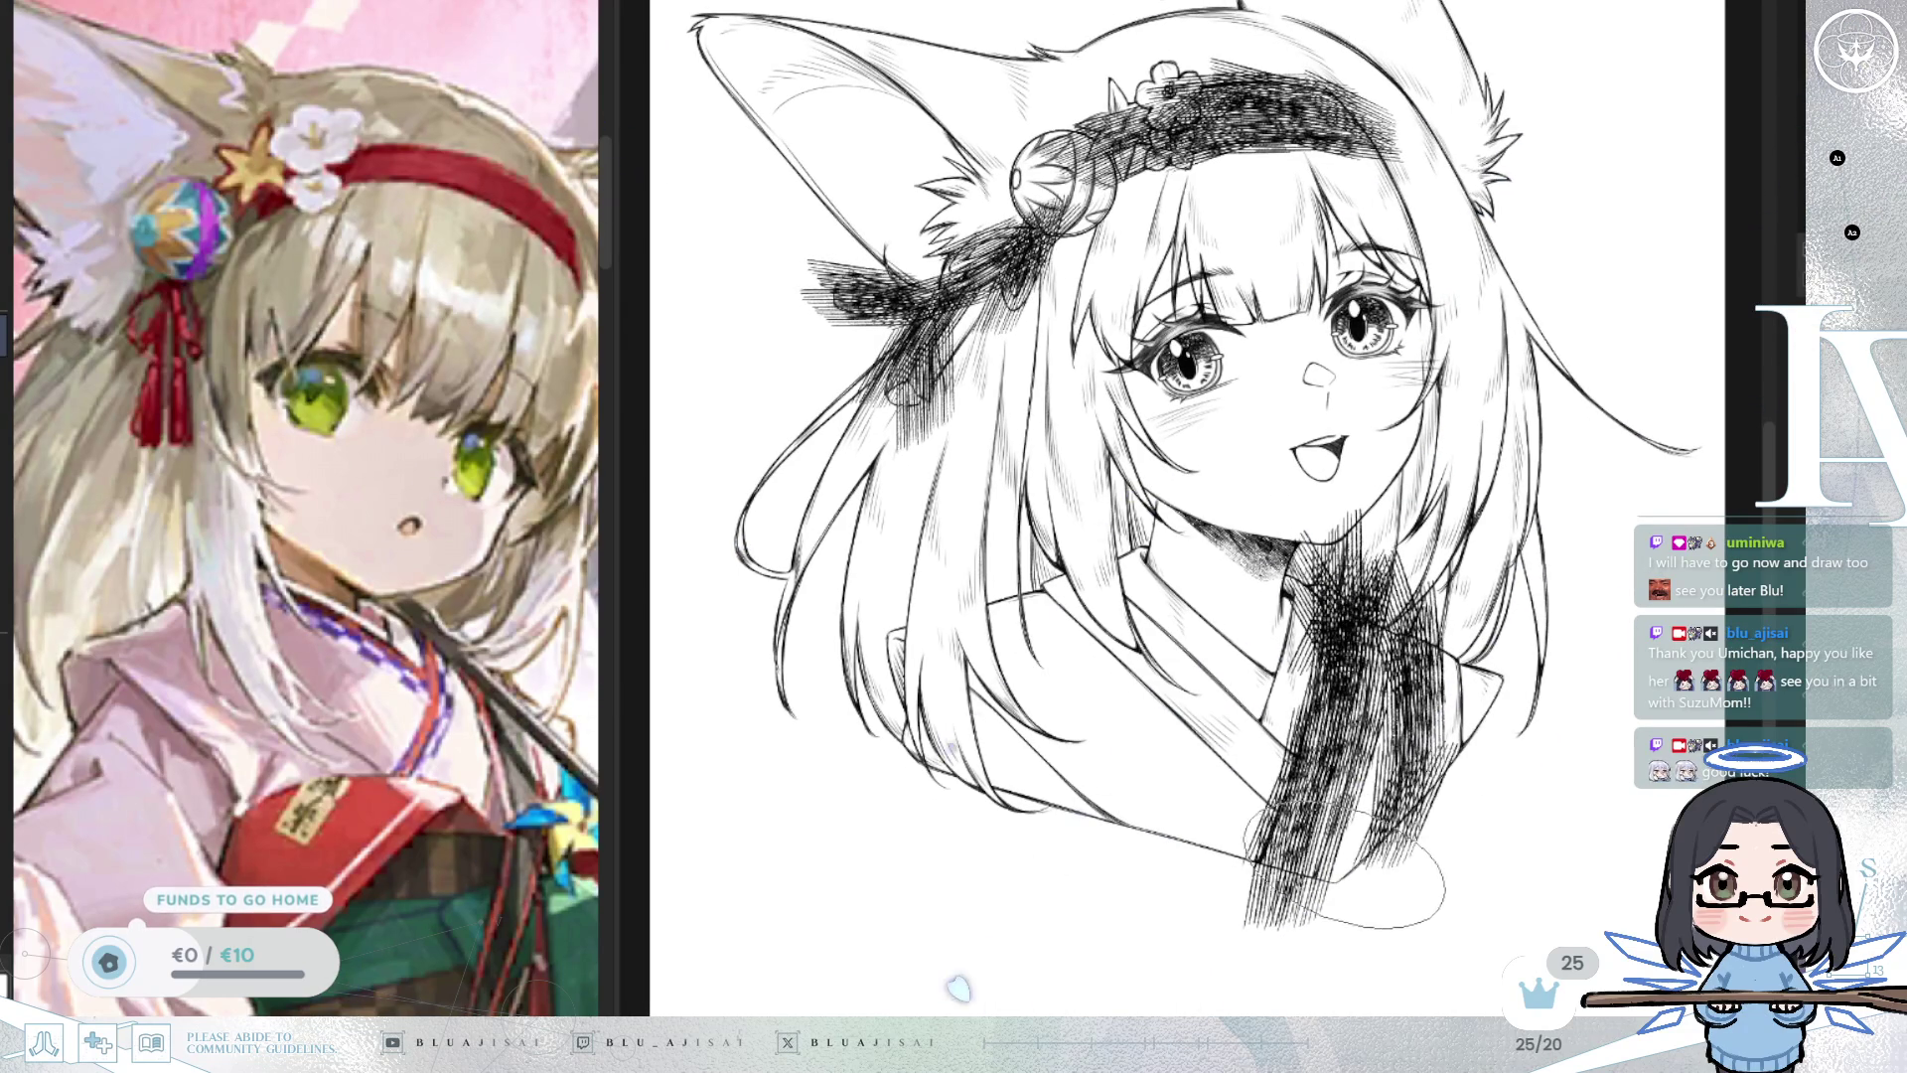
{"action": "left_click_drag", "start_coordinate": [1331, 755], "coordinate": [1296, 864]}
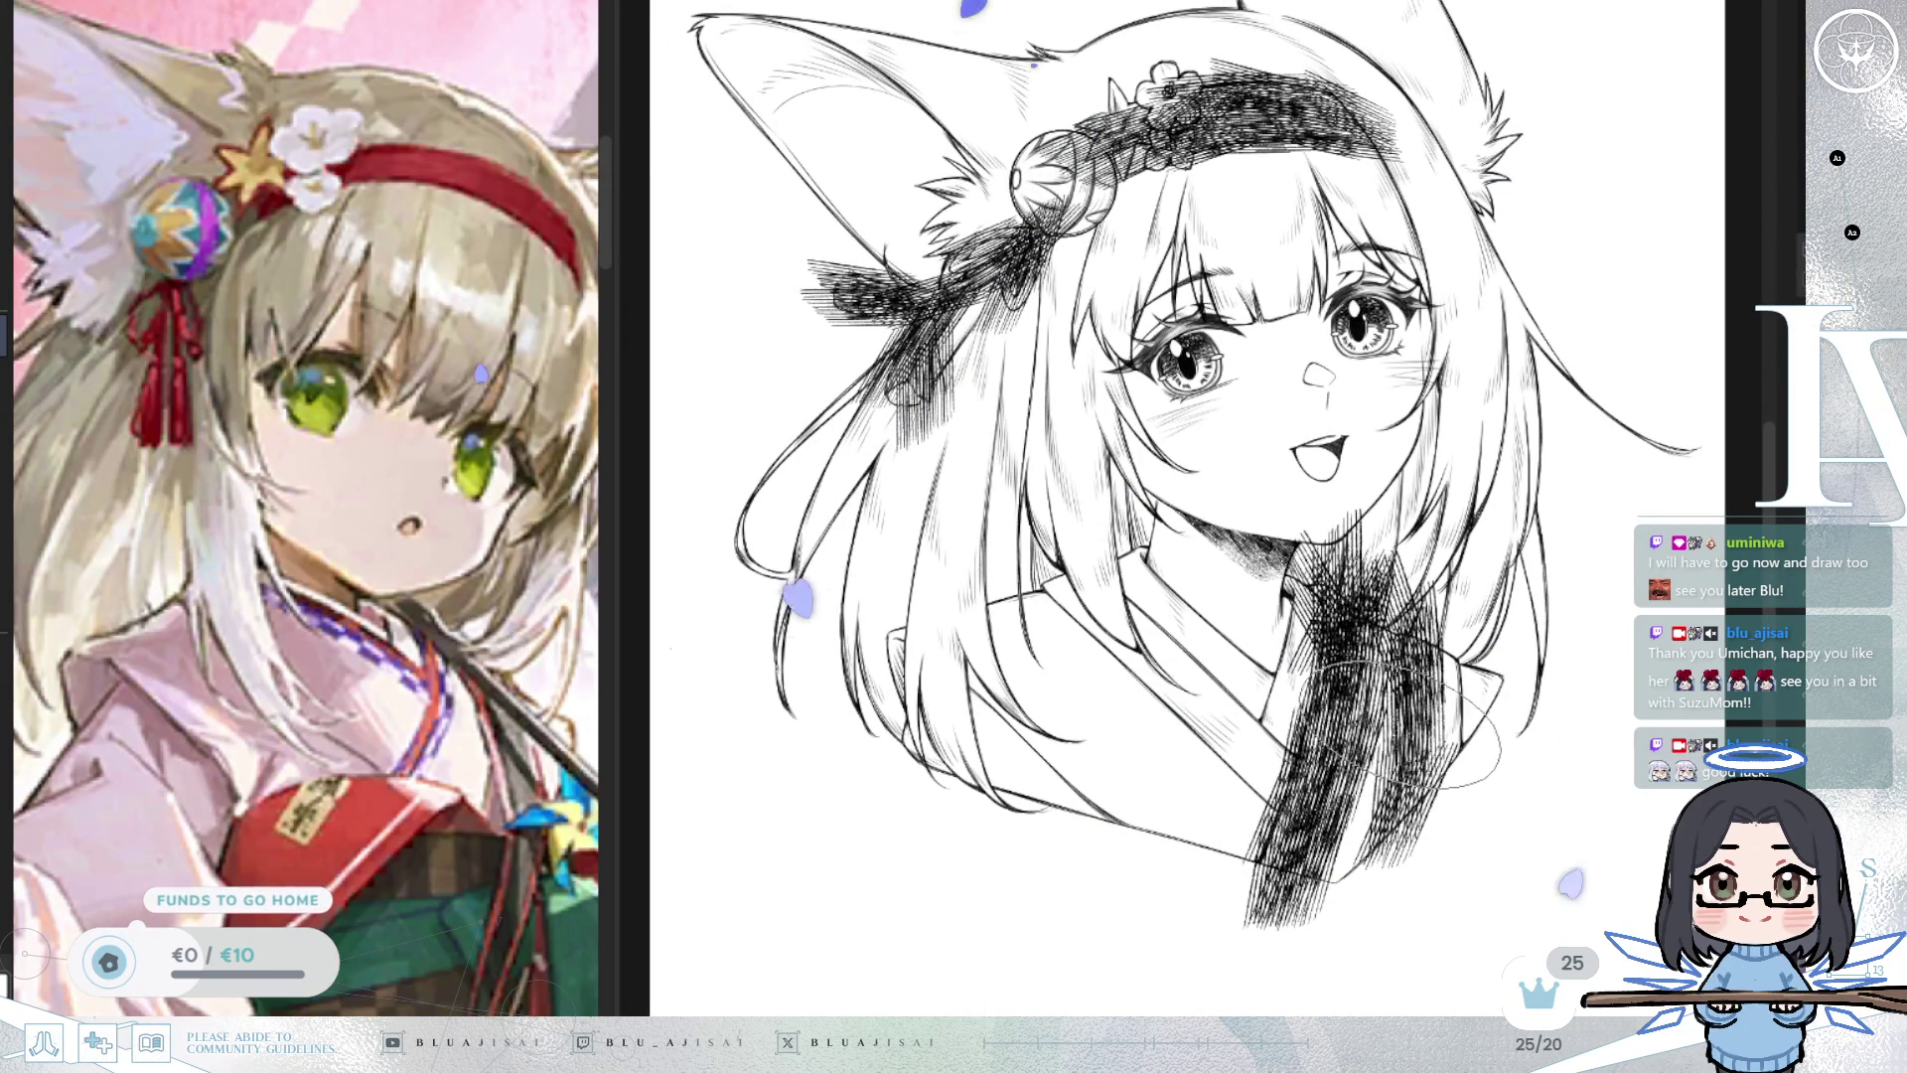
Restore the deleted hatching and add dense diagonal strokes to the collar in a mirrored view.
{"action": "key", "text": "Delete"}
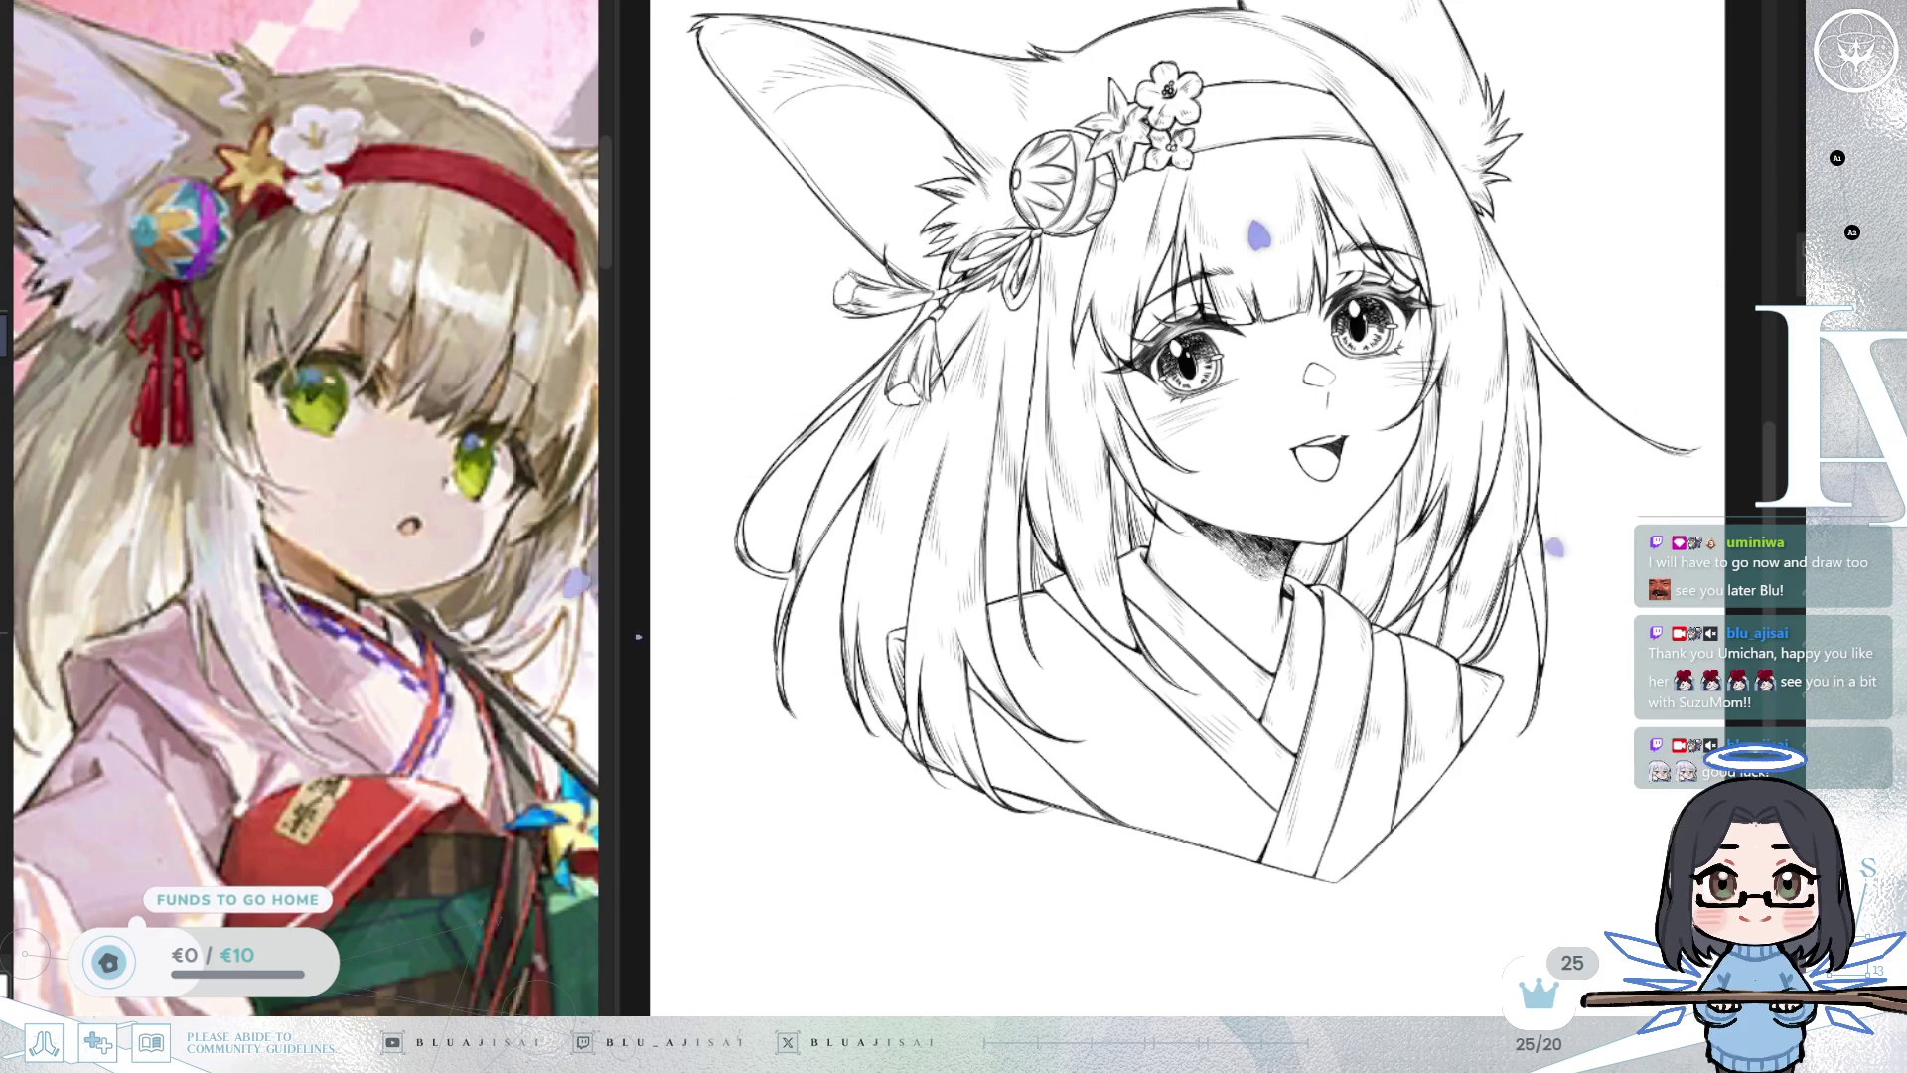
{"action": "key", "text": "ctrl+z"}
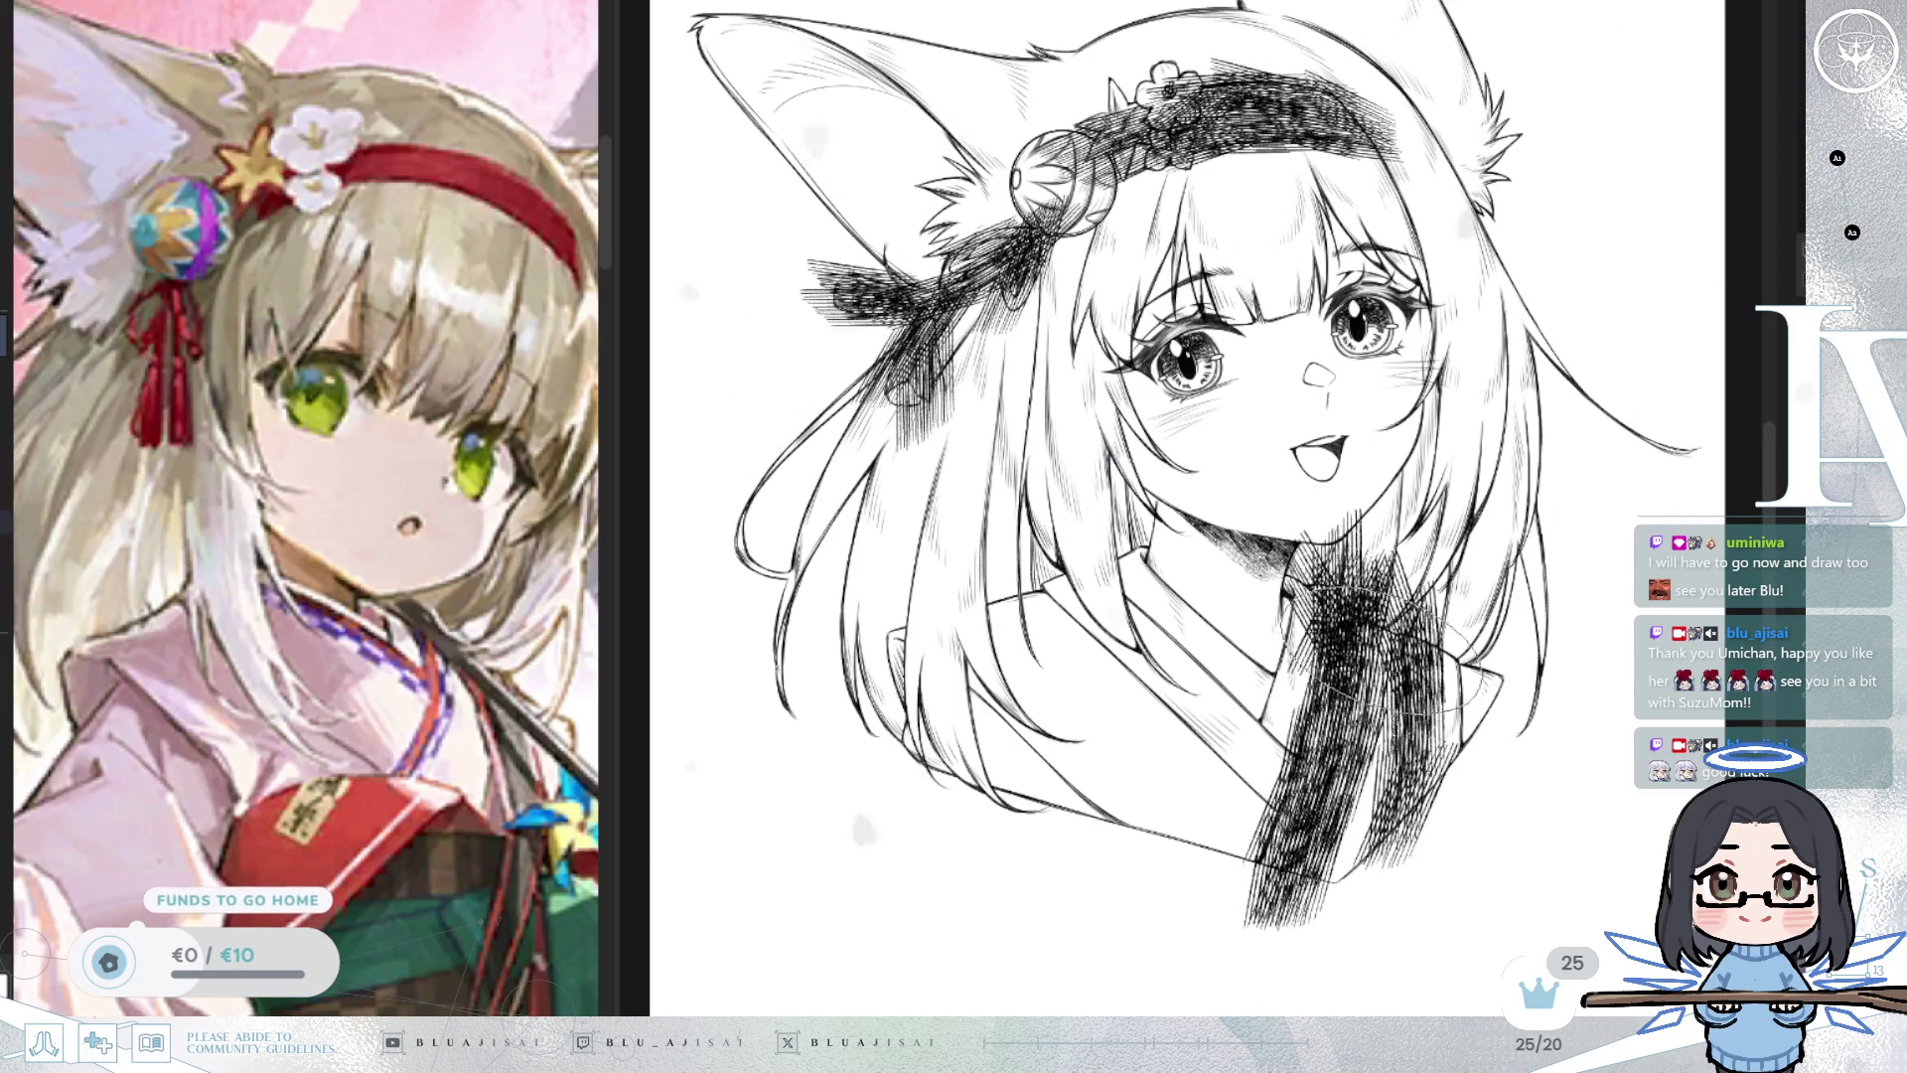
{"action": "key", "text": "h"}
{"action": "mouse_move", "coordinate": [1176, 711]}
{"action": "left_mouse_down"}
{"action": "mouse_move", "coordinate": [1371, 527]}
{"action": "mouse_move", "coordinate": [1143, 785]}
{"action": "mouse_move", "coordinate": [1142, 765]}
{"action": "mouse_move", "coordinate": [1207, 766]}
{"action": "mouse_move", "coordinate": [1247, 723]}
{"action": "mouse_move", "coordinate": [1282, 551]}
{"action": "mouse_move", "coordinate": [1292, 676]}
{"action": "left_mouse_up"}
{"action": "key", "text": "h"}
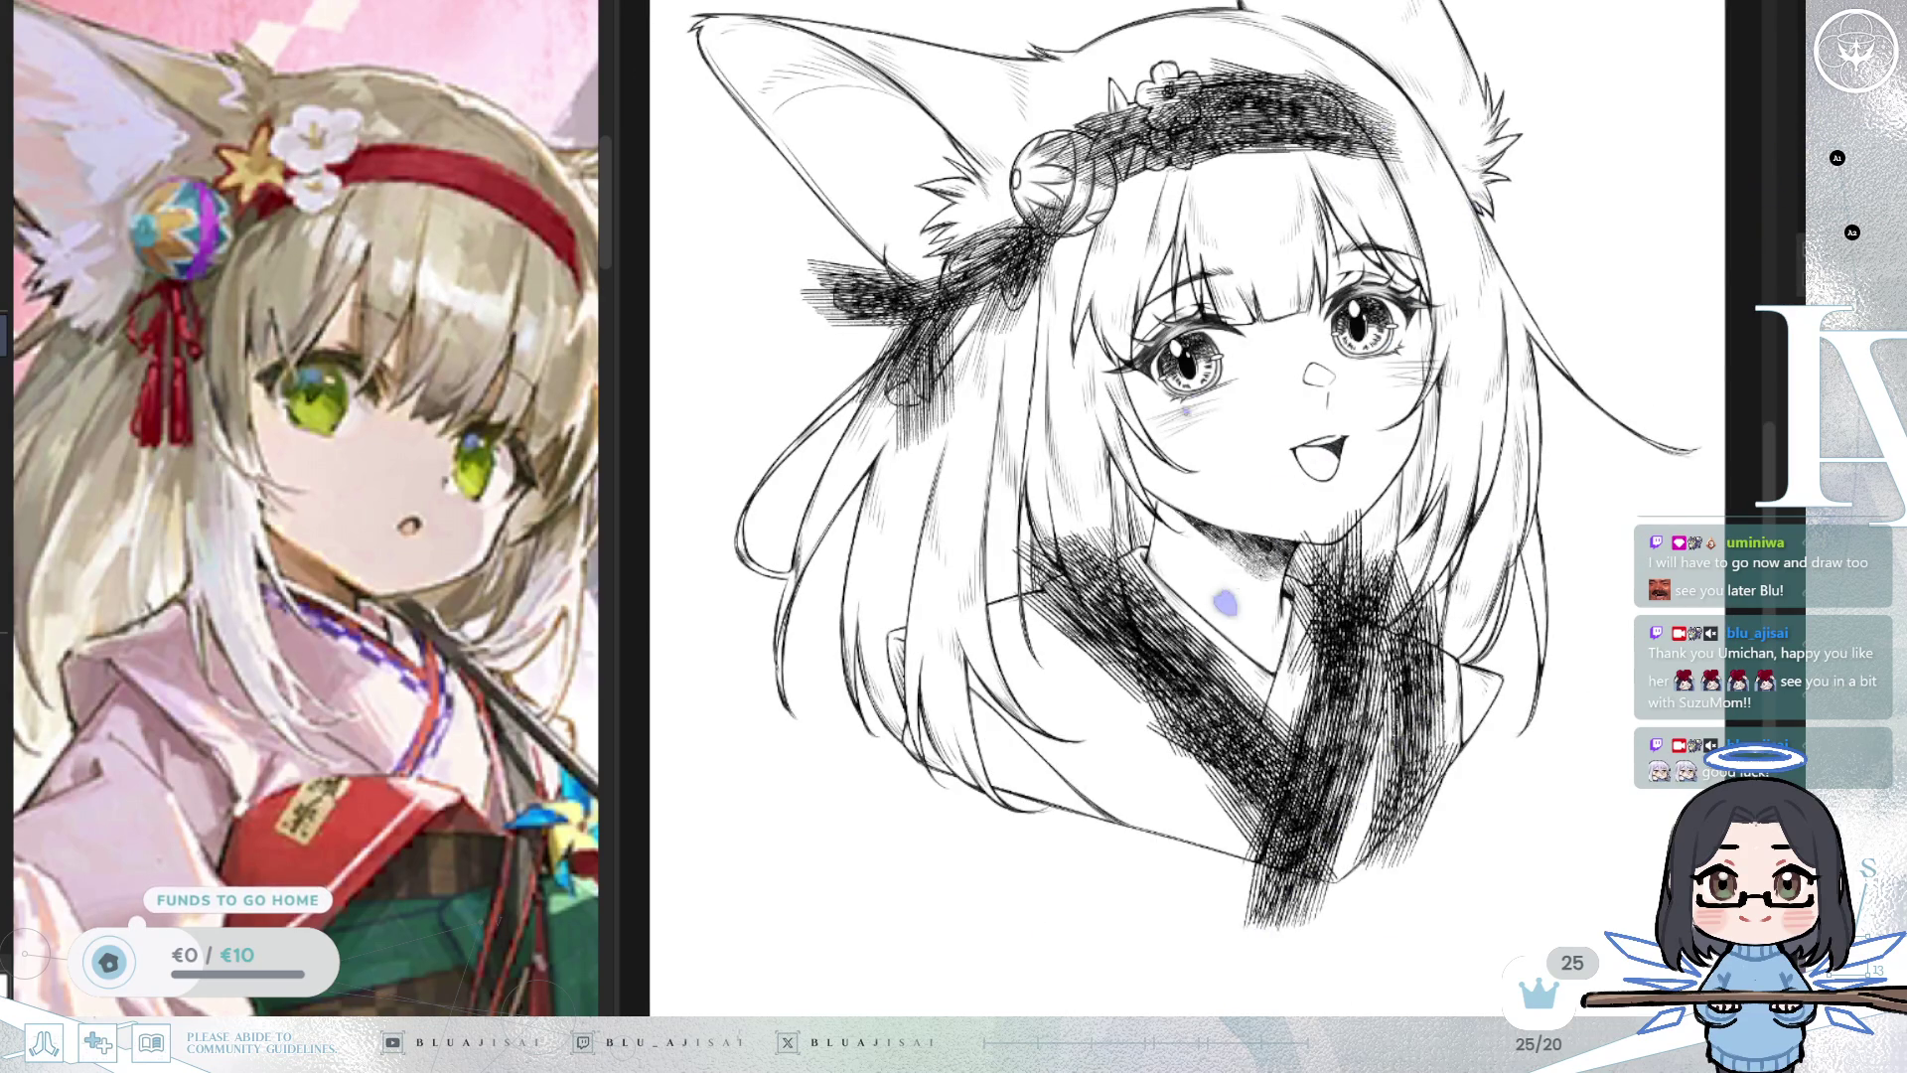
{"action": "key", "text": "ctrl+z"}
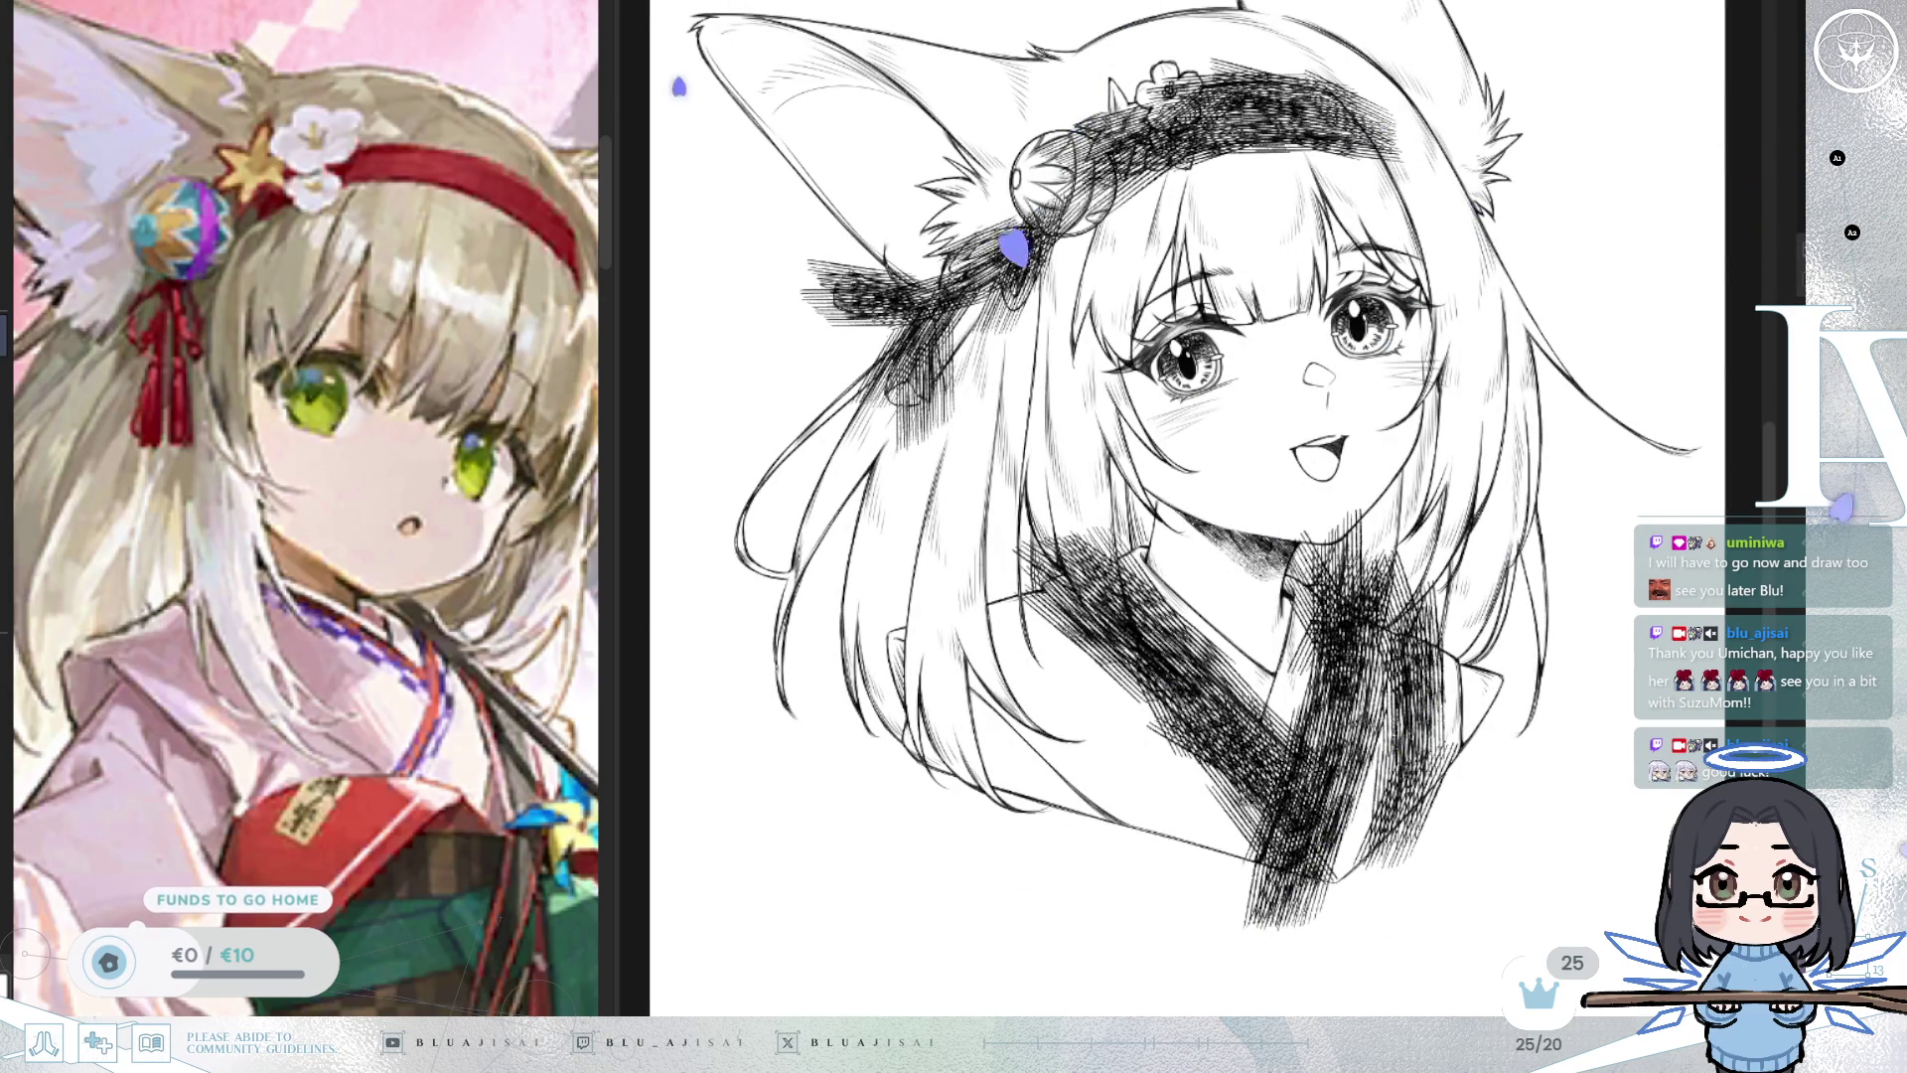
{"action": "scroll", "coordinate": [1471, 729], "scroll_direction": "up", "scroll_amount": 2}
{"action": "scroll", "coordinate": [1470, 728], "scroll_direction": "up", "scroll_amount": 5}
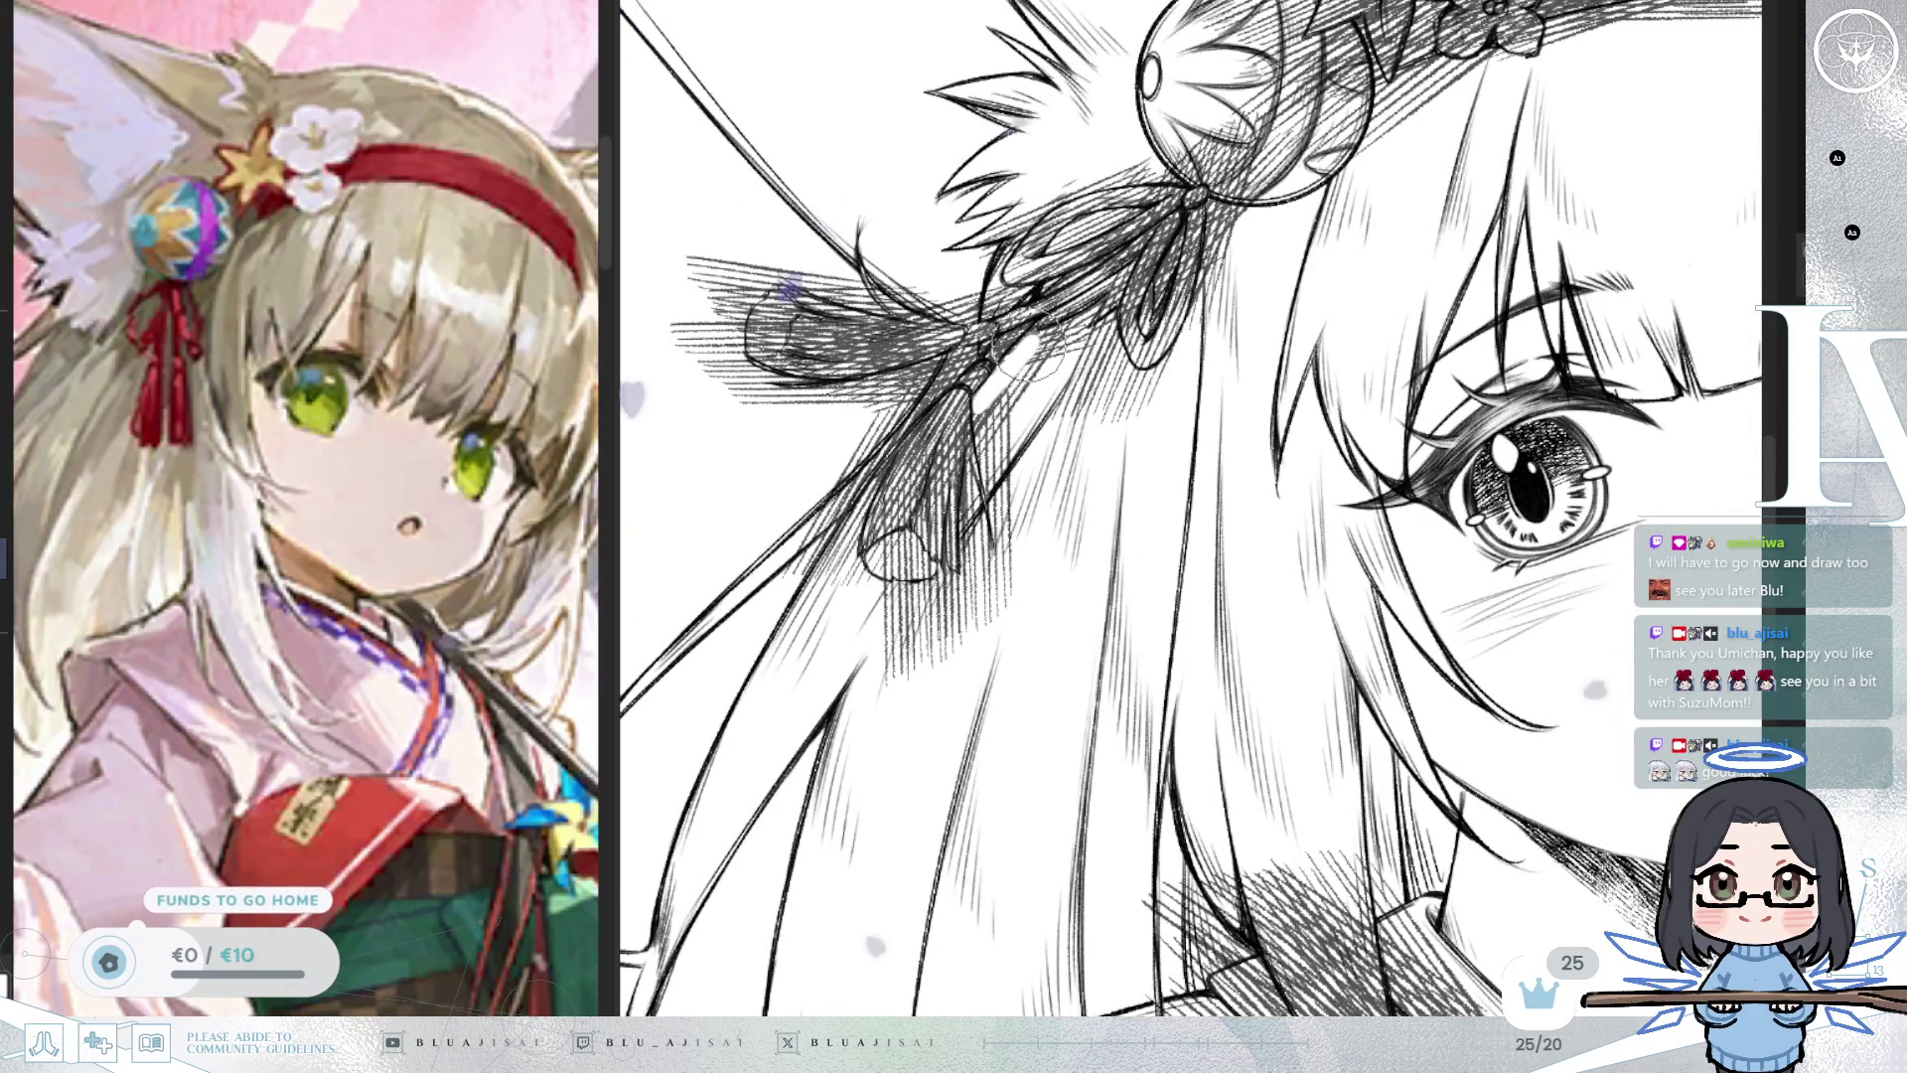
Zoom in on the ribbon, tilt the view, and erase the stray strokes beneath it.
{"action": "scroll", "coordinate": [1032, 342], "scroll_direction": "up", "scroll_amount": 1}
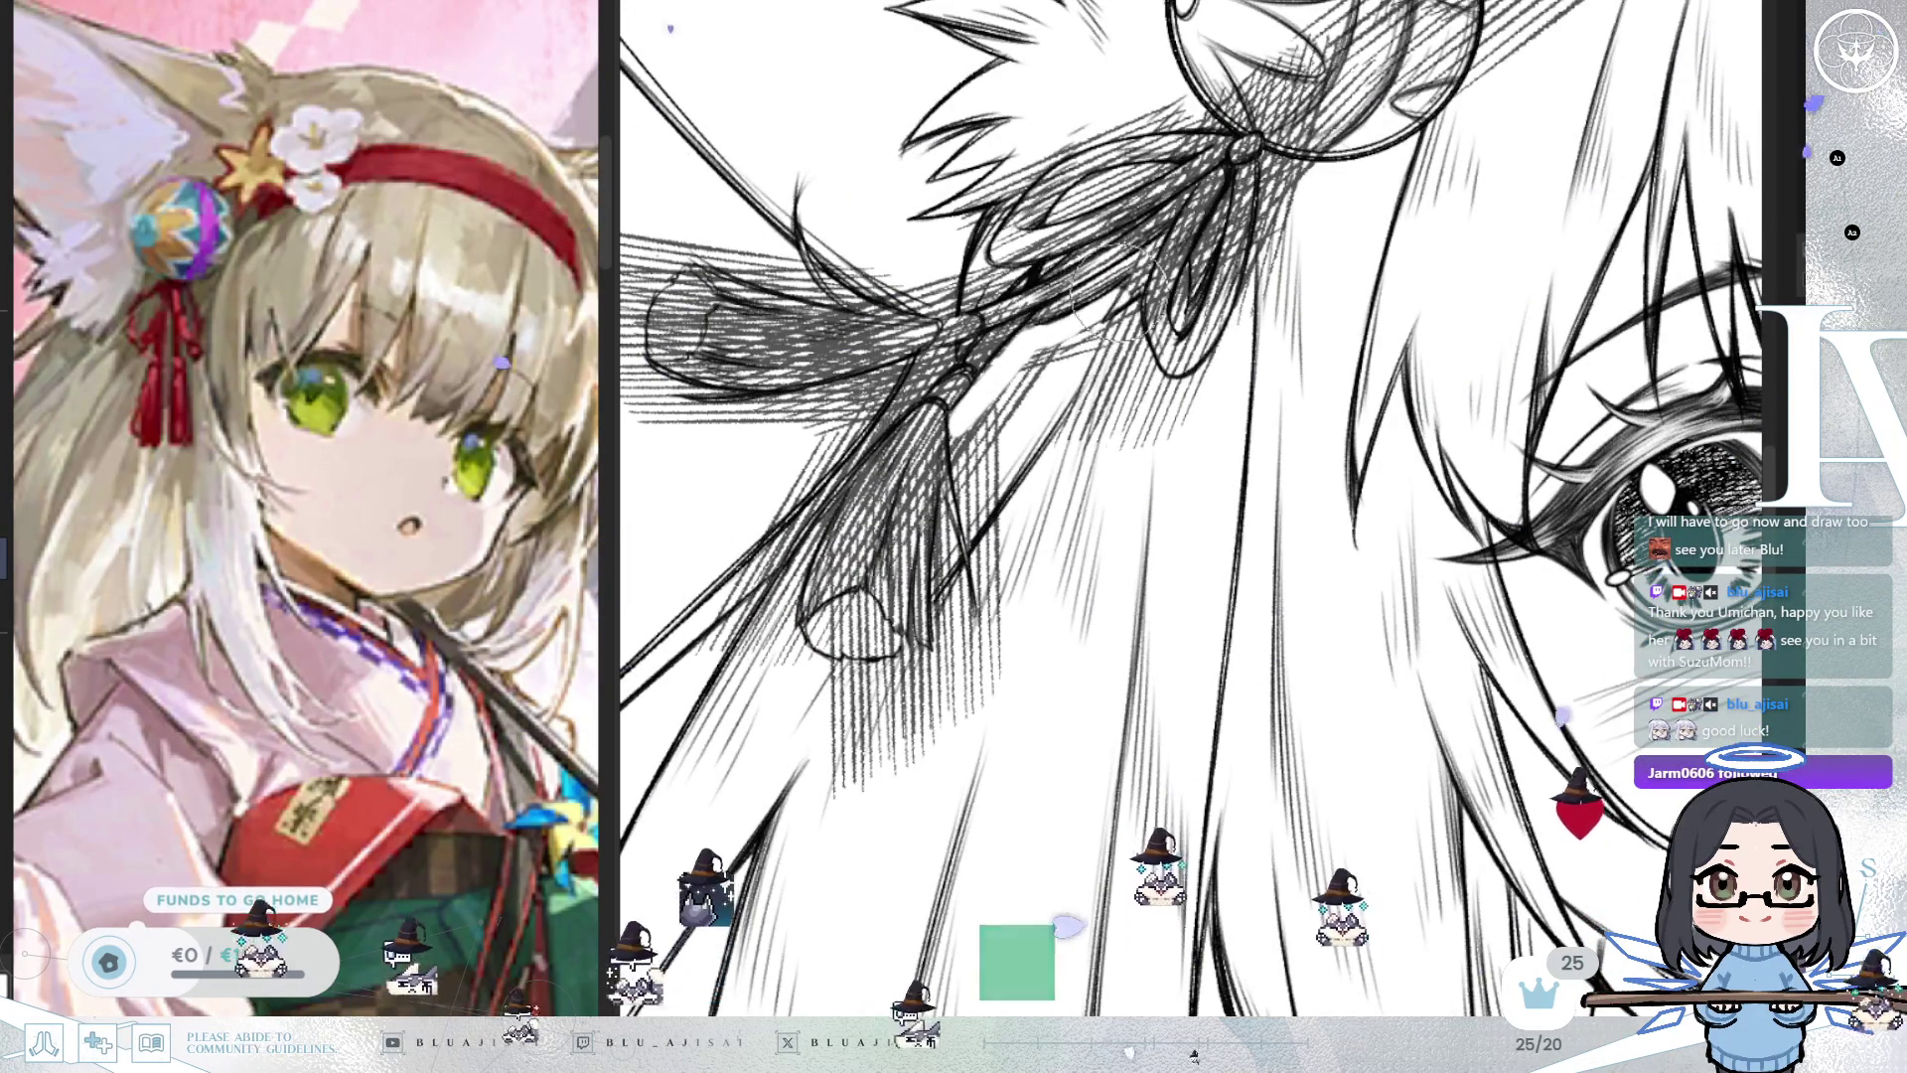
{"action": "left_click_drag", "start_coordinate": [1123, 298], "coordinate": [1112, 333]}
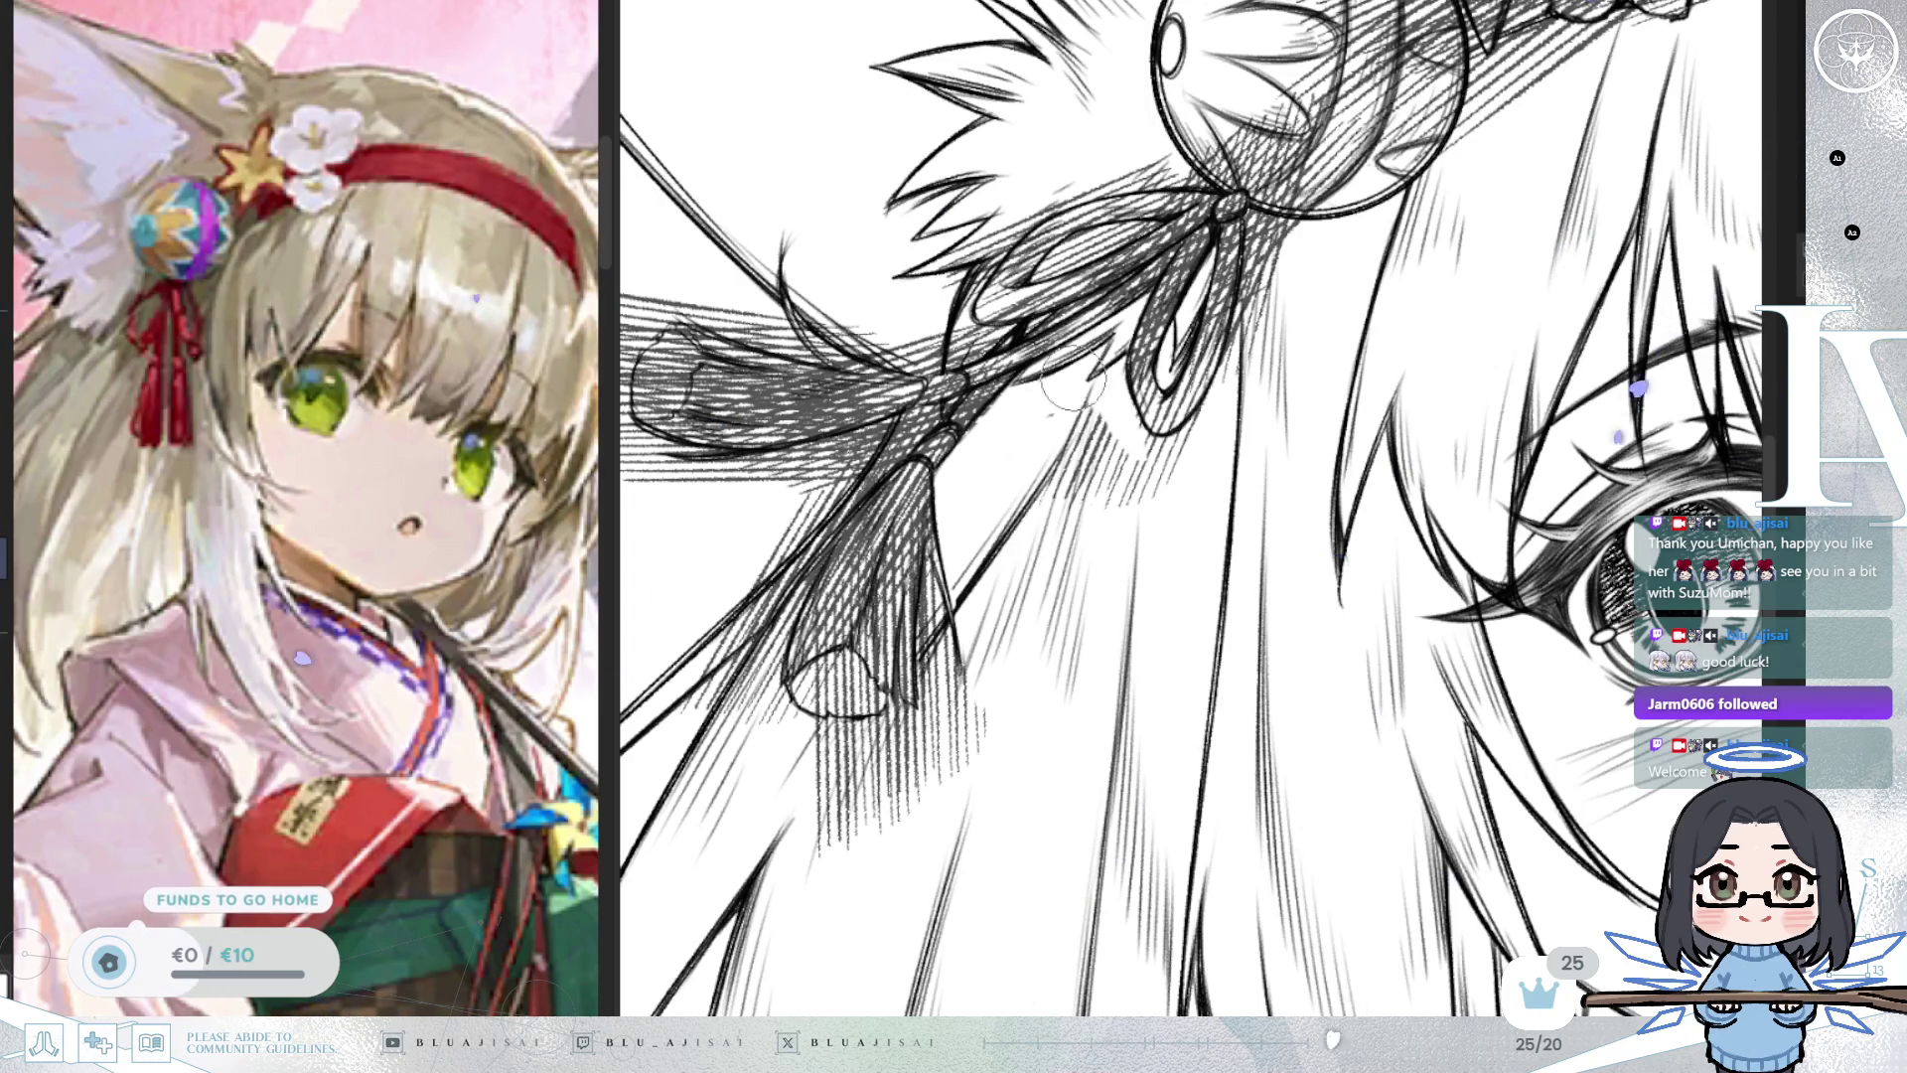
{"action": "left_click_drag", "start_coordinate": [1097, 380], "coordinate": [1118, 504]}
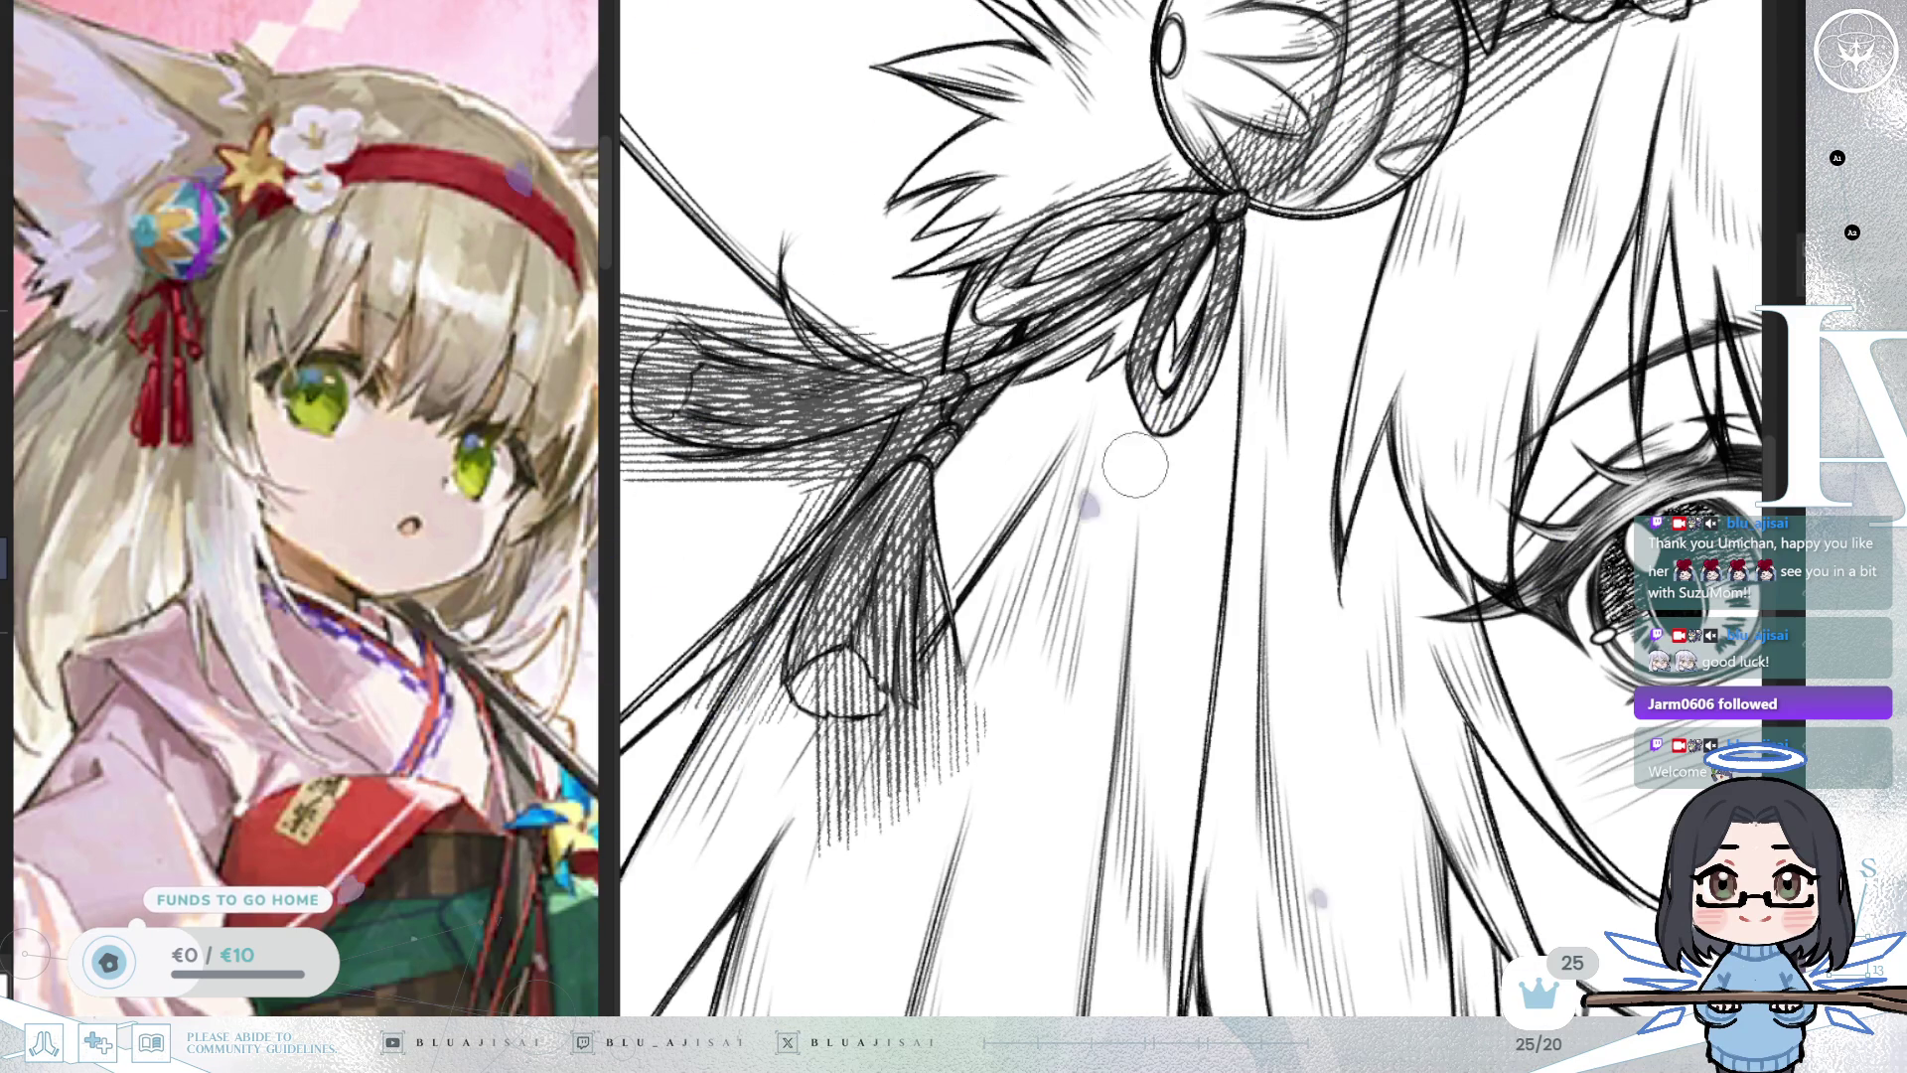
{"action": "left_click_drag", "start_coordinate": [1119, 482], "coordinate": [1164, 404]}
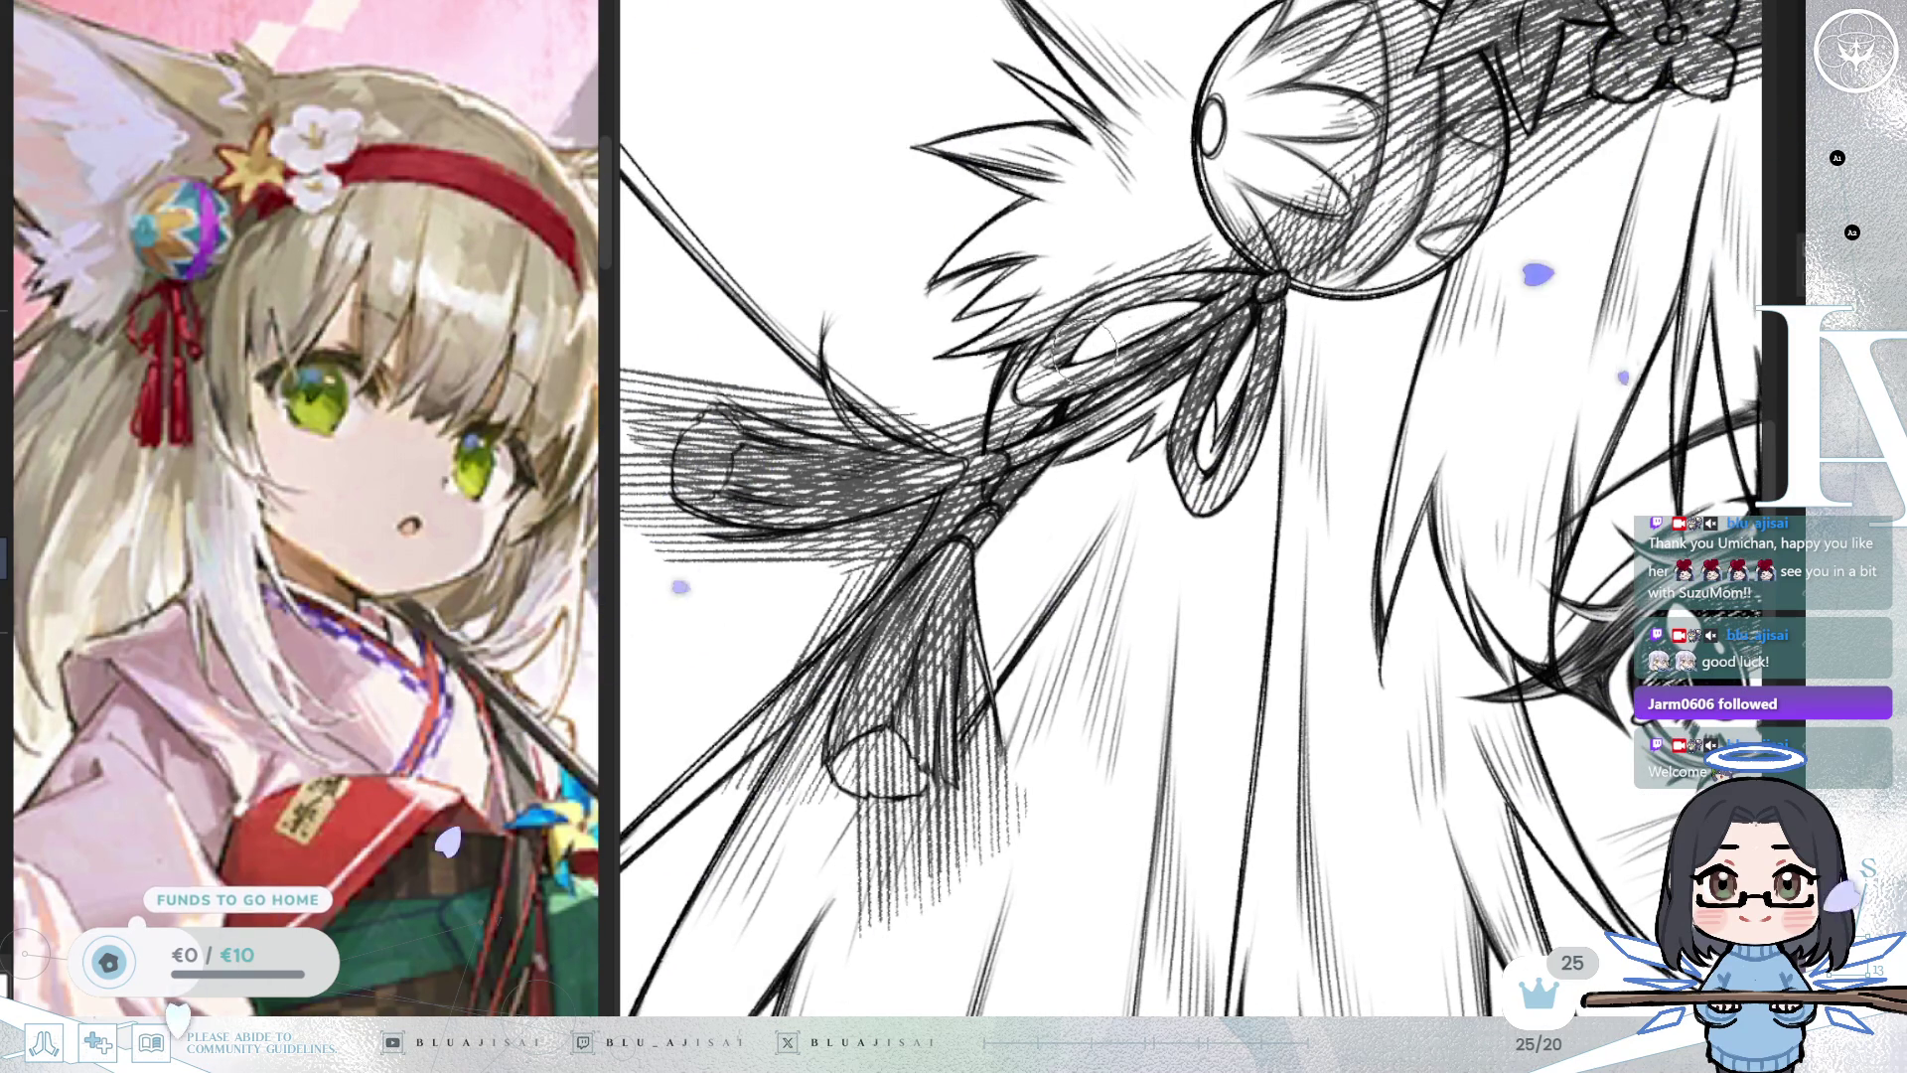
Add short hatch strokes along the diagonal line beside the ribbon tassels.
{"action": "left_click_drag", "start_coordinate": [1180, 310], "coordinate": [1267, 248]}
{"action": "left_click_drag", "start_coordinate": [1157, 399], "coordinate": [1093, 462]}
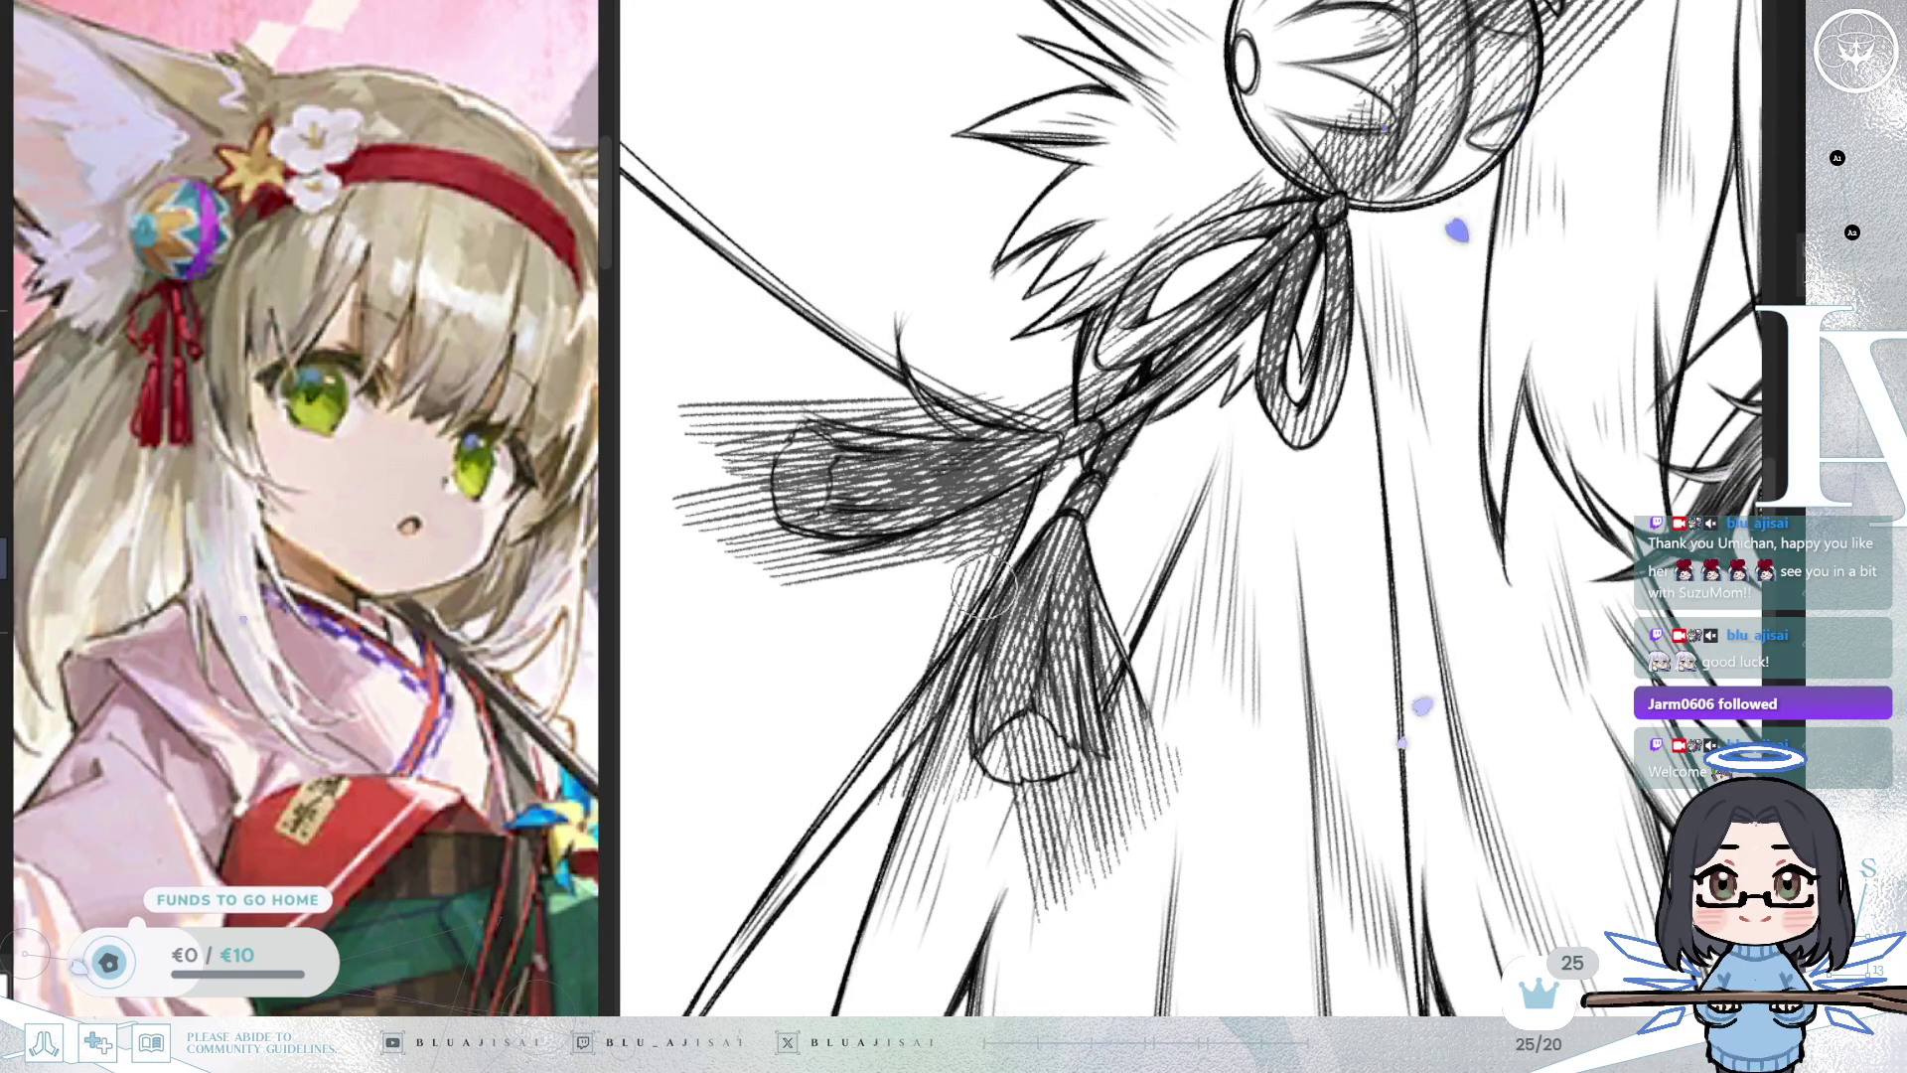
{"action": "left_click_drag", "start_coordinate": [988, 589], "coordinate": [1093, 413]}
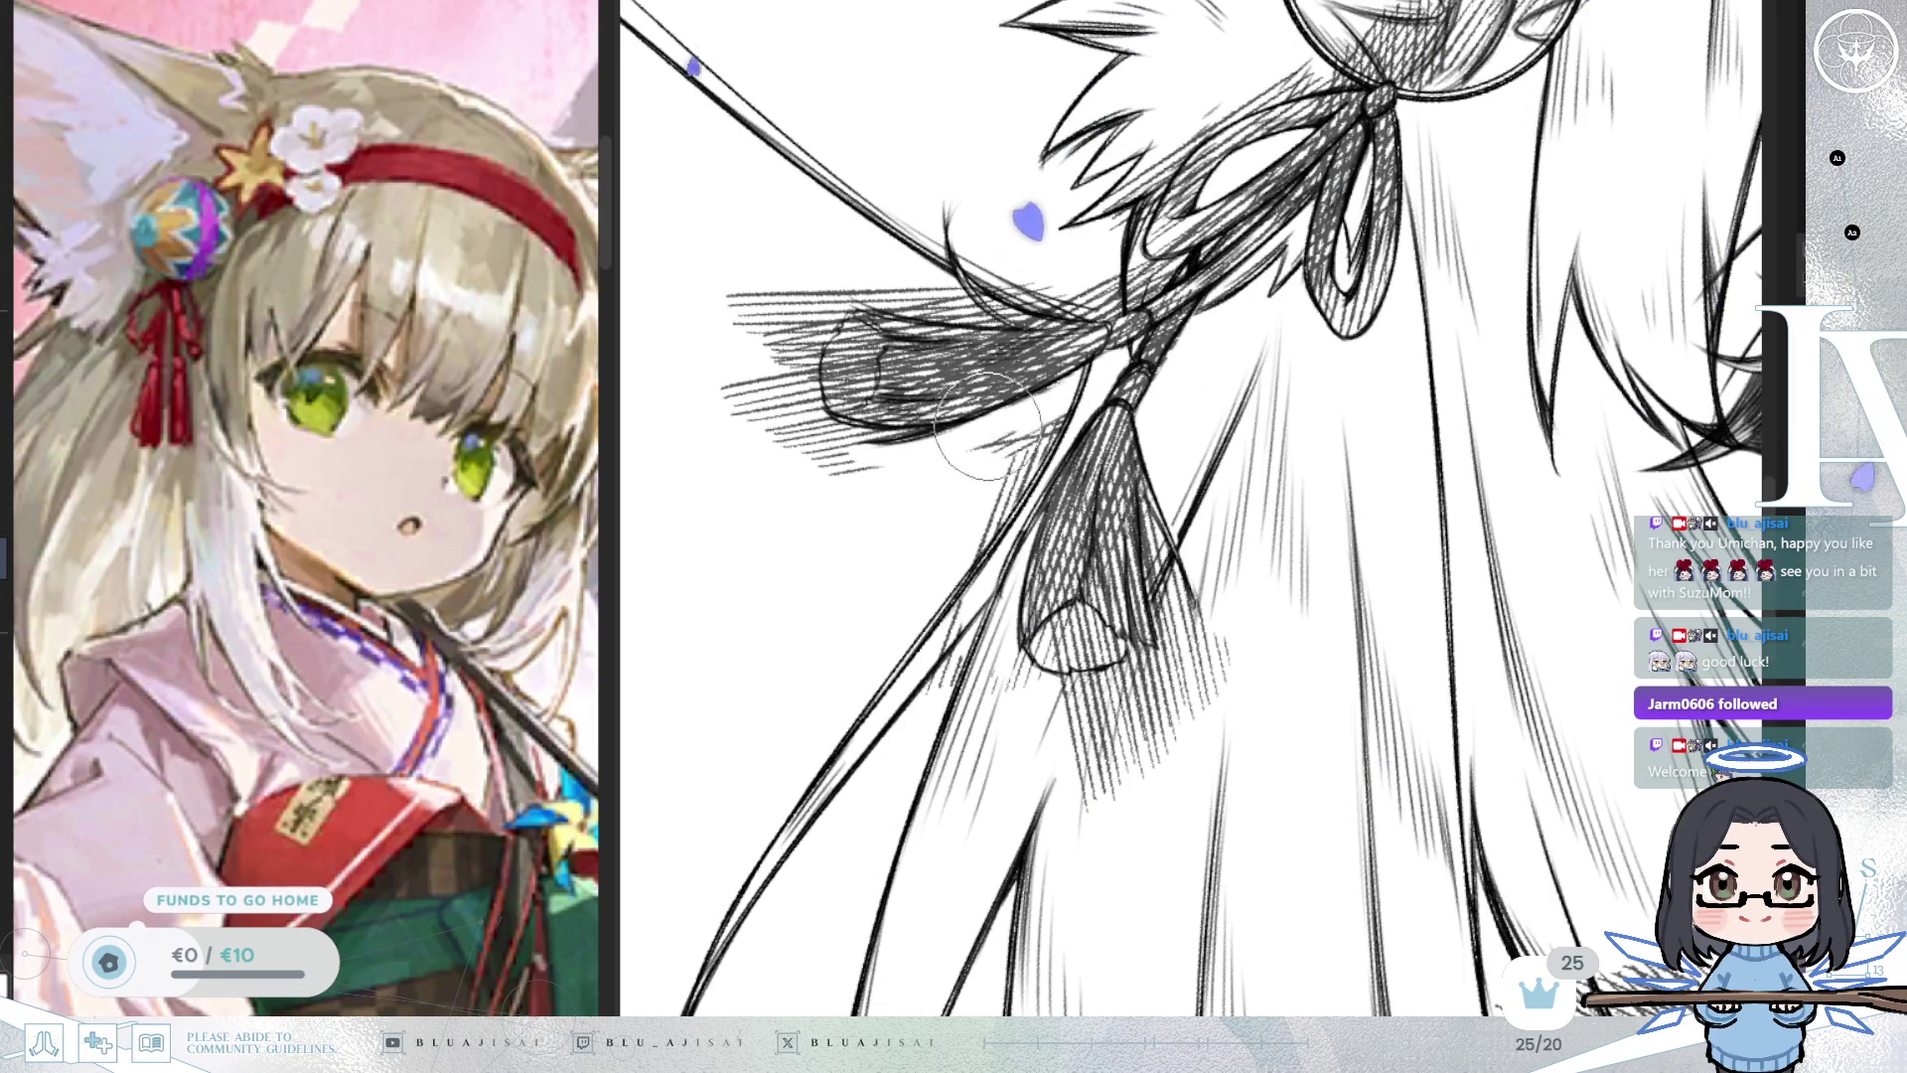
{"action": "mouse_move", "coordinate": [989, 504]}
{"action": "left_mouse_down"}
{"action": "mouse_move", "coordinate": [969, 606]}
{"action": "mouse_move", "coordinate": [1011, 719]}
{"action": "left_mouse_up"}
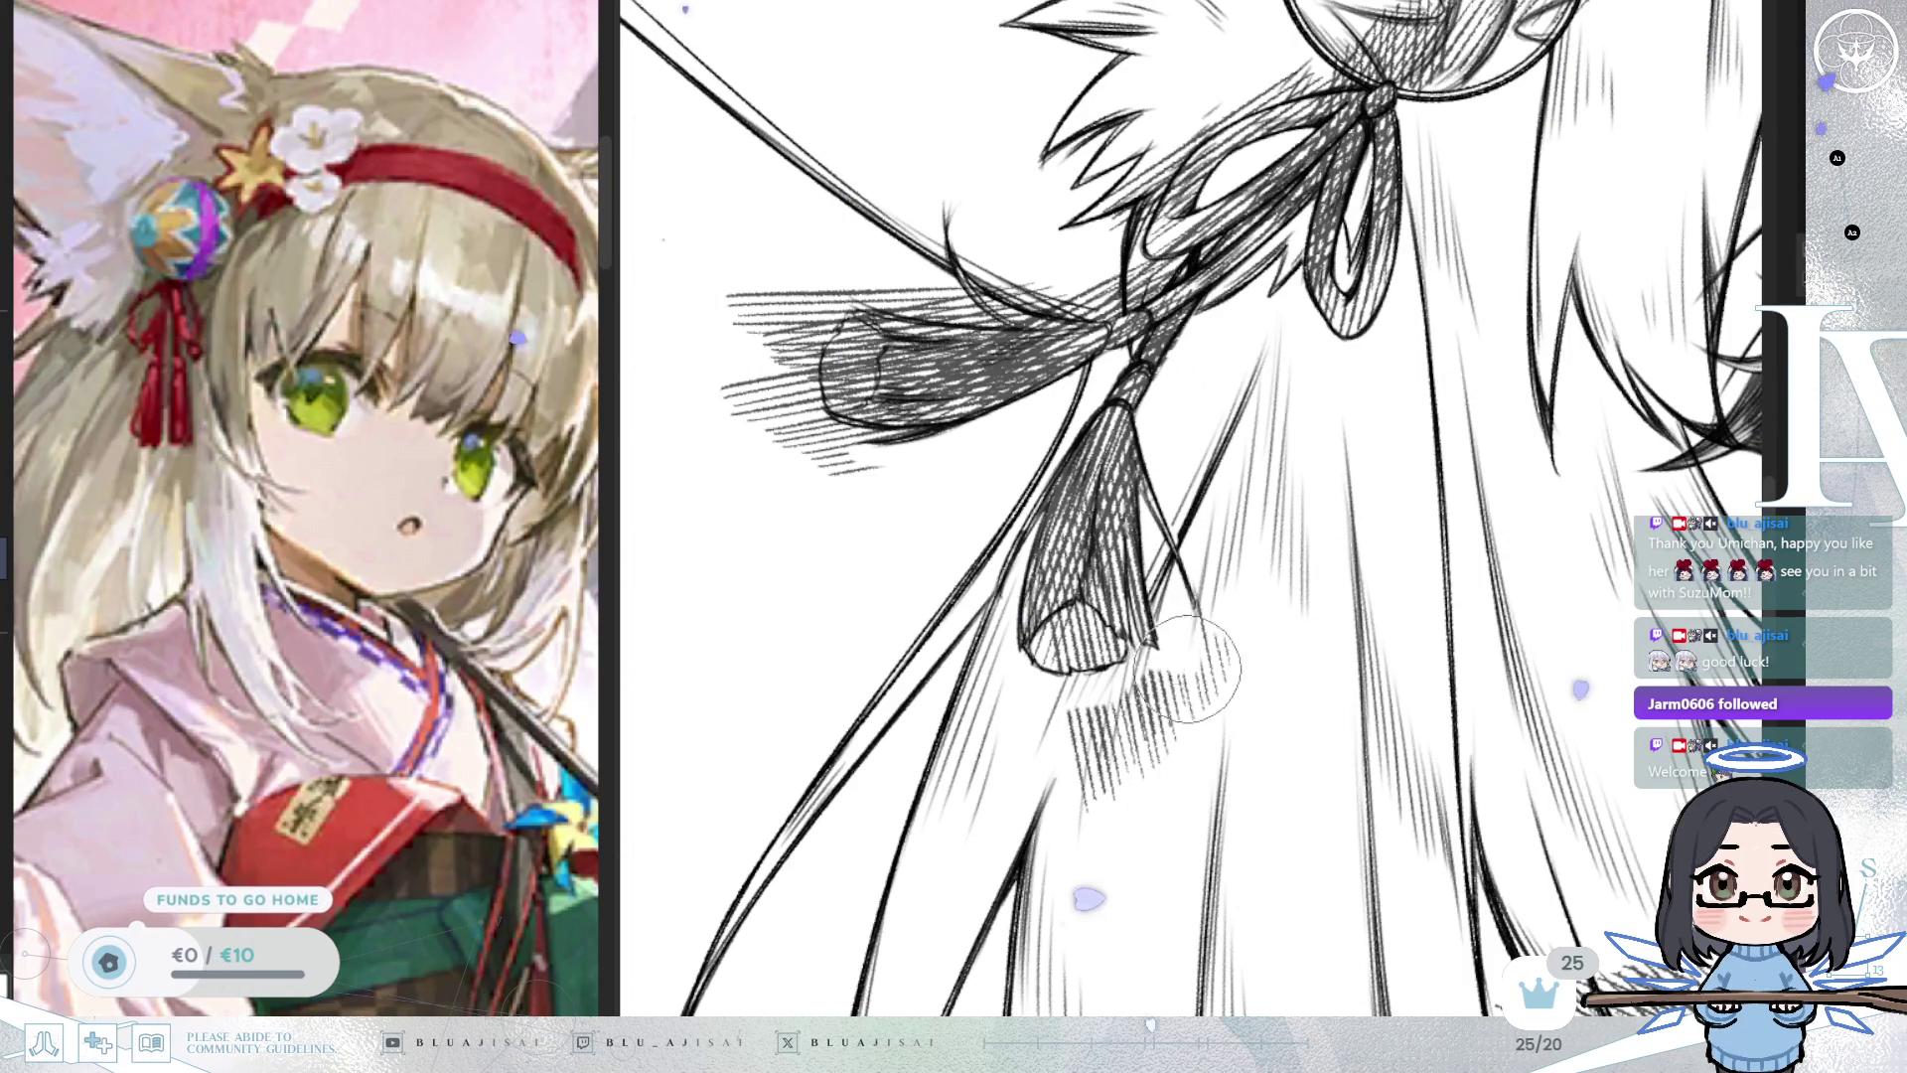
Erase the dense hatching below the tassel and the loose hatching around the ribbon end.
{"action": "left_click_drag", "start_coordinate": [1205, 611], "coordinate": [1095, 741]}
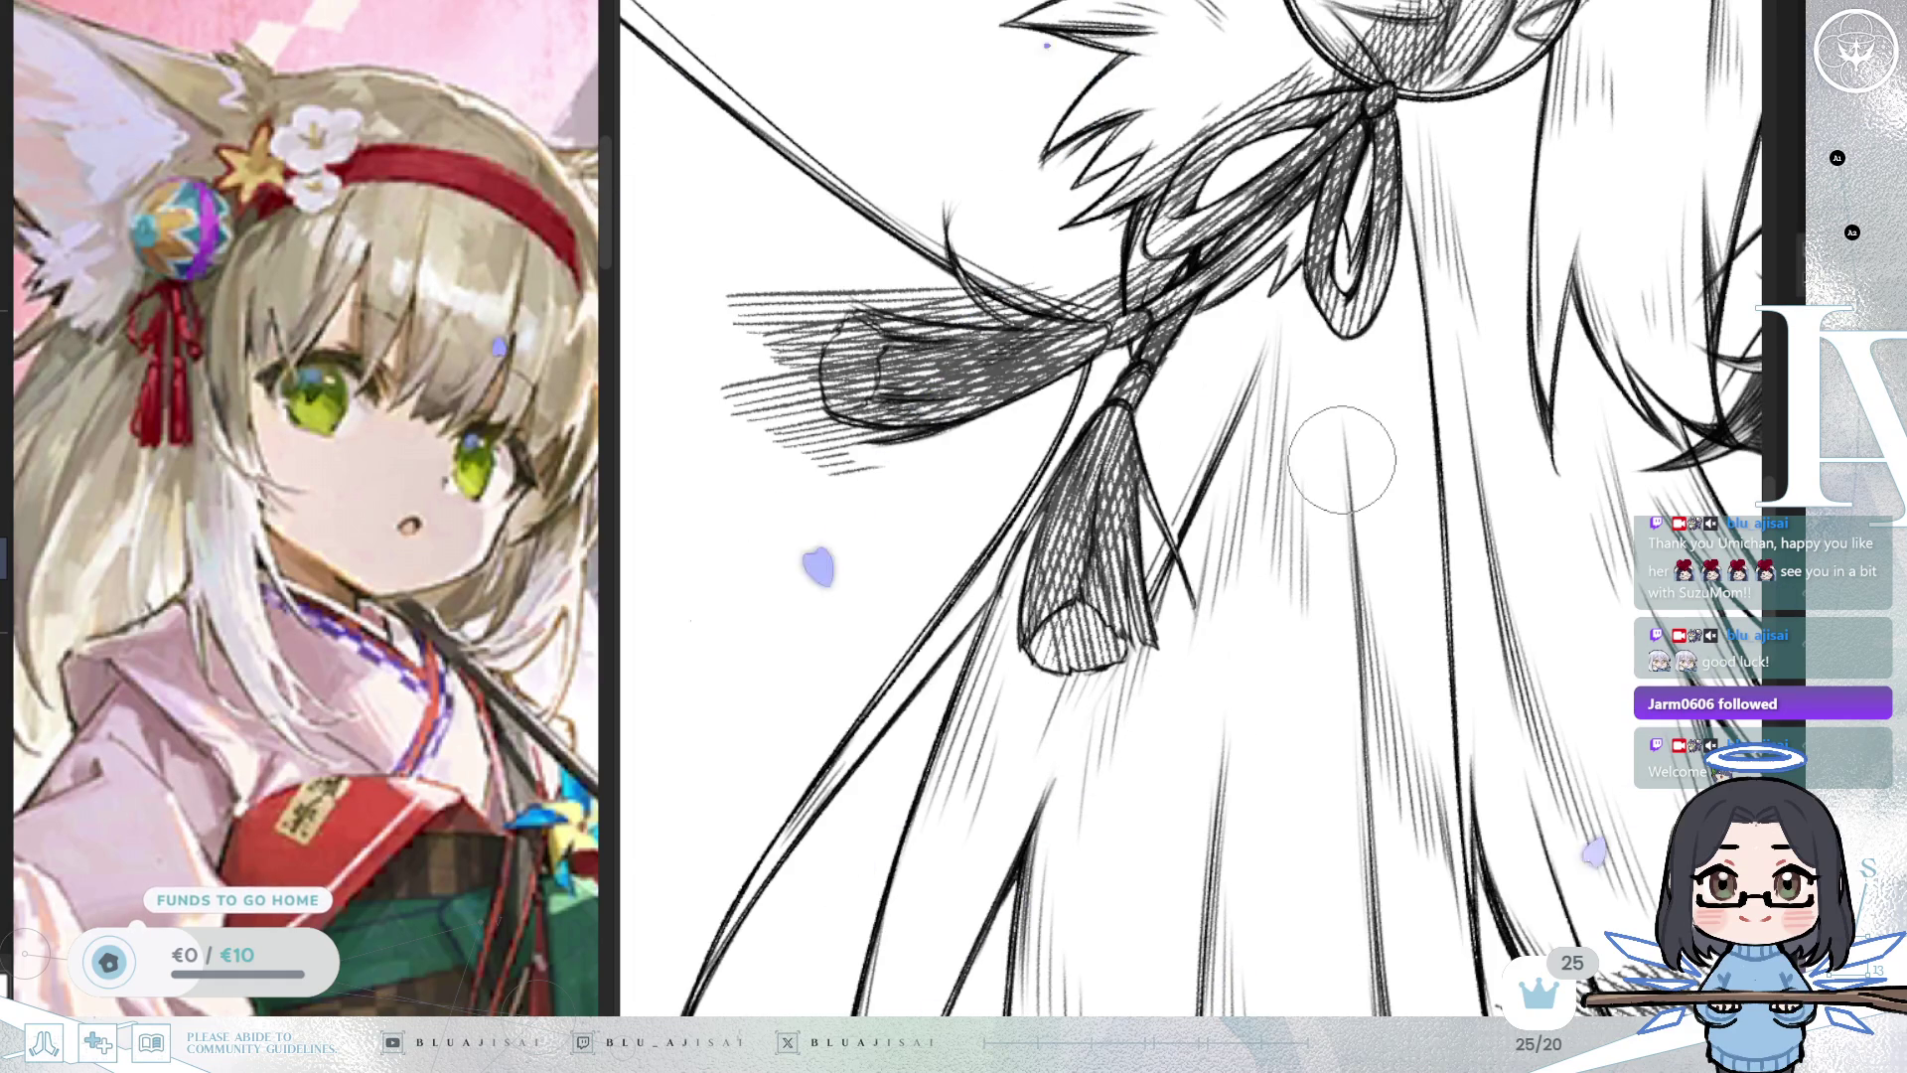
{"action": "scroll", "coordinate": [1342, 459], "scroll_direction": "up", "scroll_amount": 2}
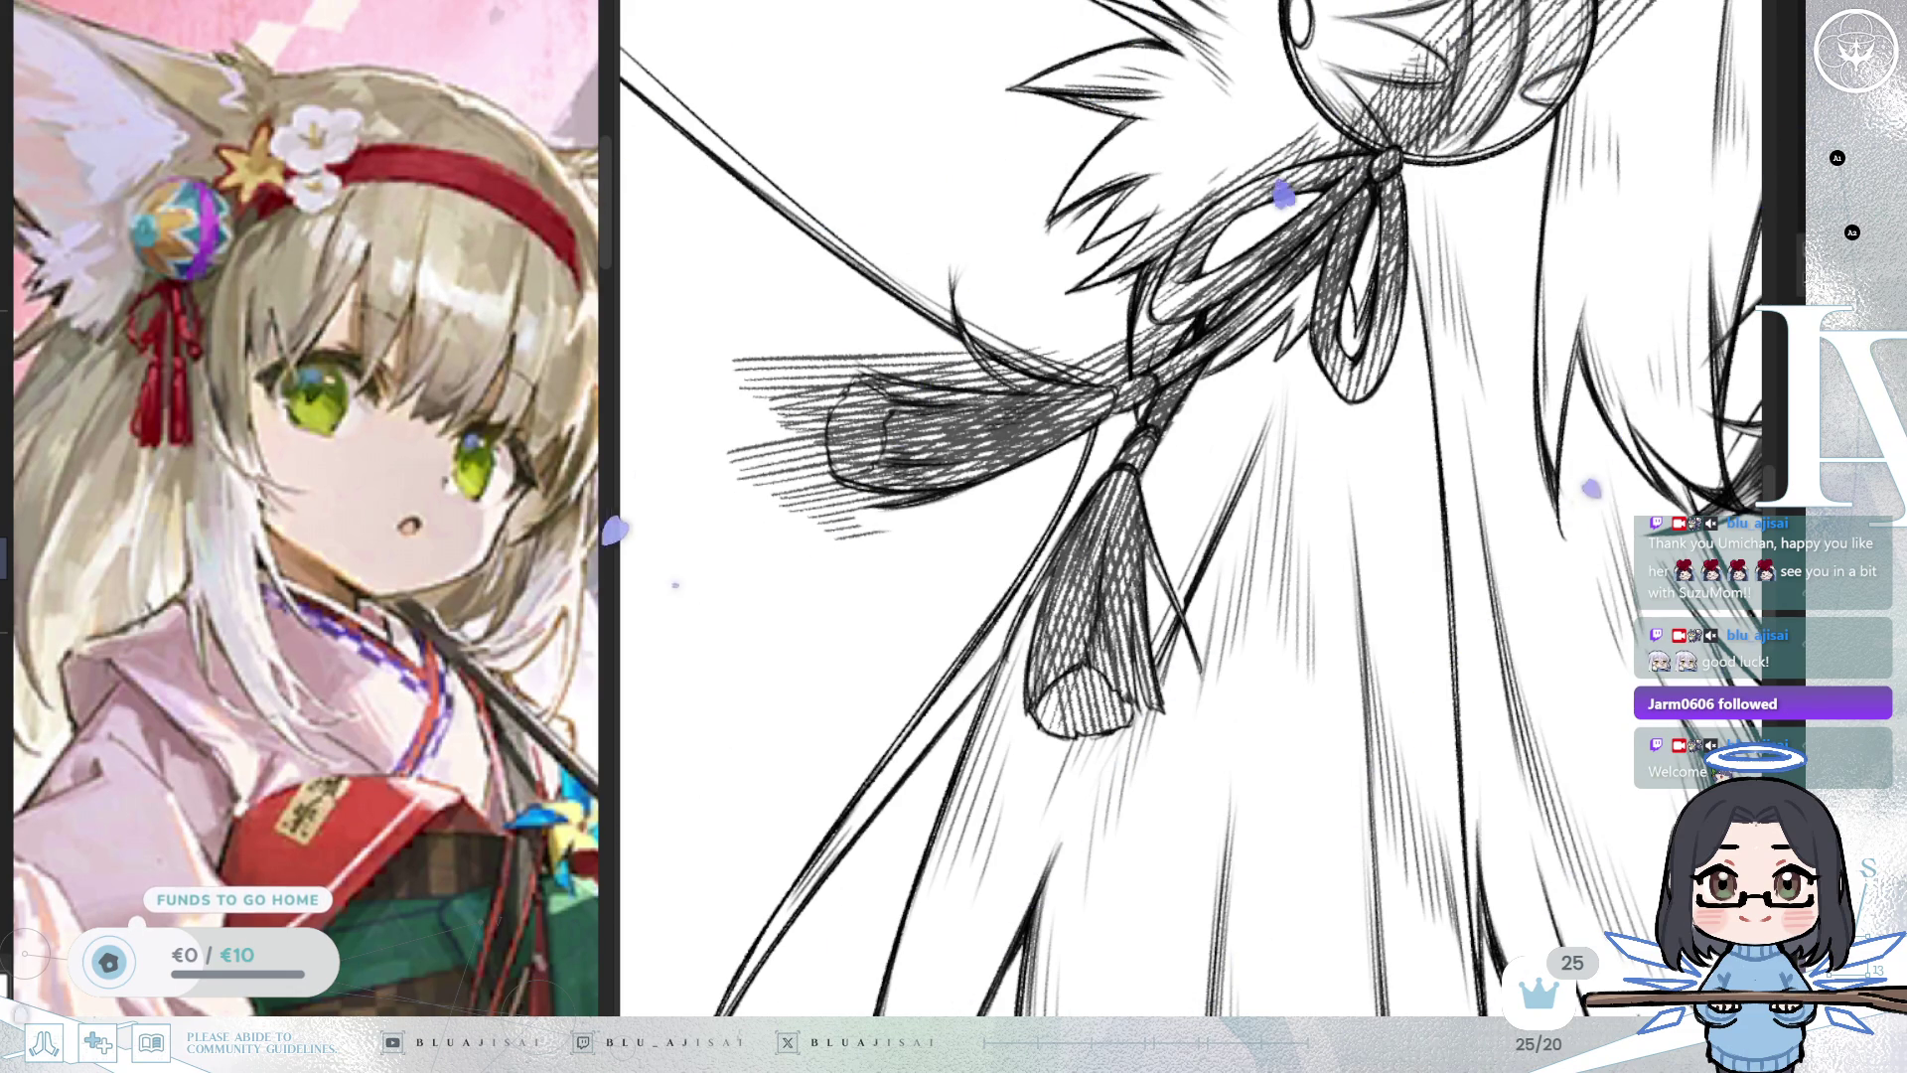
{"action": "left_click_drag", "start_coordinate": [1103, 397], "coordinate": [1212, 418]}
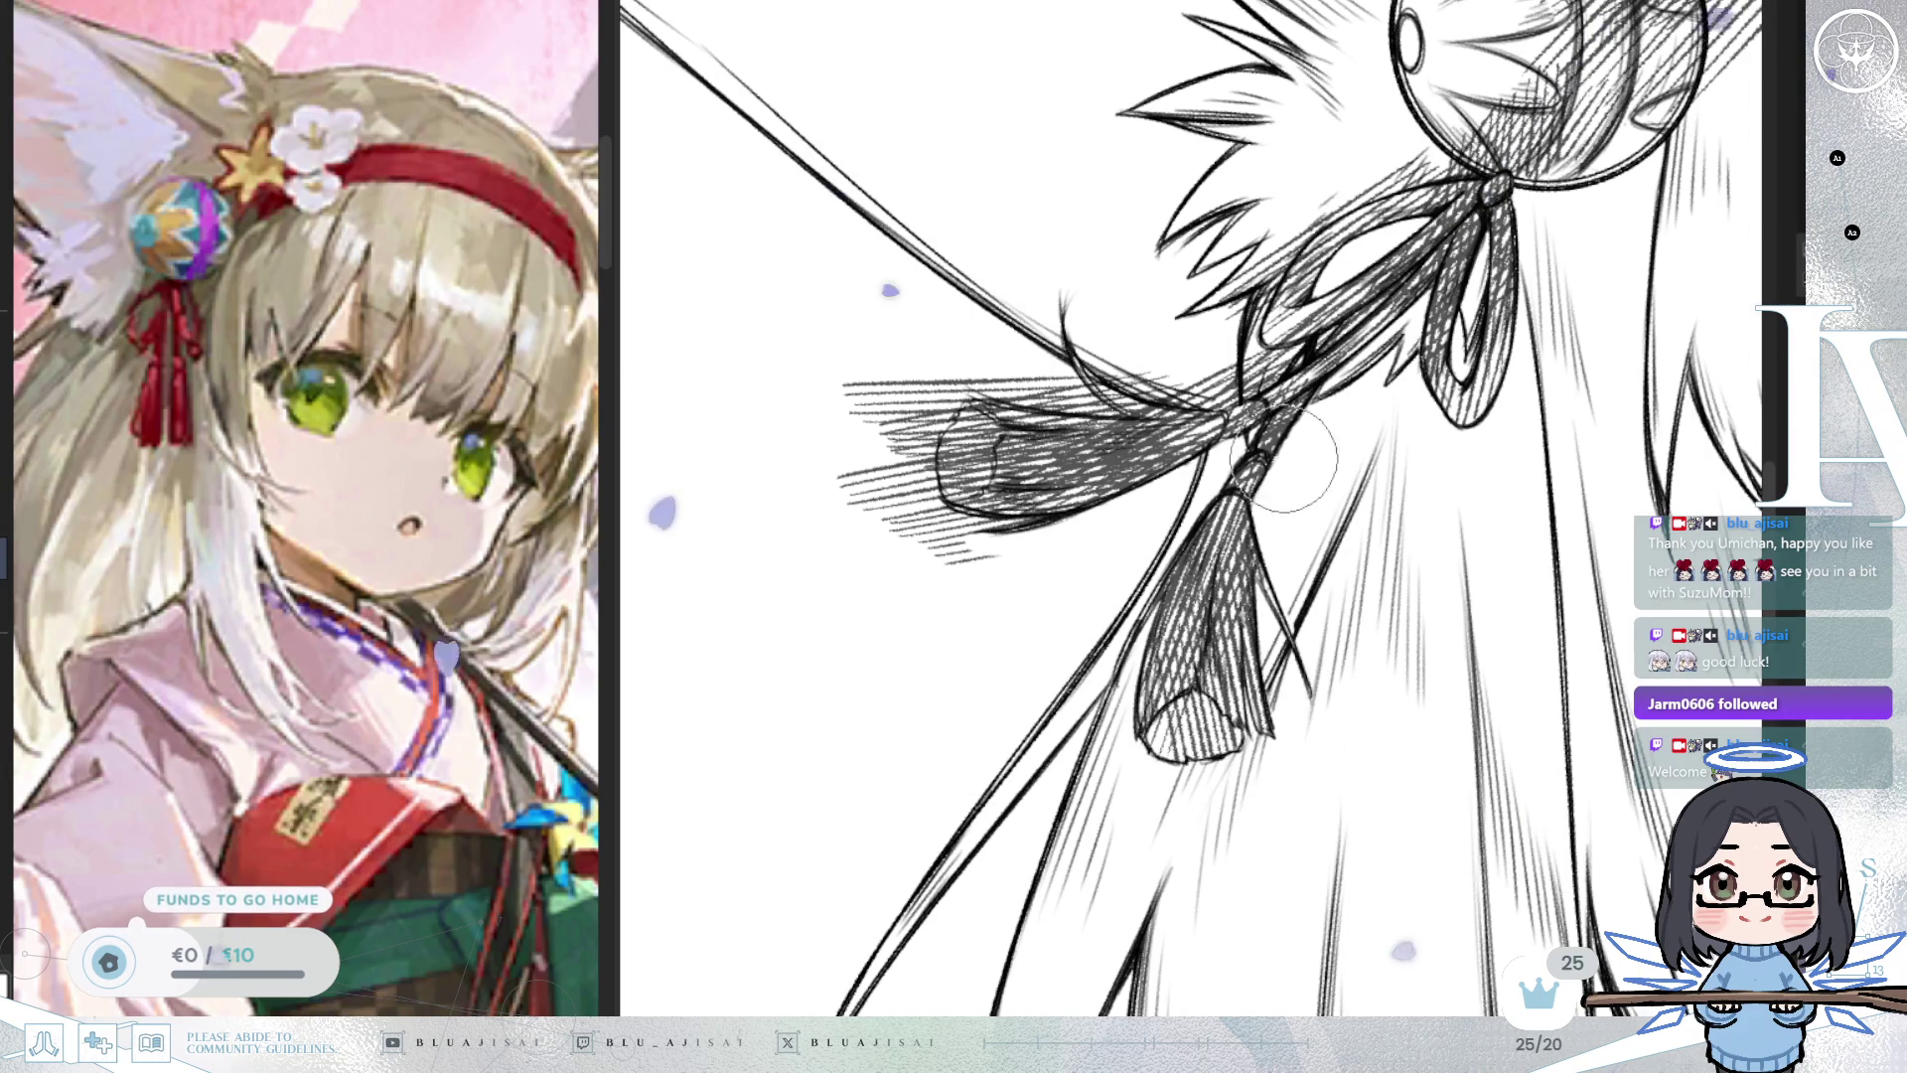
{"action": "mouse_move", "coordinate": [1302, 442]}
{"action": "left_mouse_down"}
{"action": "mouse_move", "coordinate": [1112, 541]}
{"action": "mouse_move", "coordinate": [1023, 636]}
{"action": "left_mouse_up"}
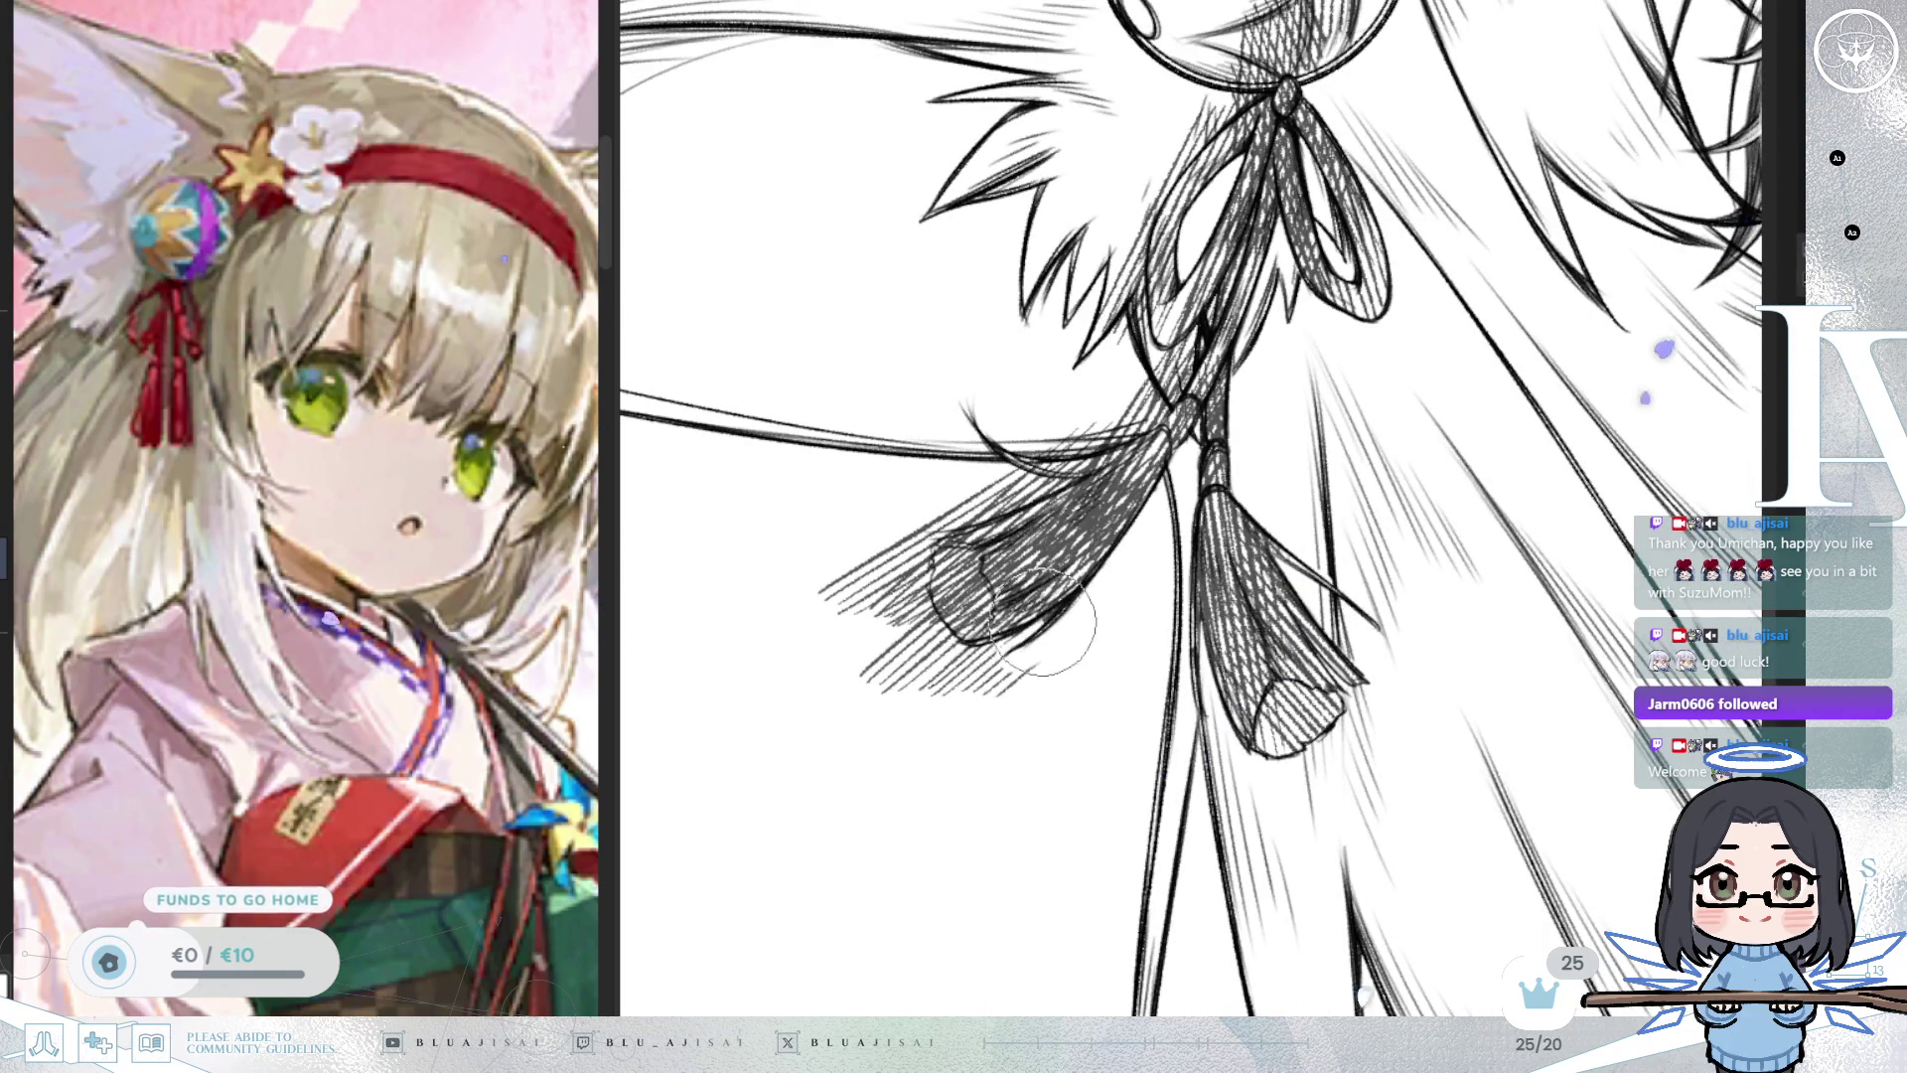
{"action": "key", "text": "m"}
{"action": "left_click_drag", "start_coordinate": [1332, 595], "coordinate": [1269, 586]}
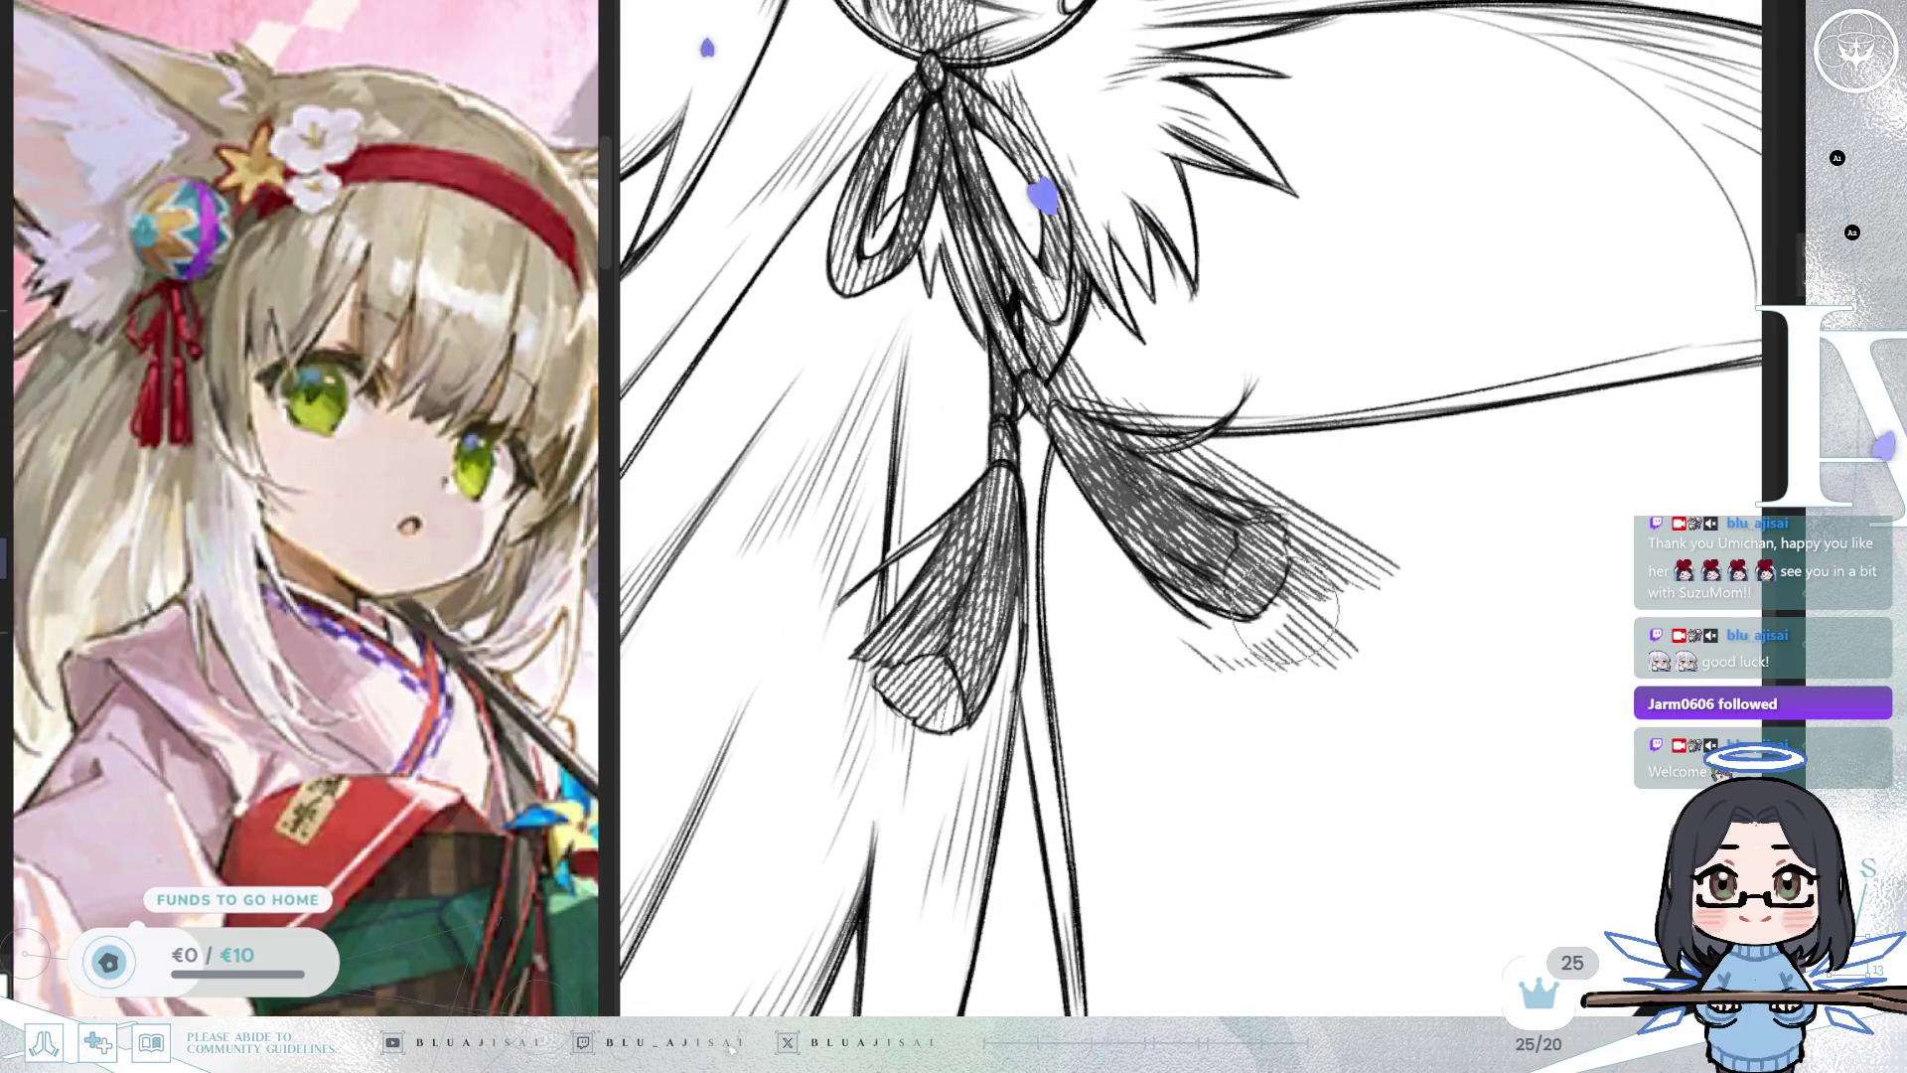
{"action": "mouse_move", "coordinate": [1297, 576]}
{"action": "left_mouse_down"}
{"action": "mouse_move", "coordinate": [1298, 532]}
{"action": "mouse_move", "coordinate": [1362, 625]}
{"action": "left_mouse_up"}
{"action": "left_click_drag", "start_coordinate": [1185, 652], "coordinate": [1337, 672]}
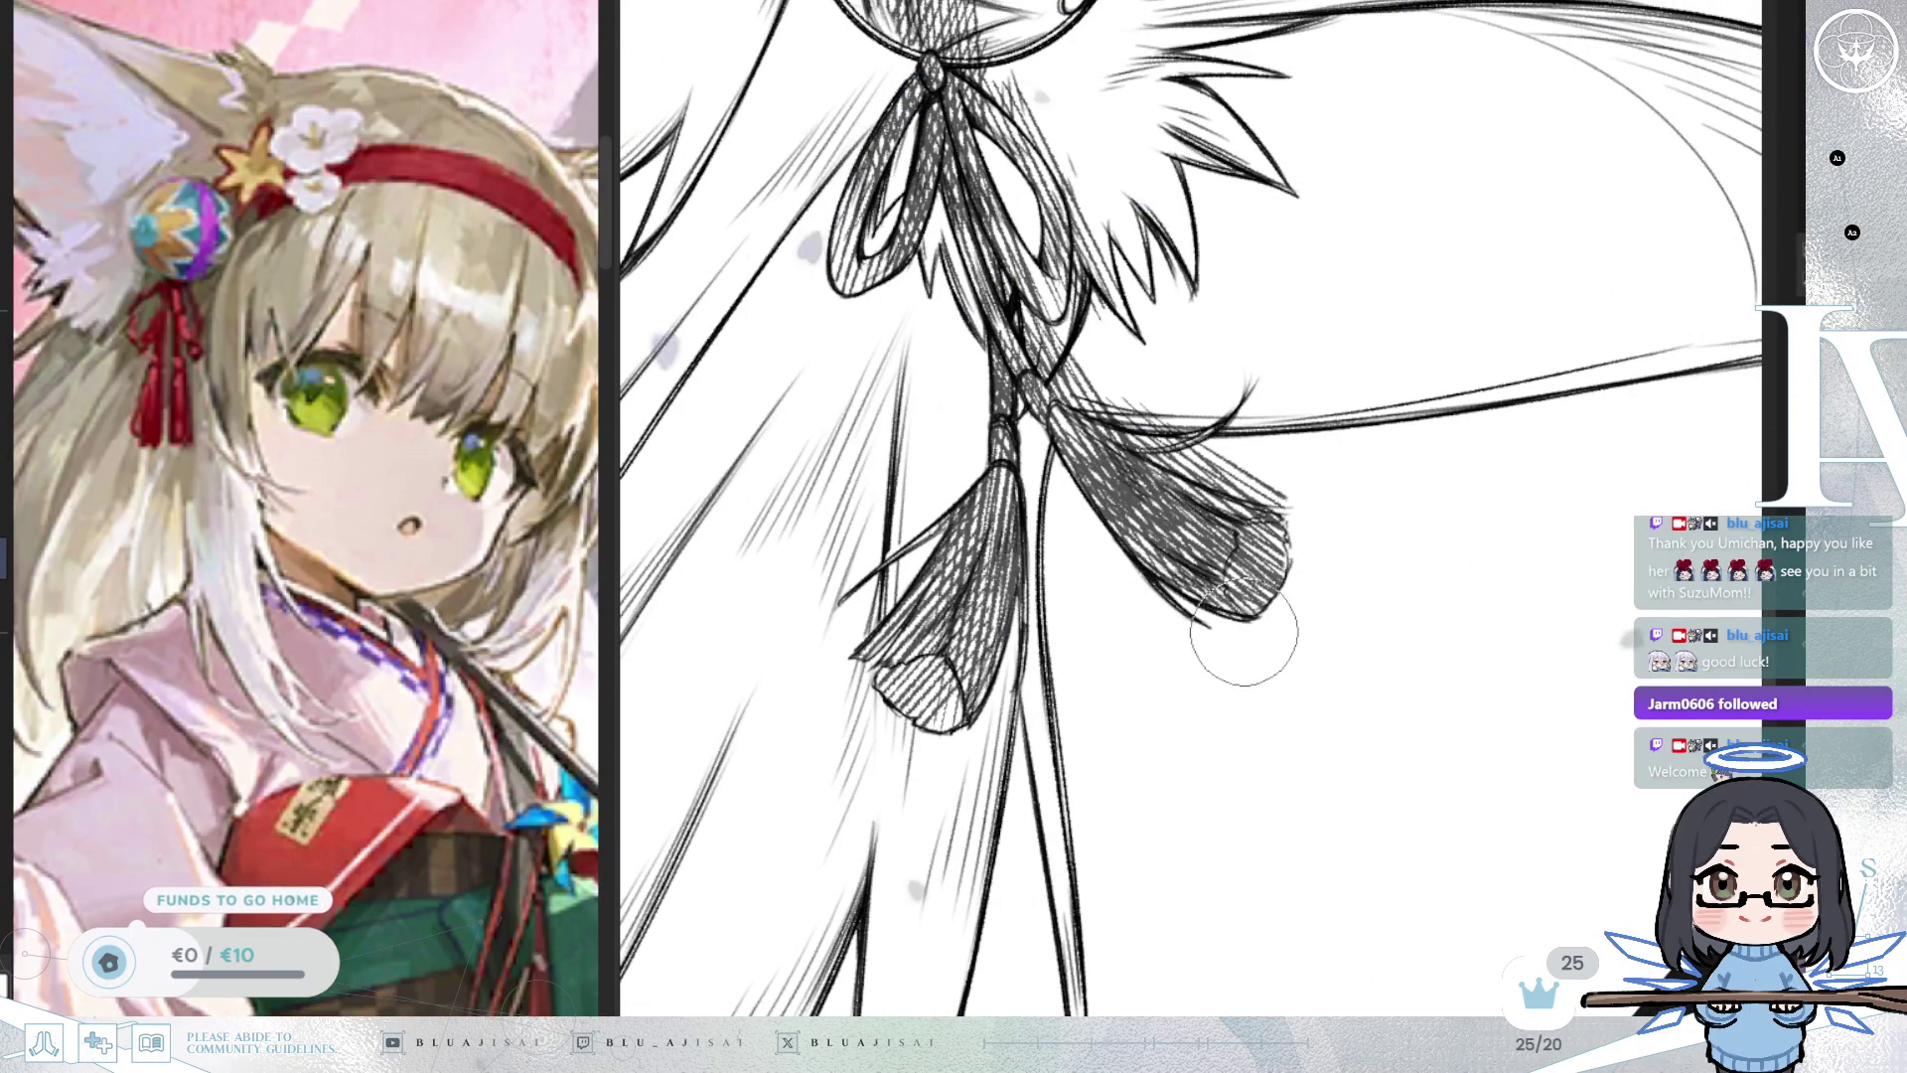
Add thin hatch strokes down the hair and near the ribbon knot.
{"action": "key", "text": "6"}
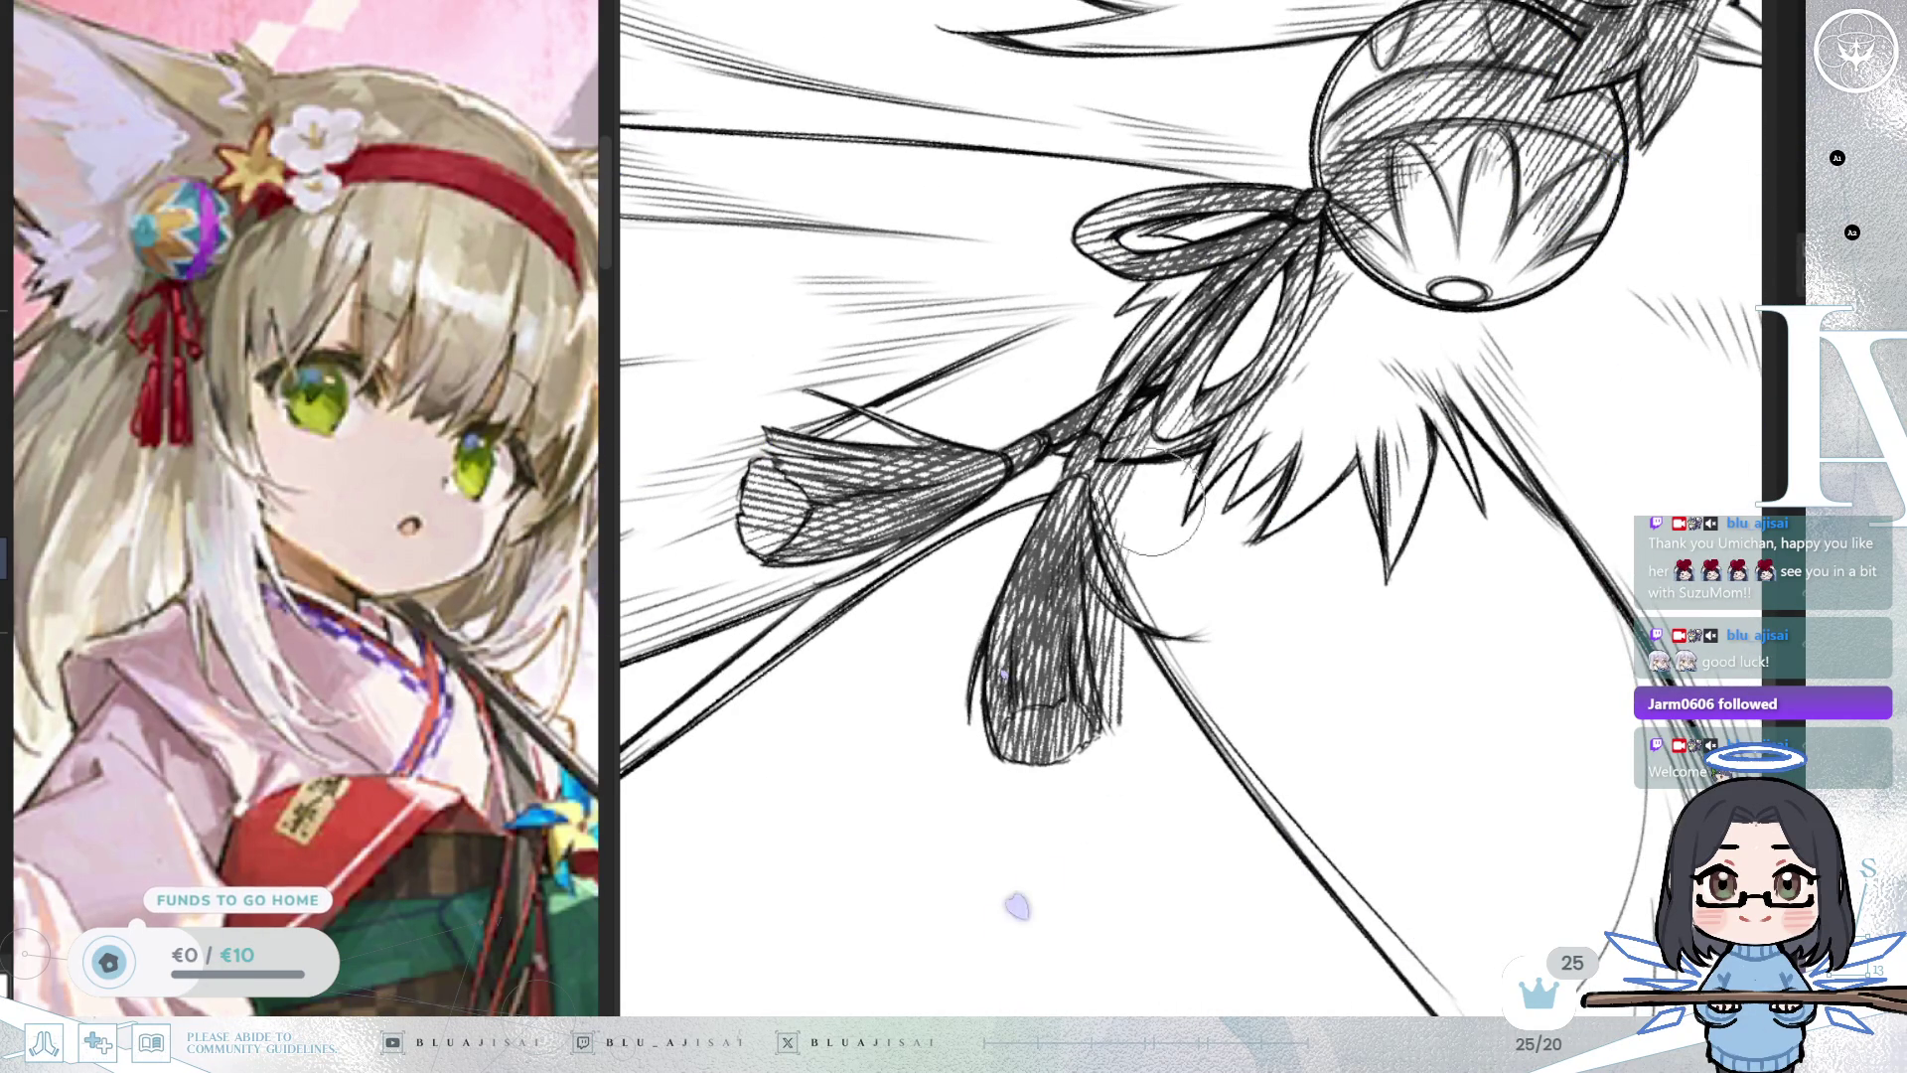
{"action": "left_click_drag", "start_coordinate": [1142, 424], "coordinate": [1222, 508]}
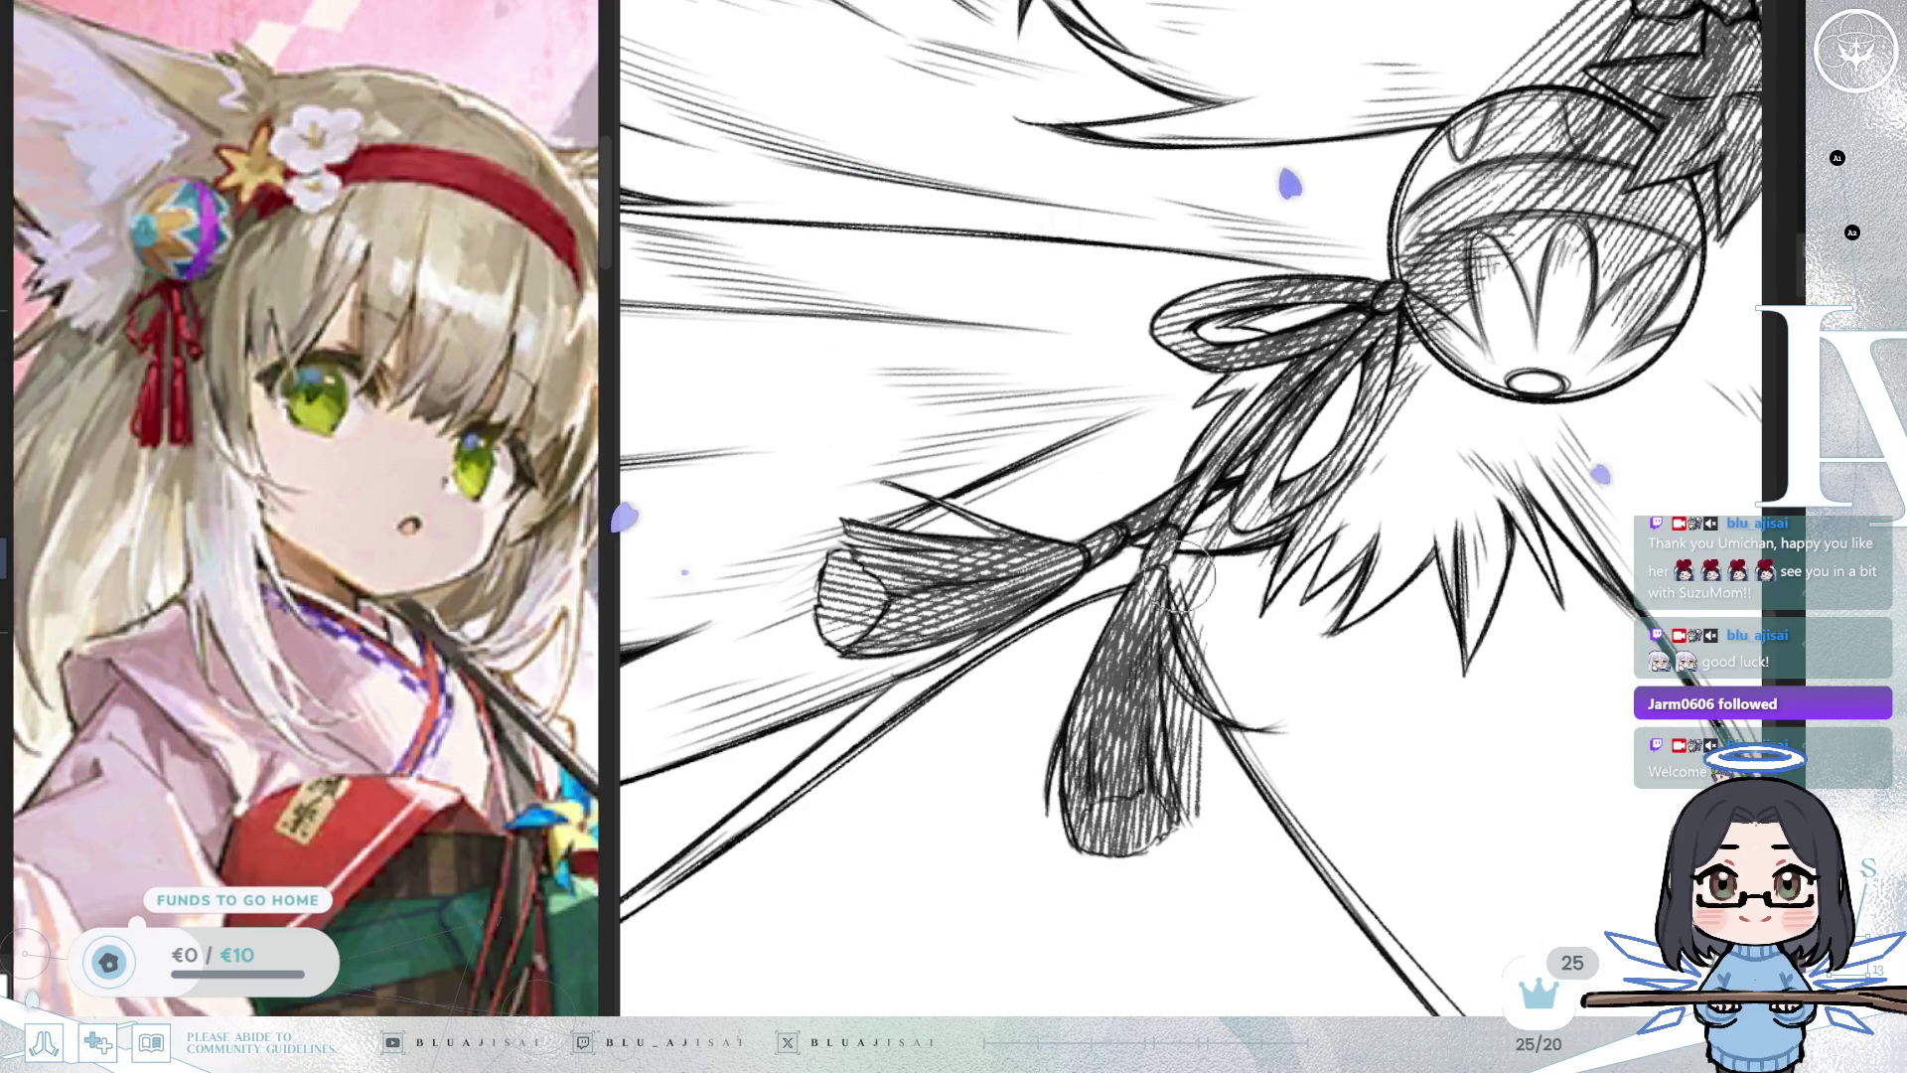
{"action": "left_click_drag", "start_coordinate": [1182, 596], "coordinate": [1178, 581]}
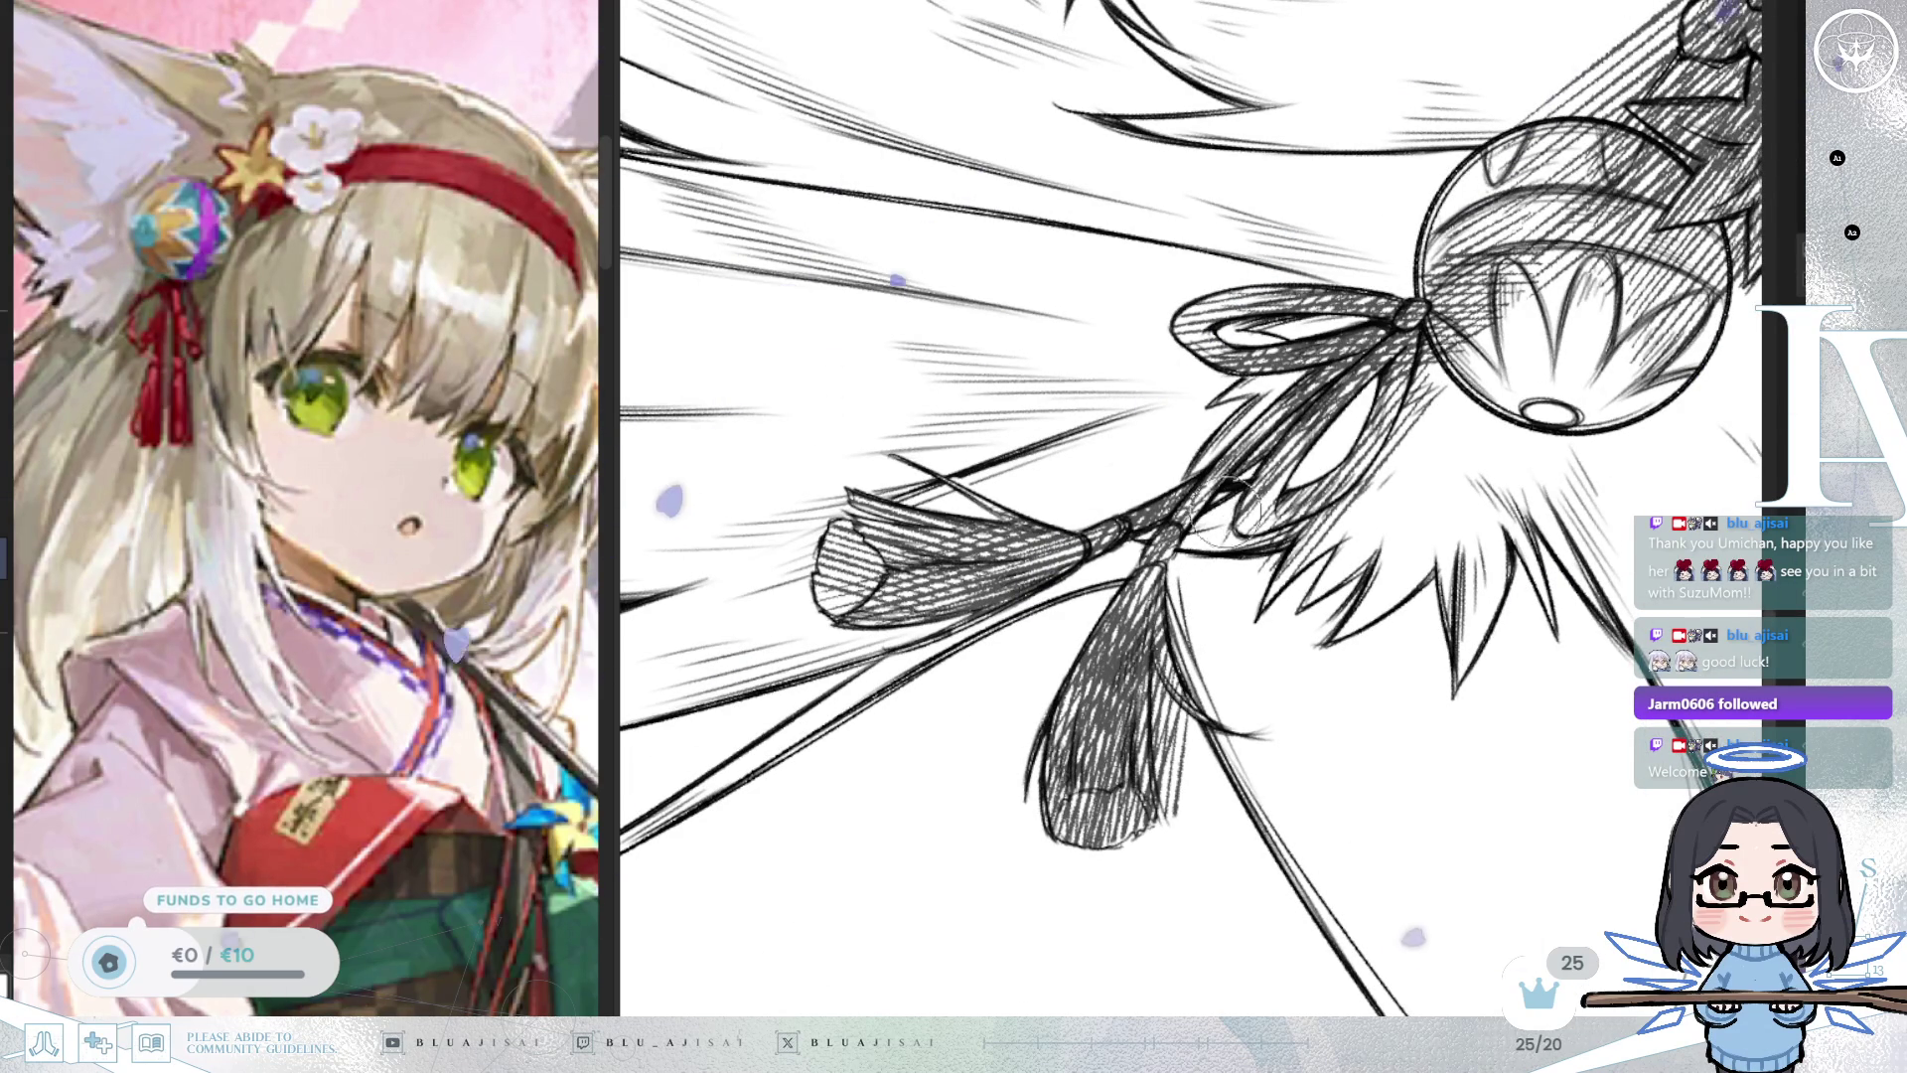
{"action": "left_click_drag", "start_coordinate": [1182, 696], "coordinate": [1180, 780]}
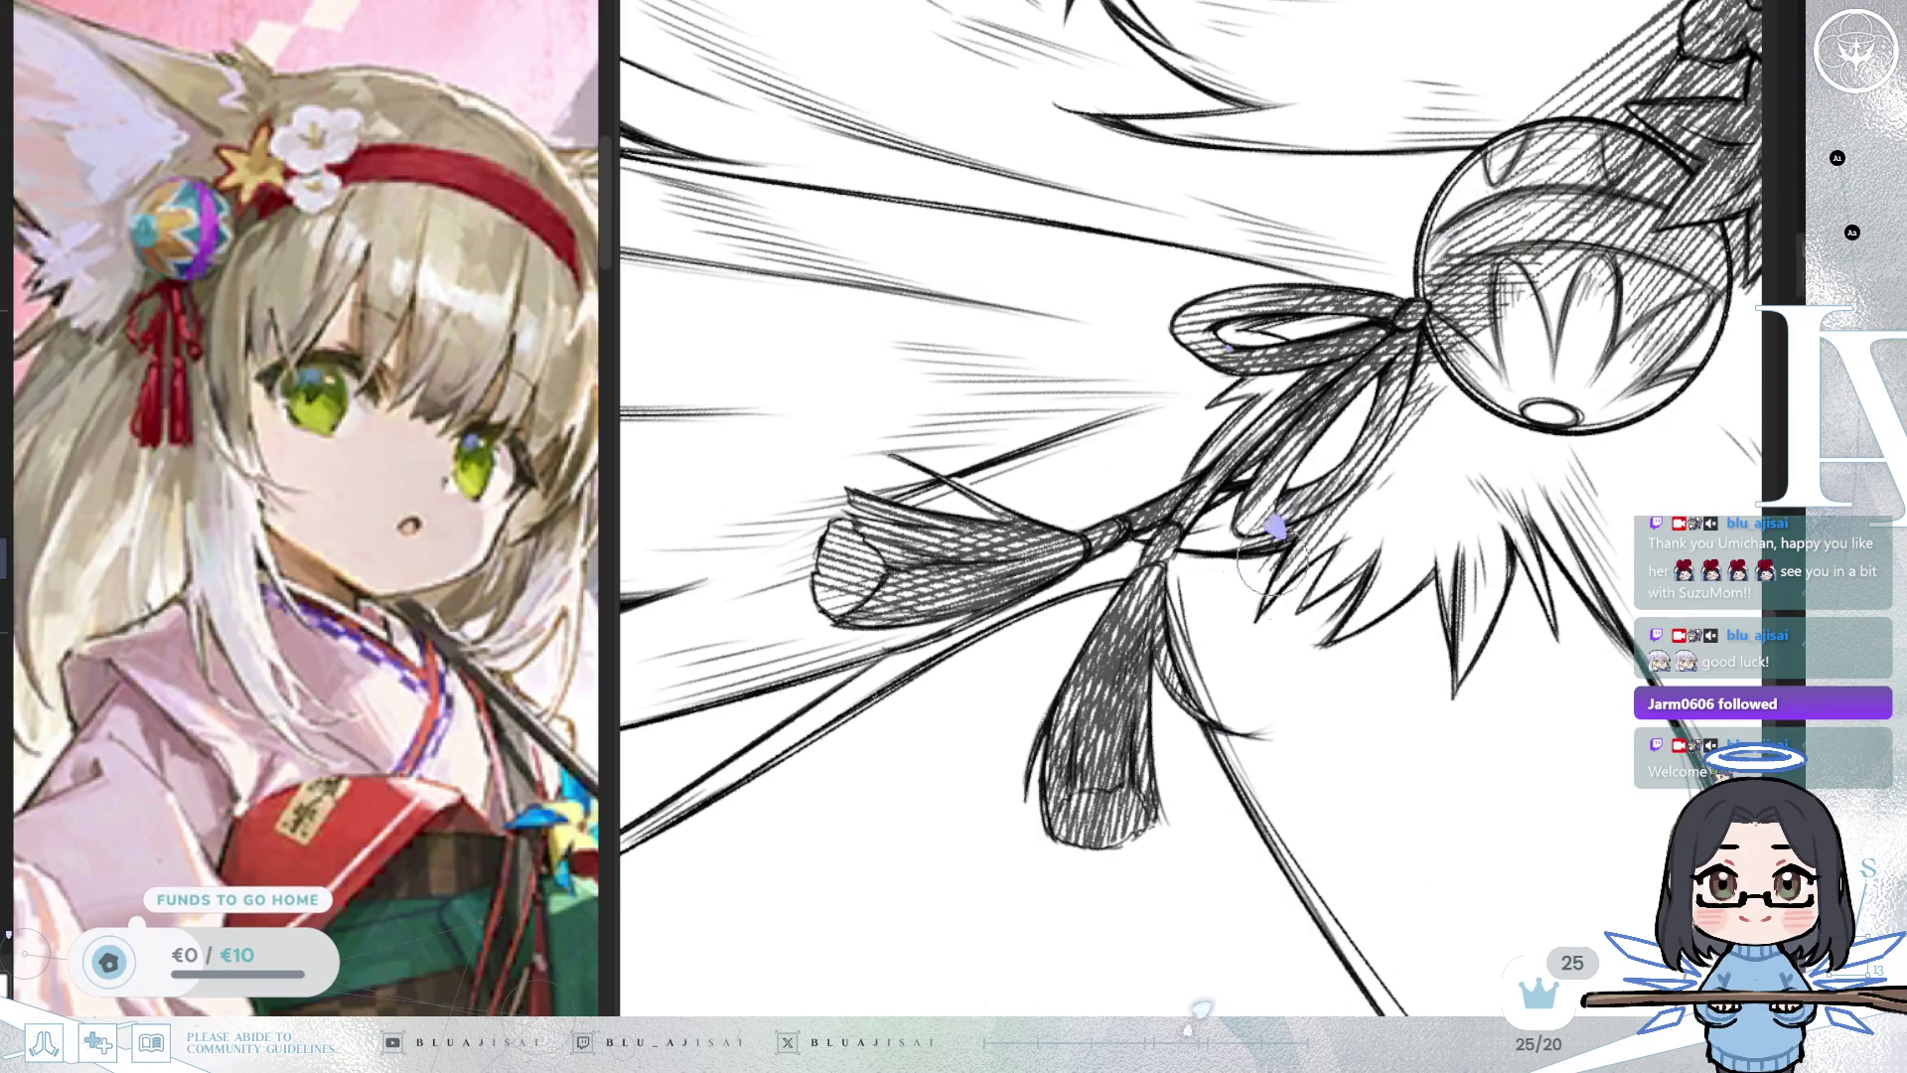
{"action": "scroll", "coordinate": [1255, 589], "scroll_direction": "up", "scroll_amount": 2}
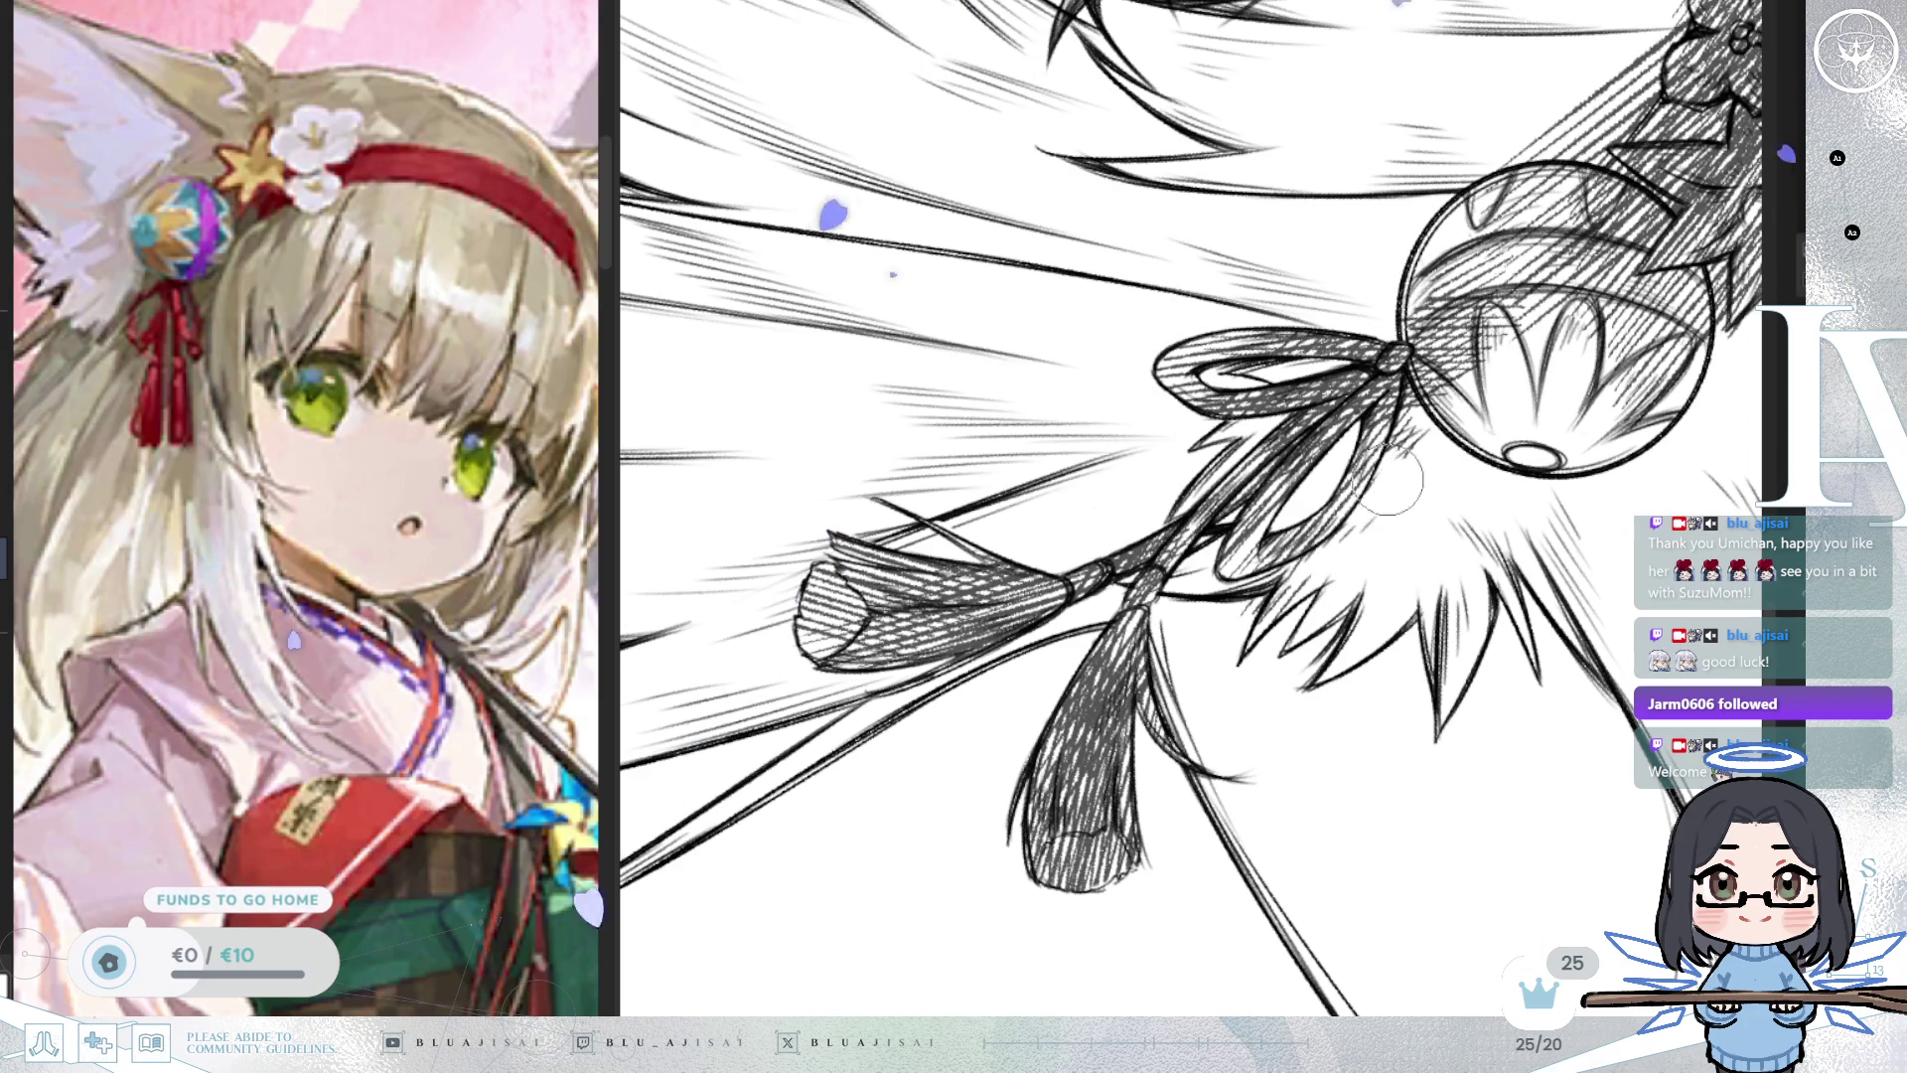
{"action": "left_click_drag", "start_coordinate": [1416, 402], "coordinate": [1432, 369]}
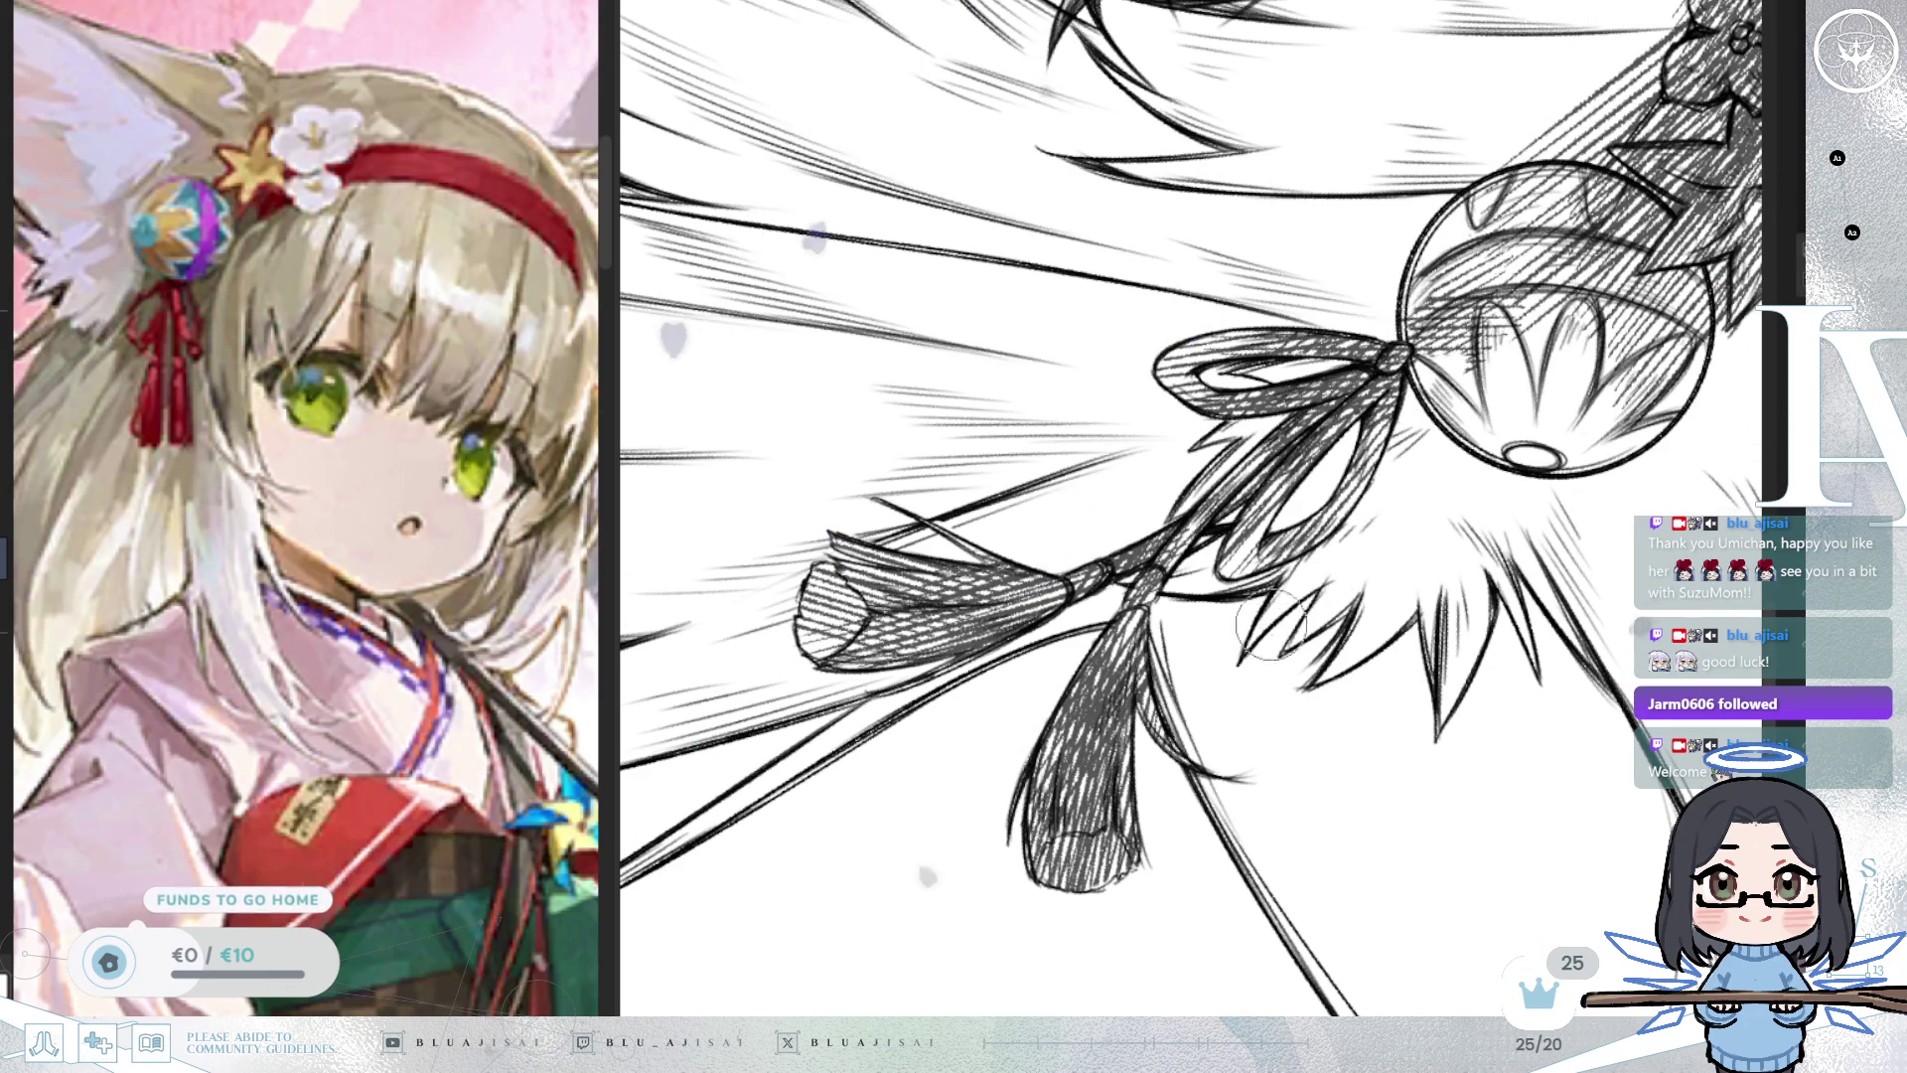
{"action": "left_click_drag", "start_coordinate": [1292, 606], "coordinate": [1003, 810]}
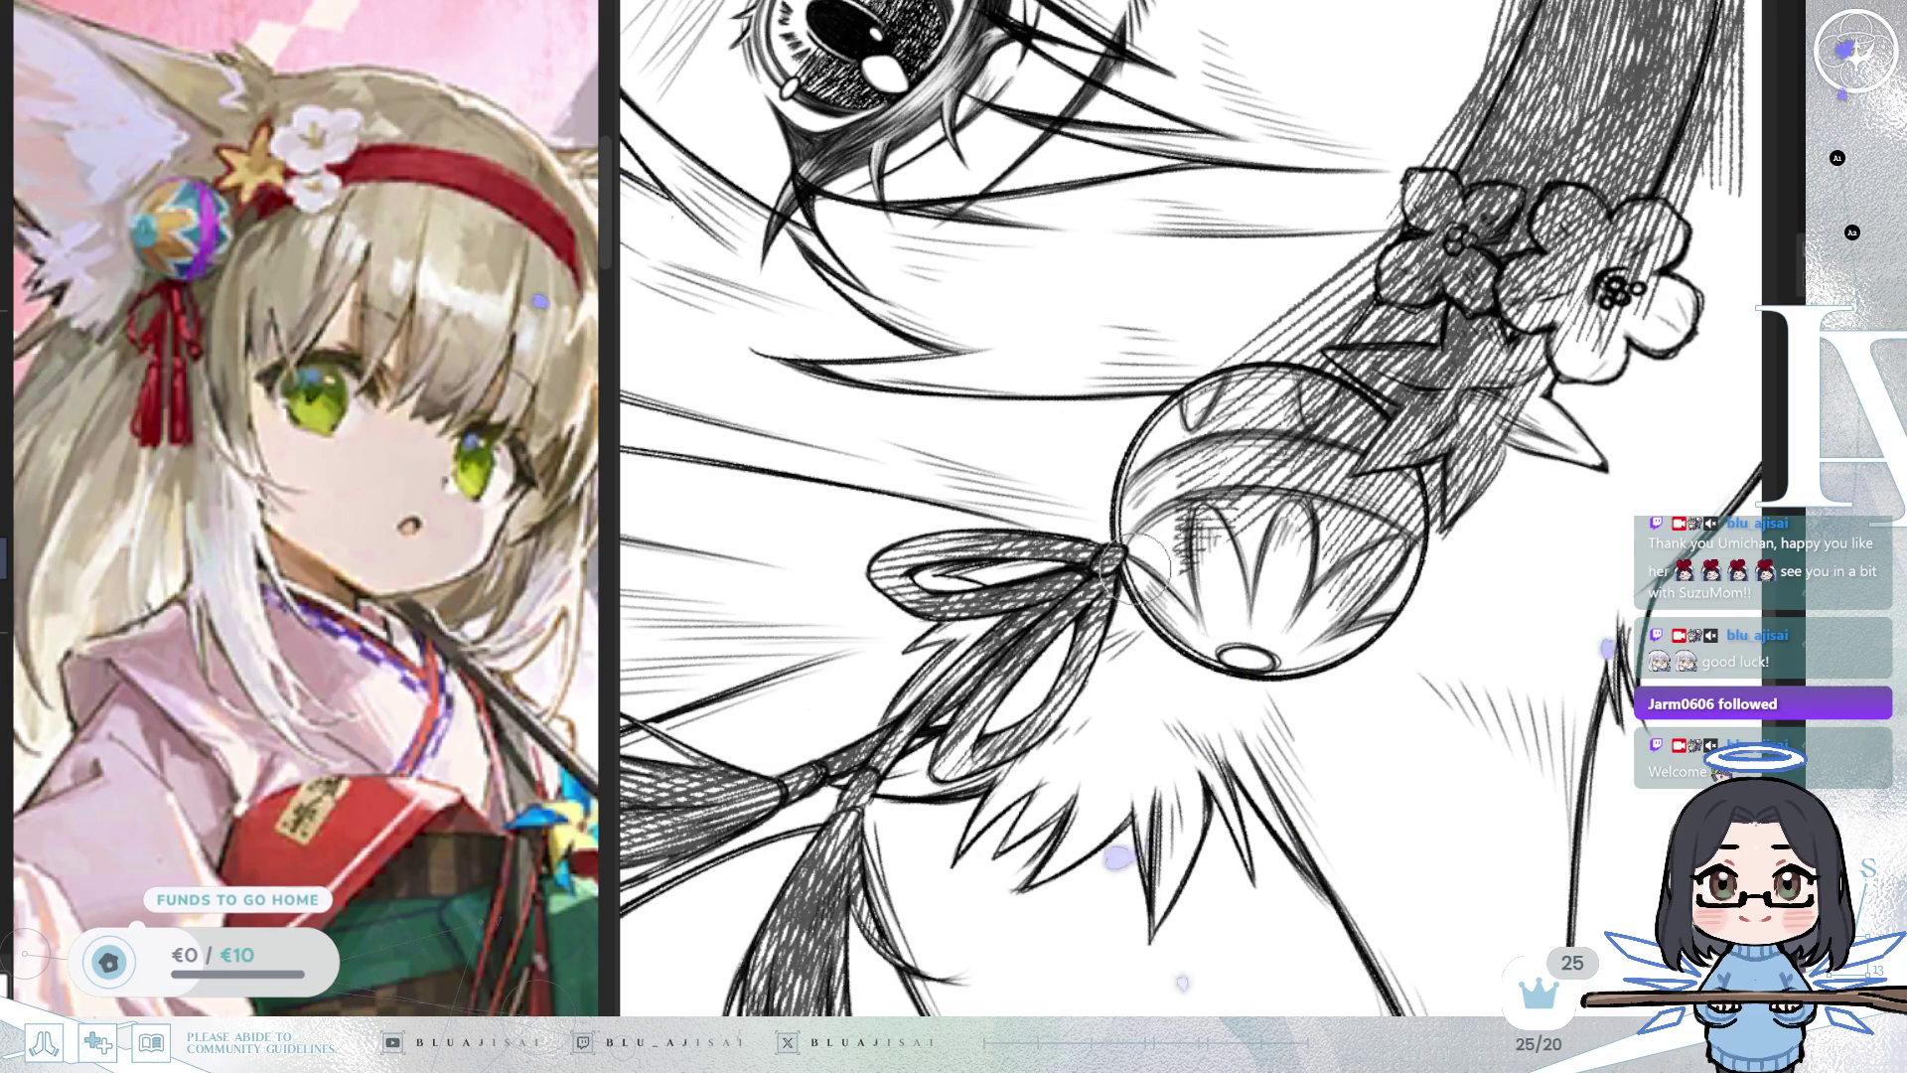
Erase hatching below the headband's lower edge and lighten it around the spike beside the ball.
{"action": "key", "text": "m"}
{"action": "left_click_drag", "start_coordinate": [1384, 434], "coordinate": [1171, 559]}
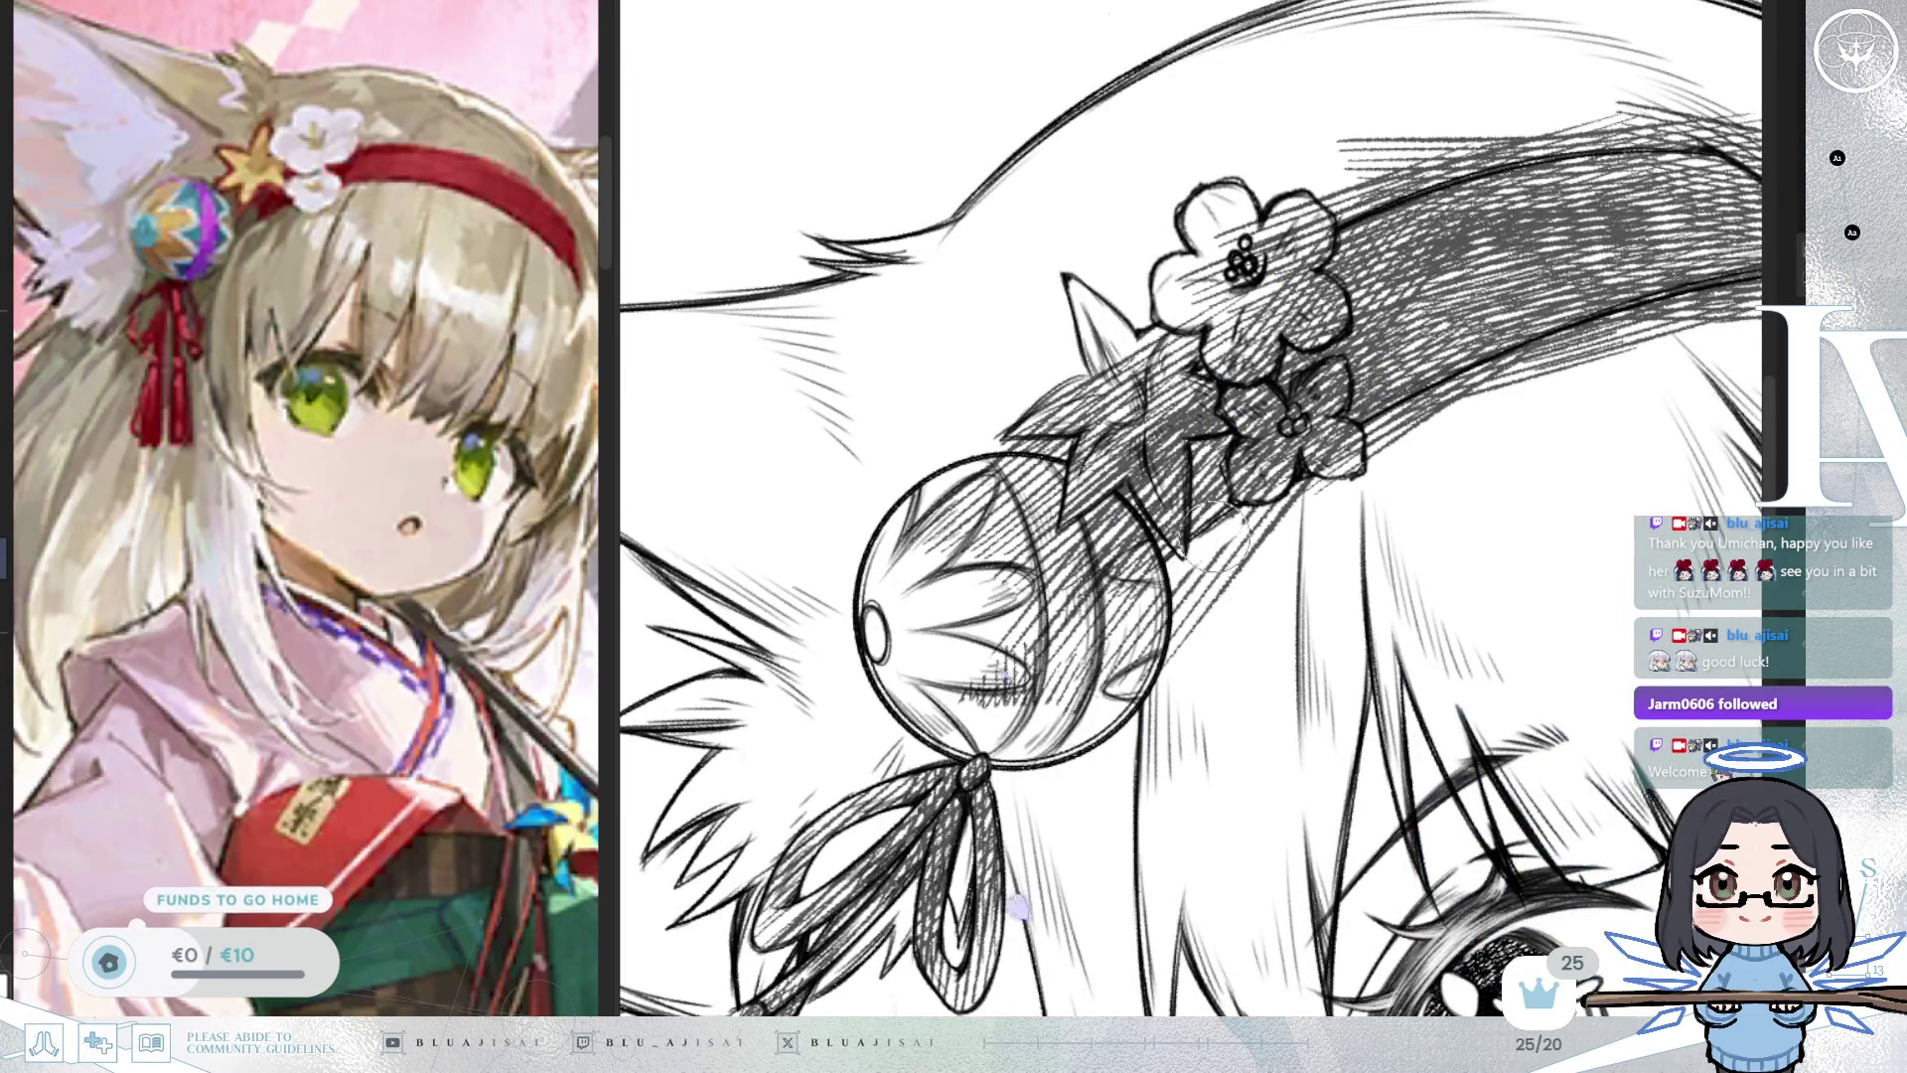
{"action": "mouse_move", "coordinate": [1291, 487]}
{"action": "left_mouse_down"}
{"action": "mouse_move", "coordinate": [1589, 333]}
{"action": "mouse_move", "coordinate": [1247, 558]}
{"action": "mouse_move", "coordinate": [1619, 338]}
{"action": "mouse_move", "coordinate": [1142, 601]}
{"action": "left_mouse_up"}
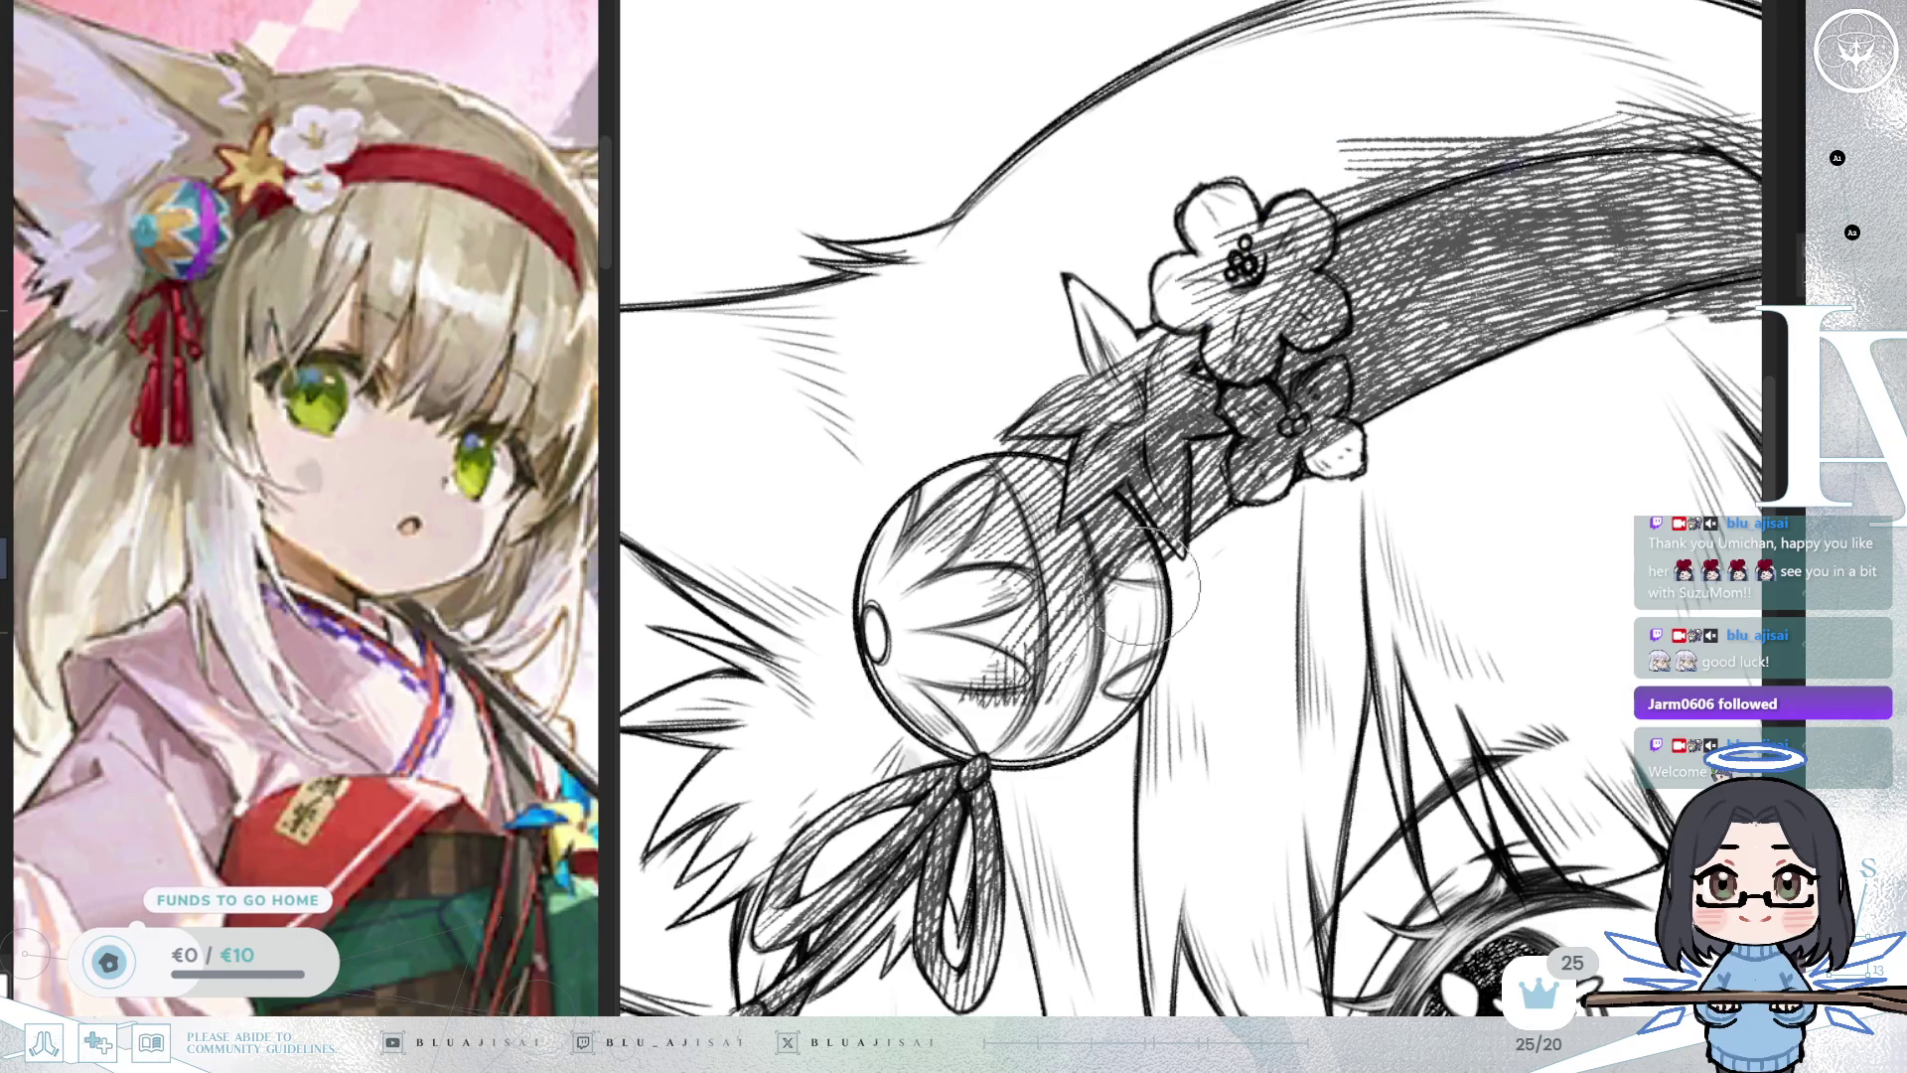
{"action": "key", "text": "m"}
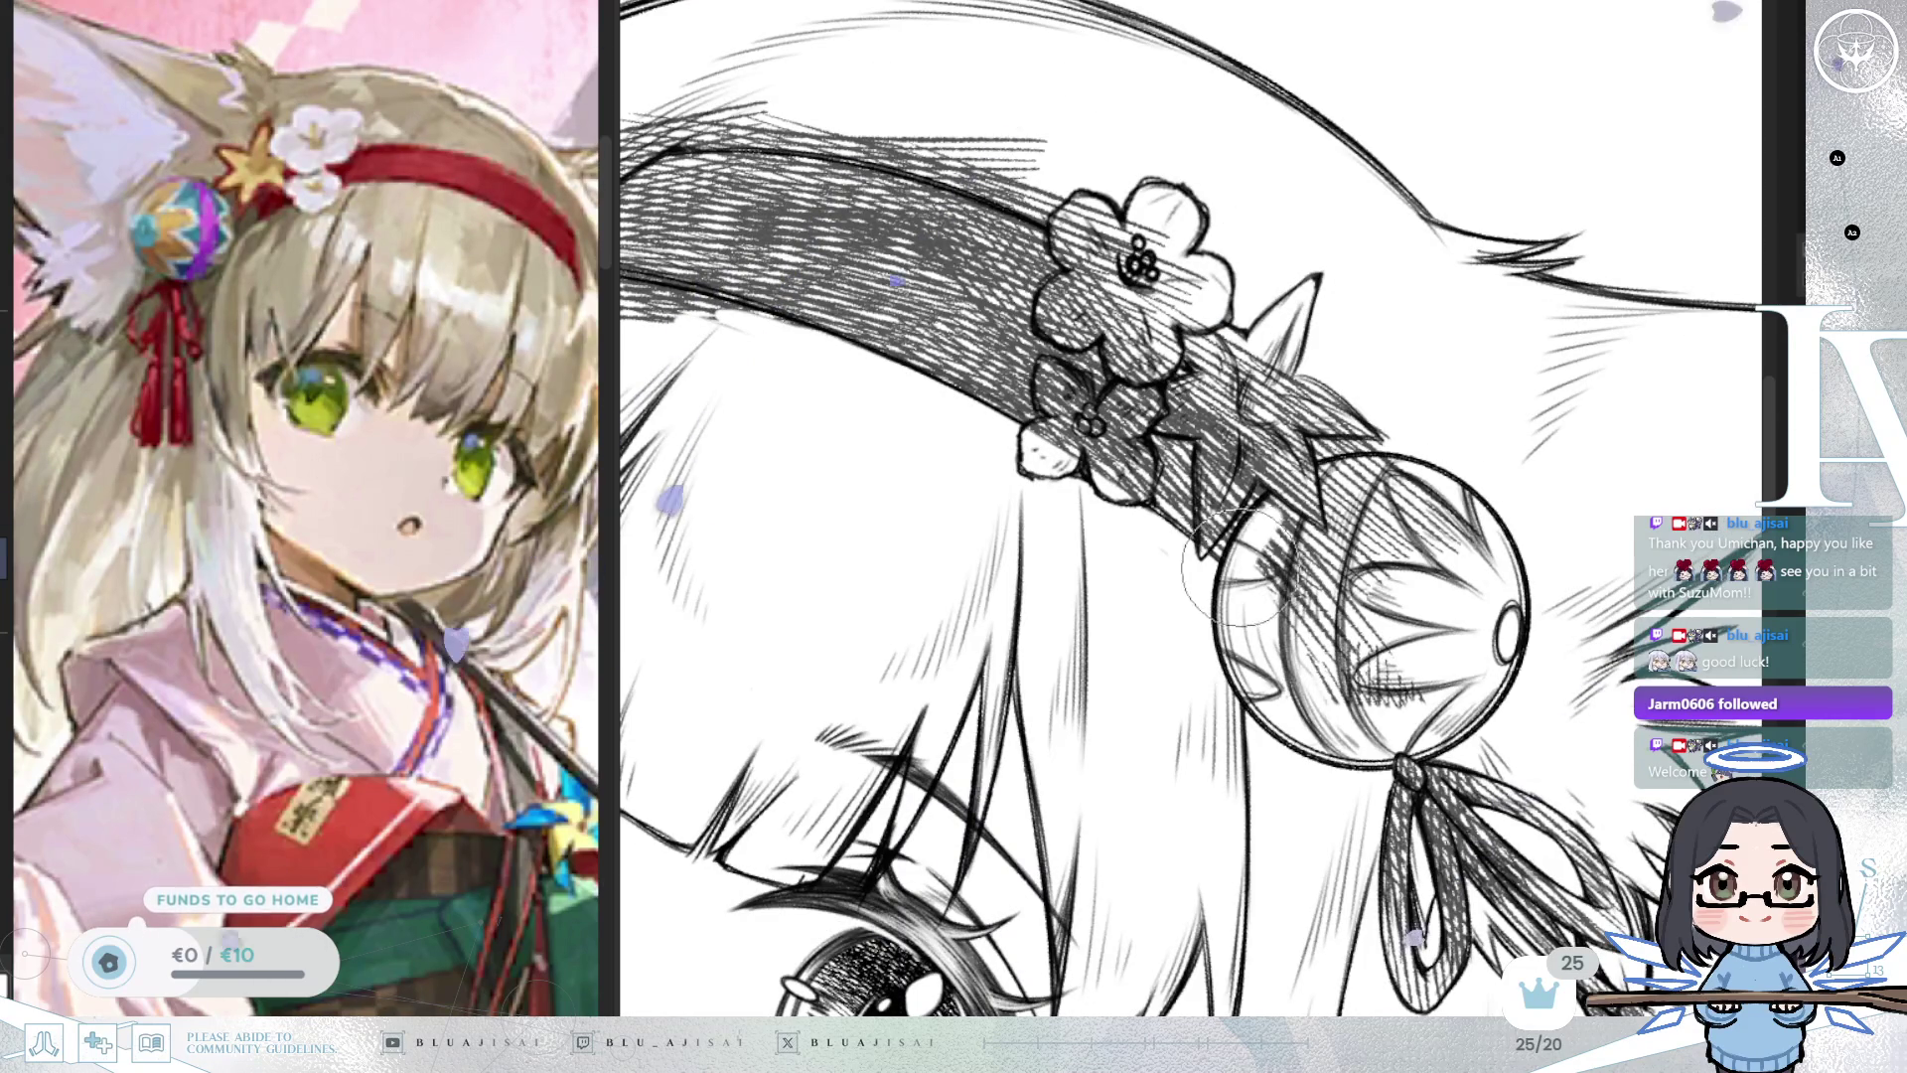
{"action": "mouse_move", "coordinate": [1297, 496]}
{"action": "left_mouse_down"}
{"action": "mouse_move", "coordinate": [1391, 467]}
{"action": "mouse_move", "coordinate": [1292, 556]}
{"action": "mouse_move", "coordinate": [1391, 516]}
{"action": "mouse_move", "coordinate": [1470, 536]}
{"action": "mouse_move", "coordinate": [1444, 640]}
{"action": "mouse_move", "coordinate": [1351, 606]}
{"action": "mouse_move", "coordinate": [1273, 618]}
{"action": "left_mouse_up"}
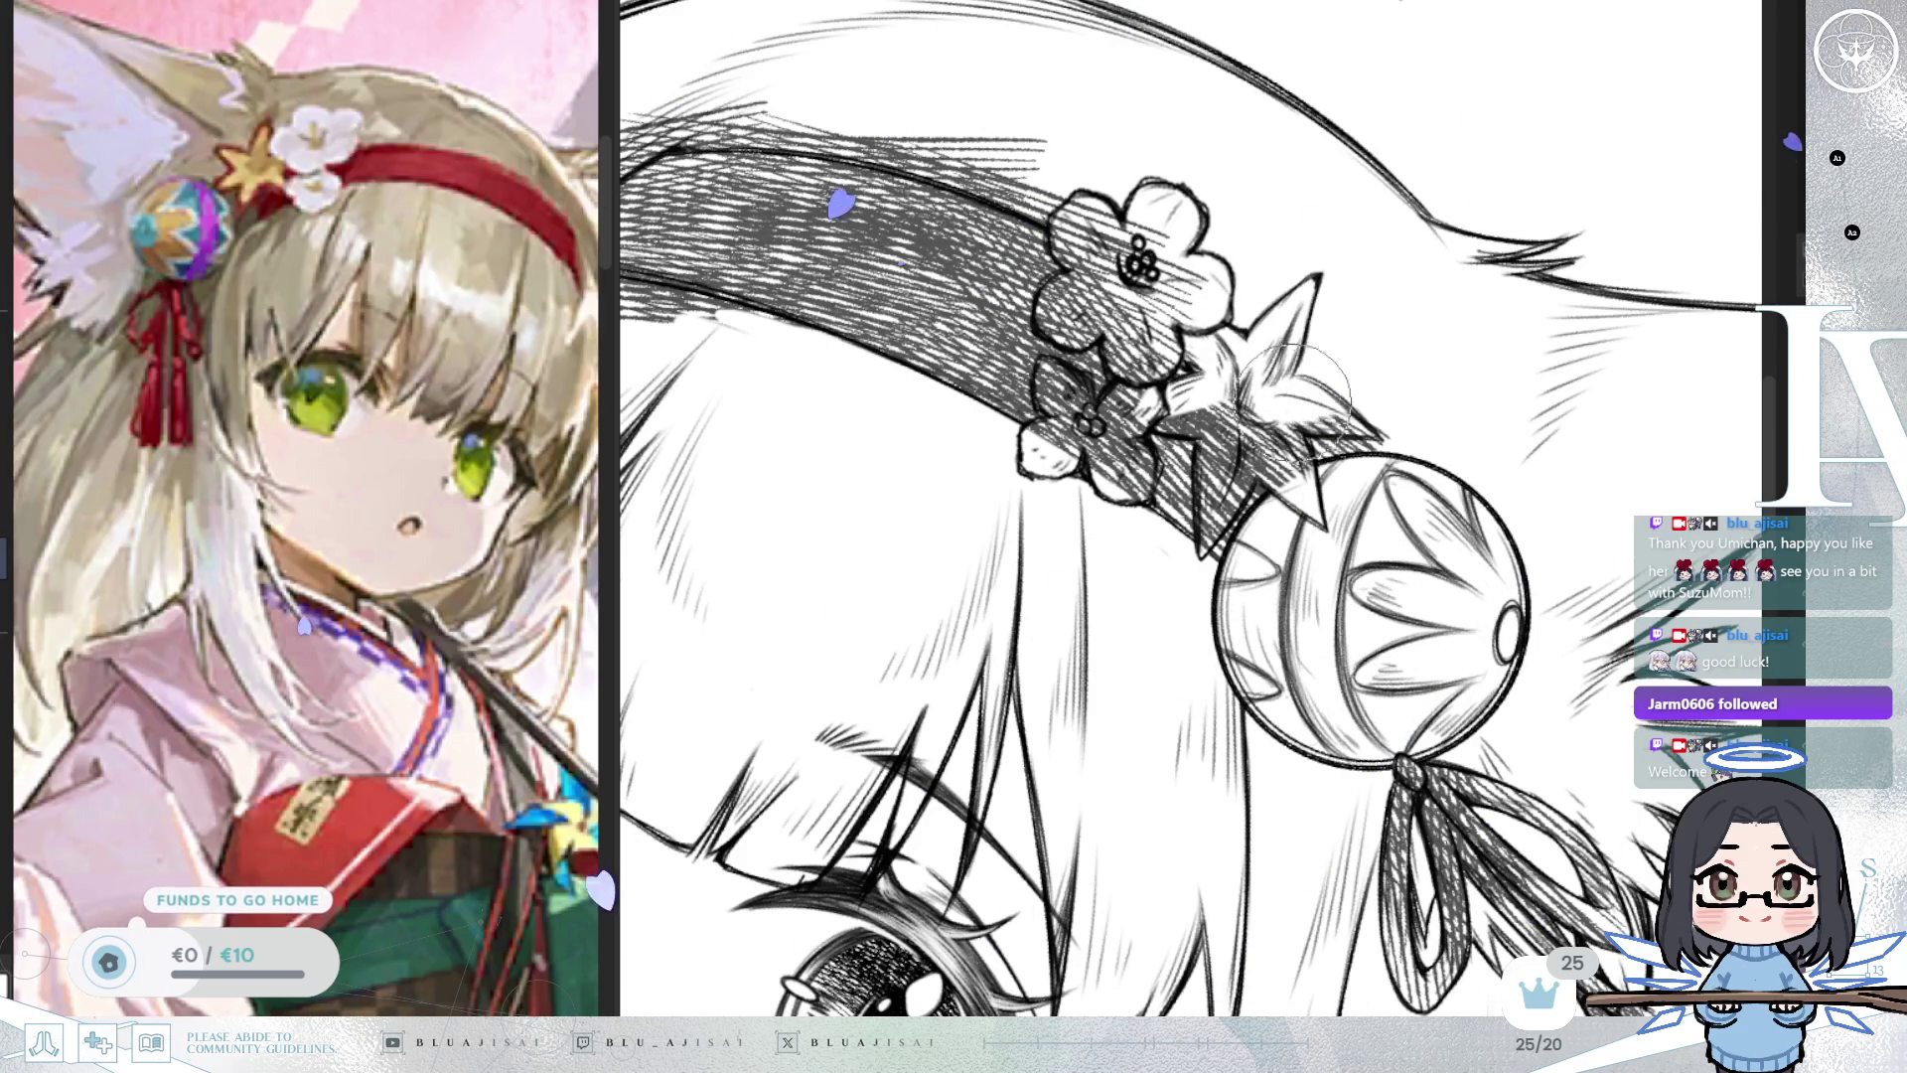
Mirror and rotate the view stepwise to follow the headband's curve while hatching it.
{"action": "key", "text": "h"}
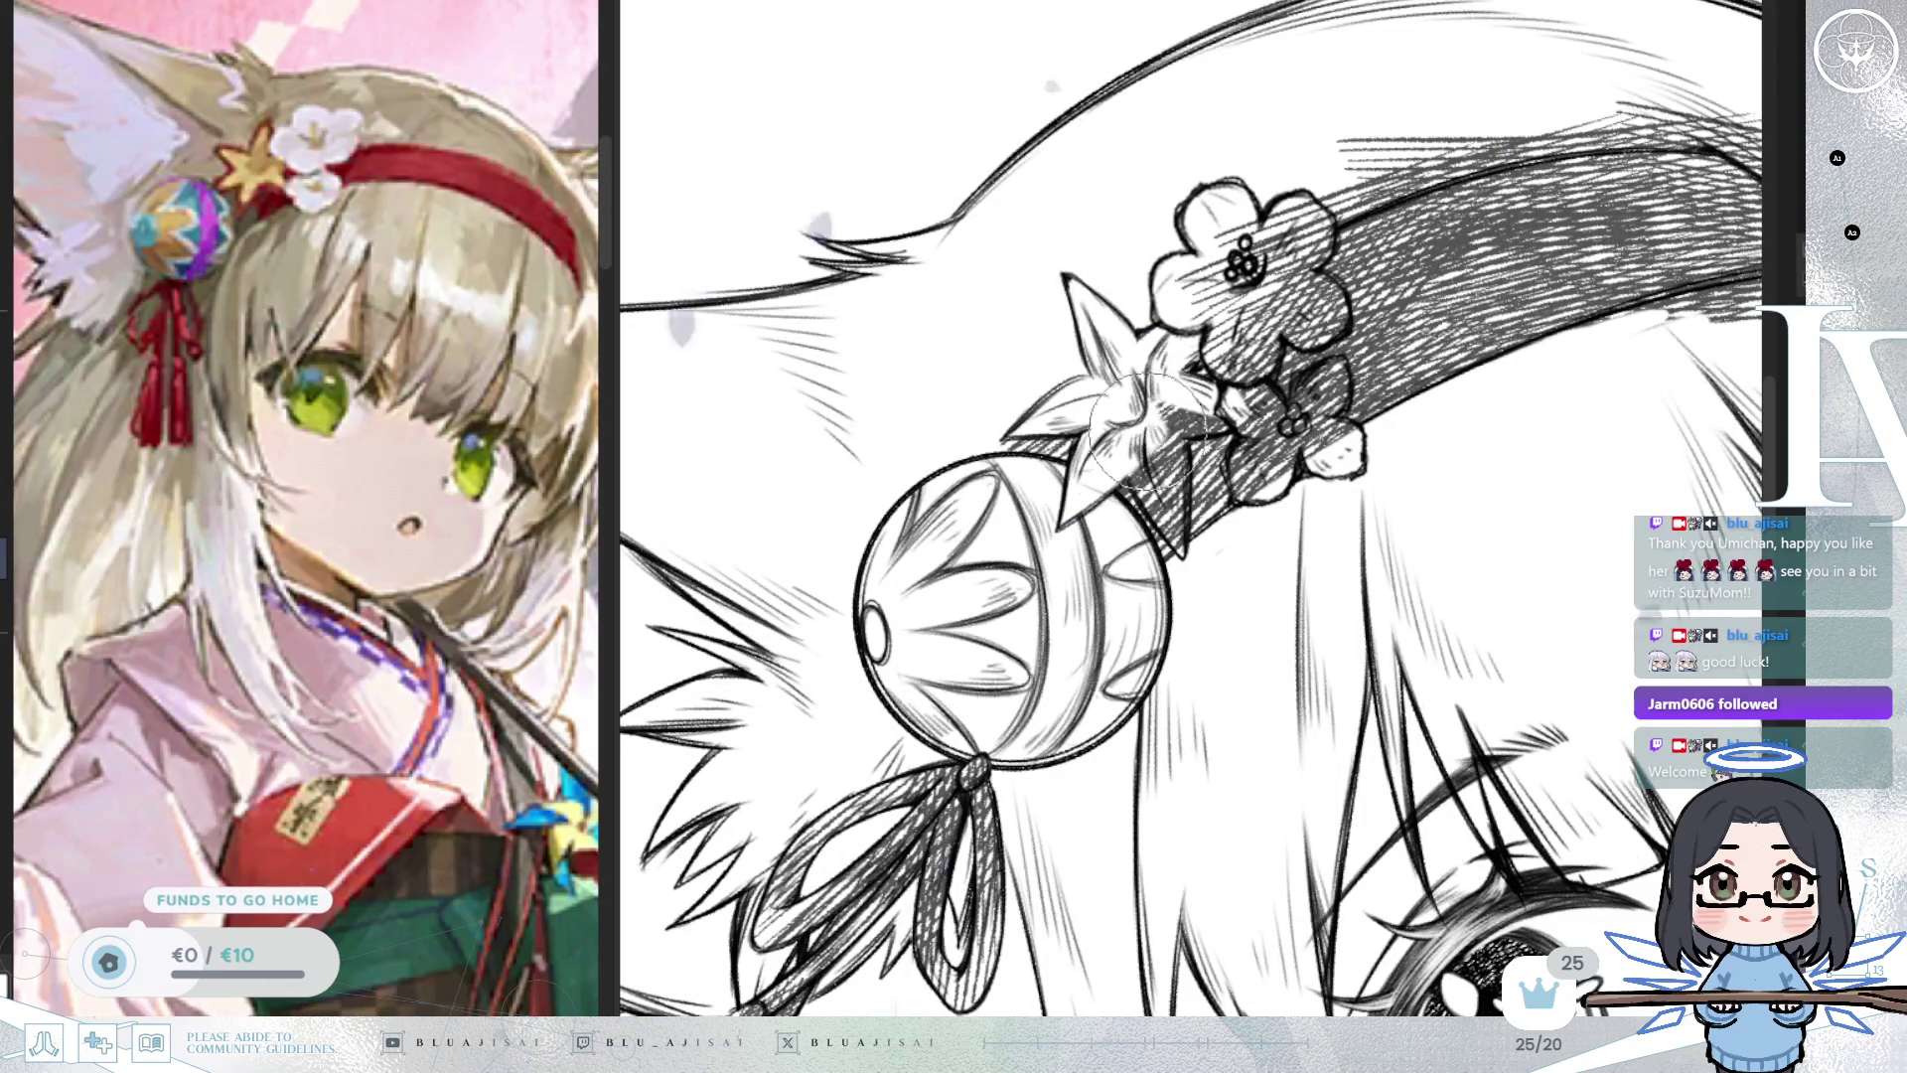
{"action": "key", "text": "^"}
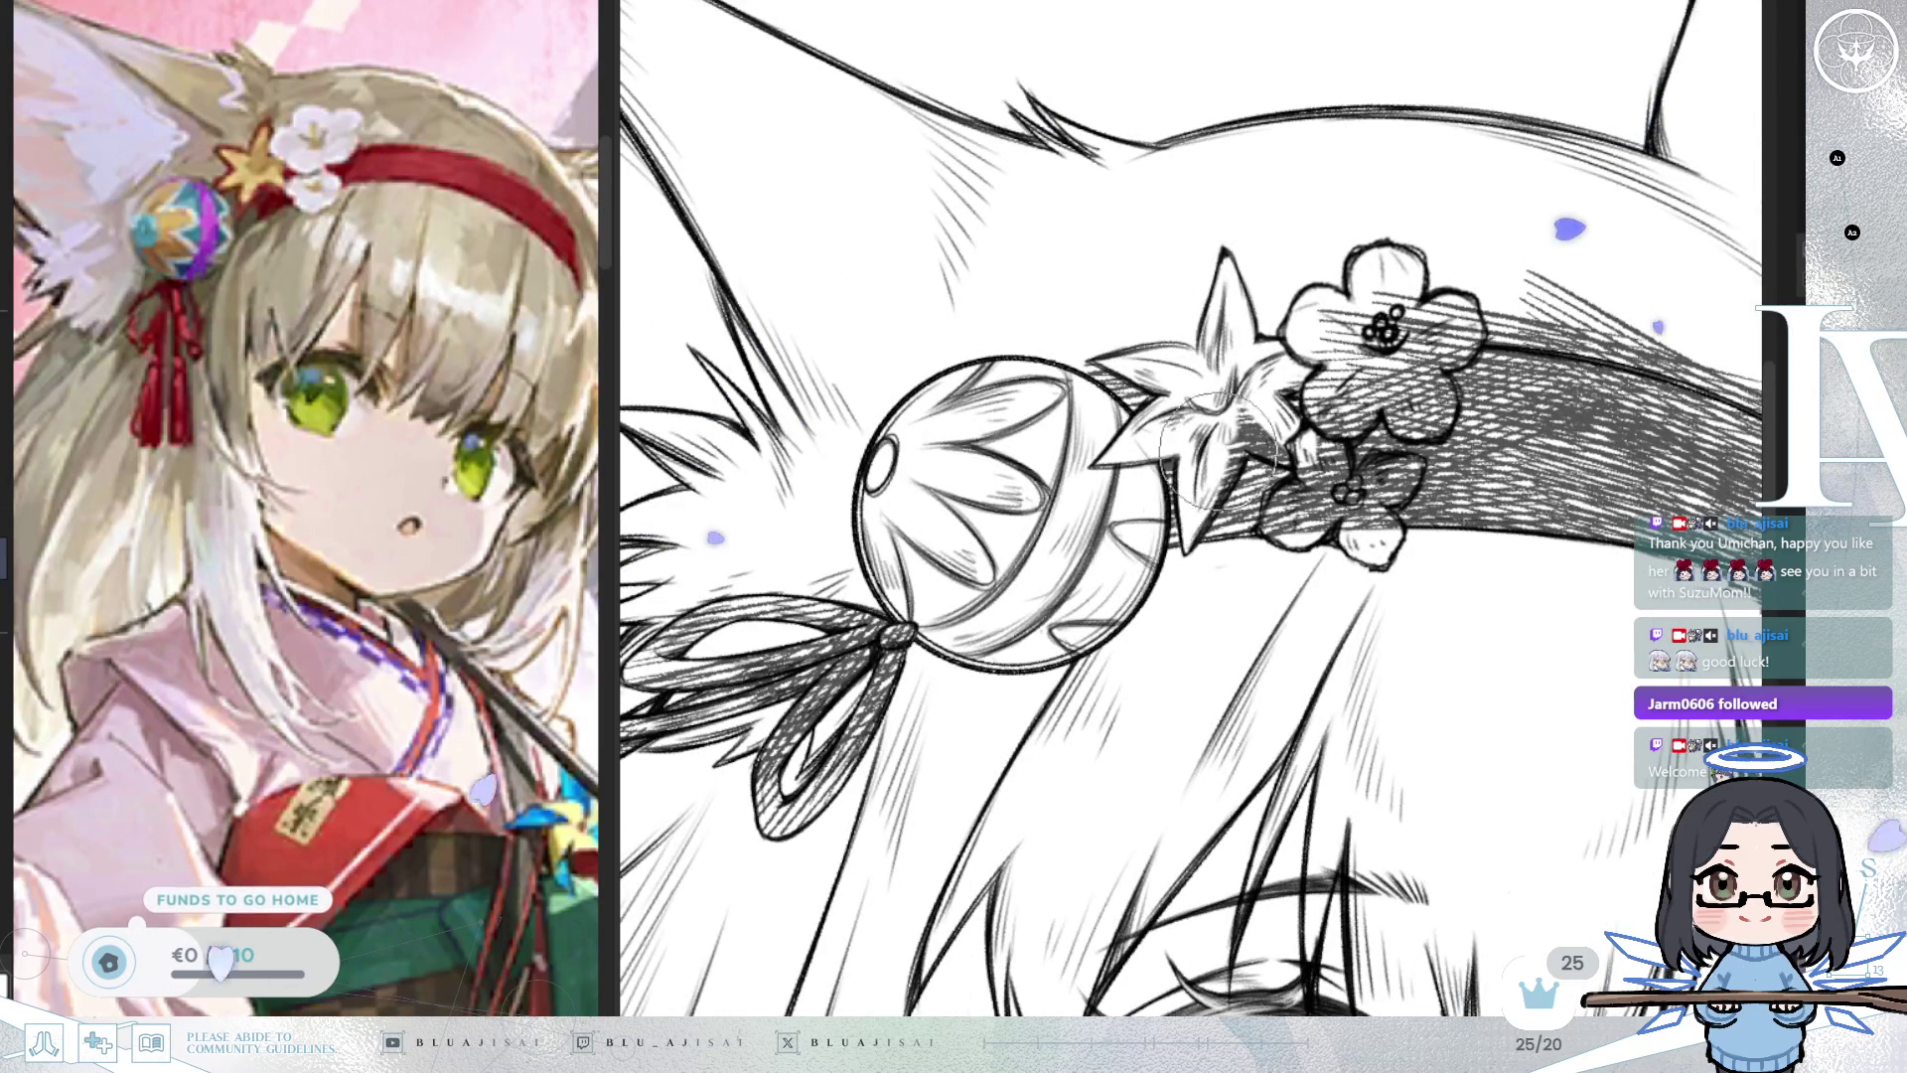
{"action": "key", "text": "^"}
{"action": "key", "text": "^"}
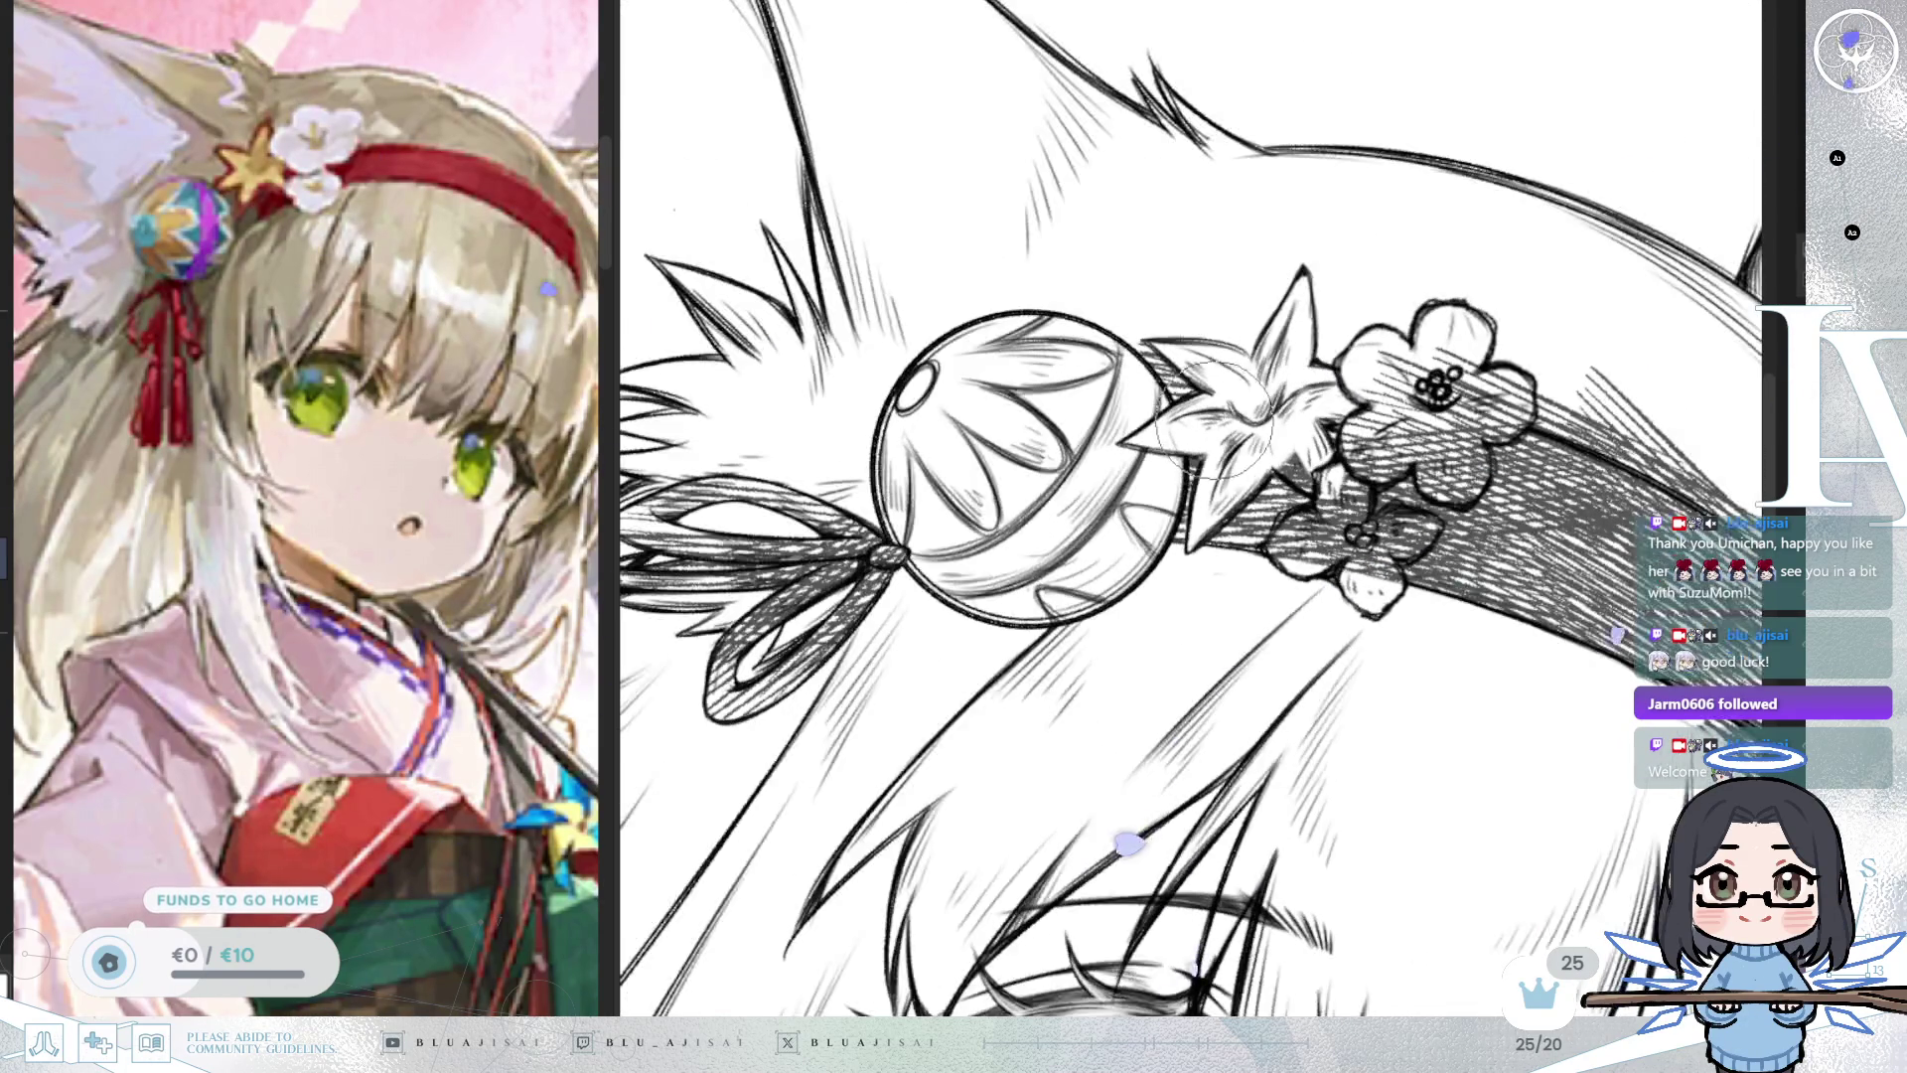
{"action": "left_click_drag", "start_coordinate": [1218, 481], "coordinate": [1208, 486]}
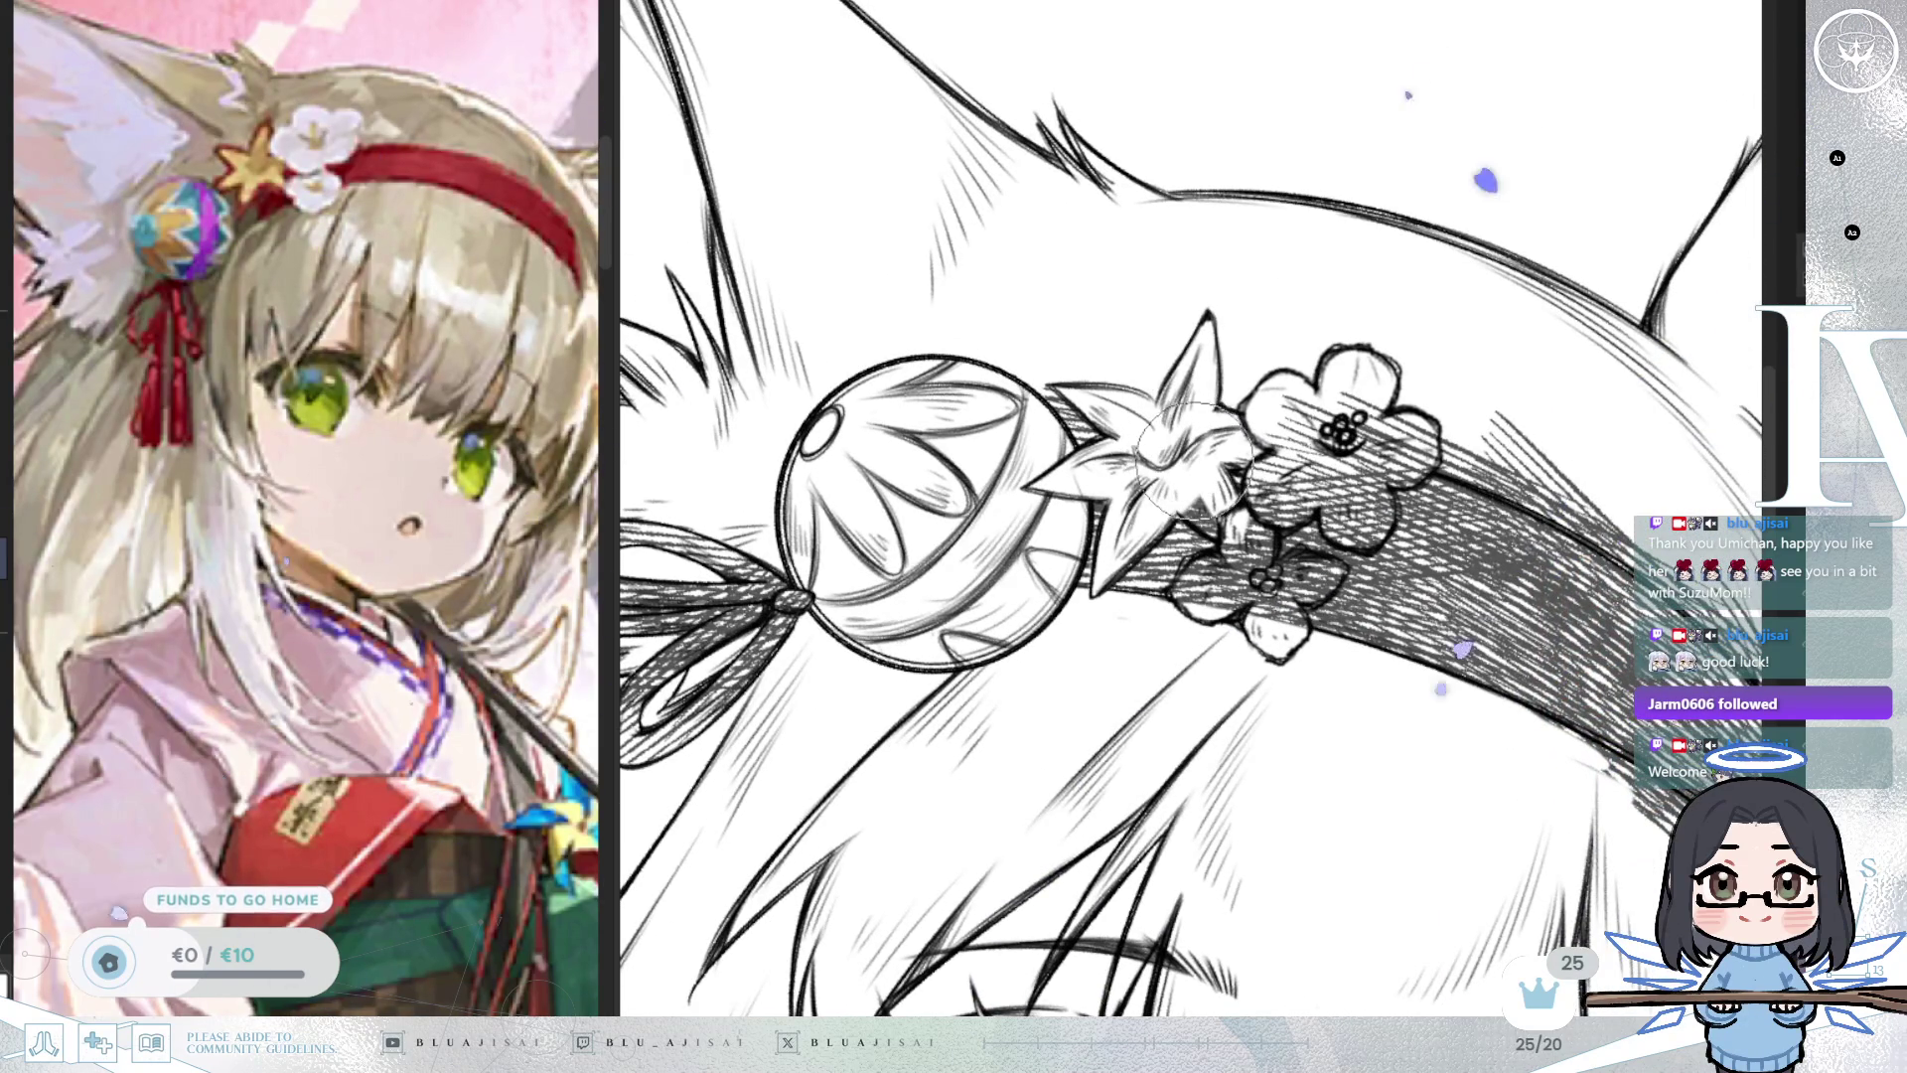
{"action": "key", "text": "^"}
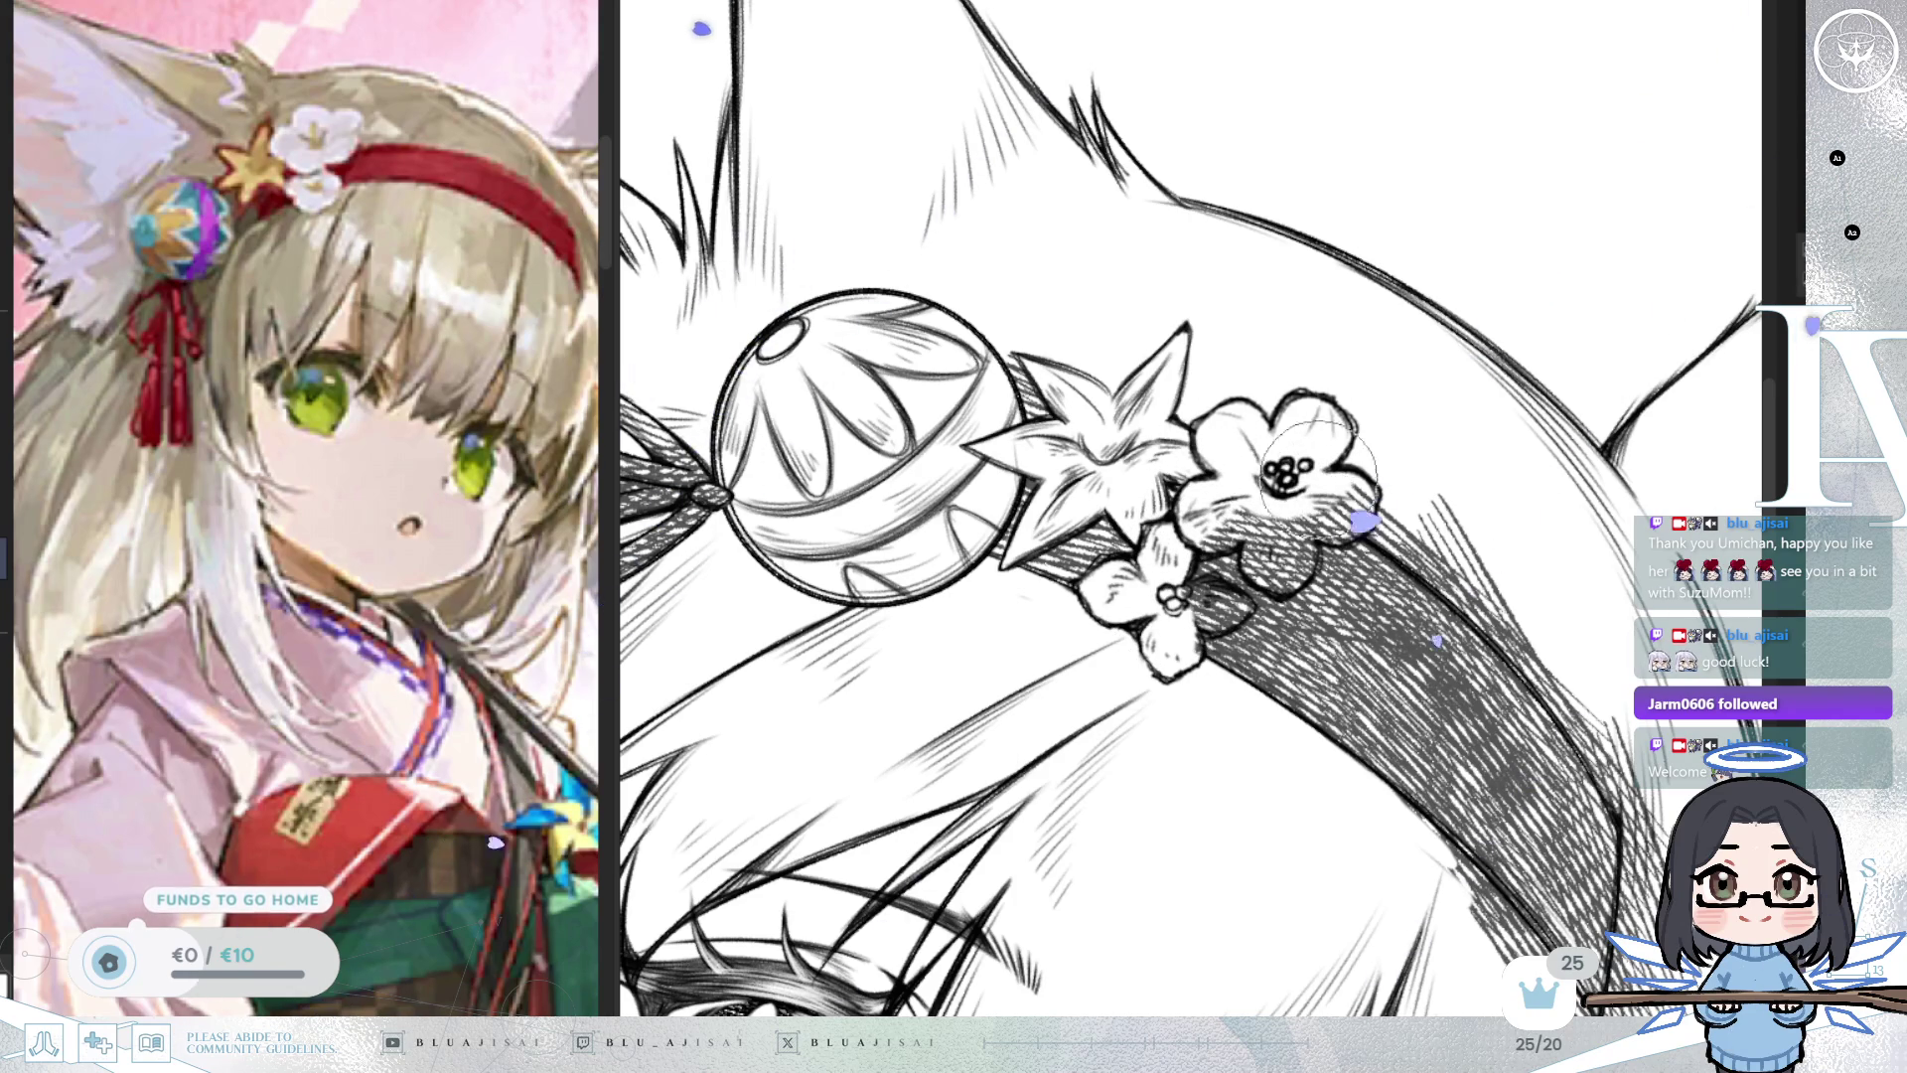
{"action": "key", "text": "minus"}
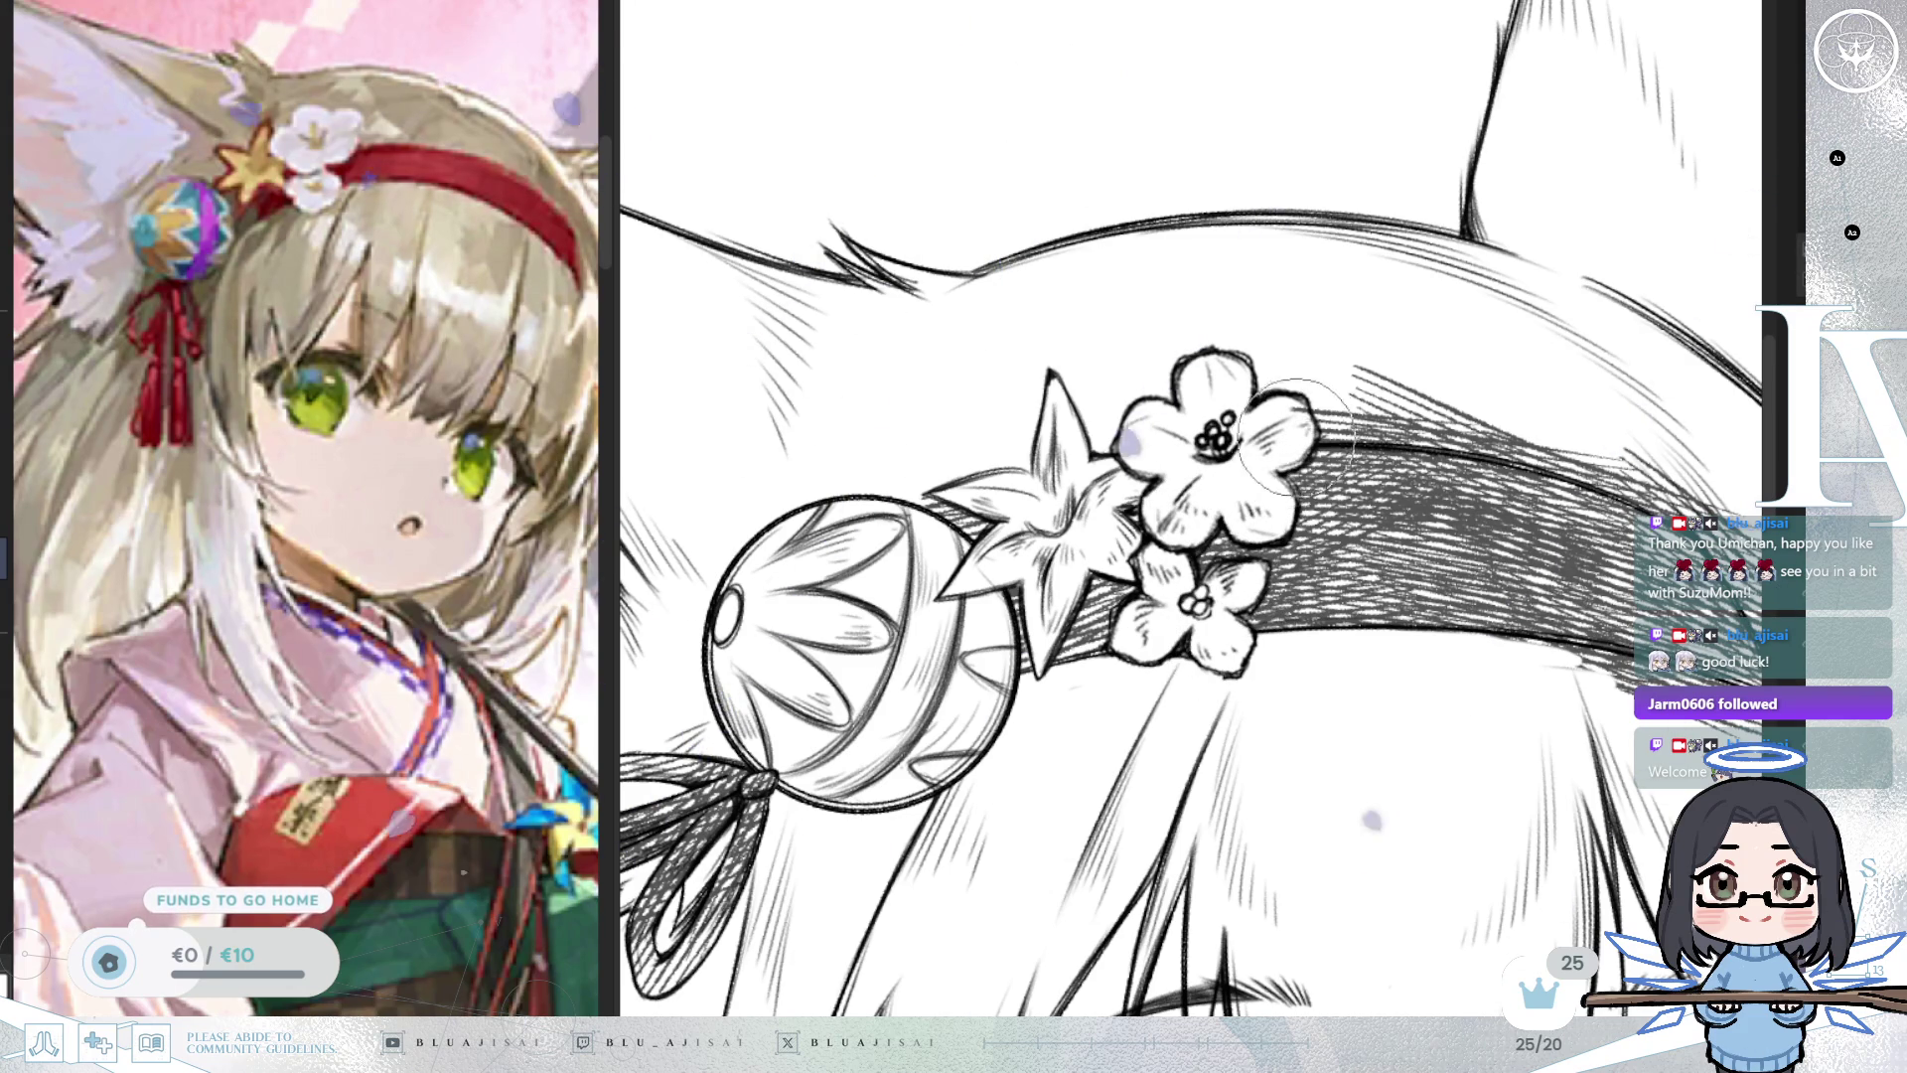
Turn the view diagonally along the headband and rub out the excess hatching at its left end.
{"action": "mouse_move", "coordinate": [1288, 447]}
{"action": "left_mouse_down"}
{"action": "mouse_move", "coordinate": [1233, 389]}
{"action": "mouse_move", "coordinate": [946, 565]}
{"action": "mouse_move", "coordinate": [1182, 452]}
{"action": "mouse_move", "coordinate": [1053, 486]}
{"action": "mouse_move", "coordinate": [1341, 418]}
{"action": "mouse_move", "coordinate": [1084, 468]}
{"action": "left_mouse_up"}
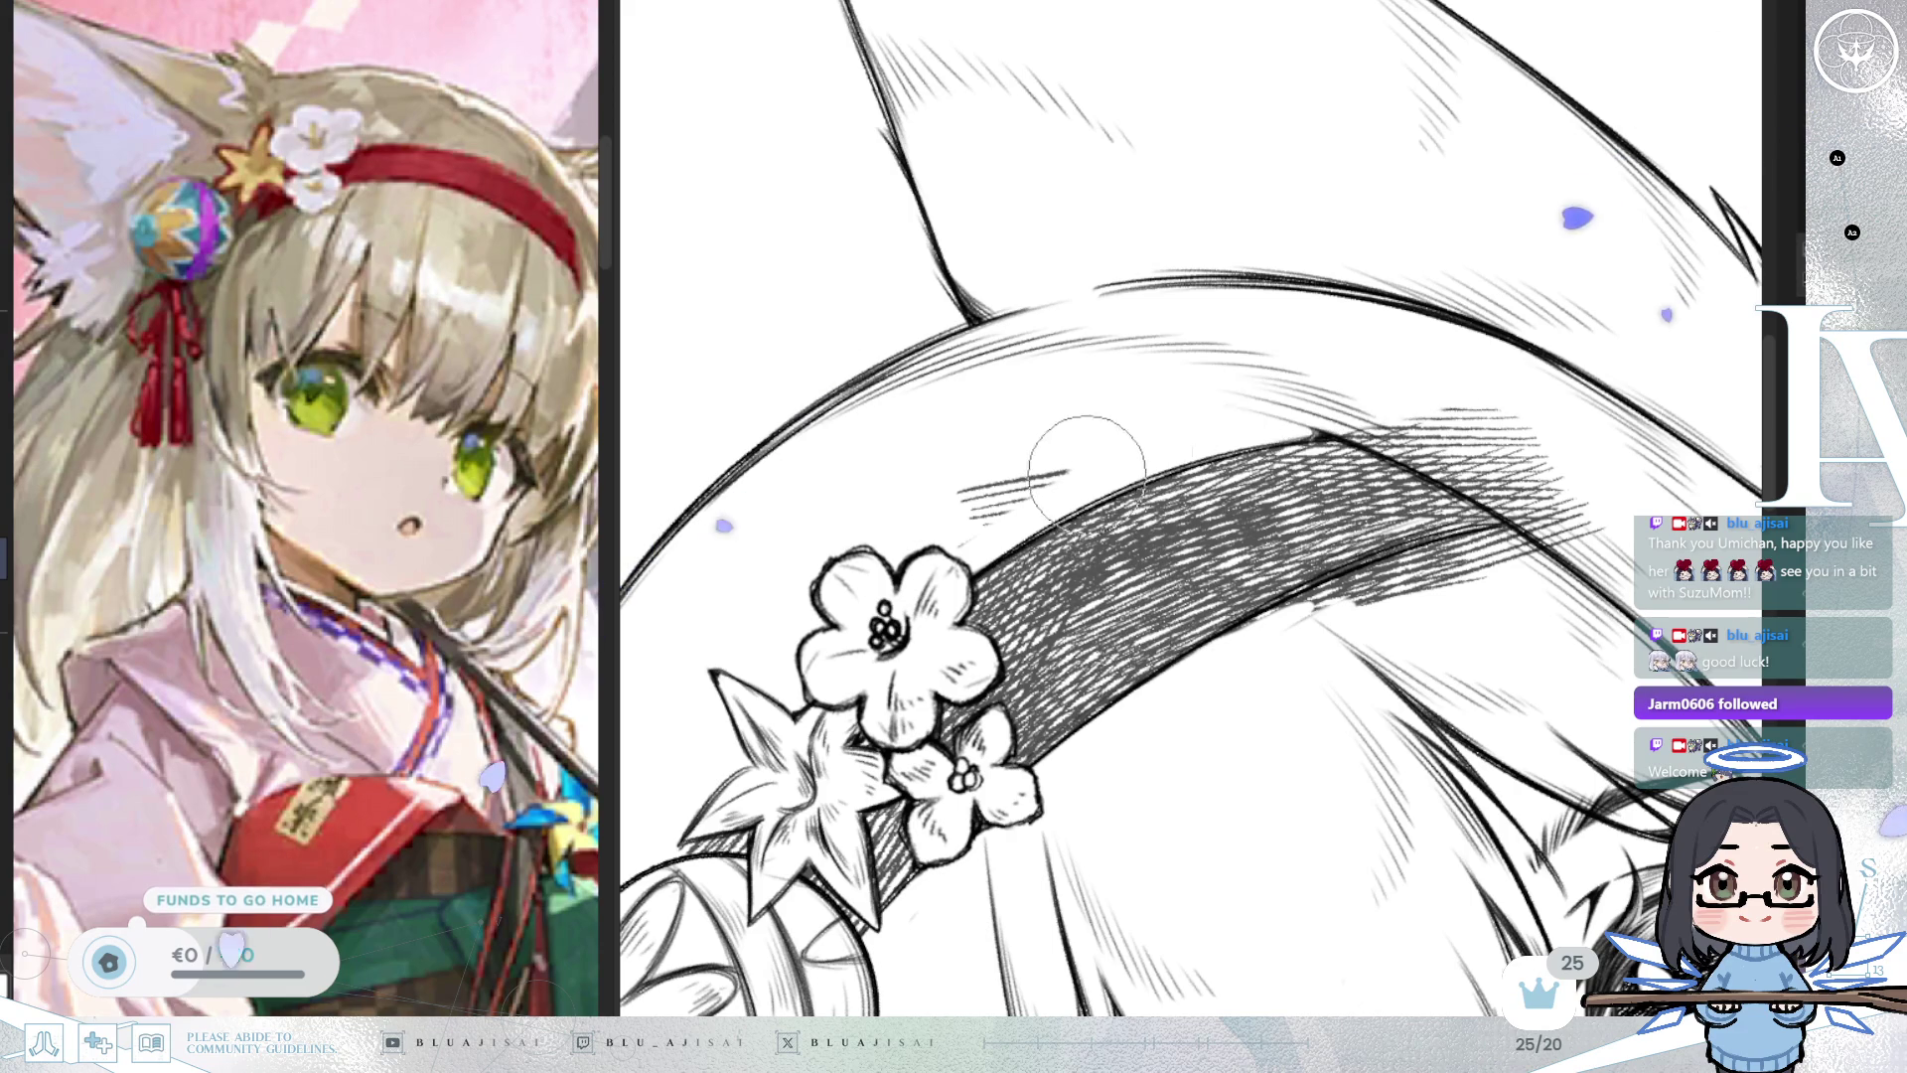
{"action": "mouse_move", "coordinate": [1280, 370]}
{"action": "left_mouse_down"}
{"action": "mouse_move", "coordinate": [1422, 313]}
{"action": "mouse_move", "coordinate": [1102, 596]}
{"action": "mouse_move", "coordinate": [1154, 547]}
{"action": "left_mouse_up"}
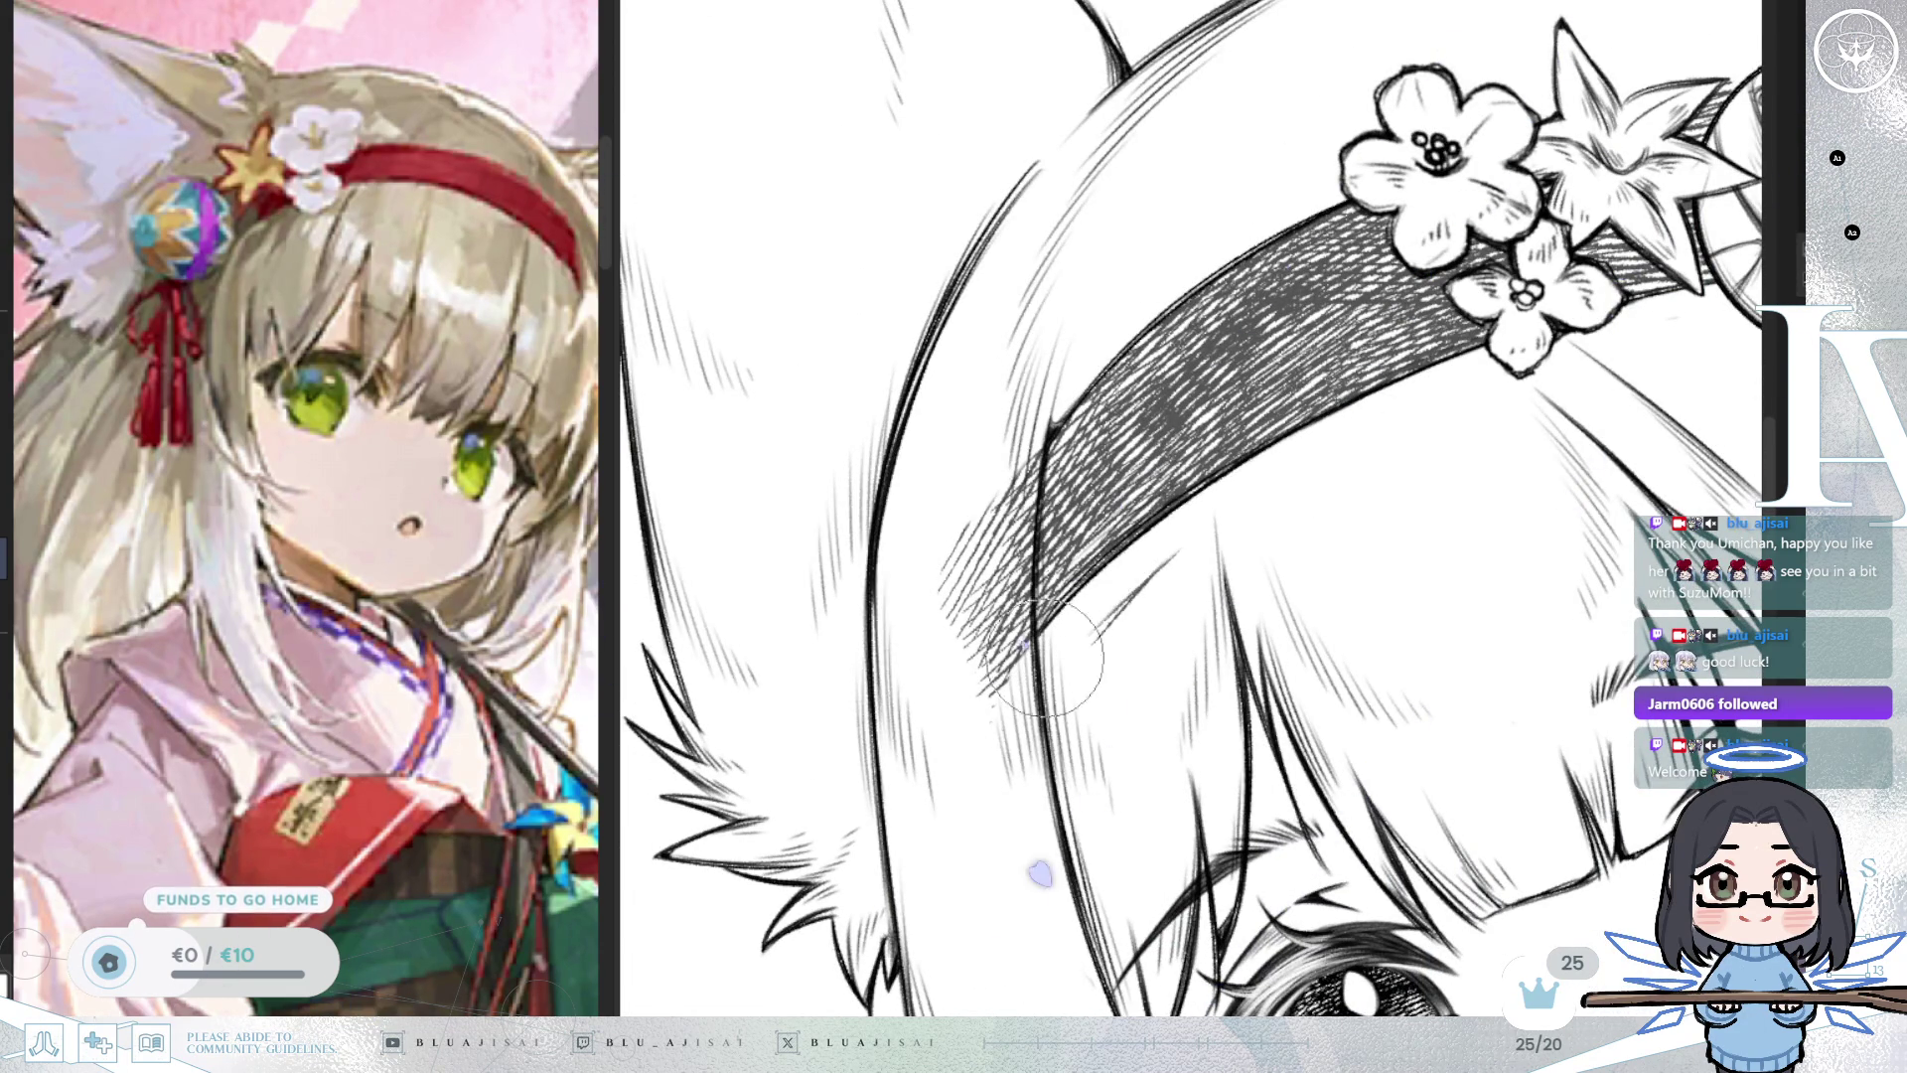
{"action": "mouse_move", "coordinate": [1033, 714]}
{"action": "left_mouse_down"}
{"action": "mouse_move", "coordinate": [1116, 341]}
{"action": "mouse_move", "coordinate": [1028, 502]}
{"action": "mouse_move", "coordinate": [1022, 426]}
{"action": "mouse_move", "coordinate": [971, 503]}
{"action": "mouse_move", "coordinate": [969, 474]}
{"action": "left_mouse_up"}
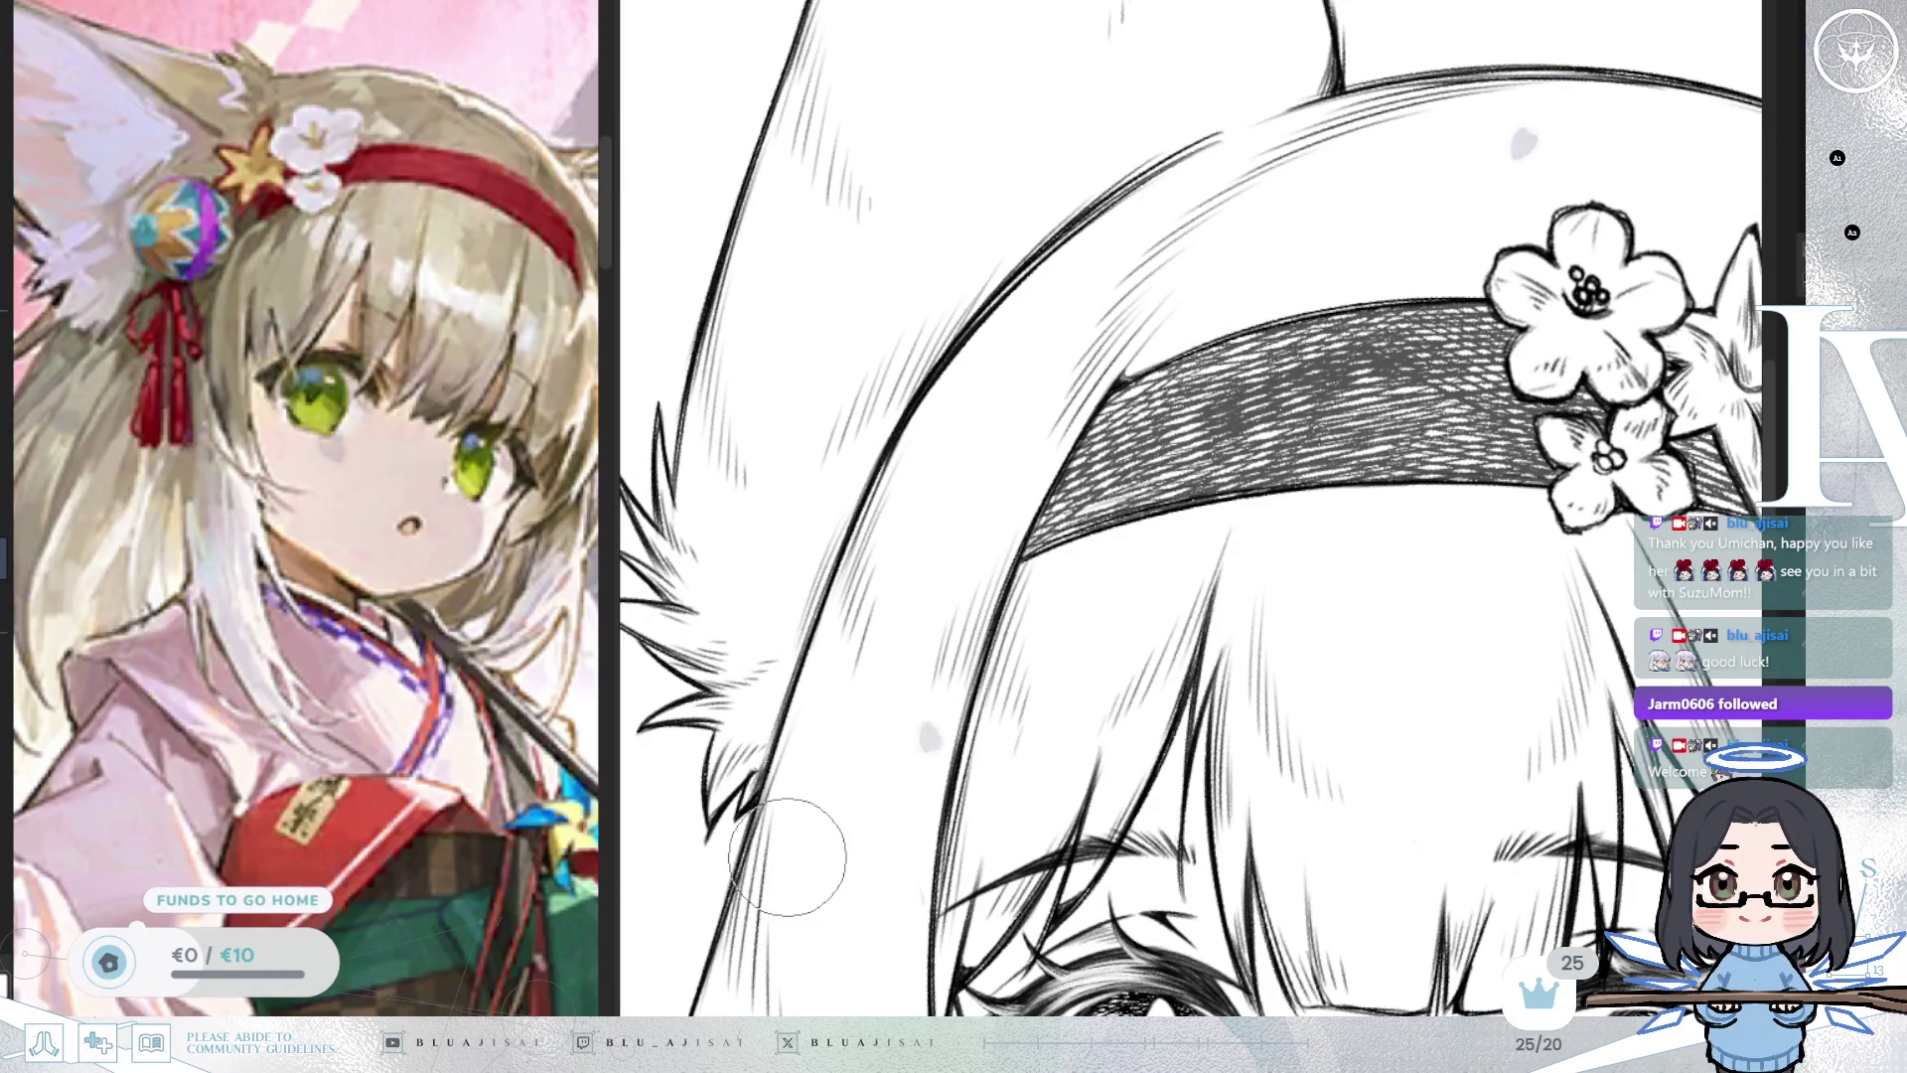
{"action": "scroll", "coordinate": [787, 856], "scroll_direction": "down", "scroll_amount": 10}
{"action": "key", "text": "minus"}
{"action": "key", "text": "minus"}
{"action": "key", "text": "minus"}
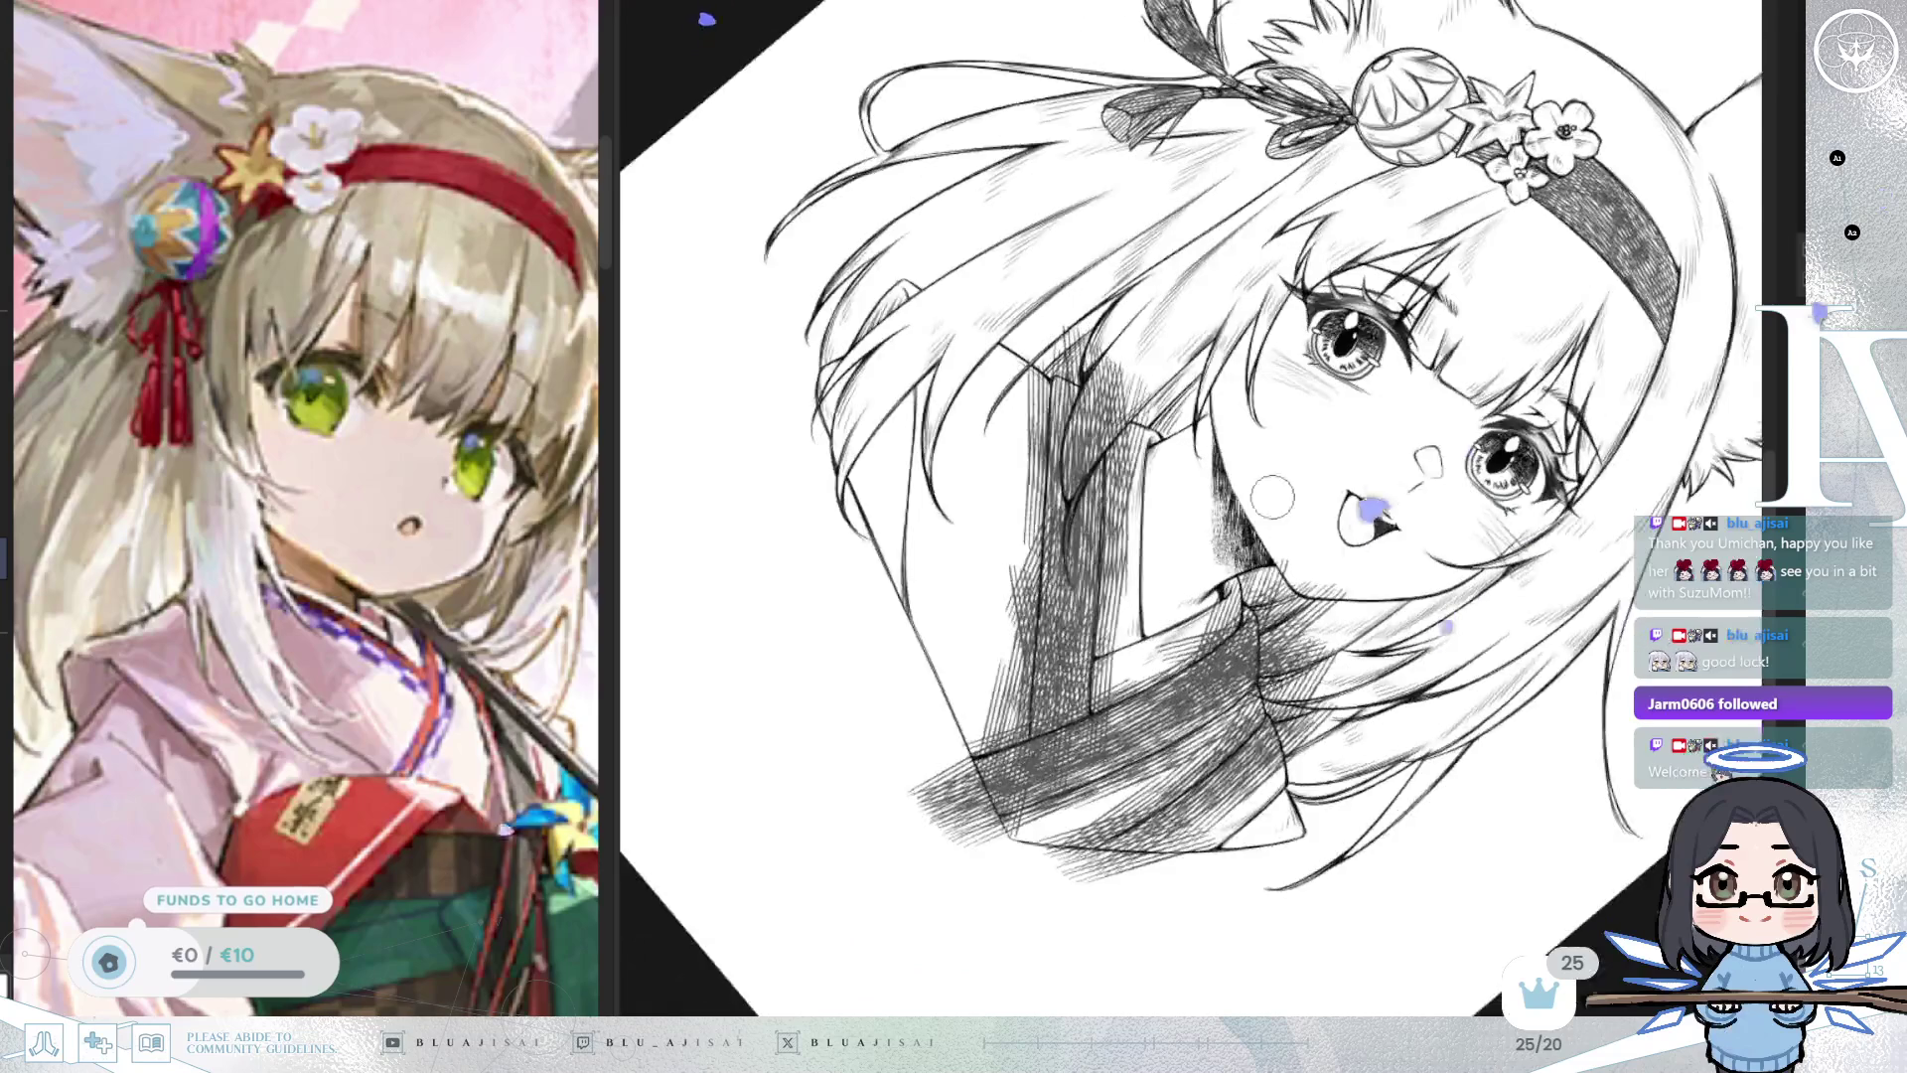
Erase a vertical strip through the hatching and a light band across the sash hatching.
{"action": "scroll", "coordinate": [1127, 502], "scroll_direction": "up", "scroll_amount": 3}
{"action": "left_click_drag", "start_coordinate": [1098, 553], "coordinate": [1098, 404]}
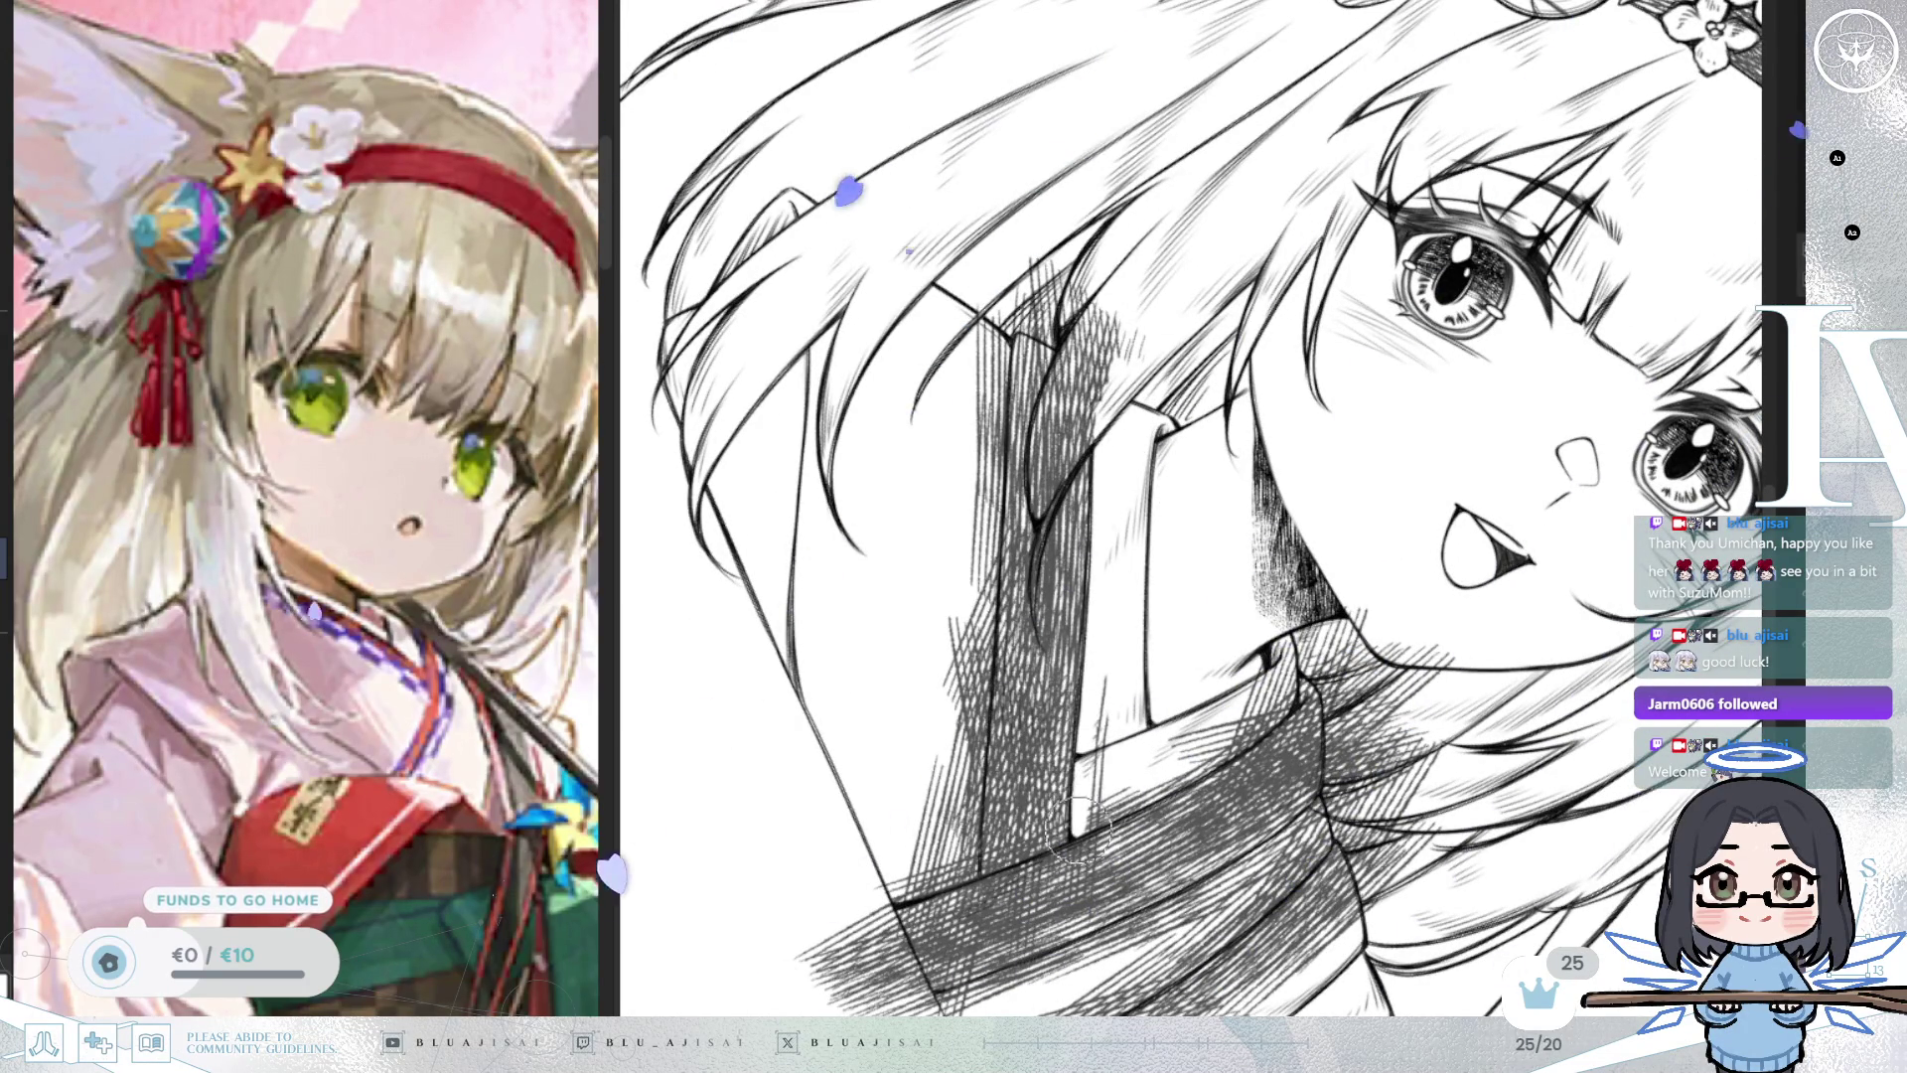
{"action": "scroll", "coordinate": [1117, 711], "scroll_direction": "down", "scroll_amount": 2}
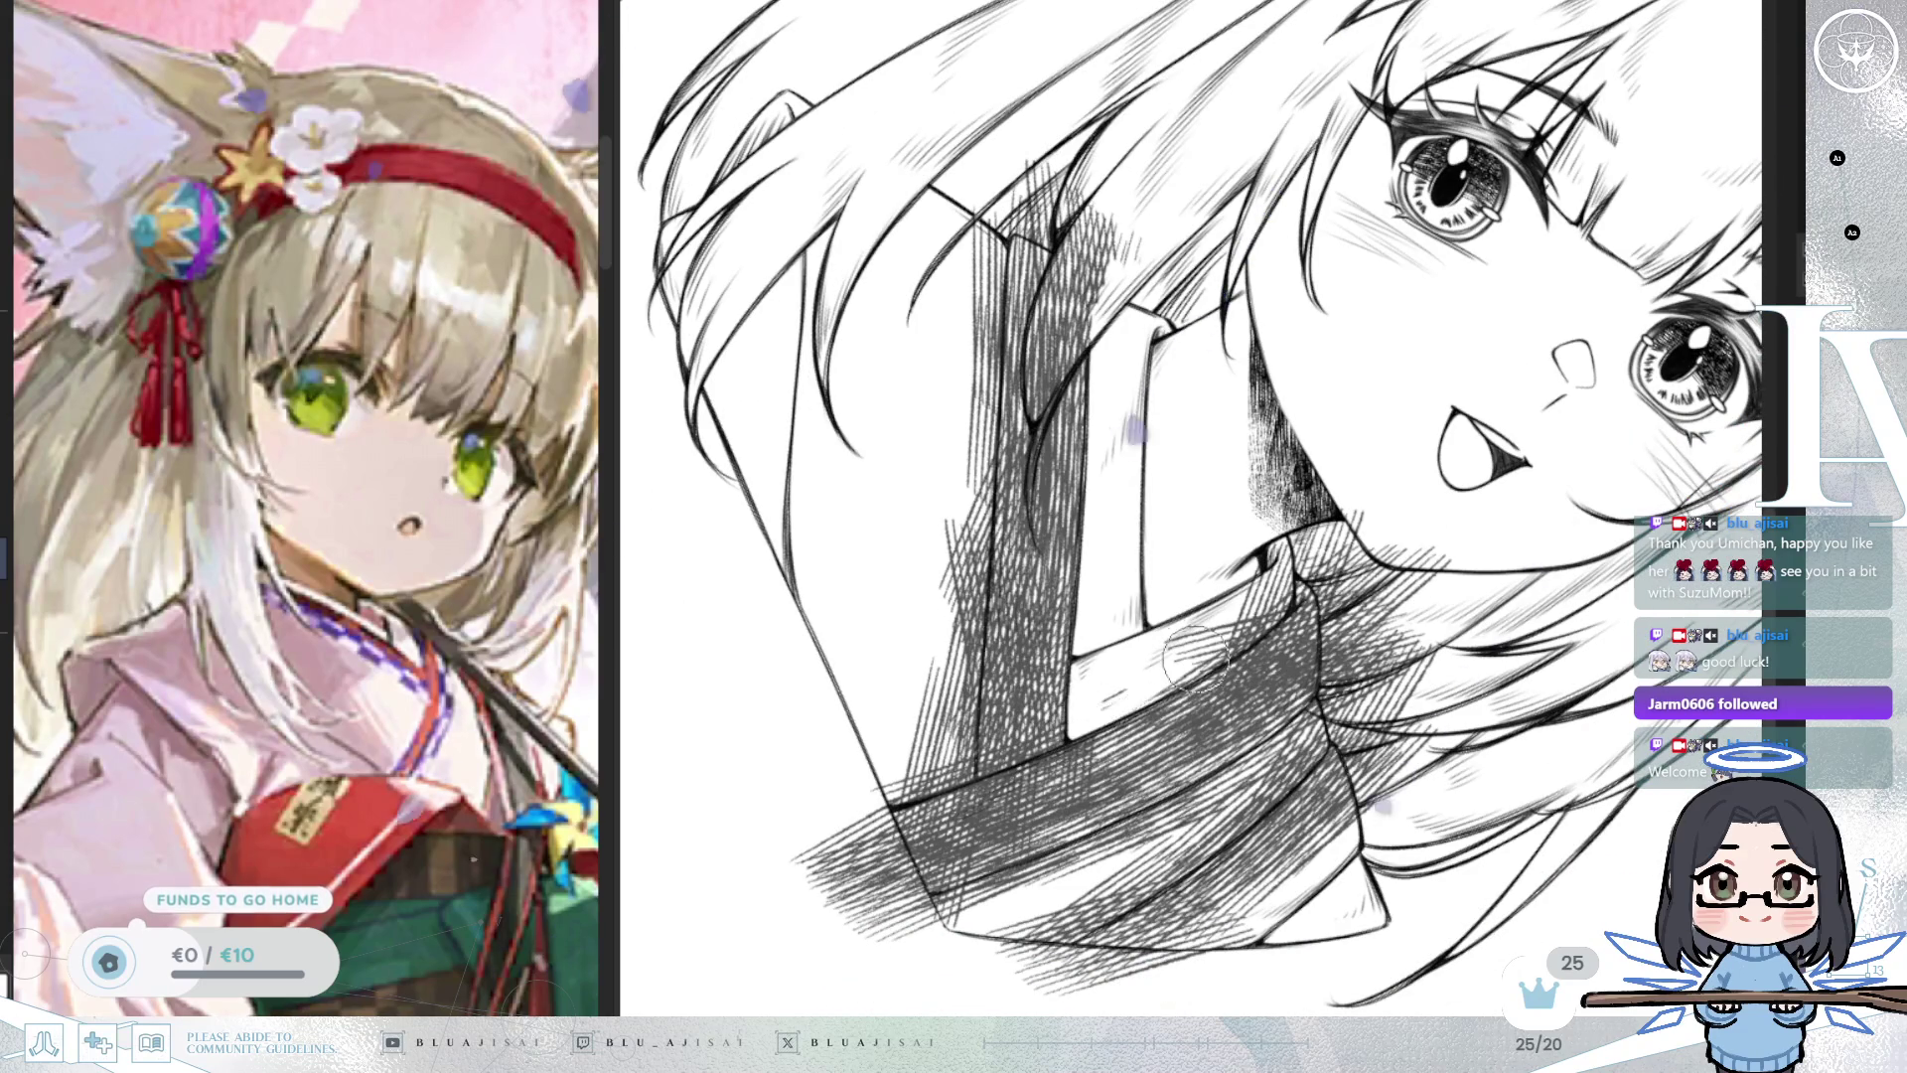
{"action": "left_click_drag", "start_coordinate": [1099, 715], "coordinate": [1236, 638]}
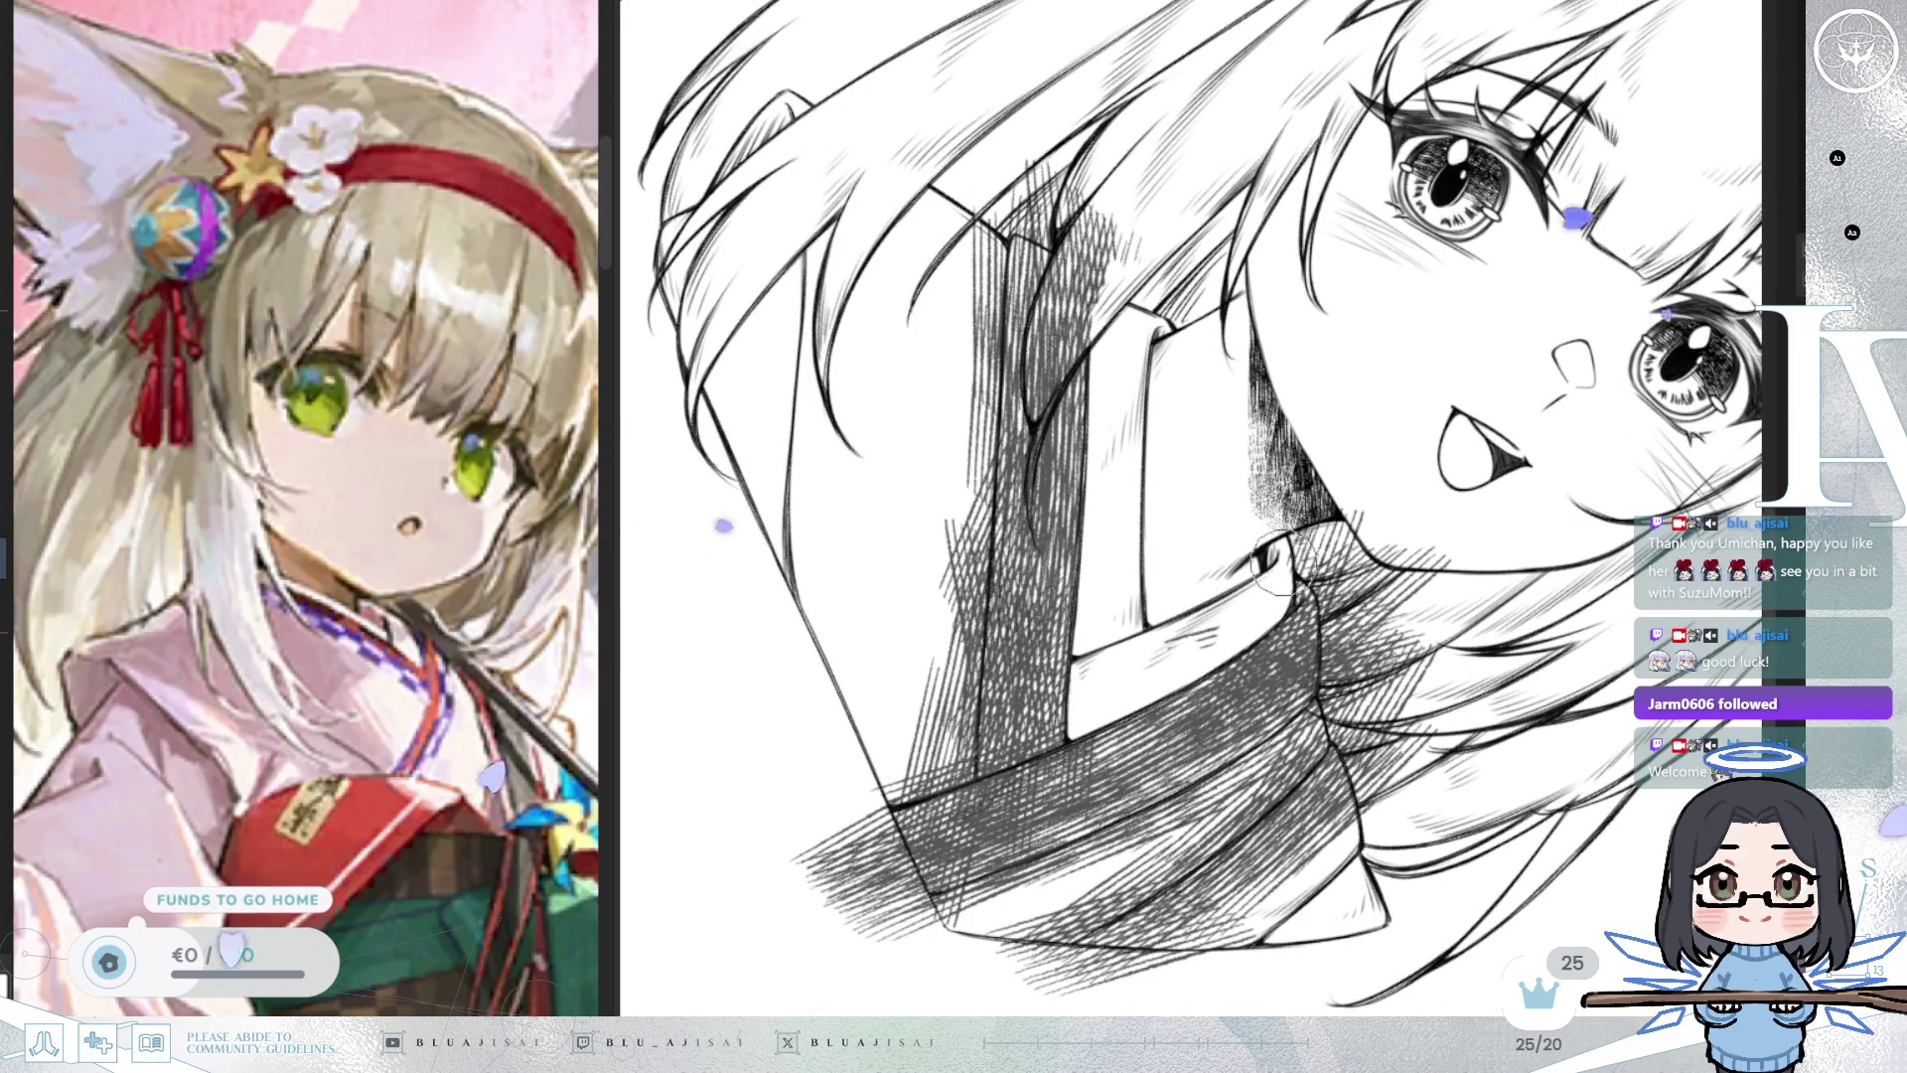
Lighten the hatching on the sleeve and erase the hatching marks on the hair.
{"action": "mouse_move", "coordinate": [1303, 568]}
{"action": "left_mouse_down"}
{"action": "mouse_move", "coordinate": [1301, 646]}
{"action": "mouse_move", "coordinate": [1294, 599]}
{"action": "left_mouse_up"}
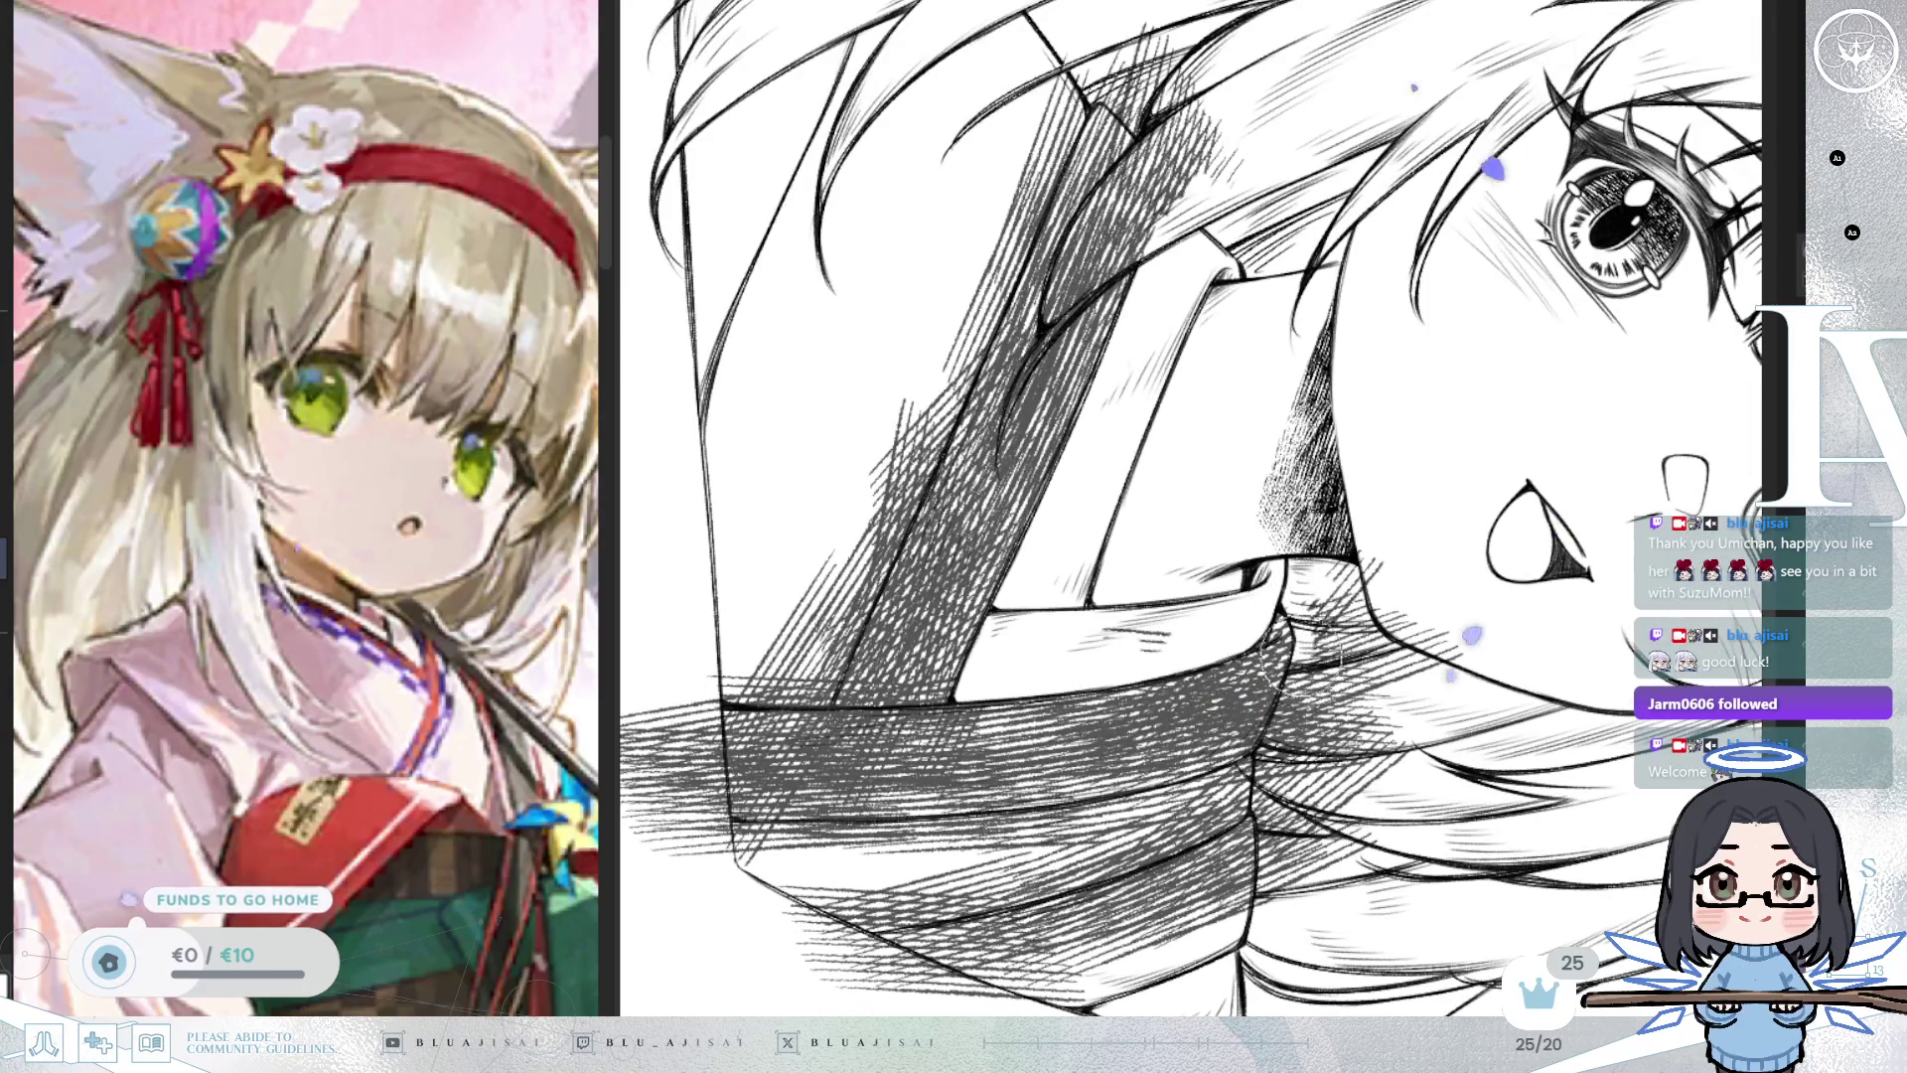
{"action": "left_click_drag", "start_coordinate": [1276, 729], "coordinate": [1282, 651]}
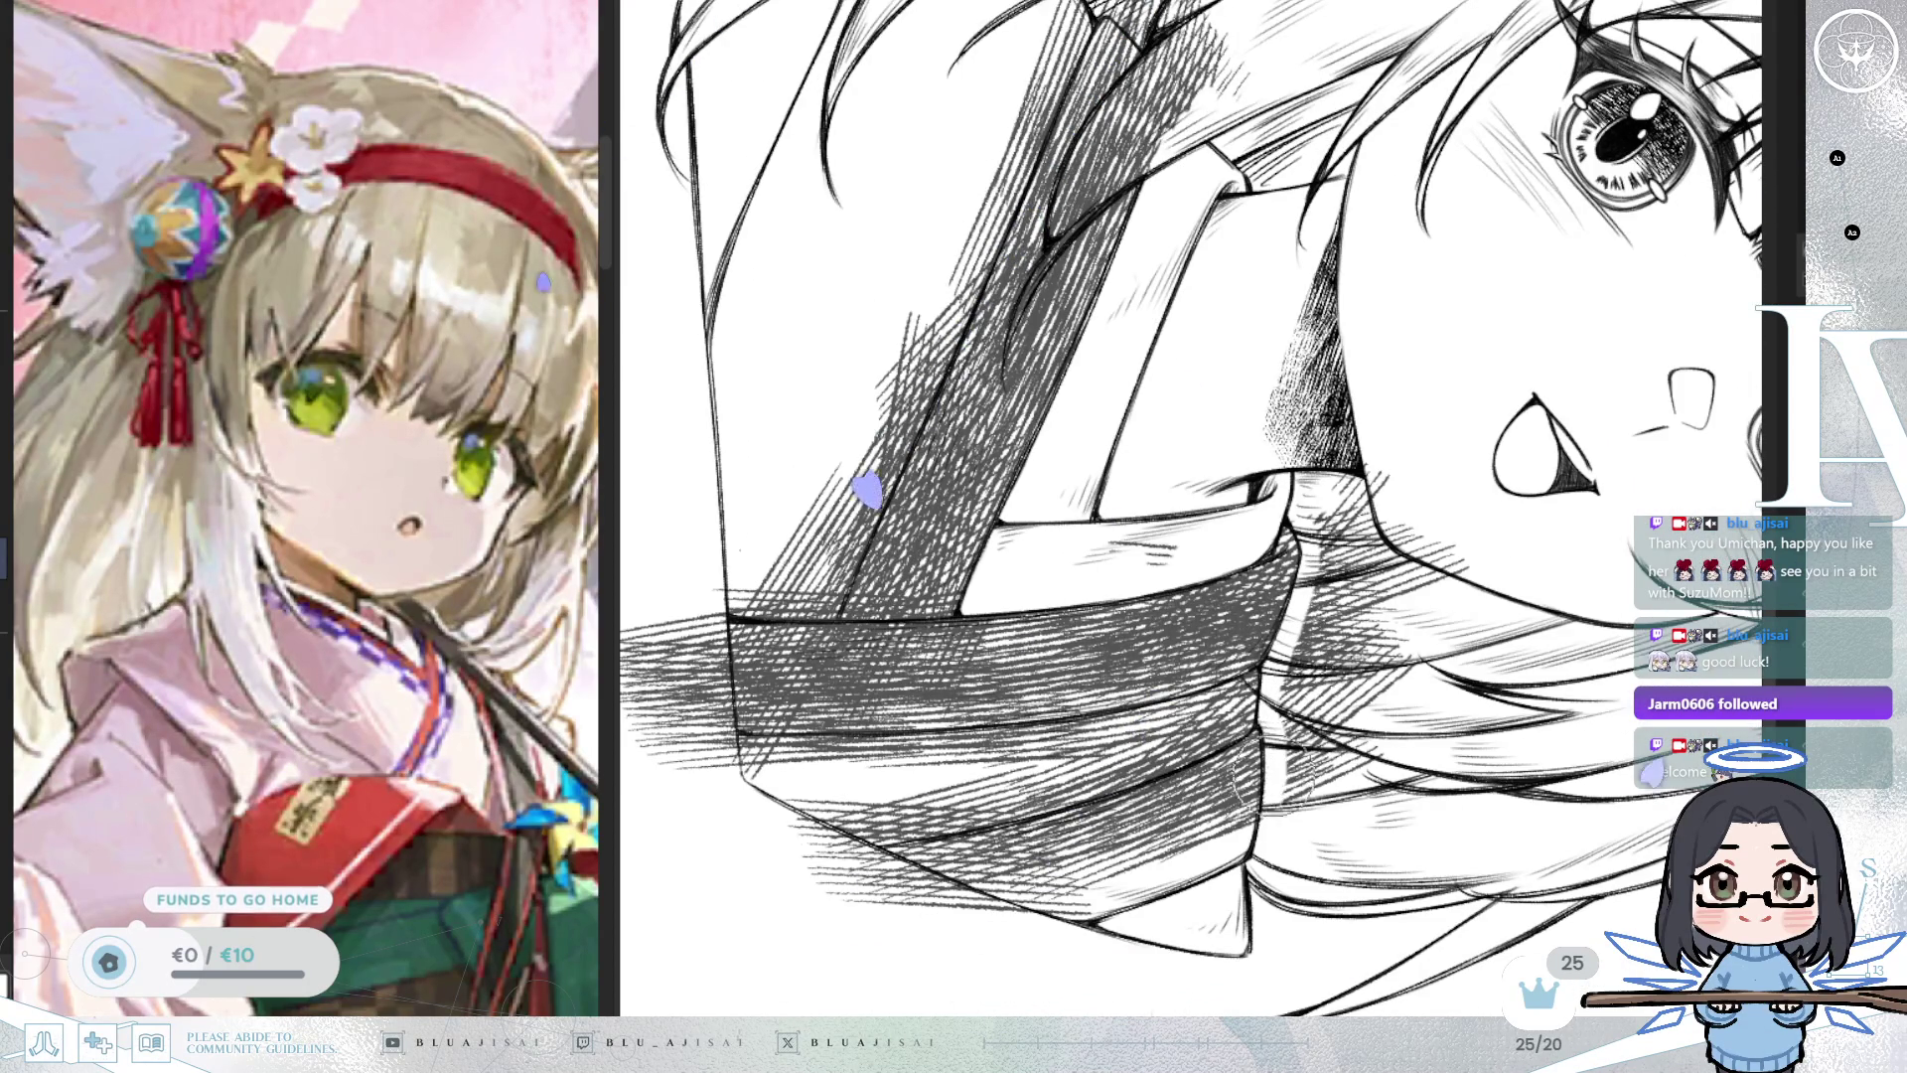
{"action": "left_click_drag", "start_coordinate": [1280, 602], "coordinate": [1309, 637]}
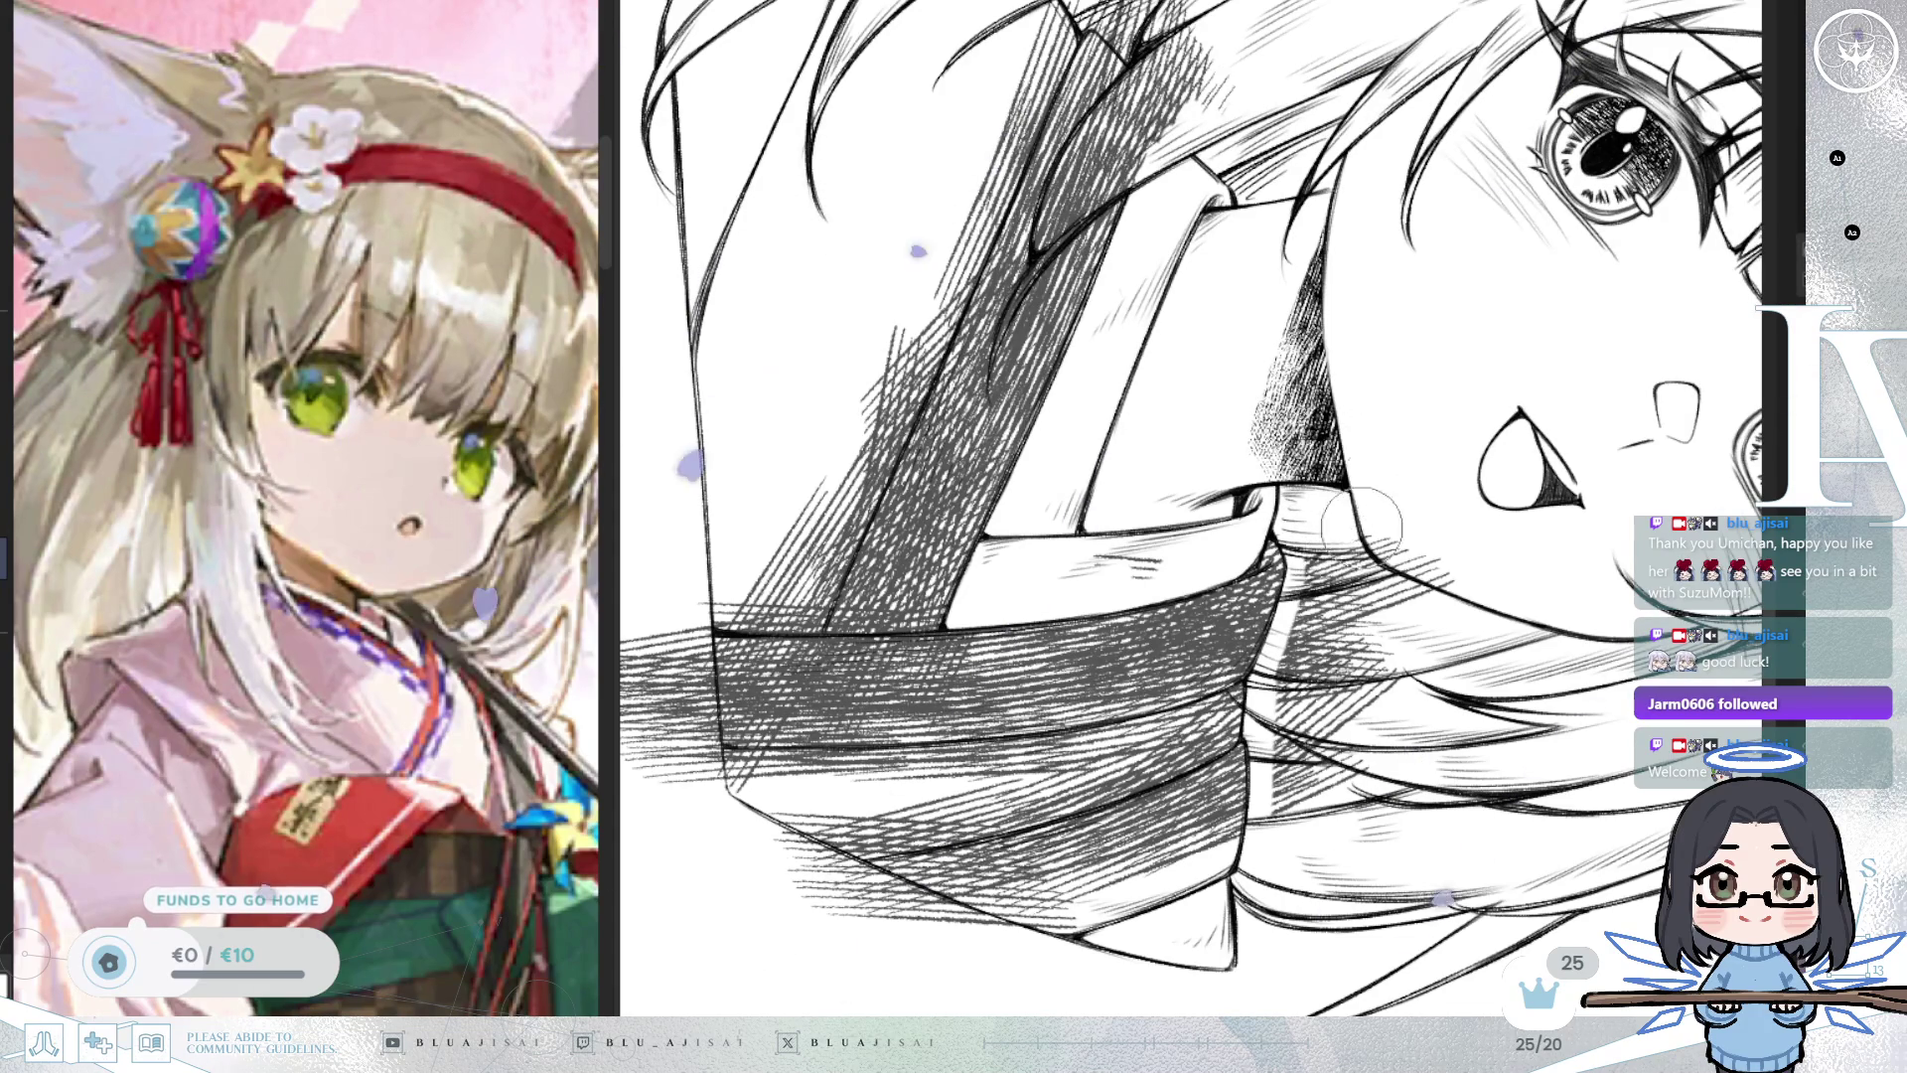
{"action": "mouse_move", "coordinate": [1284, 635]}
{"action": "left_mouse_down"}
{"action": "mouse_move", "coordinate": [1272, 725]}
{"action": "mouse_move", "coordinate": [1291, 795]}
{"action": "mouse_move", "coordinate": [1301, 715]}
{"action": "mouse_move", "coordinate": [1408, 548]}
{"action": "left_mouse_up"}
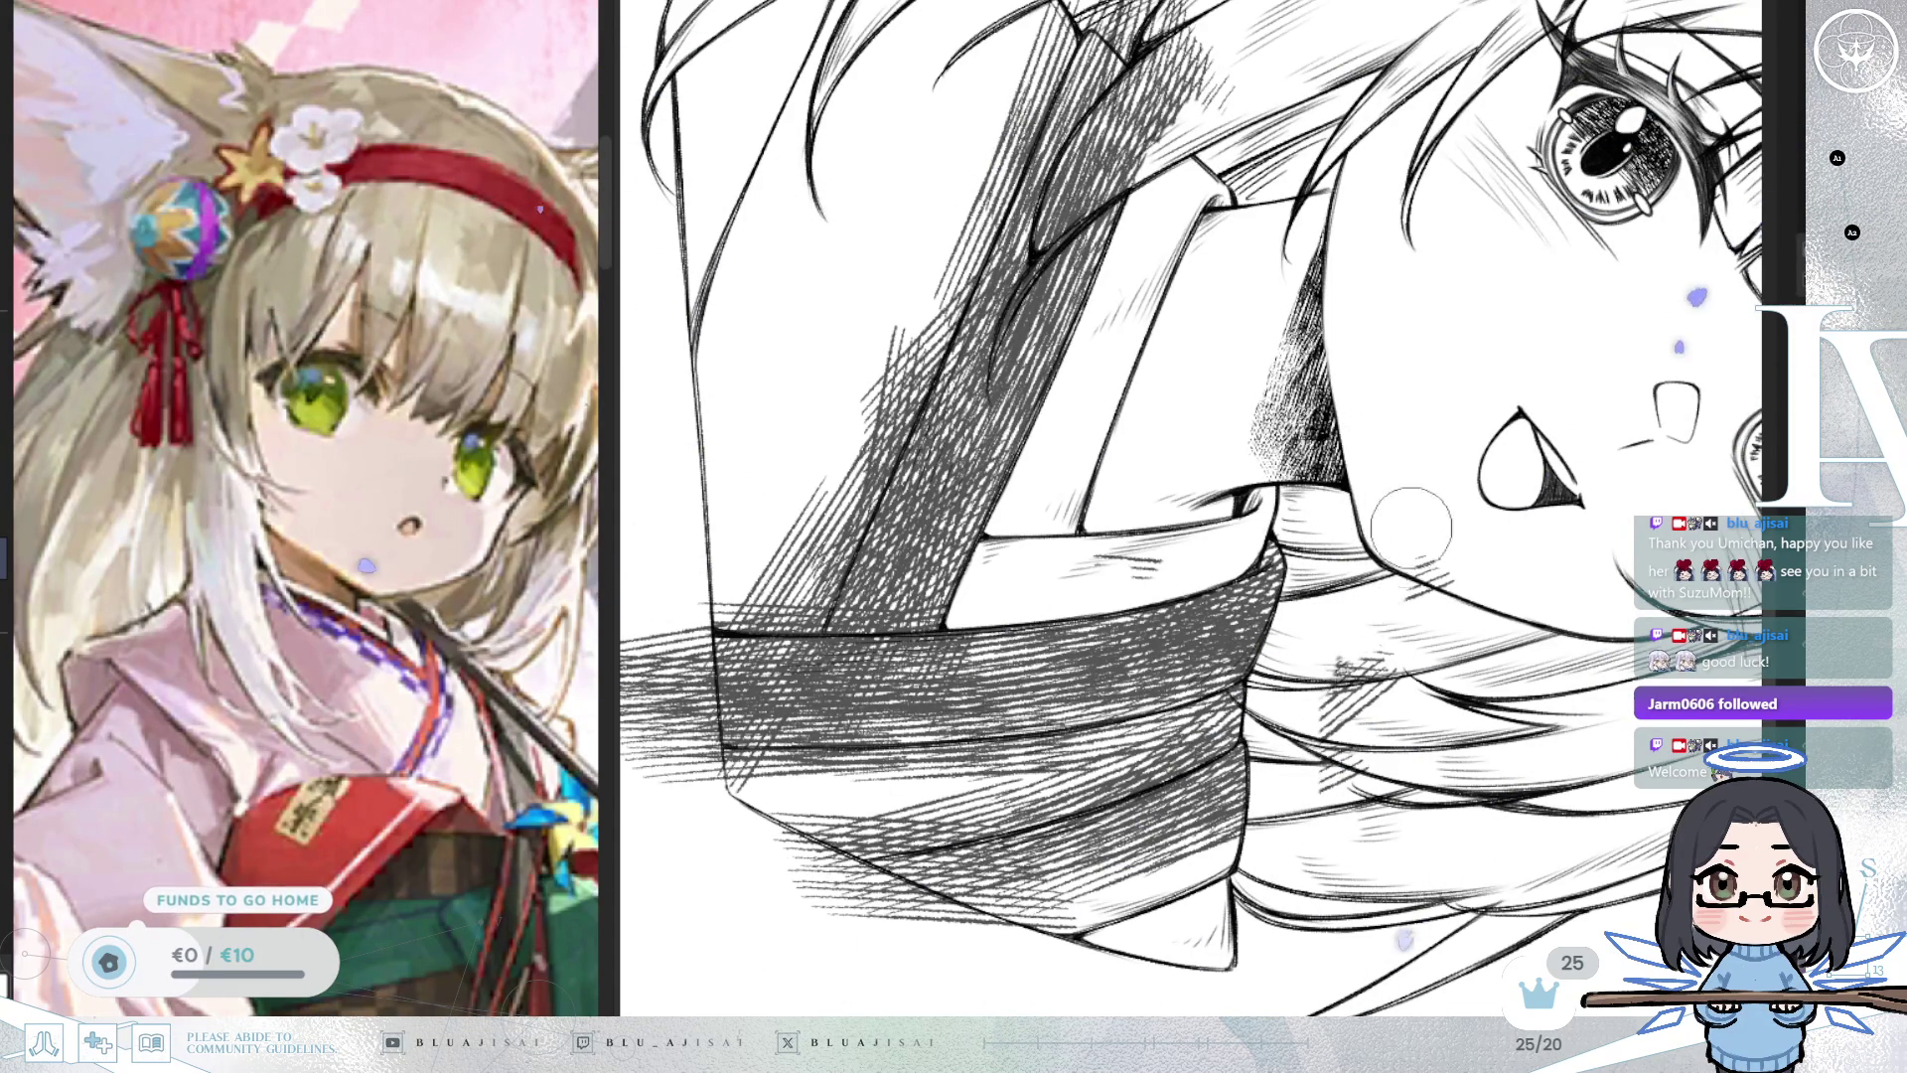
{"action": "mouse_move", "coordinate": [1337, 724]}
{"action": "left_mouse_down"}
{"action": "mouse_move", "coordinate": [1359, 741]}
{"action": "mouse_move", "coordinate": [1386, 666]}
{"action": "left_mouse_up"}
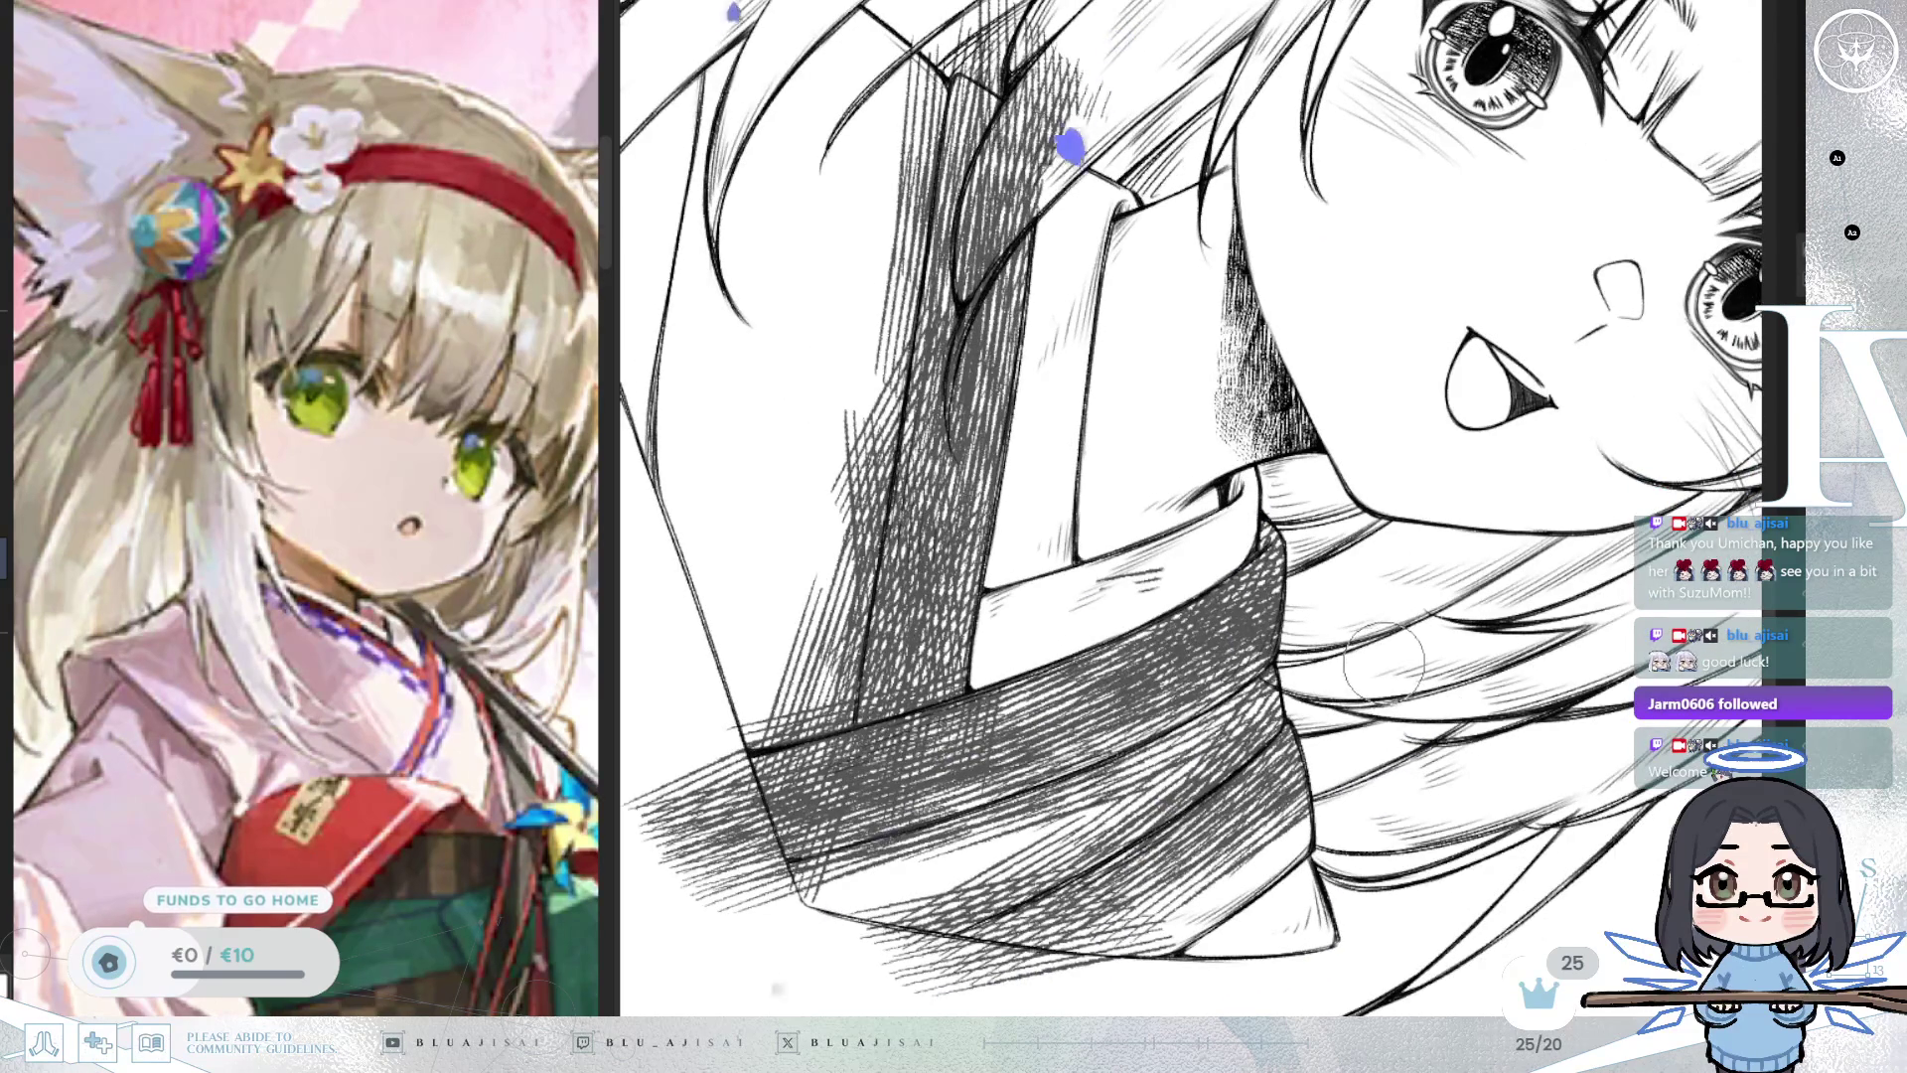
{"action": "mouse_move", "coordinate": [1399, 651]}
{"action": "left_mouse_down"}
{"action": "mouse_move", "coordinate": [1401, 624]}
{"action": "mouse_move", "coordinate": [1227, 671]}
{"action": "left_mouse_up"}
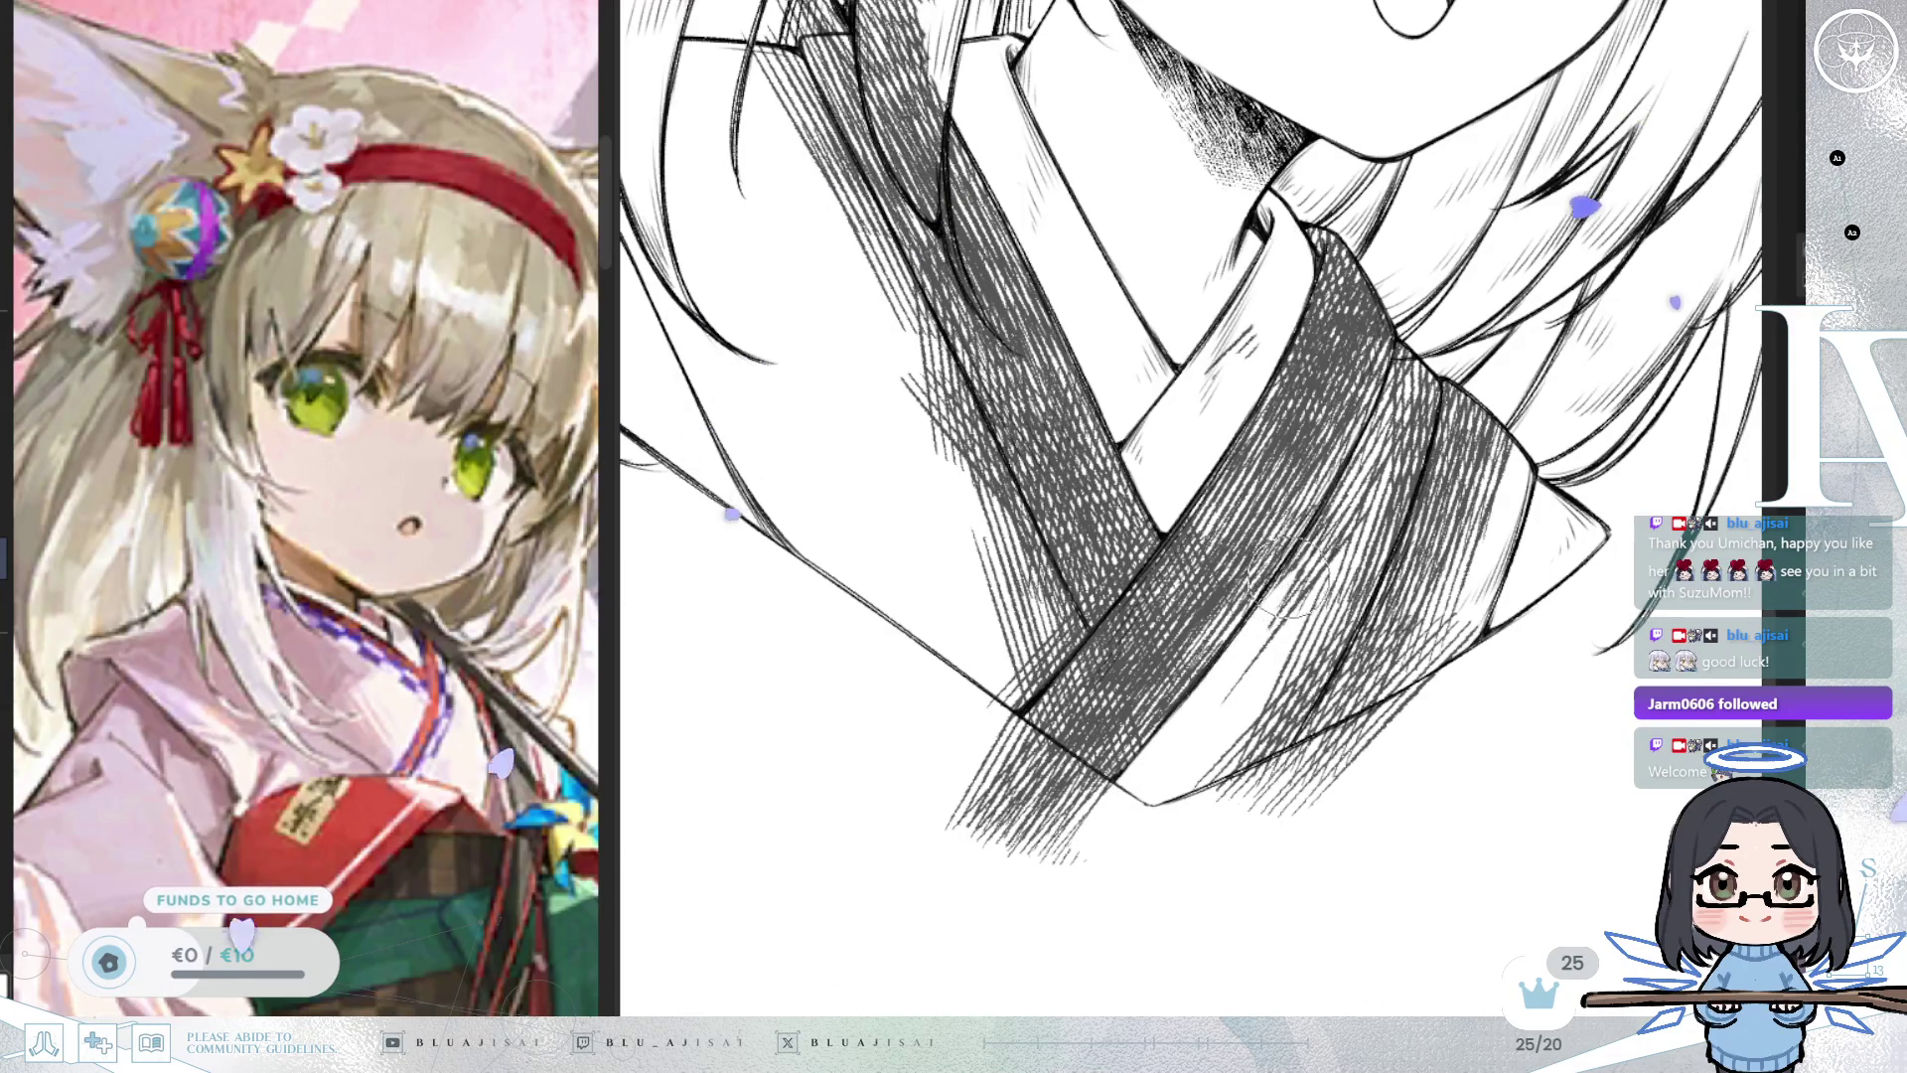
Paint white highlight strips down the collar band and clear hatching off its lower corner.
{"action": "left_click_drag", "start_coordinate": [1408, 345], "coordinate": [1381, 447]}
{"action": "left_click_drag", "start_coordinate": [1410, 328], "coordinate": [1354, 461]}
{"action": "left_click_drag", "start_coordinate": [1430, 318], "coordinate": [1386, 477]}
{"action": "left_click_drag", "start_coordinate": [1440, 378], "coordinate": [1309, 689]}
{"action": "mouse_move", "coordinate": [1338, 614]}
{"action": "left_mouse_down"}
{"action": "mouse_move", "coordinate": [1374, 480]}
{"action": "mouse_move", "coordinate": [1308, 665]}
{"action": "mouse_move", "coordinate": [1330, 709]}
{"action": "mouse_move", "coordinate": [1294, 806]}
{"action": "mouse_move", "coordinate": [1296, 765]}
{"action": "left_mouse_up"}
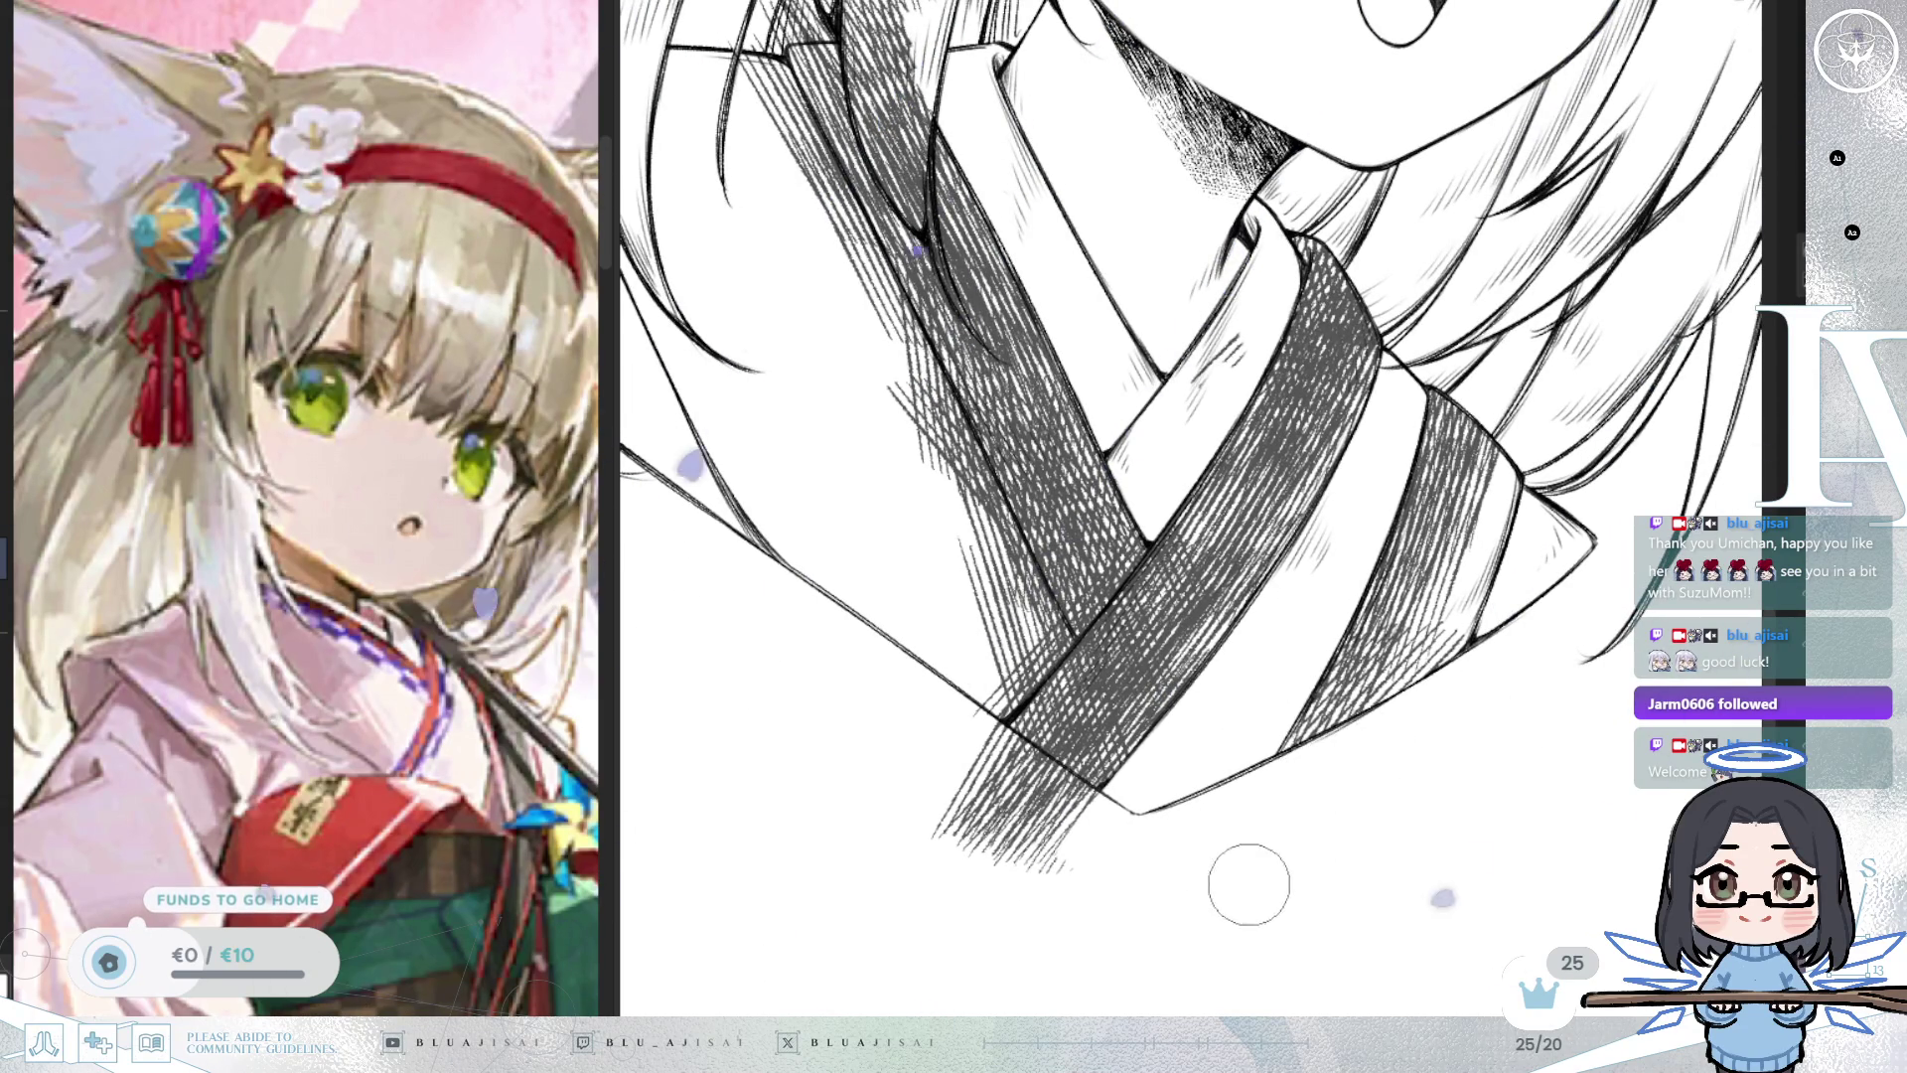
{"action": "mouse_move", "coordinate": [1256, 822]}
{"action": "left_mouse_down"}
{"action": "mouse_move", "coordinate": [1380, 735]}
{"action": "mouse_move", "coordinate": [1299, 804]}
{"action": "mouse_move", "coordinate": [1418, 809]}
{"action": "mouse_move", "coordinate": [1431, 856]}
{"action": "left_mouse_up"}
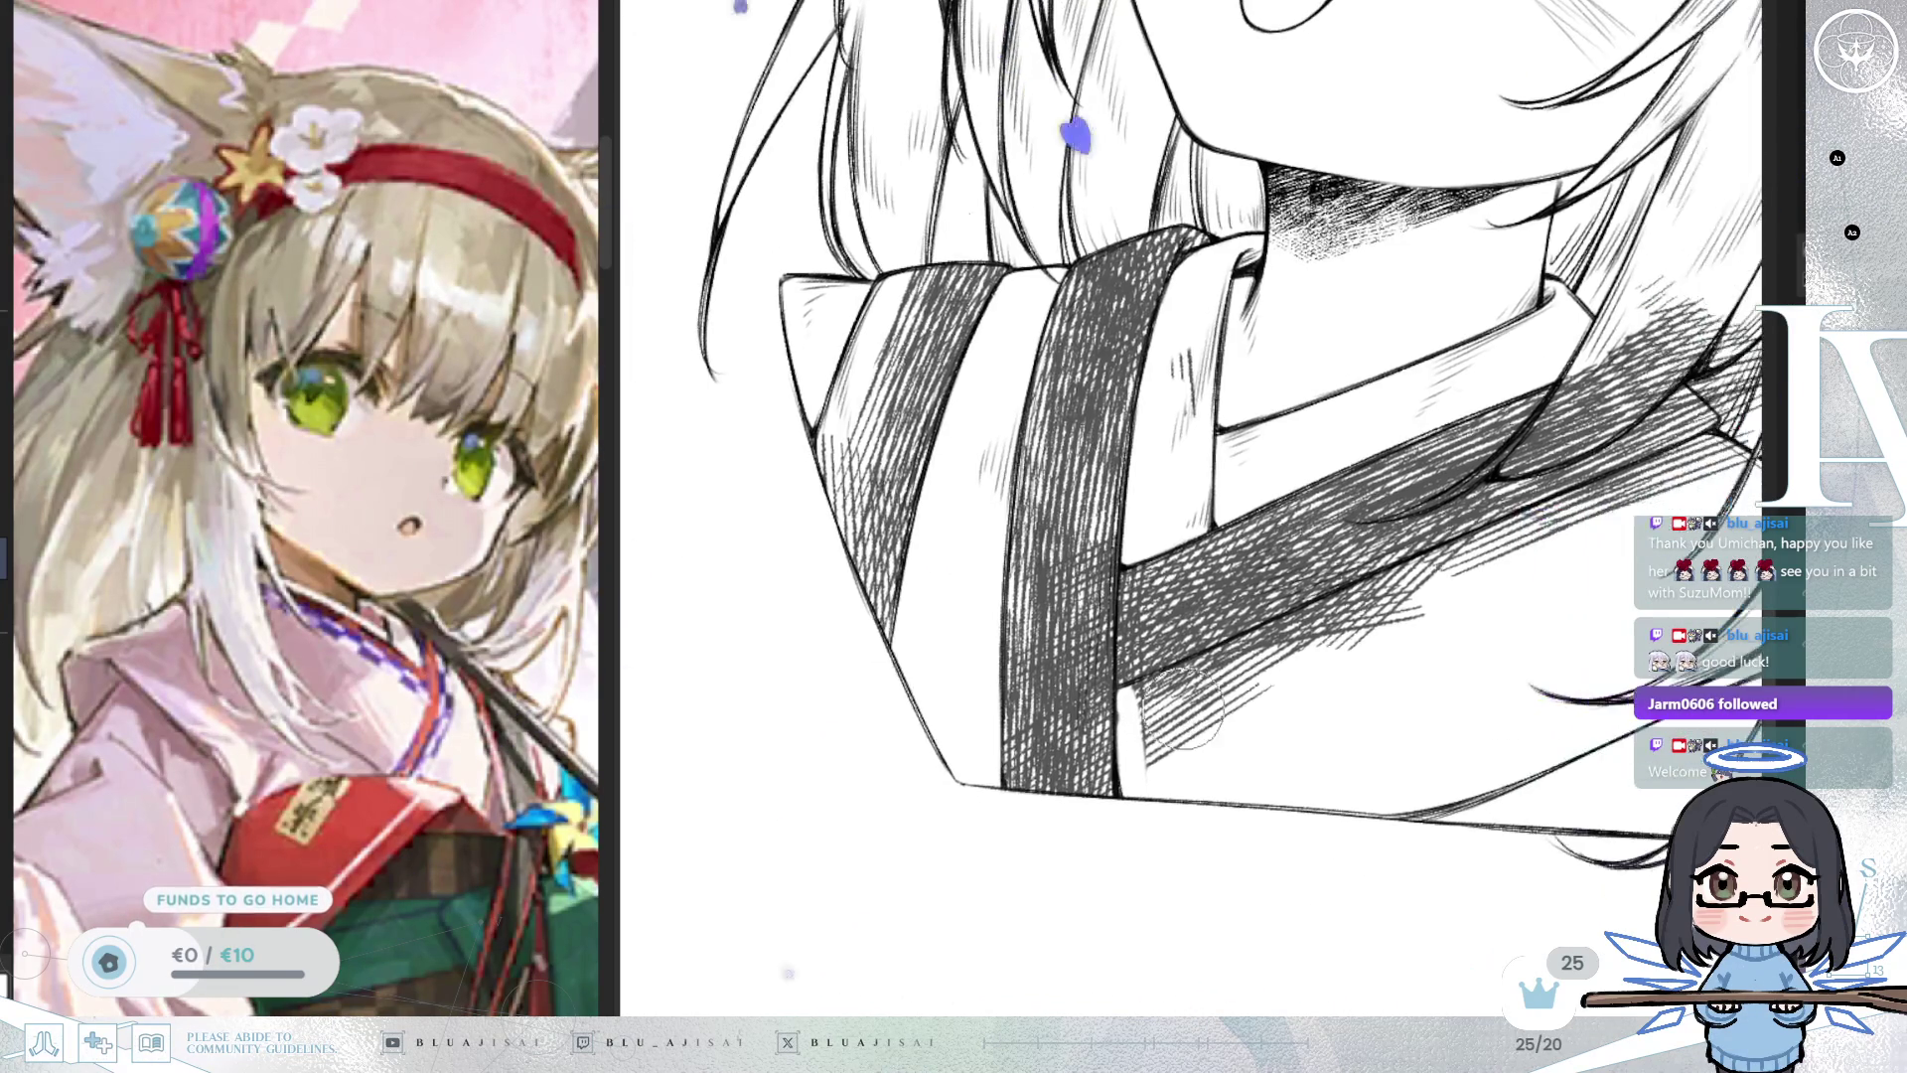
Erase the light hatching under the collar band and stray collar strokes, undoing one erase near the hair.
{"action": "mouse_move", "coordinate": [1128, 695]}
{"action": "left_mouse_down"}
{"action": "mouse_move", "coordinate": [1311, 636]}
{"action": "mouse_move", "coordinate": [1396, 580]}
{"action": "mouse_move", "coordinate": [1172, 680]}
{"action": "mouse_move", "coordinate": [1654, 457]}
{"action": "mouse_move", "coordinate": [1584, 502]}
{"action": "mouse_move", "coordinate": [1639, 475]}
{"action": "mouse_move", "coordinate": [1629, 492]}
{"action": "mouse_move", "coordinate": [1206, 702]}
{"action": "mouse_move", "coordinate": [1228, 670]}
{"action": "left_mouse_up"}
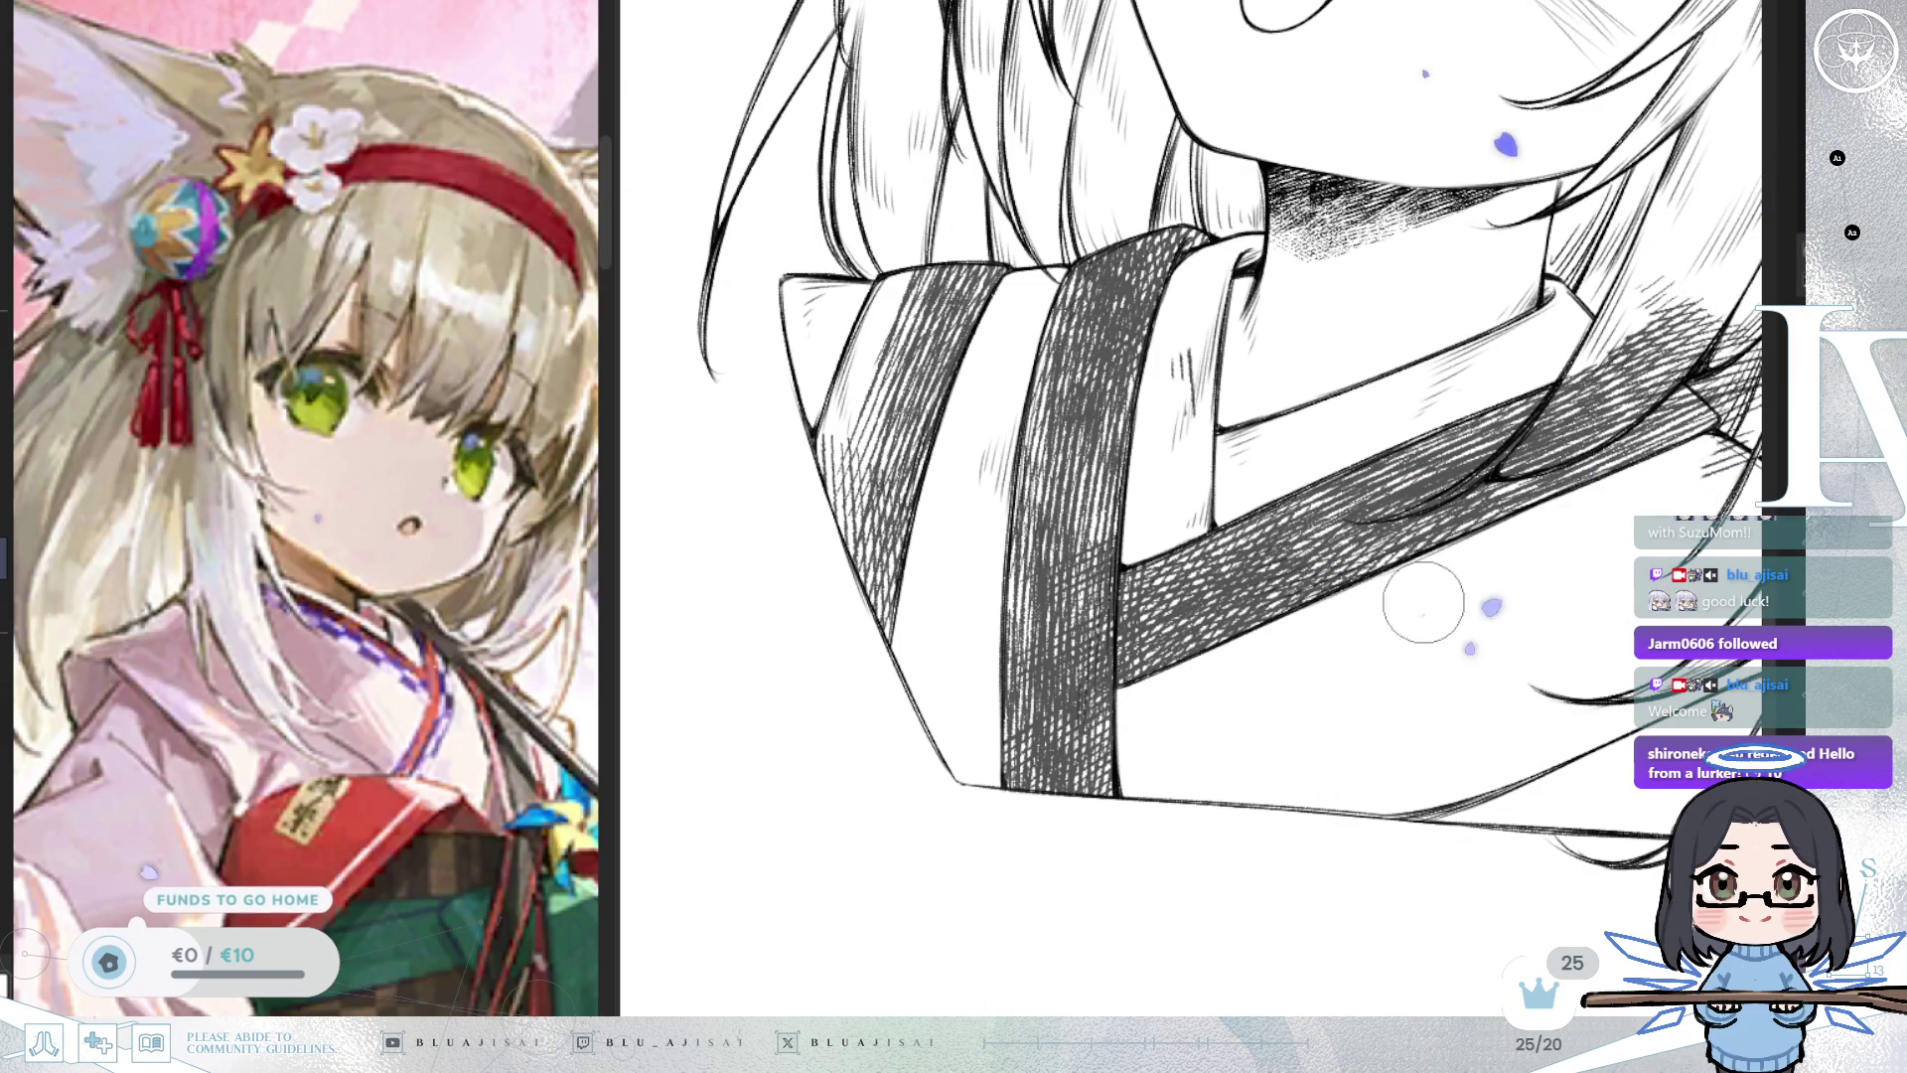
{"action": "left_click_drag", "start_coordinate": [1493, 608], "coordinate": [1270, 682]}
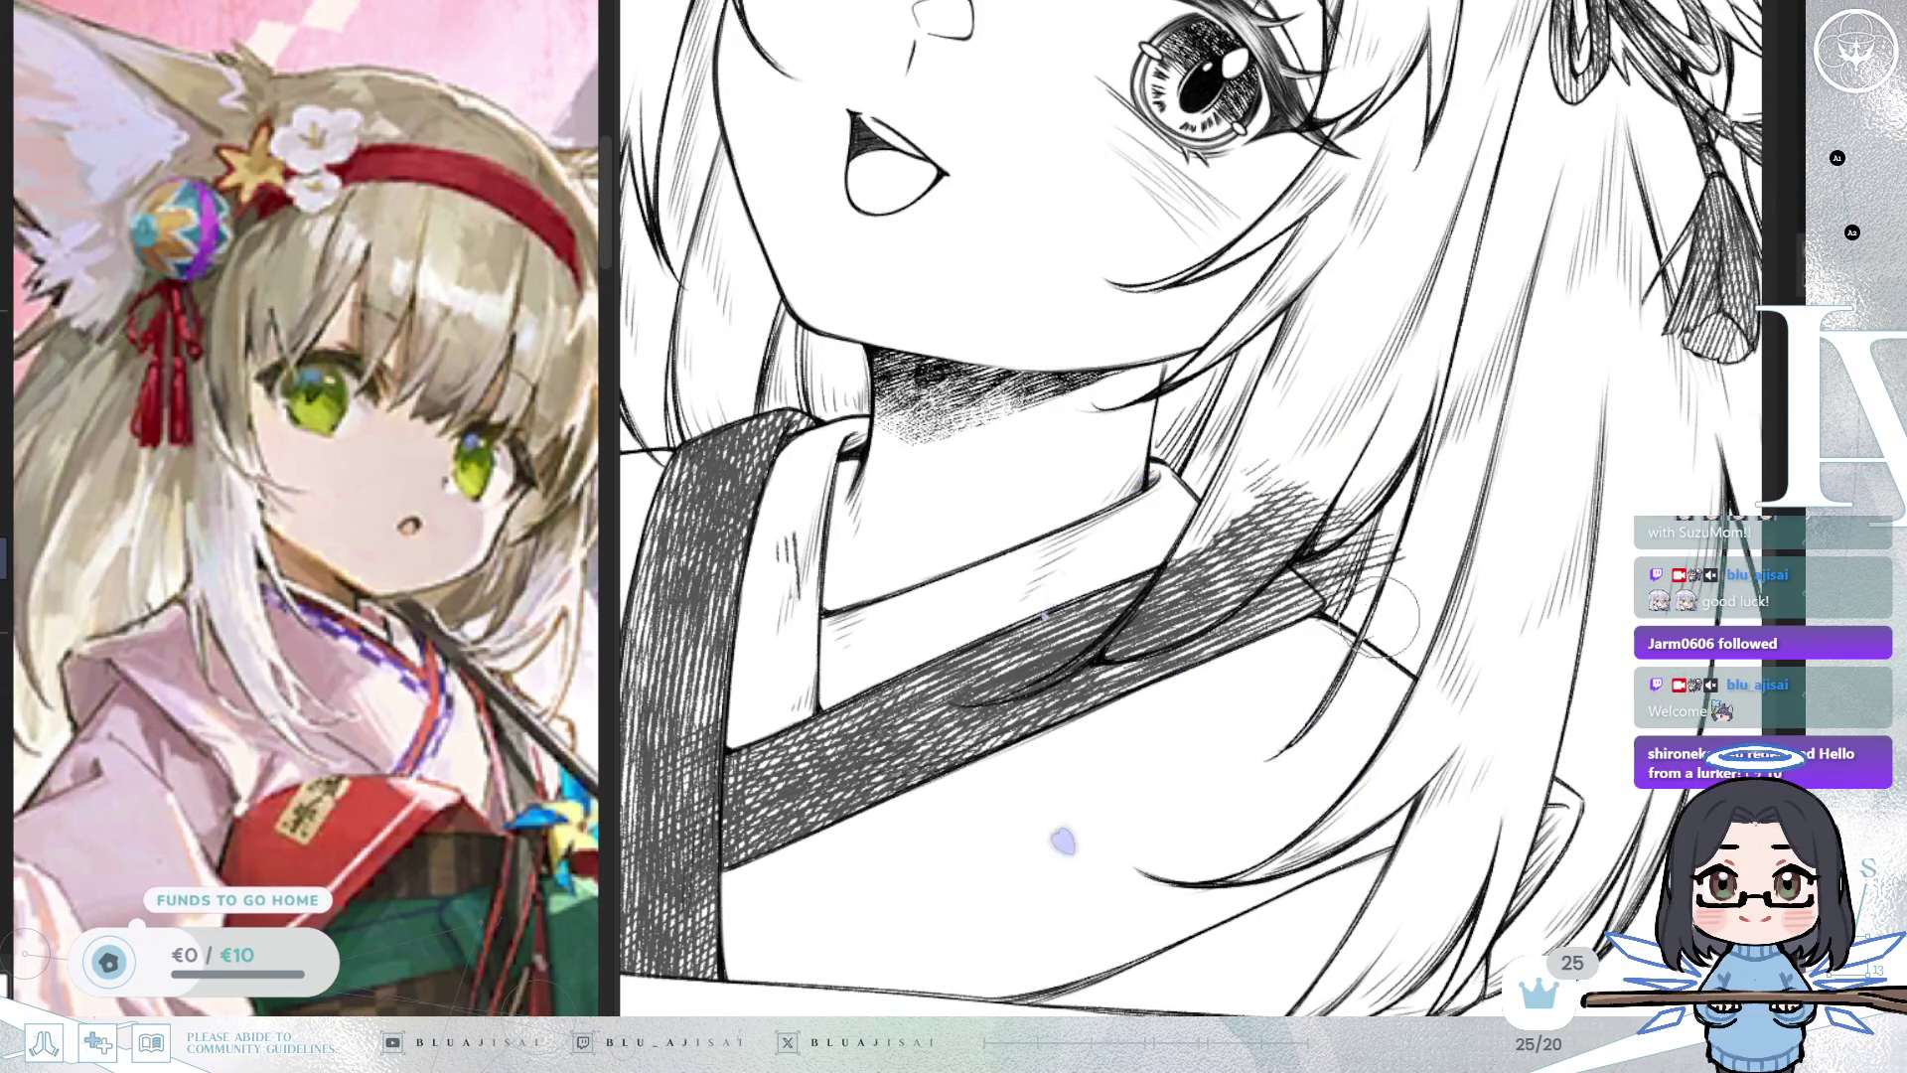
{"action": "left_click_drag", "start_coordinate": [1385, 608], "coordinate": [1236, 509]}
{"action": "mouse_move", "coordinate": [1056, 608]}
{"action": "left_mouse_down"}
{"action": "mouse_move", "coordinate": [1133, 506]}
{"action": "mouse_move", "coordinate": [1093, 546]}
{"action": "mouse_move", "coordinate": [973, 582]}
{"action": "left_mouse_up"}
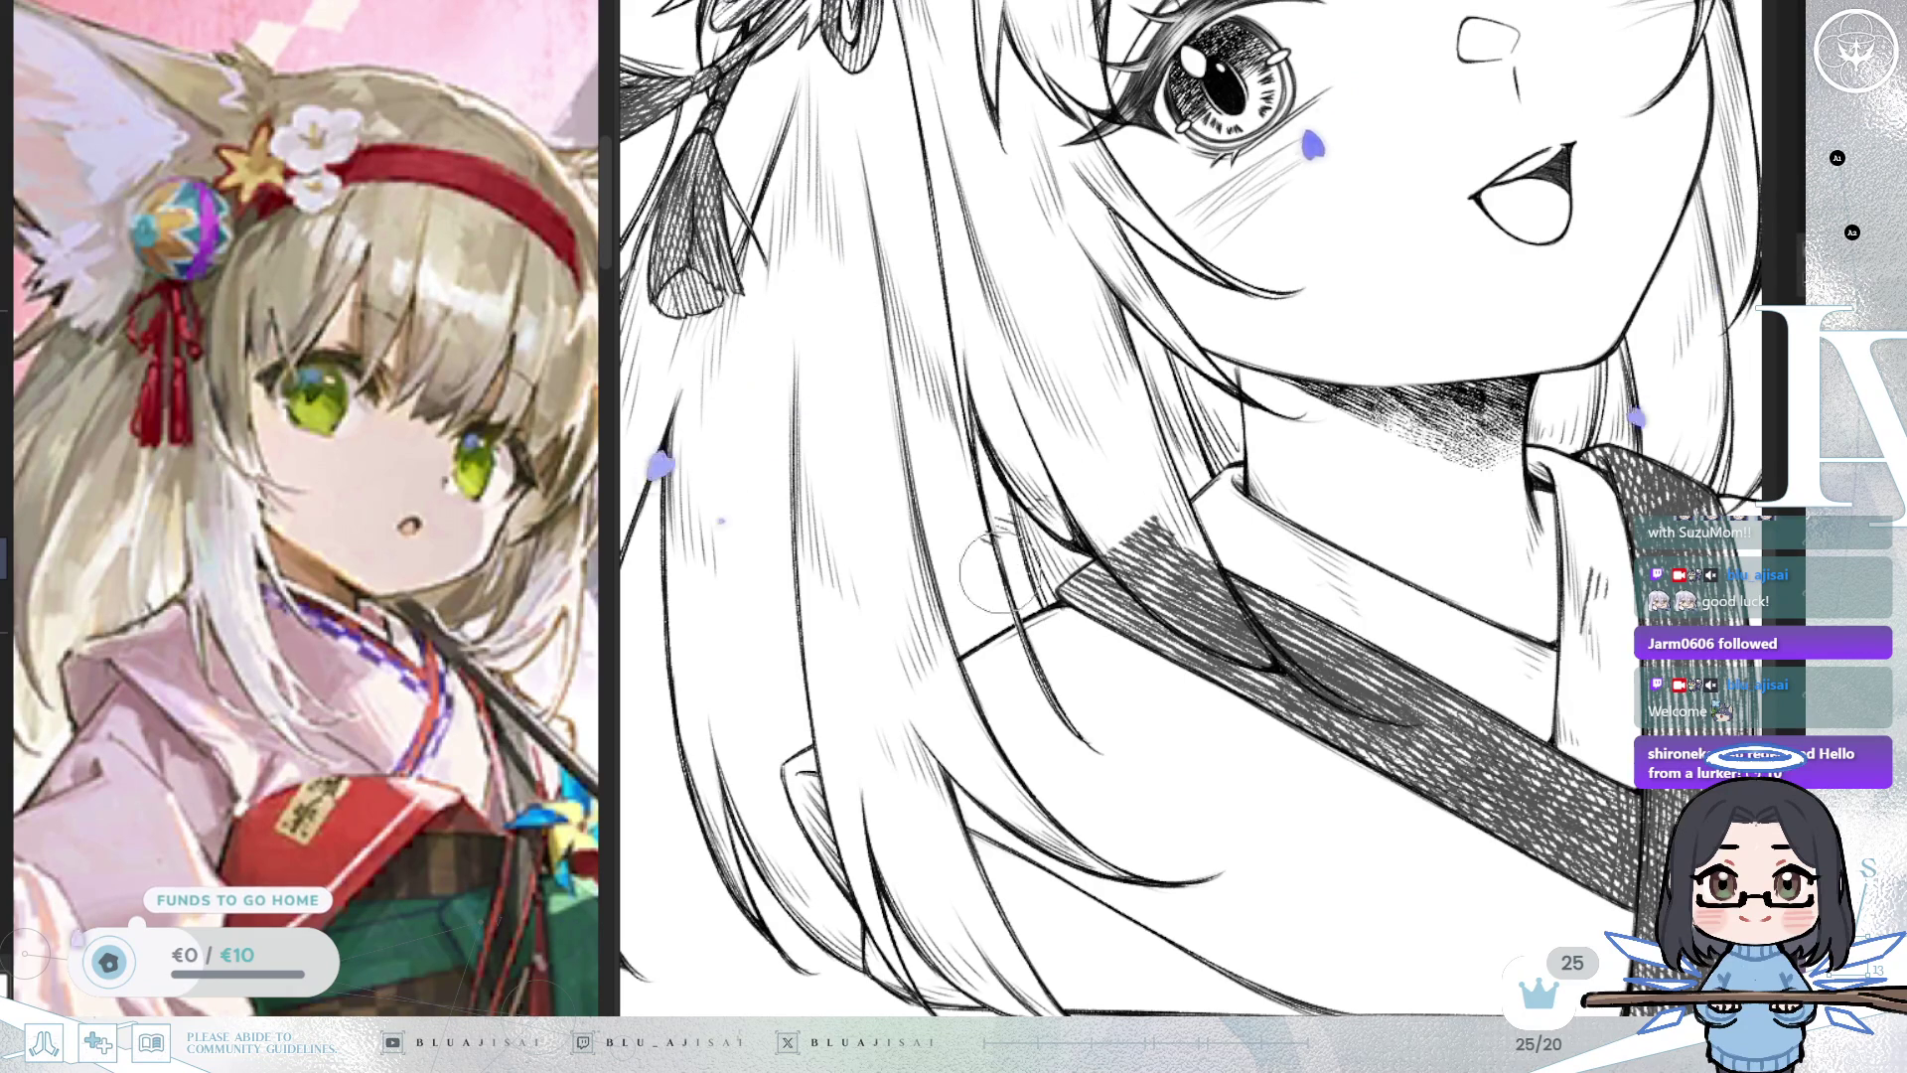
{"action": "key", "text": "h"}
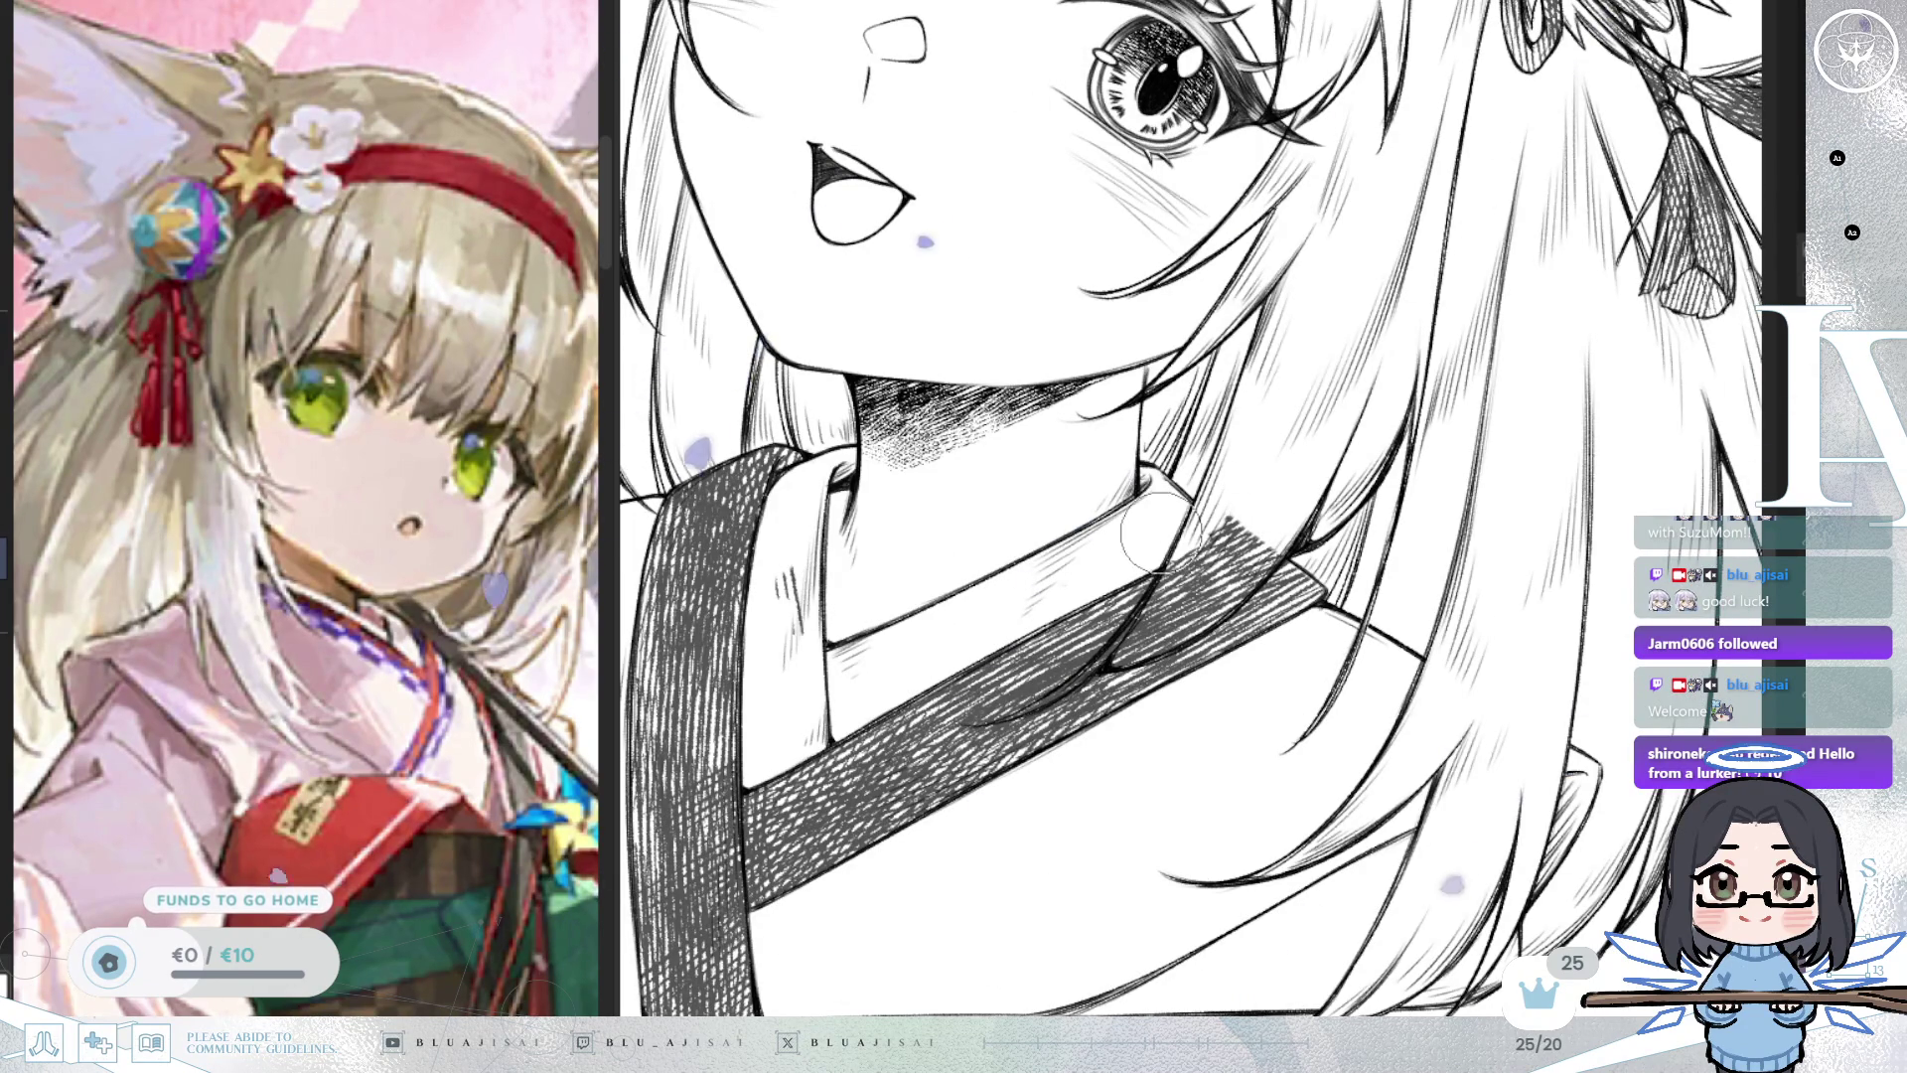
{"action": "mouse_move", "coordinate": [1118, 646]}
{"action": "left_mouse_down"}
{"action": "mouse_move", "coordinate": [1172, 576]}
{"action": "mouse_move", "coordinate": [1153, 586]}
{"action": "mouse_move", "coordinate": [1222, 557]}
{"action": "mouse_move", "coordinate": [1247, 571]}
{"action": "left_mouse_up"}
{"action": "key", "text": "ctrl+z"}
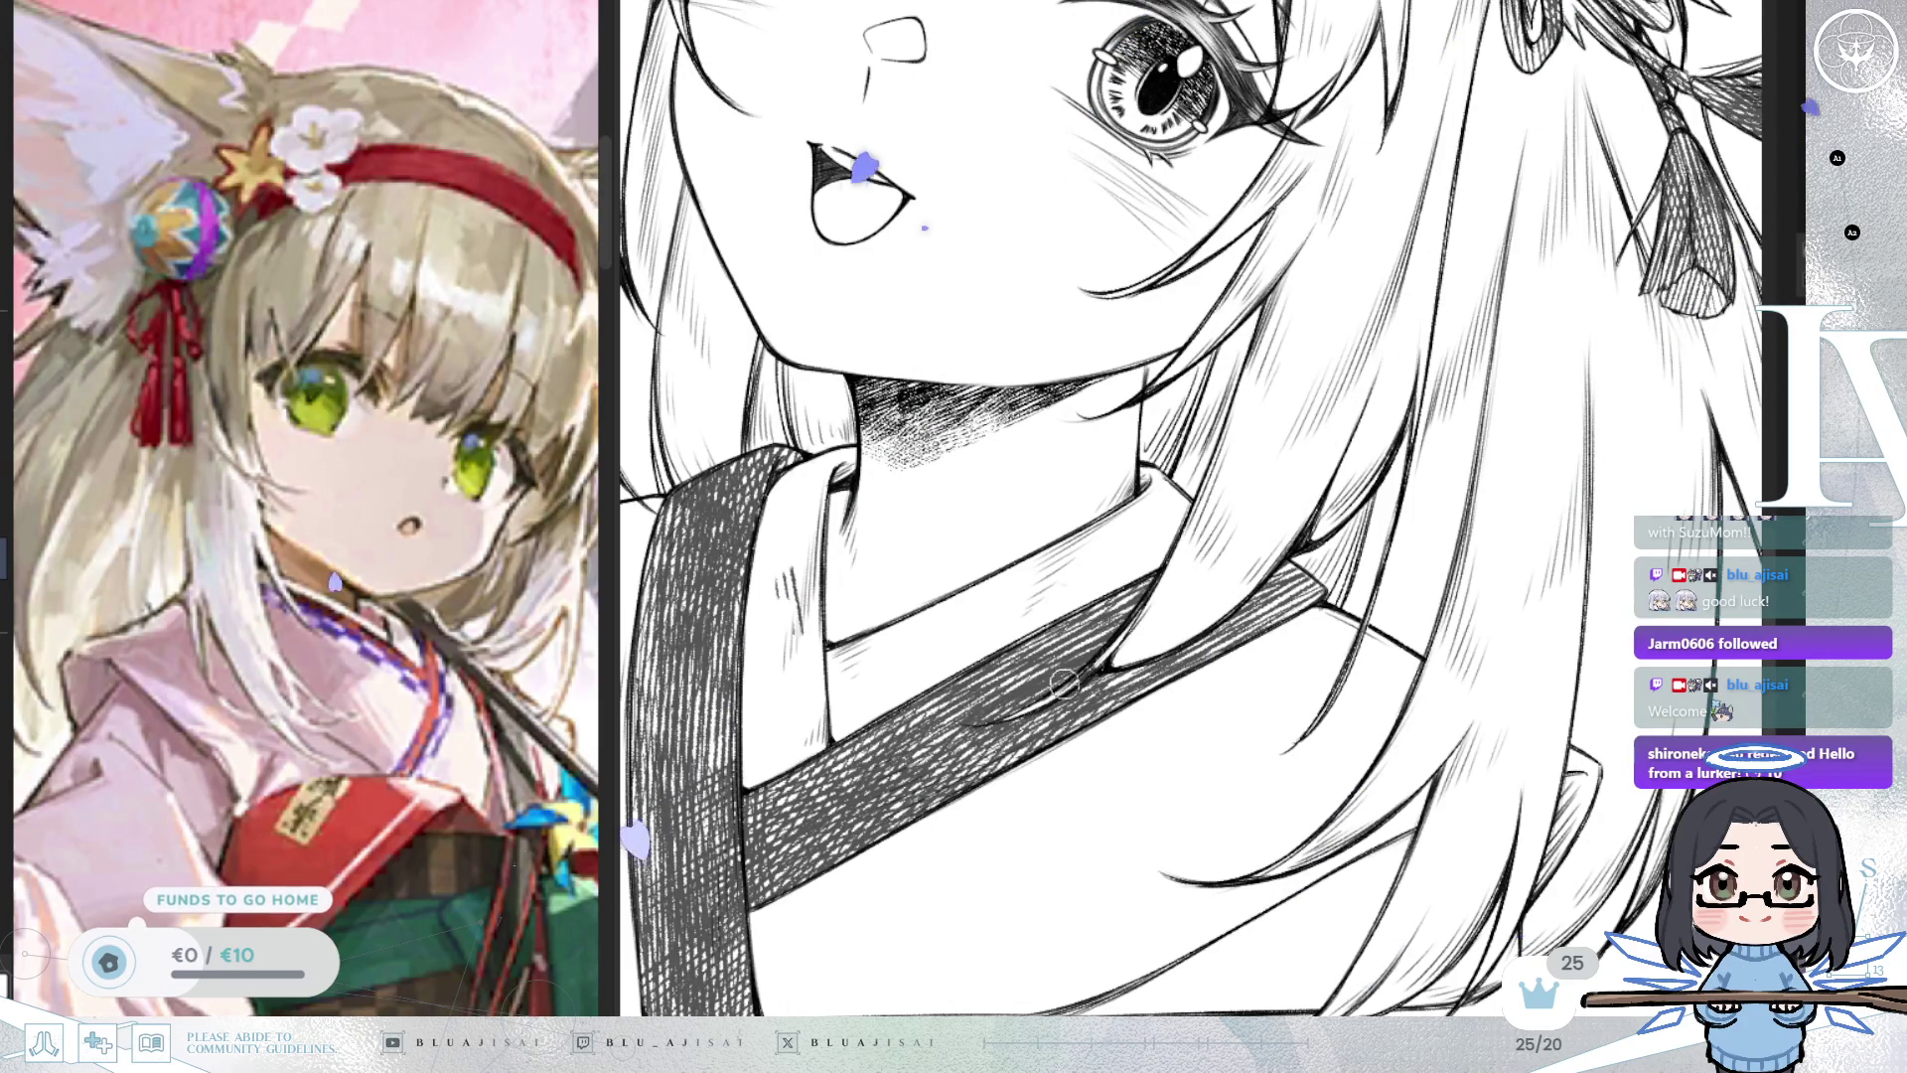
{"action": "scroll", "coordinate": [1198, 596], "scroll_direction": "down", "scroll_amount": 5}
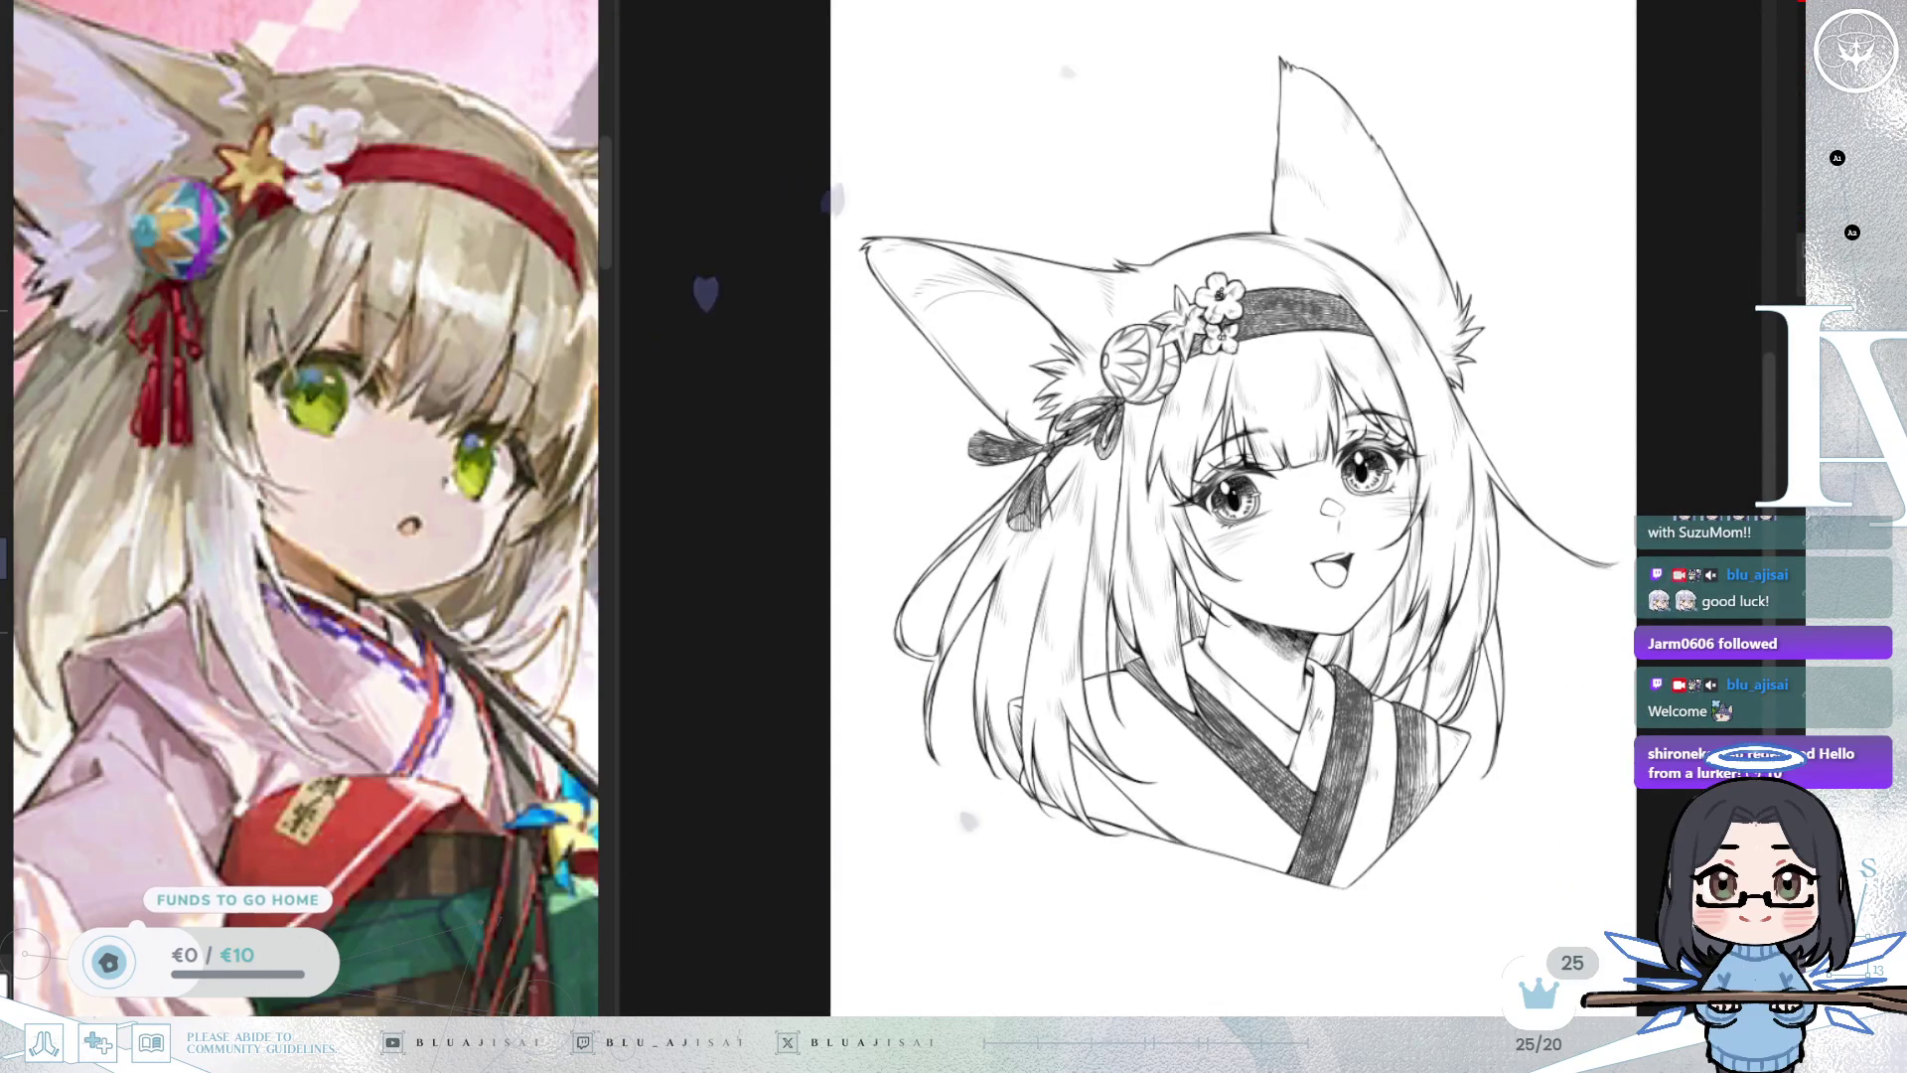
{"action": "scroll", "coordinate": [1367, 735], "scroll_direction": "up", "scroll_amount": 3}
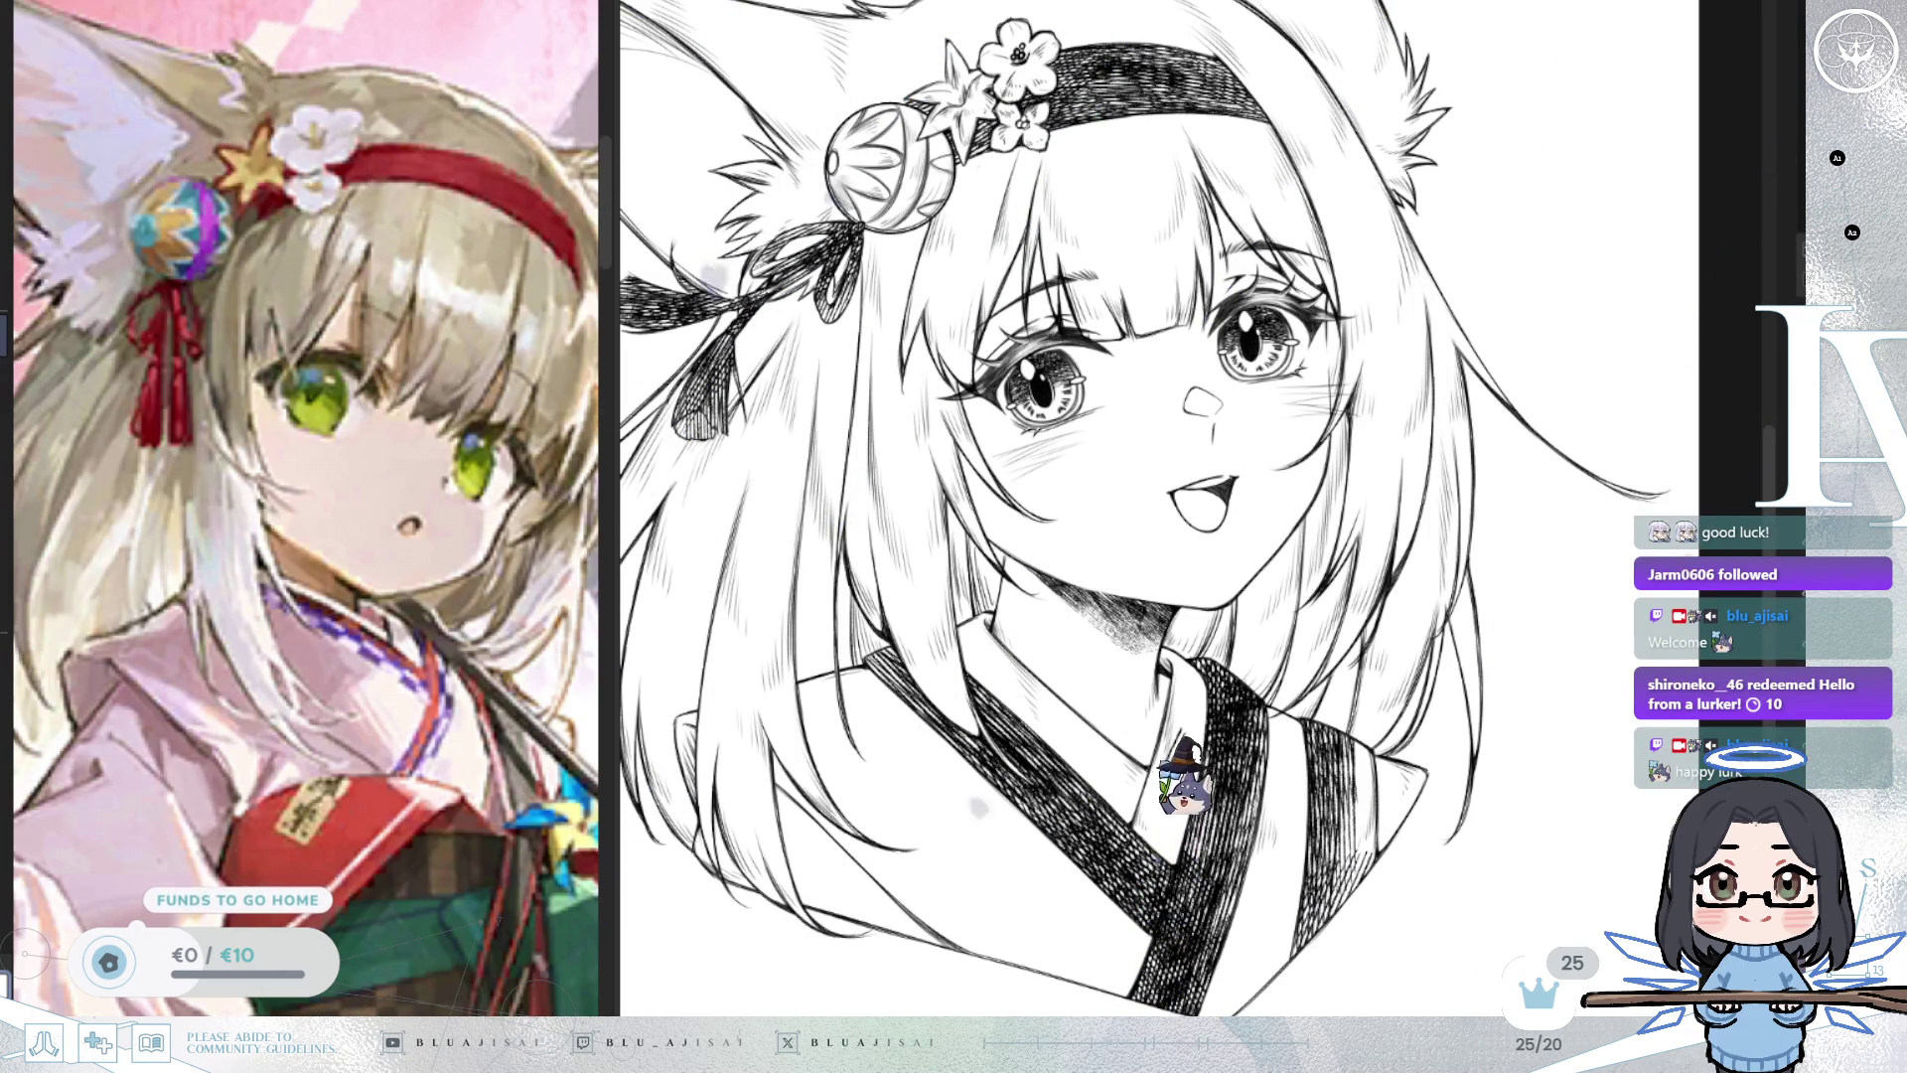
Deselect, zoom into the ribbon, and lighten the hatching on its left hanging tail.
{"action": "left_click_drag", "start_coordinate": [1093, 596], "coordinate": [1202, 517]}
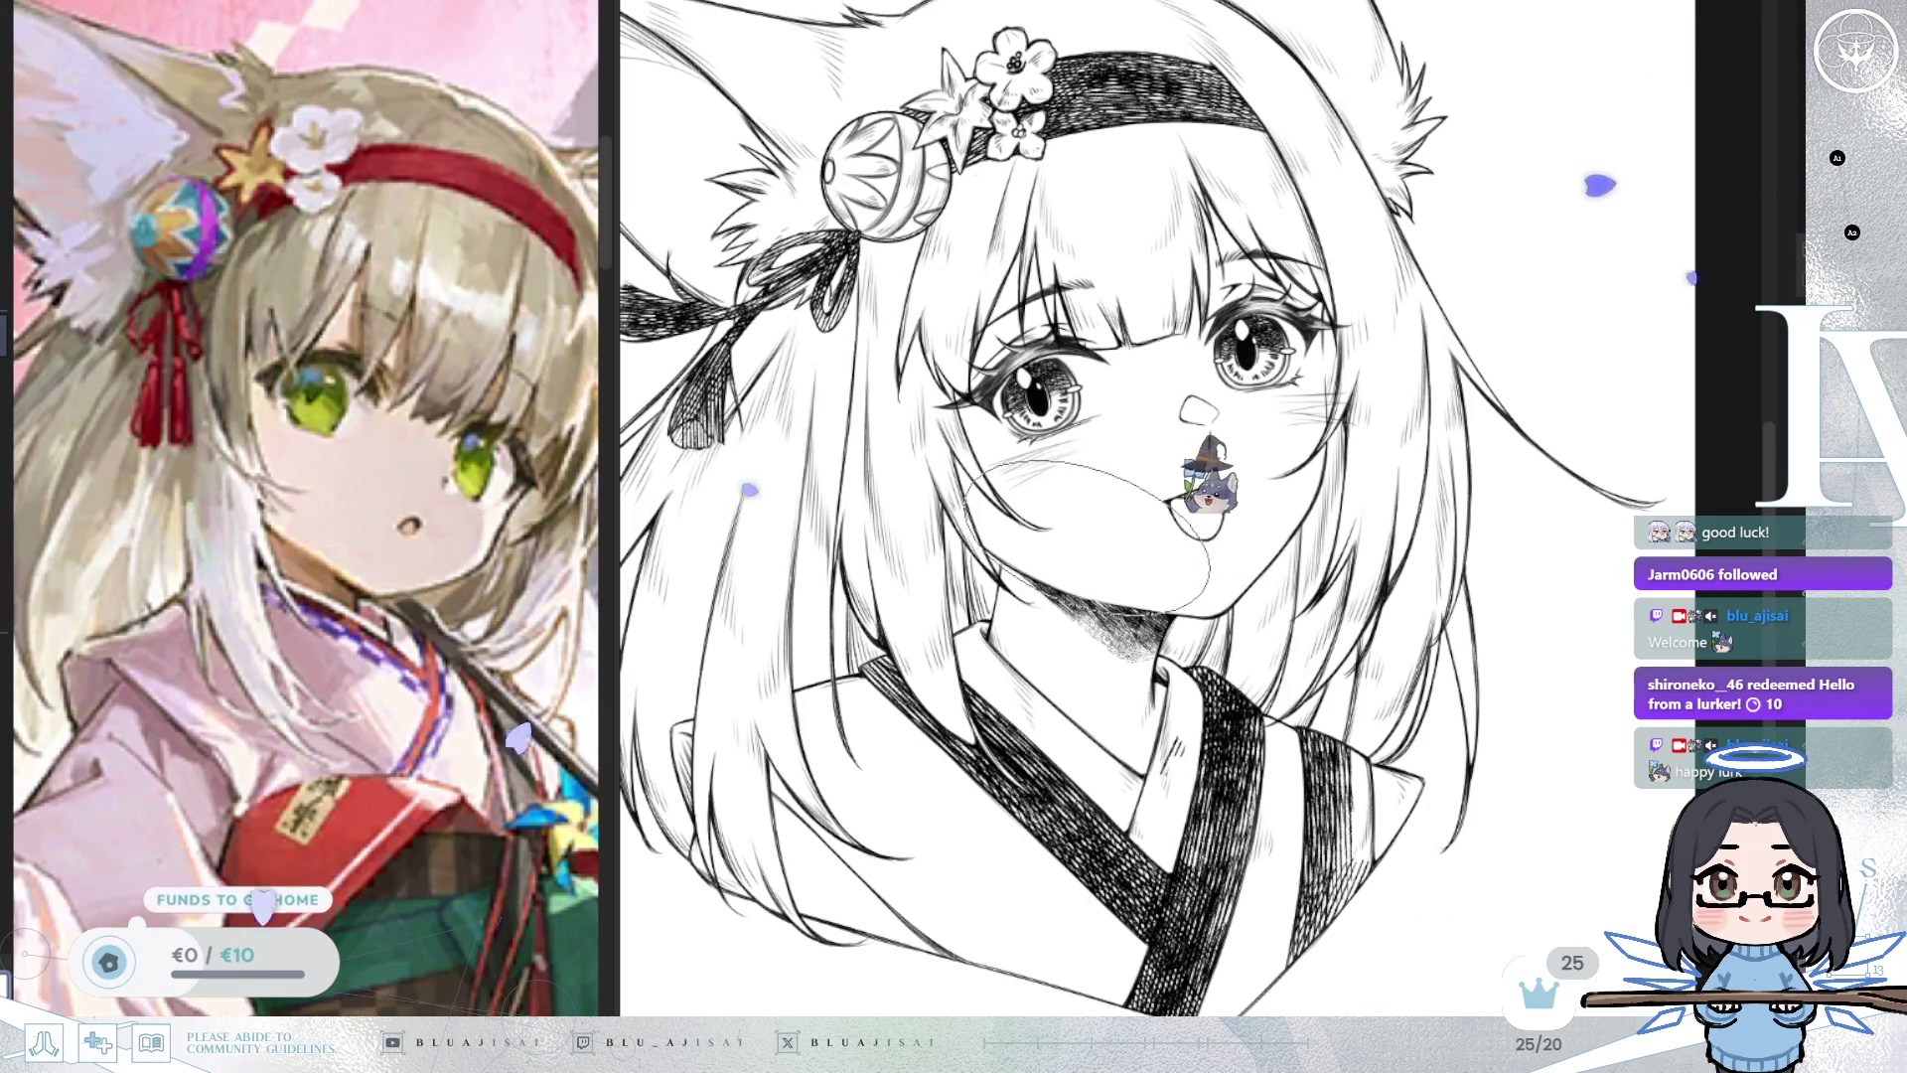
{"action": "key", "text": "ctrl+d"}
{"action": "left_click_drag", "start_coordinate": [979, 298], "coordinate": [924, 338]}
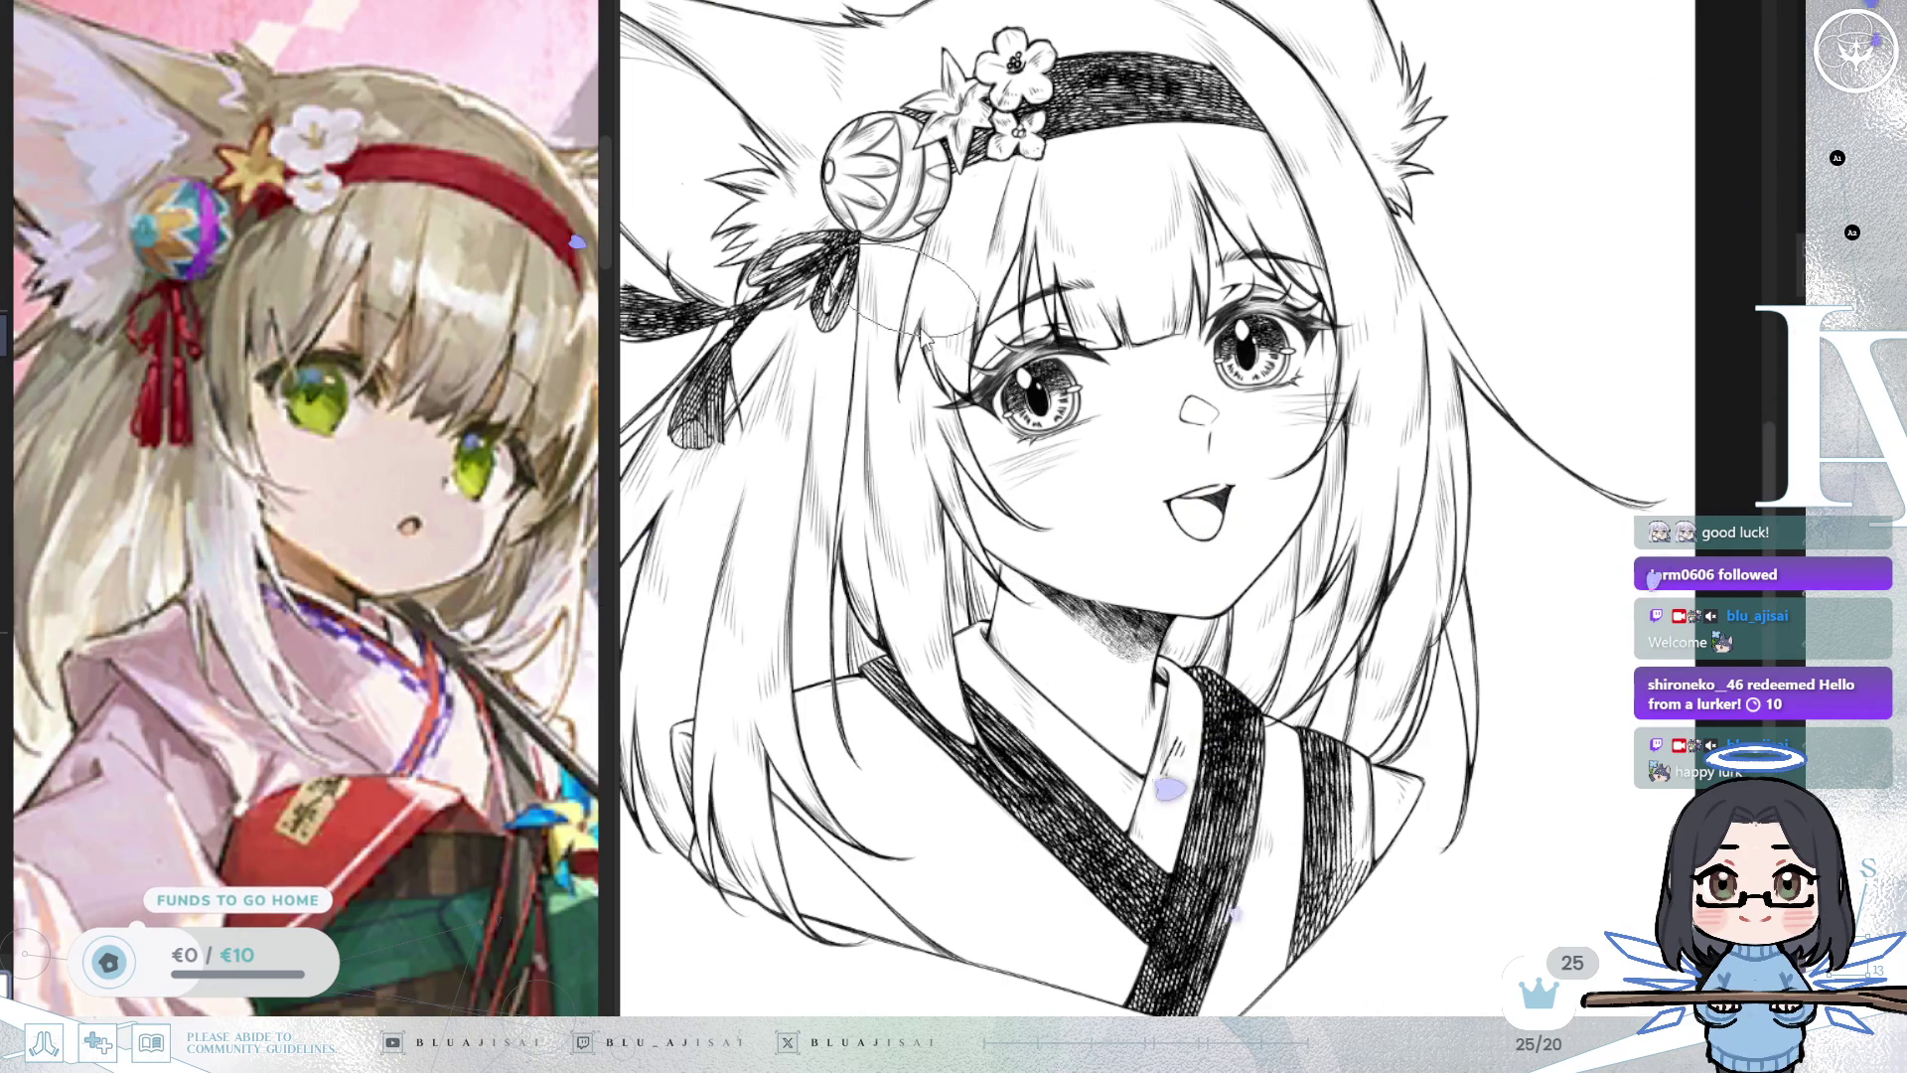
{"action": "scroll", "coordinate": [924, 337], "scroll_direction": "up", "scroll_amount": 2}
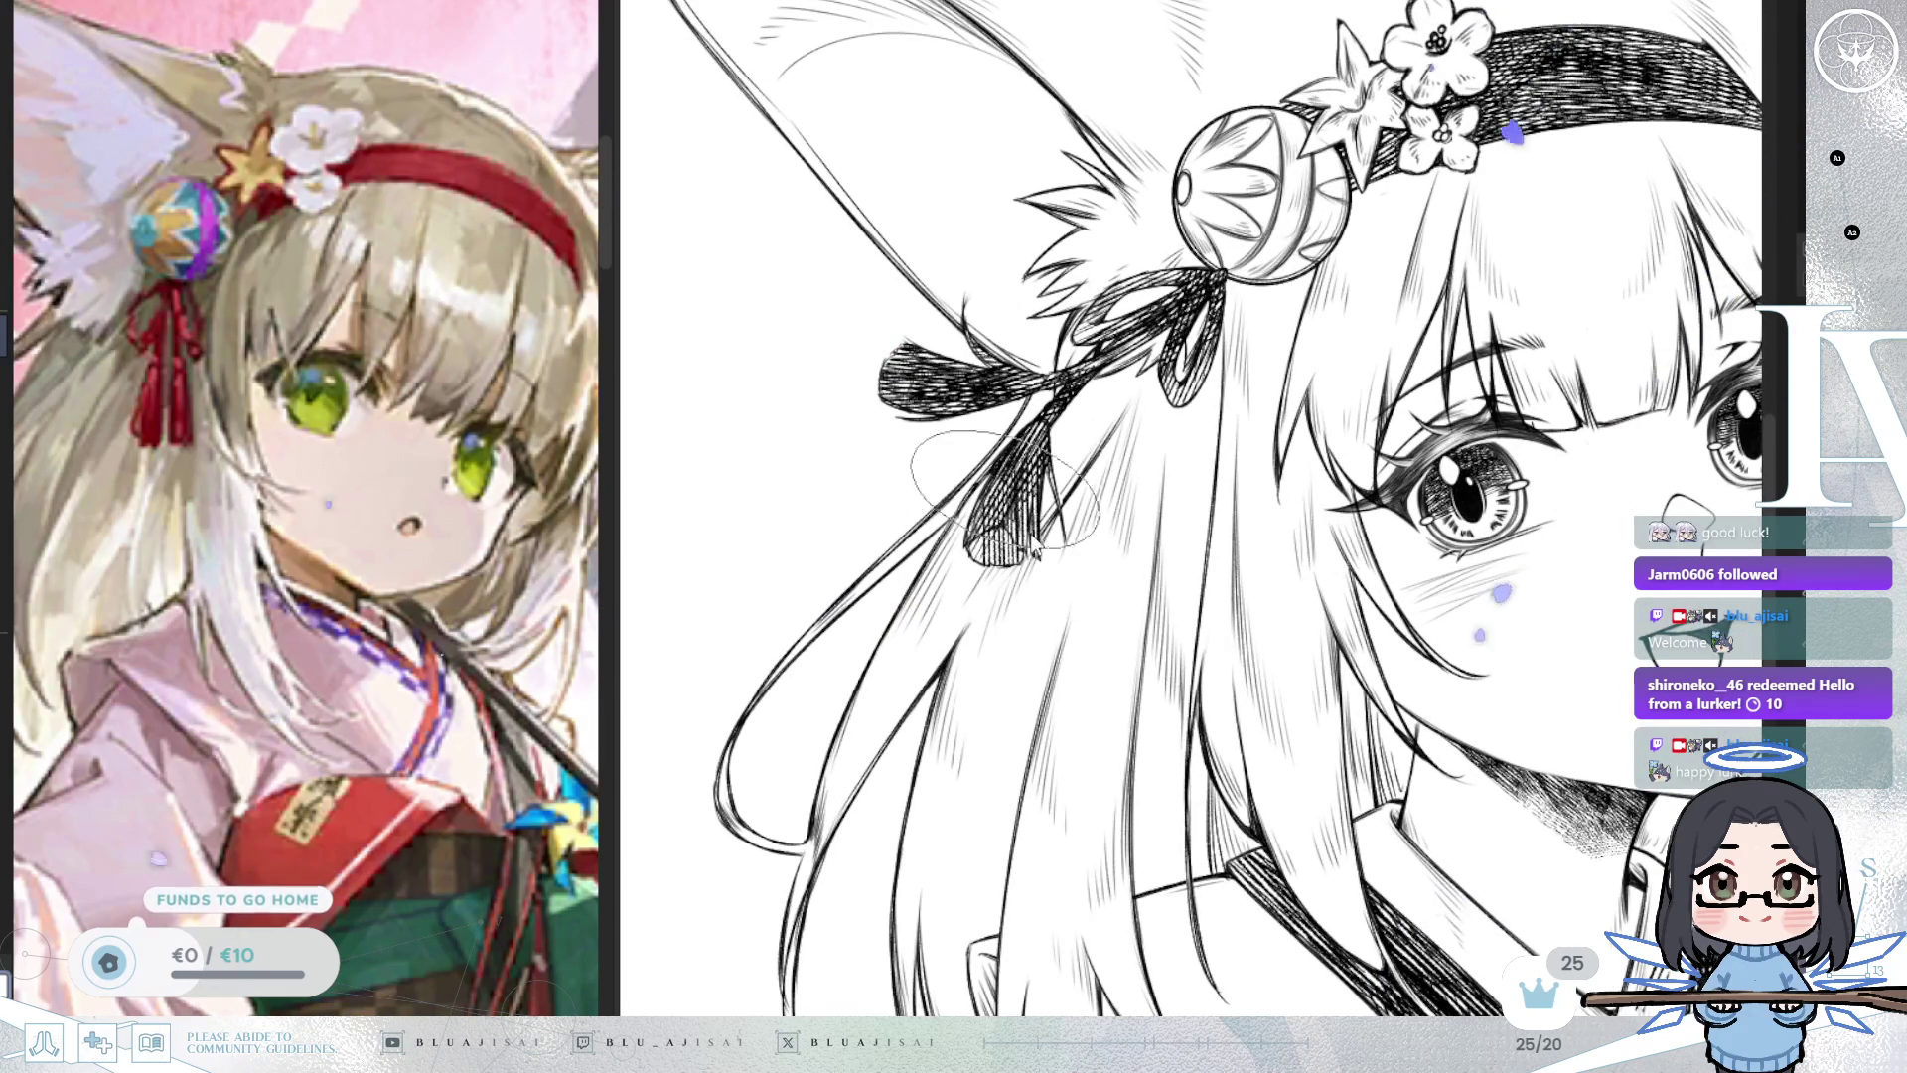
{"action": "mouse_move", "coordinate": [1053, 298]}
{"action": "left_mouse_down"}
{"action": "mouse_move", "coordinate": [1232, 357]}
{"action": "mouse_move", "coordinate": [1311, 300]}
{"action": "mouse_move", "coordinate": [1187, 293]}
{"action": "mouse_move", "coordinate": [1133, 313]}
{"action": "mouse_move", "coordinate": [1140, 353]}
{"action": "left_mouse_up"}
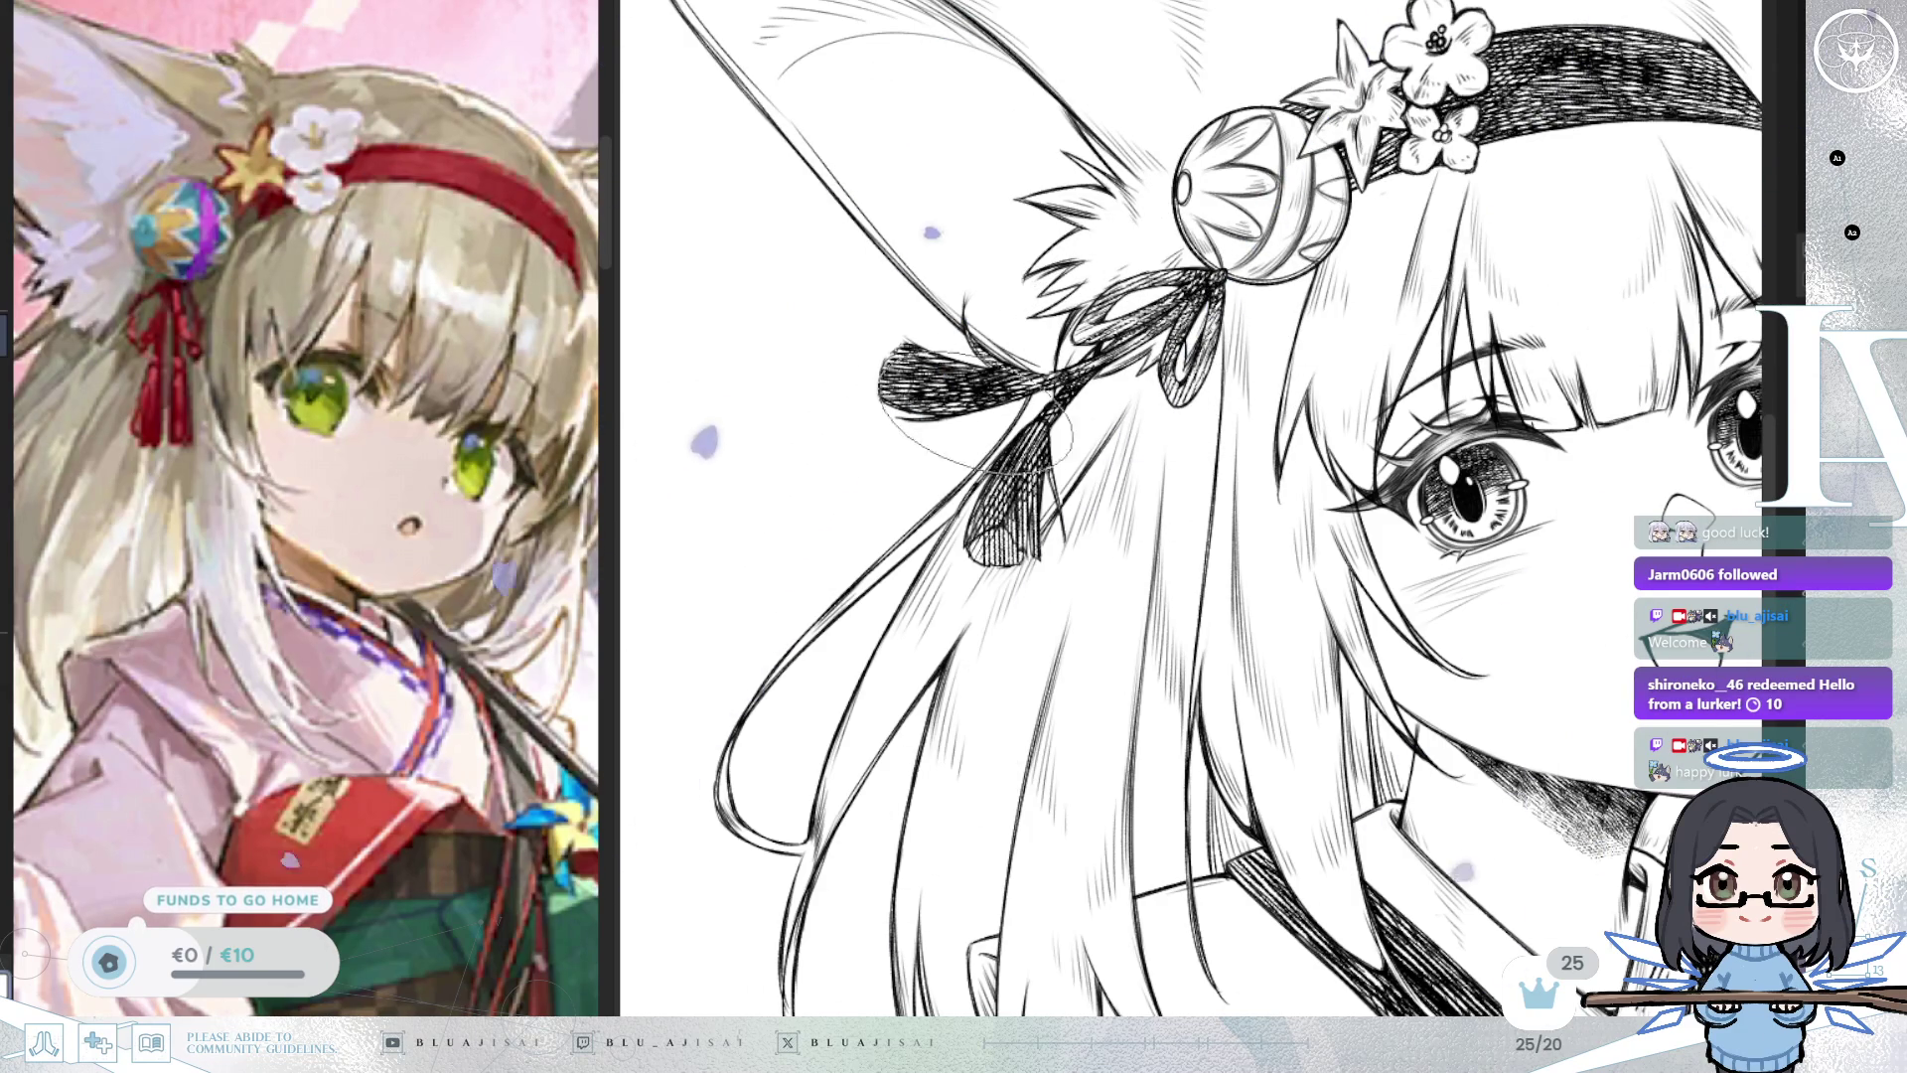
{"action": "mouse_move", "coordinate": [989, 412]}
{"action": "left_mouse_down"}
{"action": "mouse_move", "coordinate": [934, 387]}
{"action": "mouse_move", "coordinate": [973, 393]}
{"action": "mouse_move", "coordinate": [1034, 497]}
{"action": "mouse_move", "coordinate": [1001, 477]}
{"action": "mouse_move", "coordinate": [1083, 423]}
{"action": "mouse_move", "coordinate": [994, 487]}
{"action": "mouse_move", "coordinate": [1014, 505]}
{"action": "left_mouse_up"}
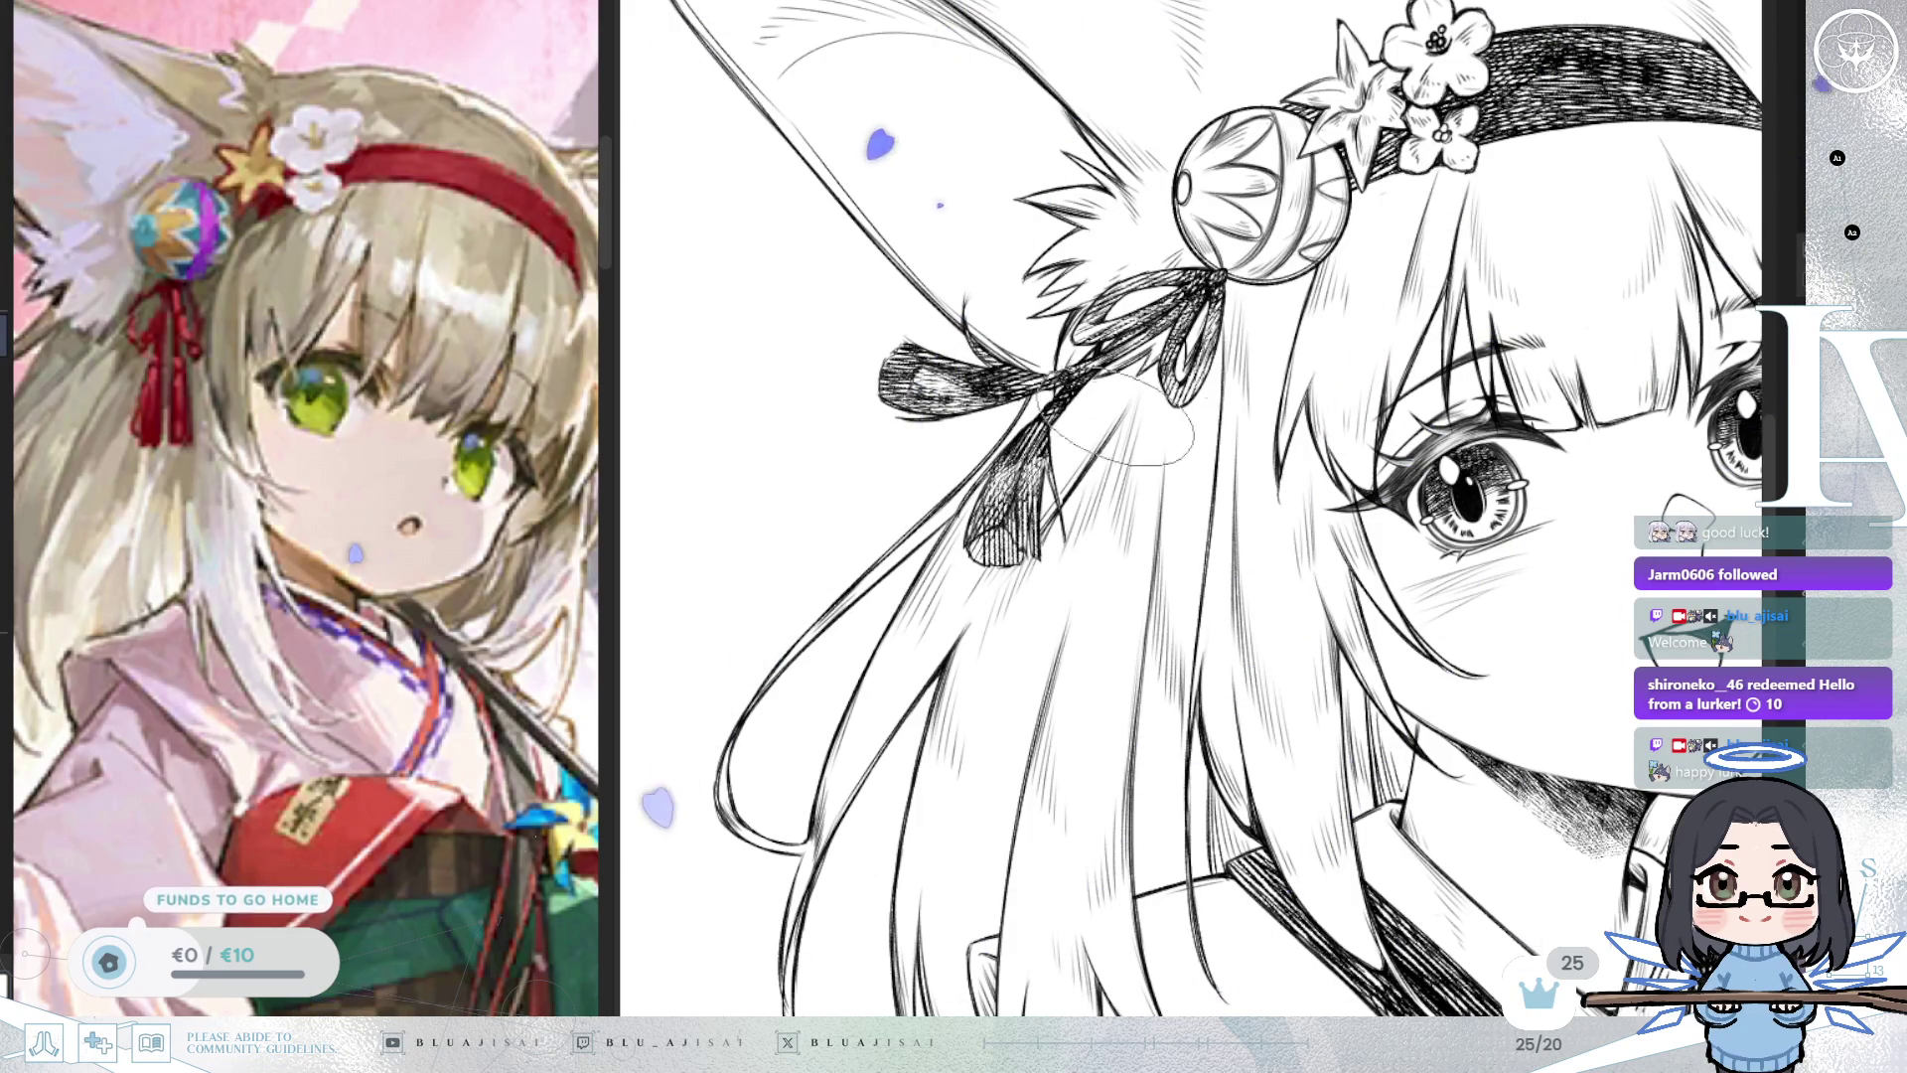
{"action": "scroll", "coordinate": [1105, 427], "scroll_direction": "down", "scroll_amount": 5}
{"action": "scroll", "coordinate": [983, 547], "scroll_direction": "up", "scroll_amount": 5}
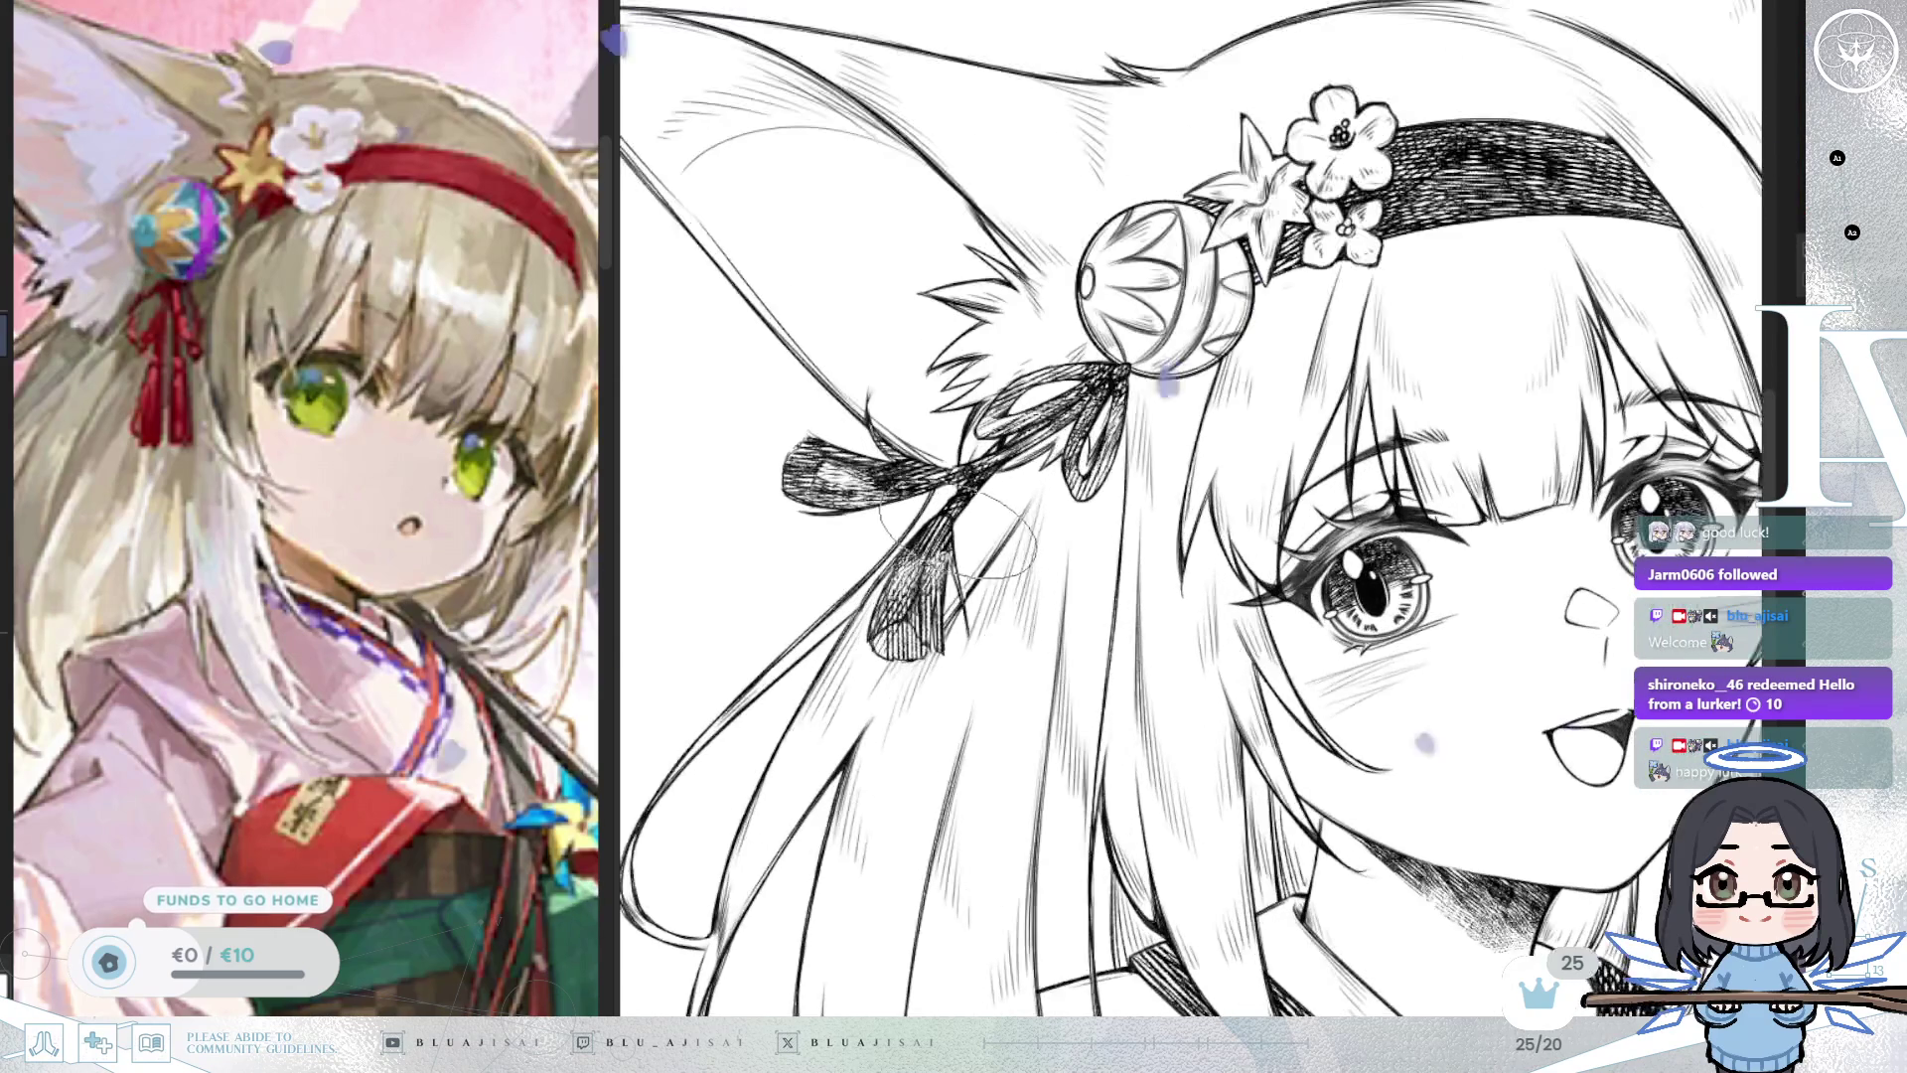
Build up denser headband hatching near the flower, soften its blotchy patches, then reset the view.
{"action": "left_click_drag", "start_coordinate": [1023, 556], "coordinate": [1431, 388]}
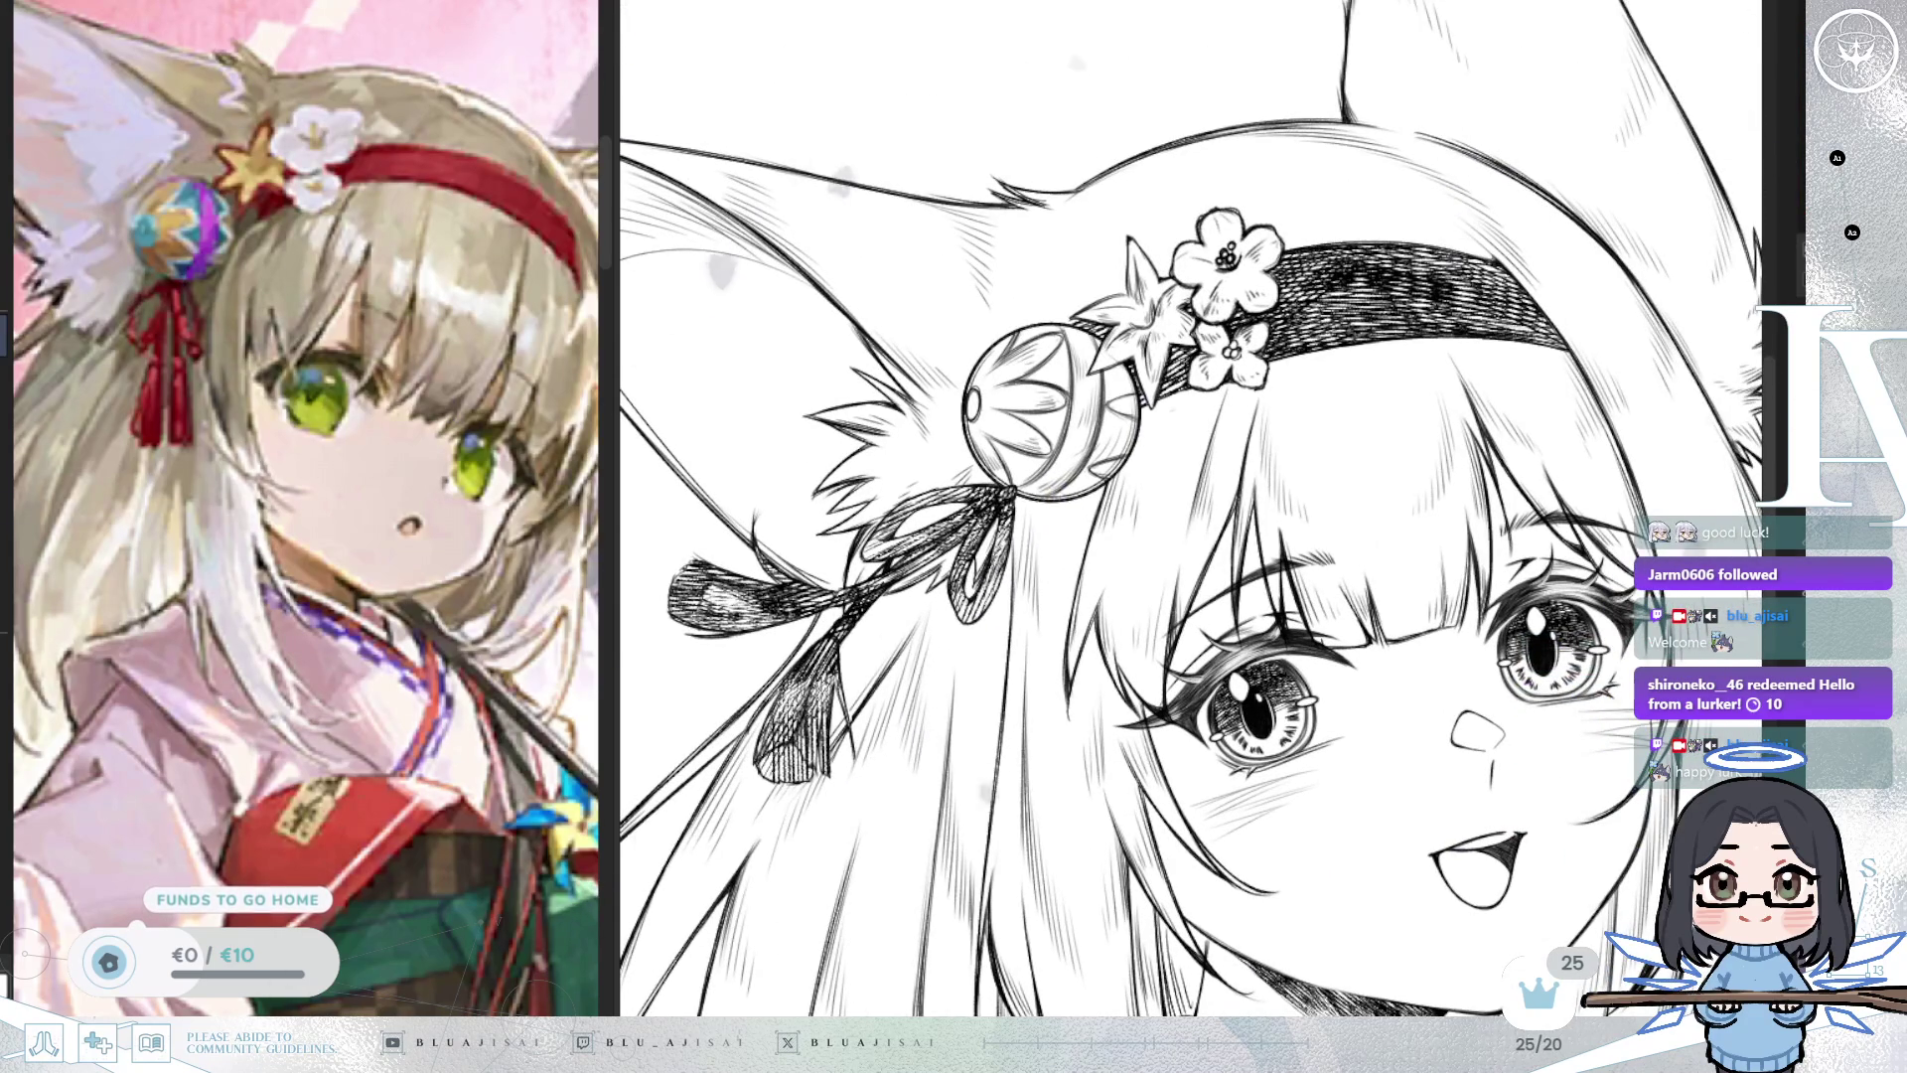
{"action": "key", "text": "m"}
{"action": "key", "text": "m"}
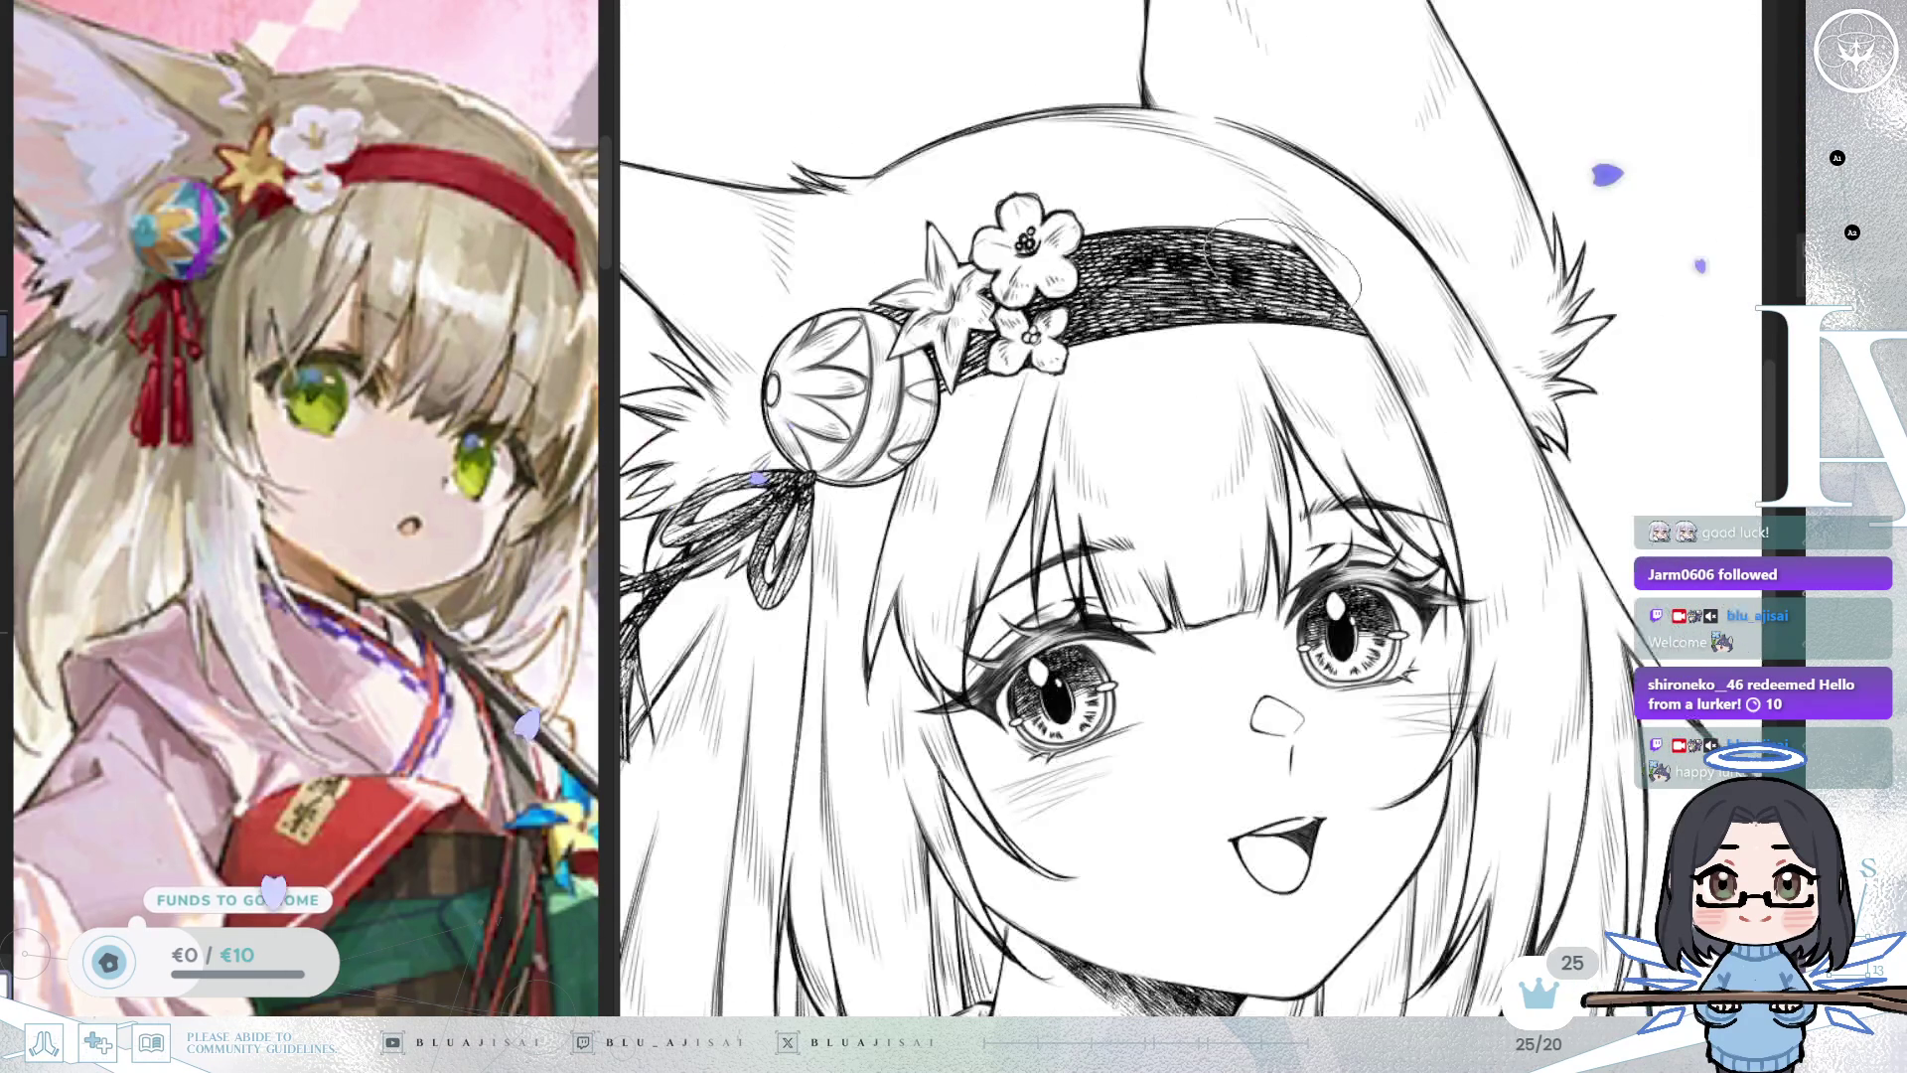
{"action": "left_click_drag", "start_coordinate": [1221, 279], "coordinate": [943, 376]}
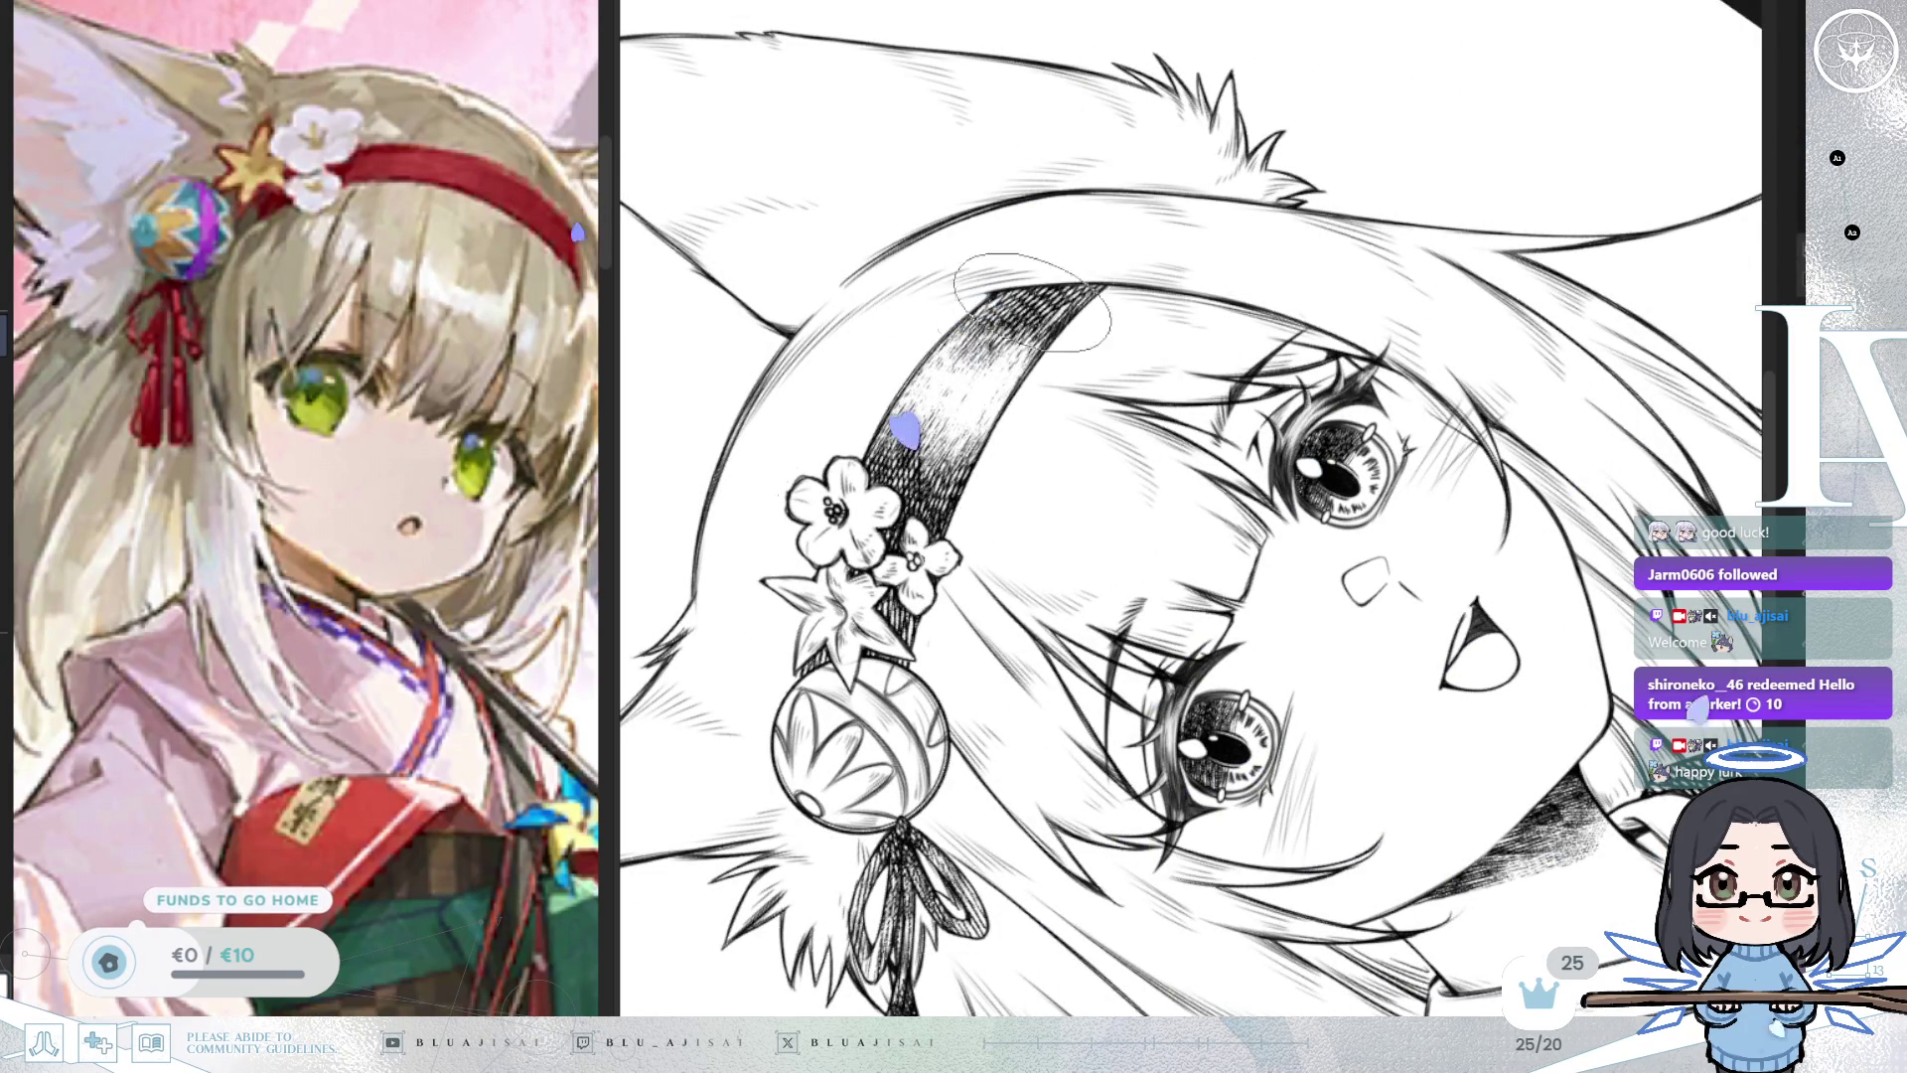
{"action": "mouse_move", "coordinate": [918, 452]}
{"action": "left_mouse_down"}
{"action": "mouse_move", "coordinate": [944, 437]}
{"action": "mouse_move", "coordinate": [934, 467]}
{"action": "mouse_move", "coordinate": [1024, 462]}
{"action": "left_mouse_up"}
{"action": "scroll", "coordinate": [1267, 348], "scroll_direction": "down", "scroll_amount": 2}
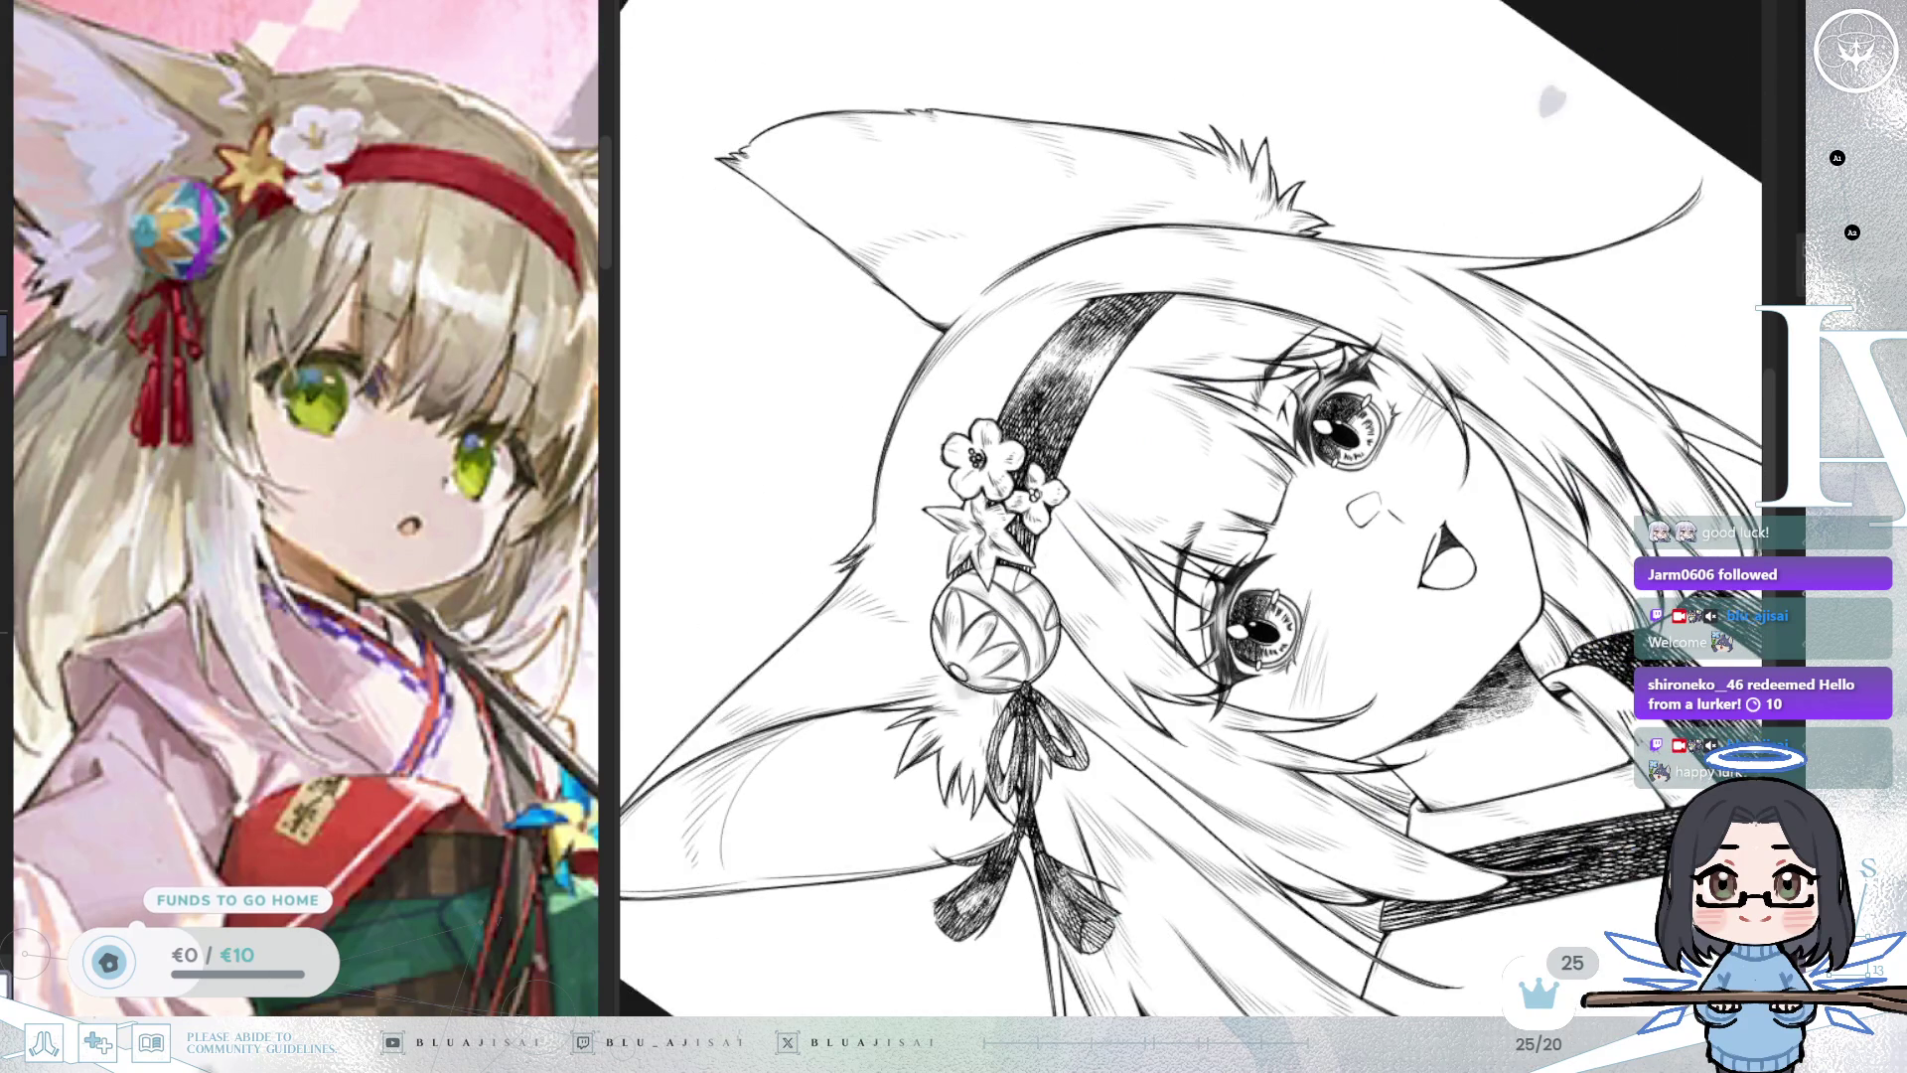
{"action": "scroll", "coordinate": [1590, 298], "scroll_direction": "up", "scroll_amount": 2}
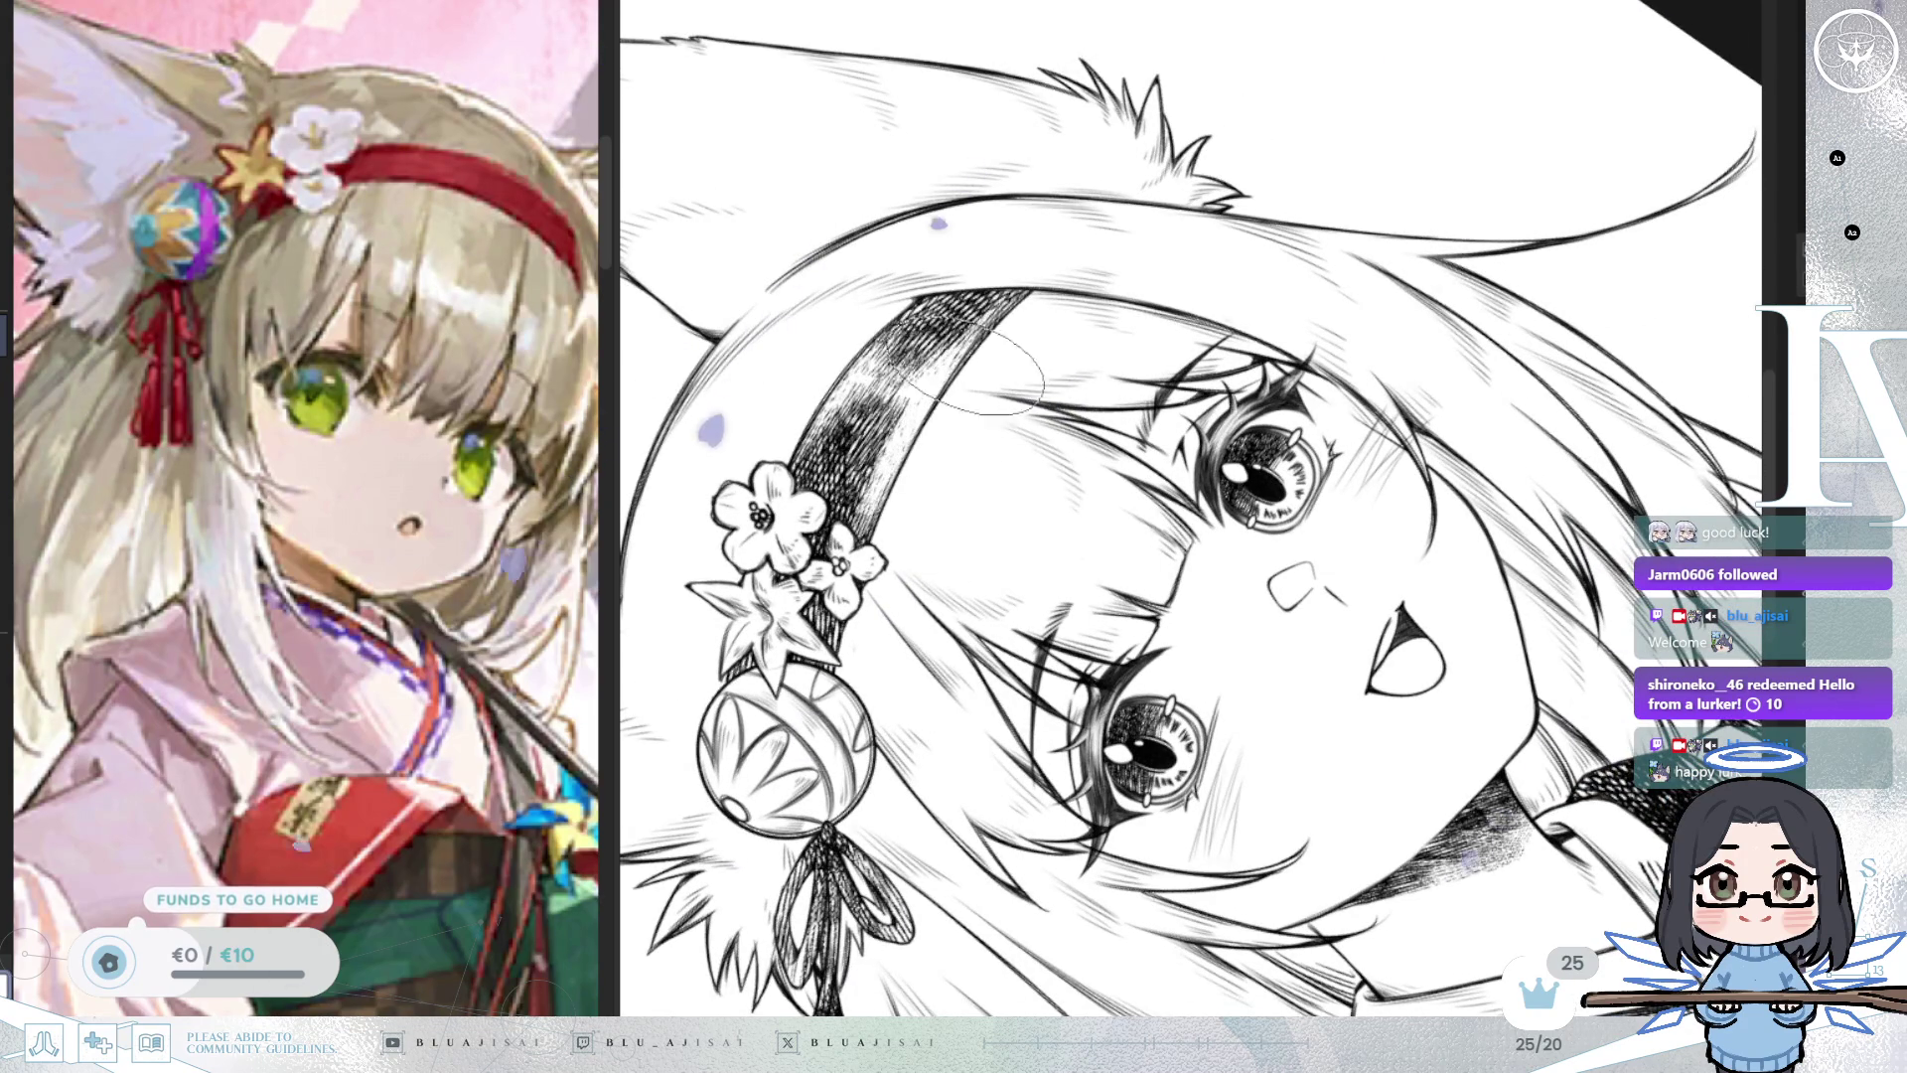
{"action": "left_click_drag", "start_coordinate": [822, 390], "coordinate": [805, 467]}
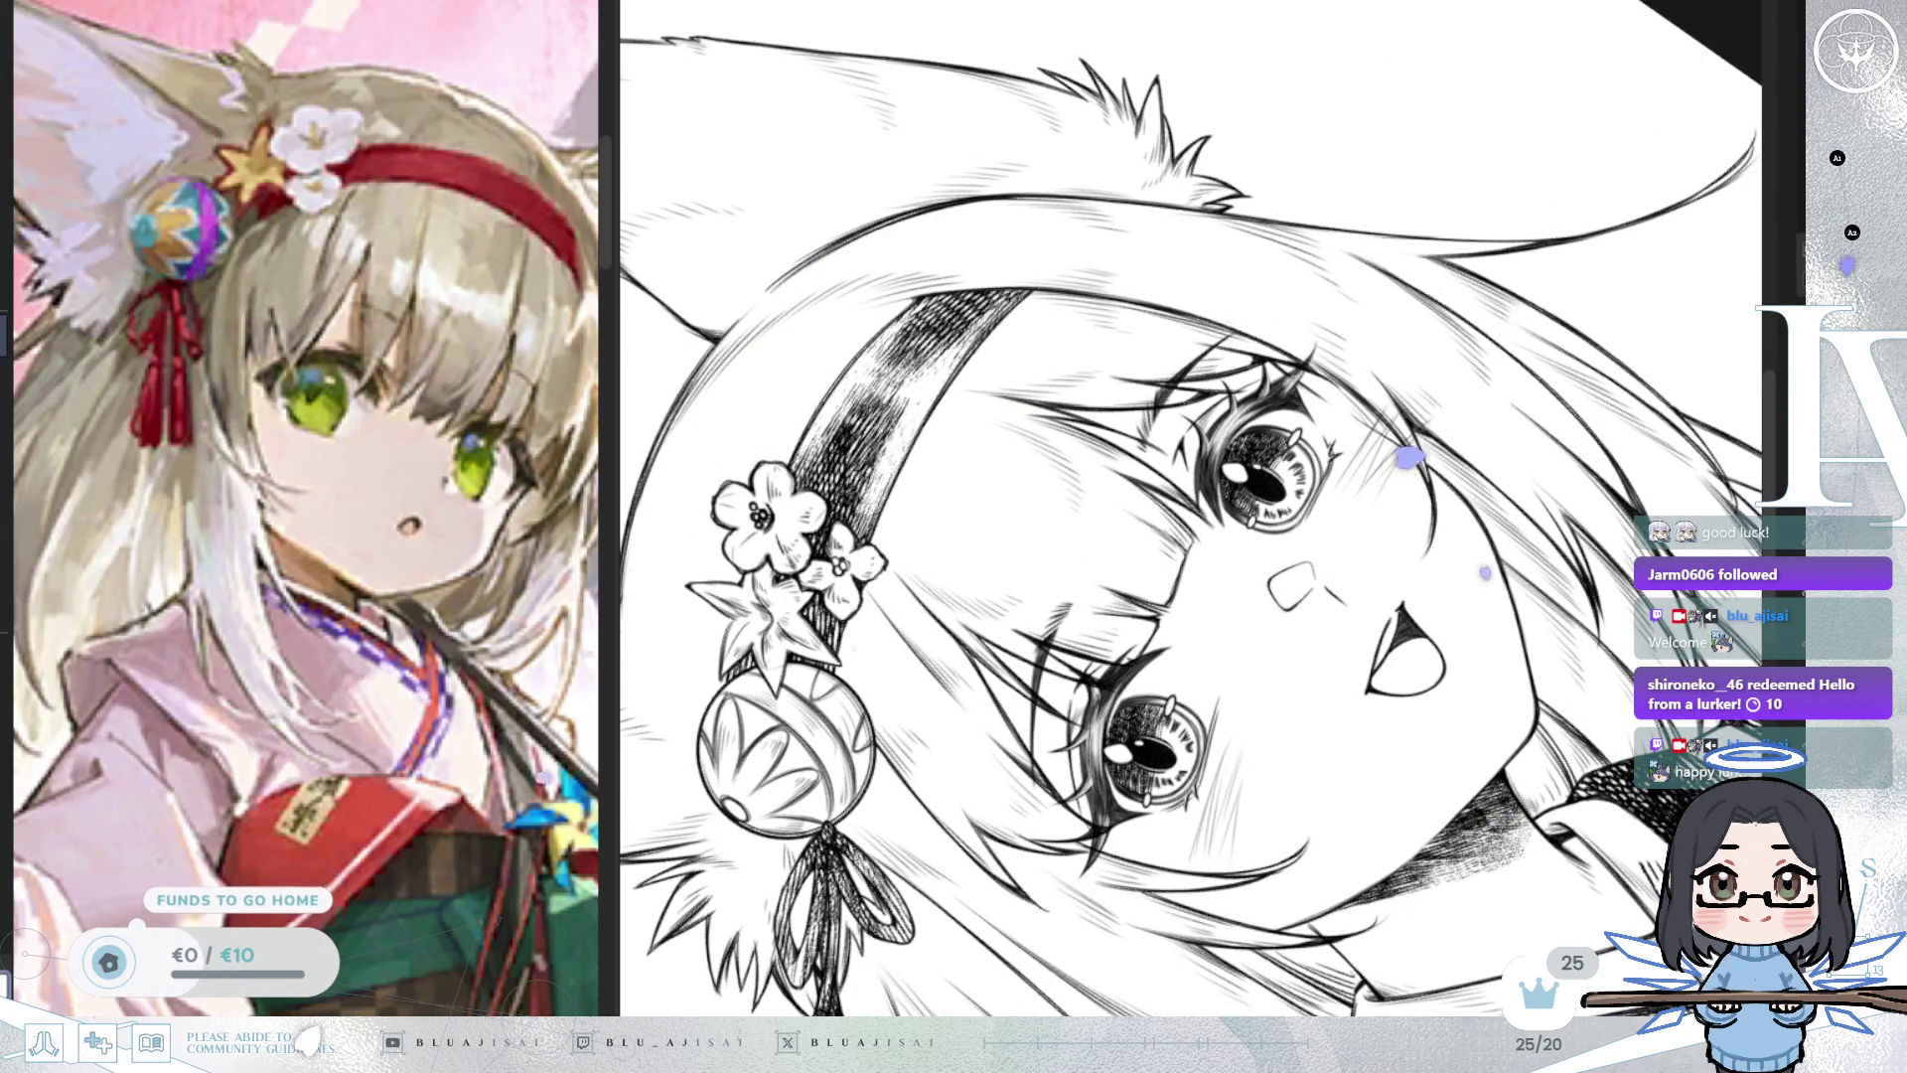
{"action": "mouse_move", "coordinate": [894, 338]}
{"action": "left_mouse_down"}
{"action": "mouse_move", "coordinate": [844, 457]}
{"action": "mouse_move", "coordinate": [865, 452]}
{"action": "left_mouse_up"}
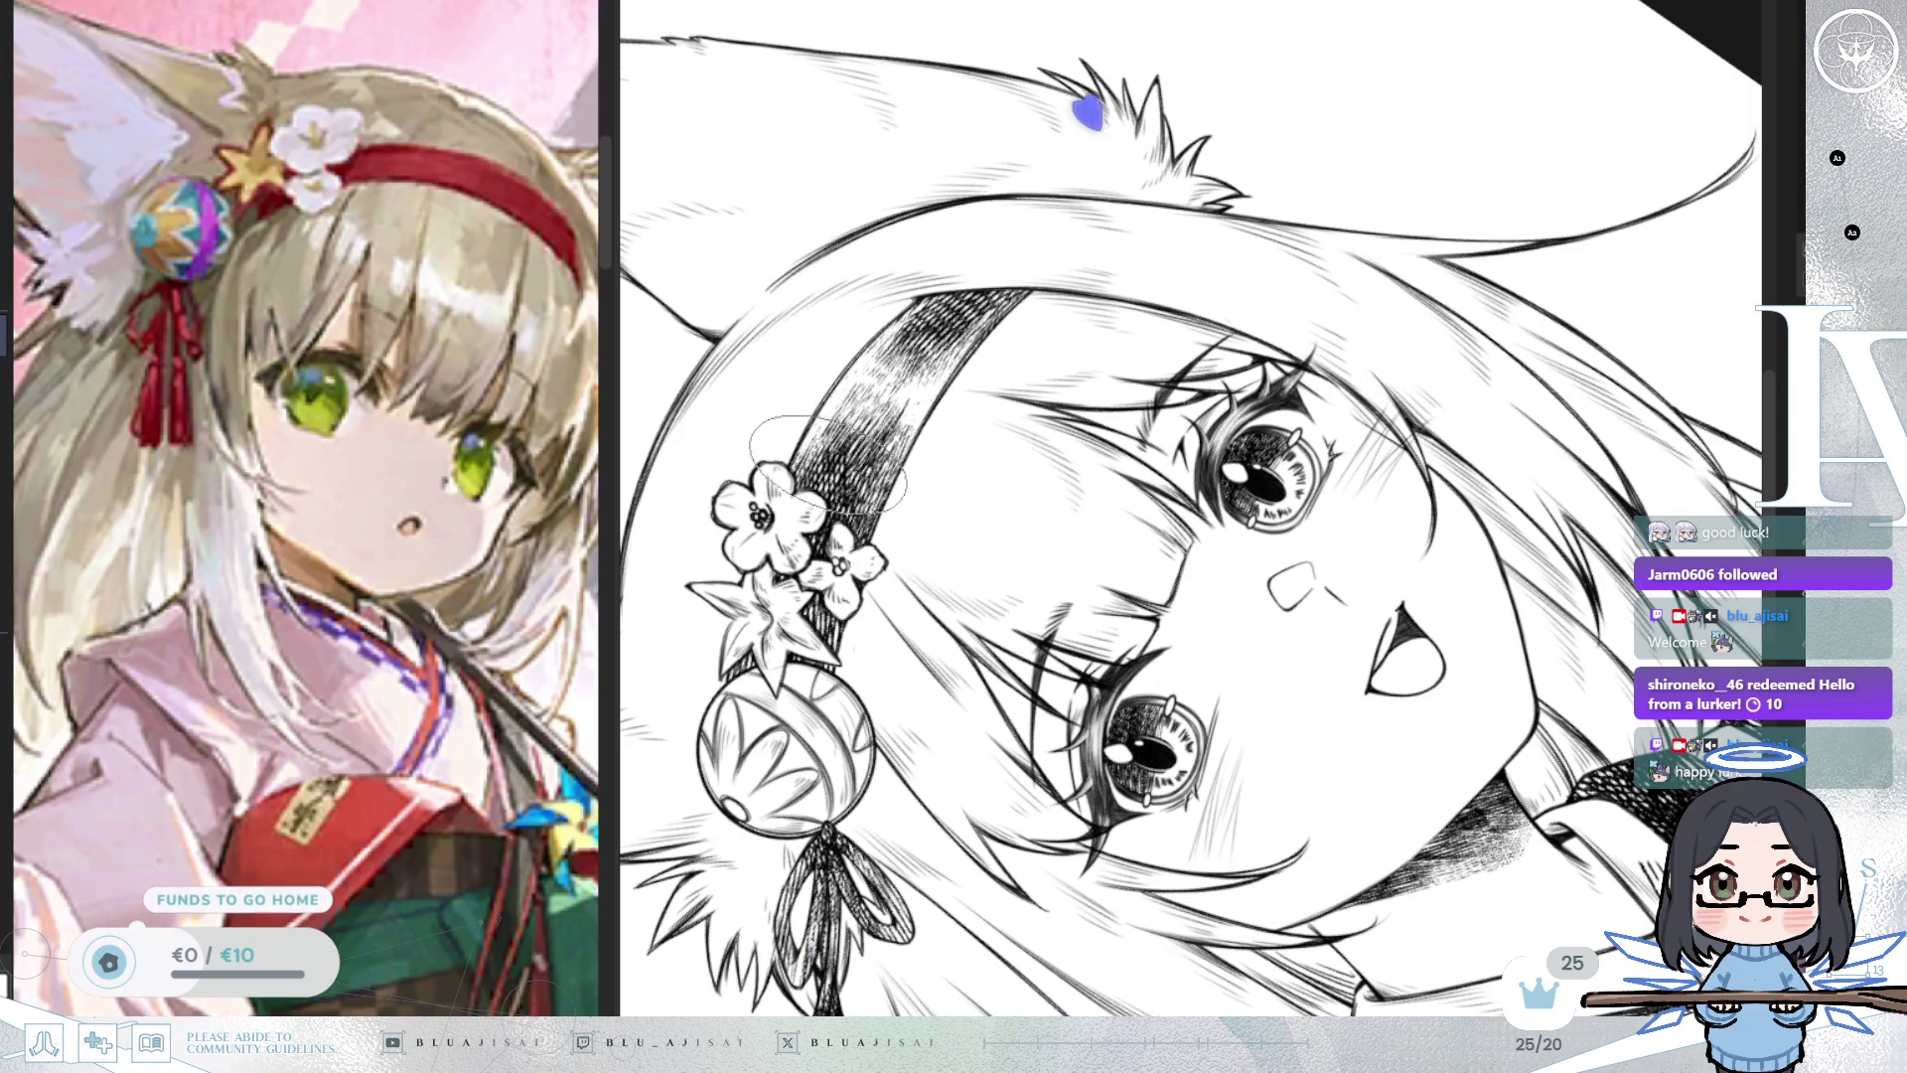
{"action": "key", "text": "ctrl+0"}
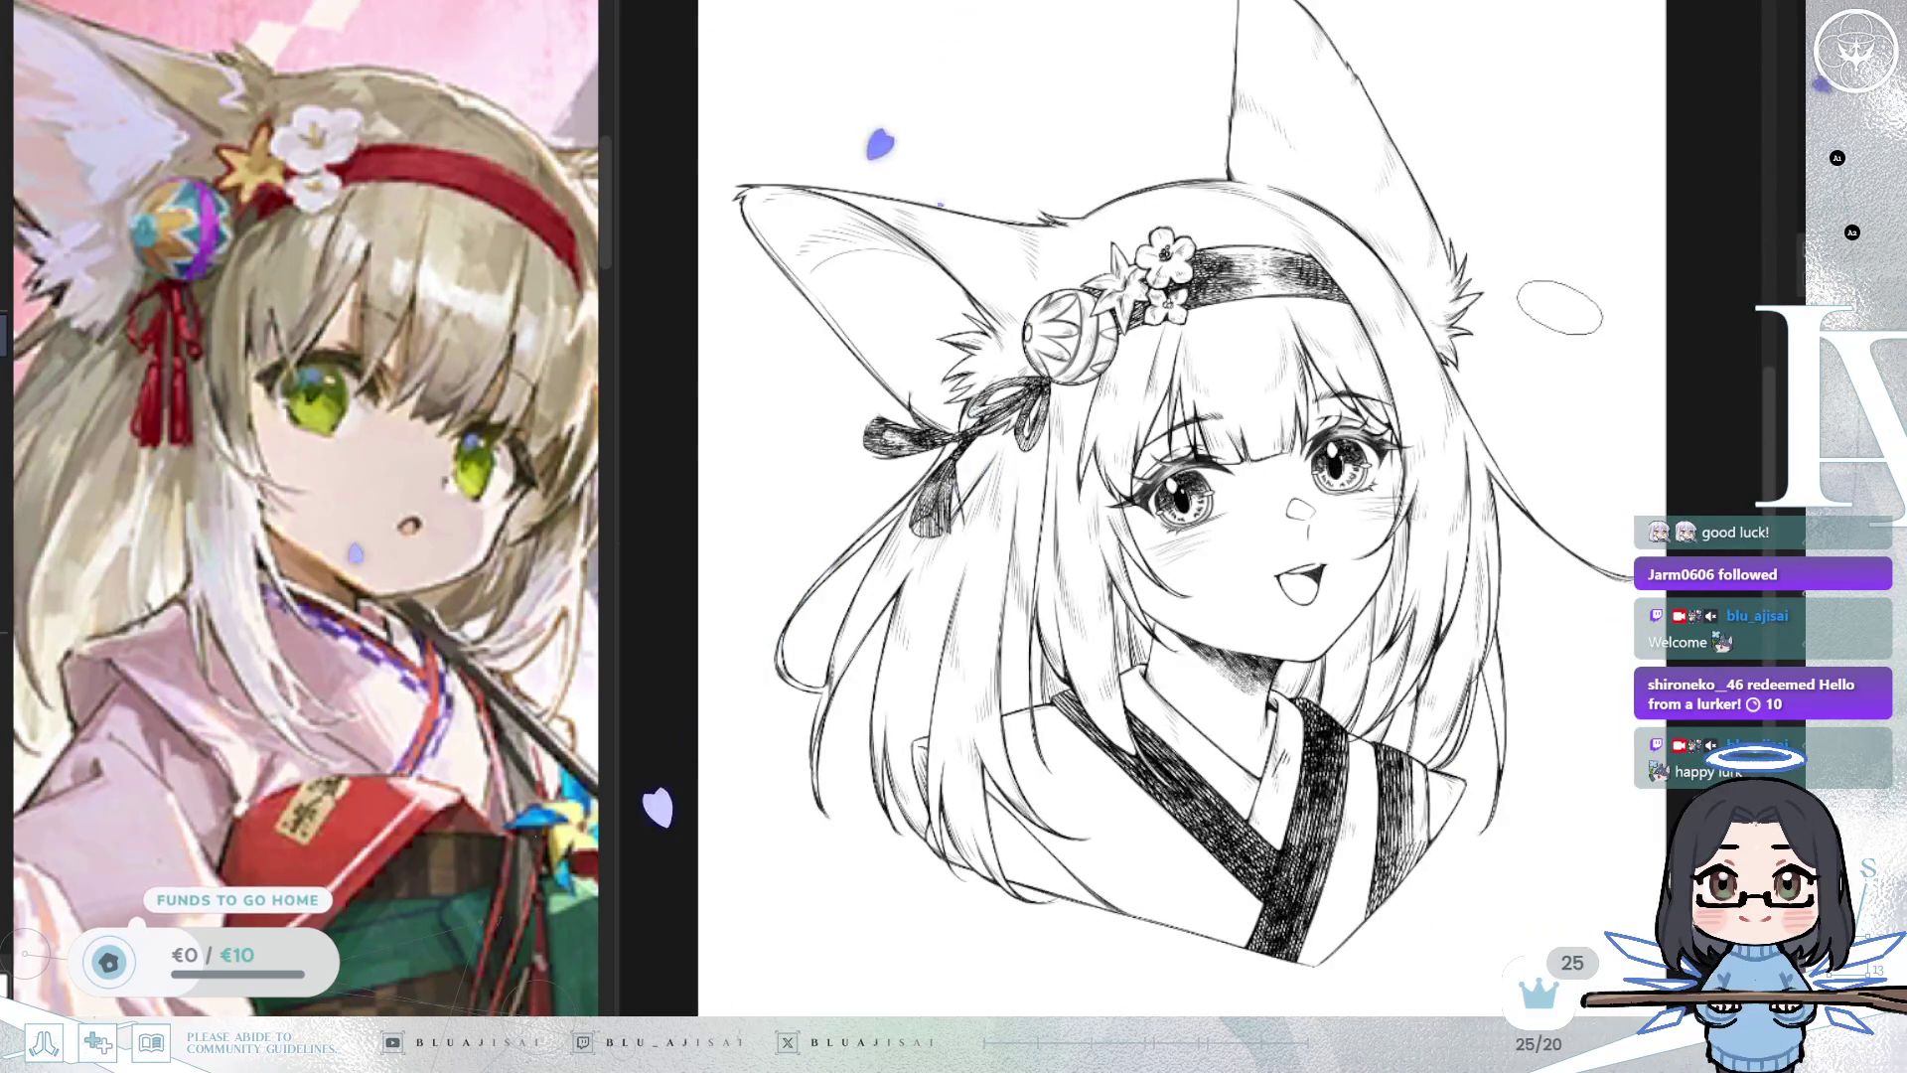
Zoom over the face and kimono, then mirror the canvas horizontally to check proportions.
{"action": "scroll", "coordinate": [1330, 562], "scroll_direction": "up", "scroll_amount": 2}
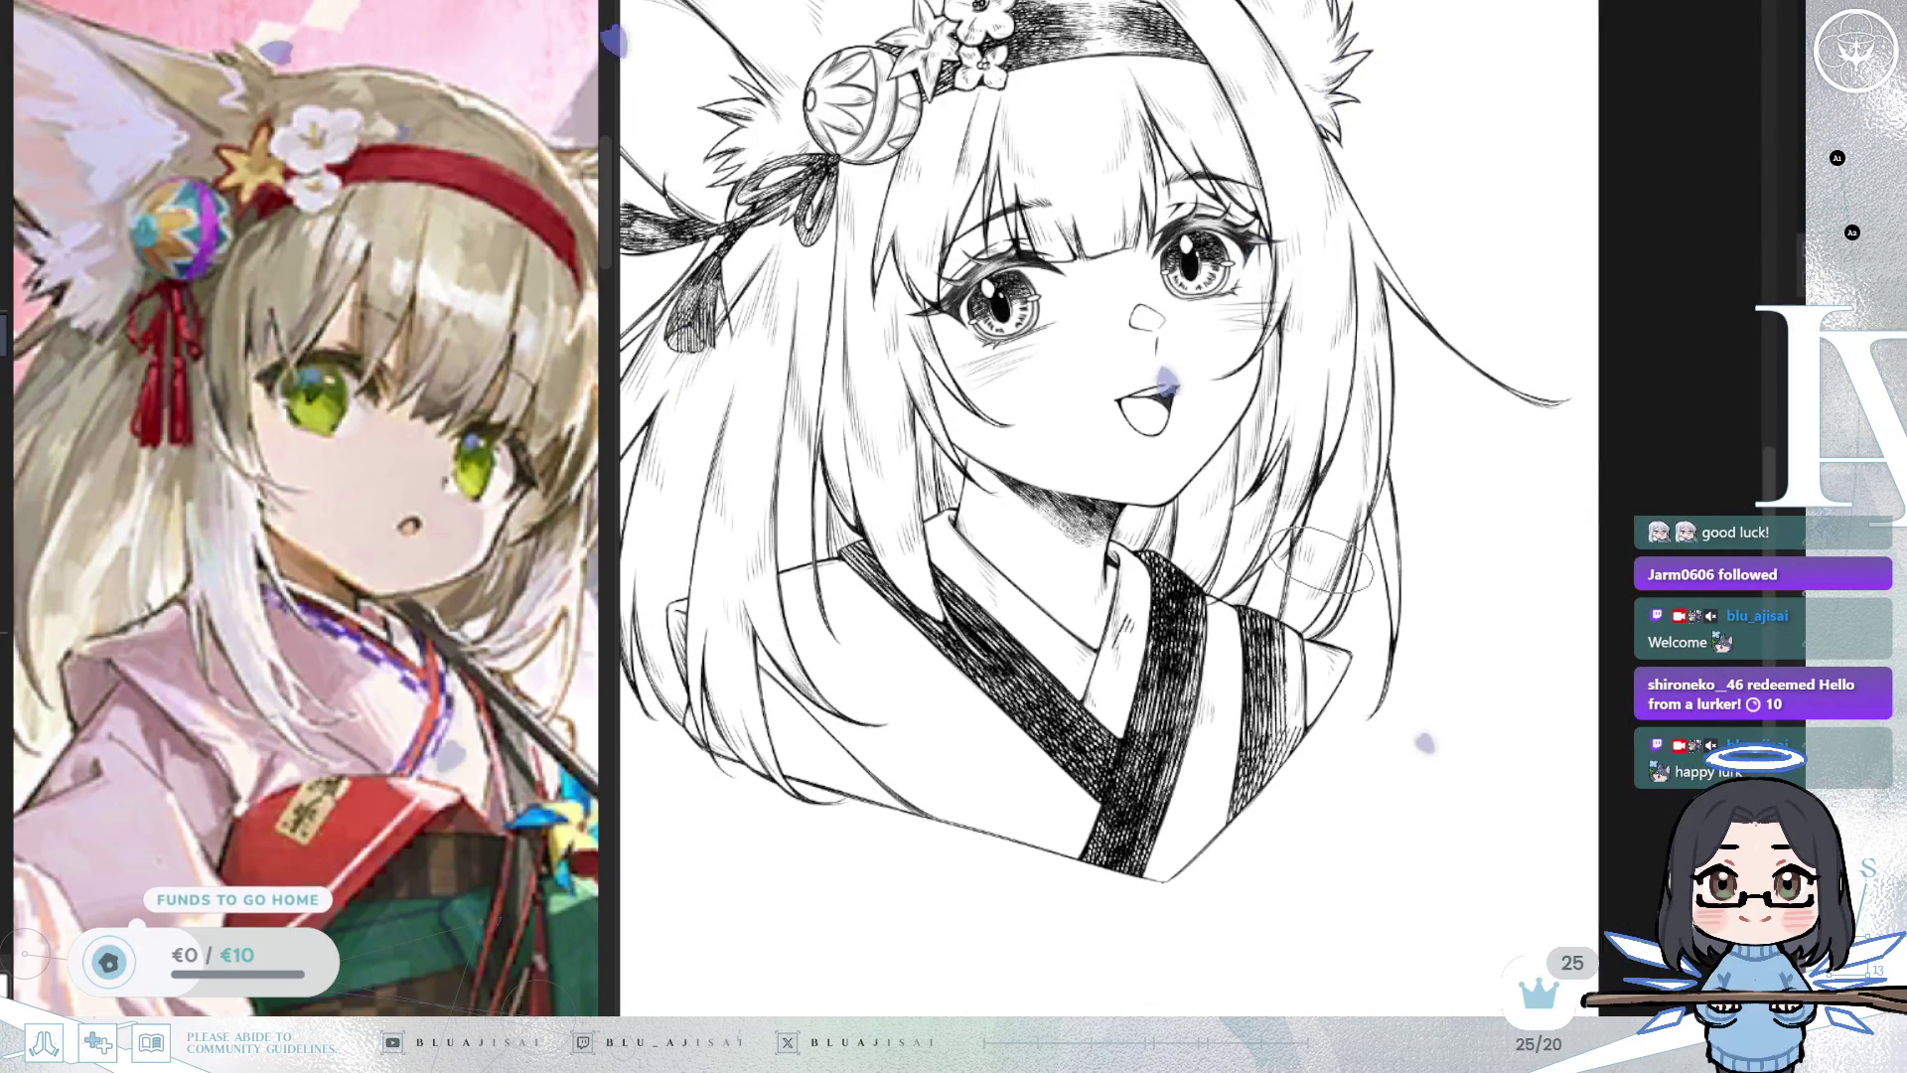
{"action": "scroll", "coordinate": [1322, 581], "scroll_direction": "down", "scroll_amount": 1}
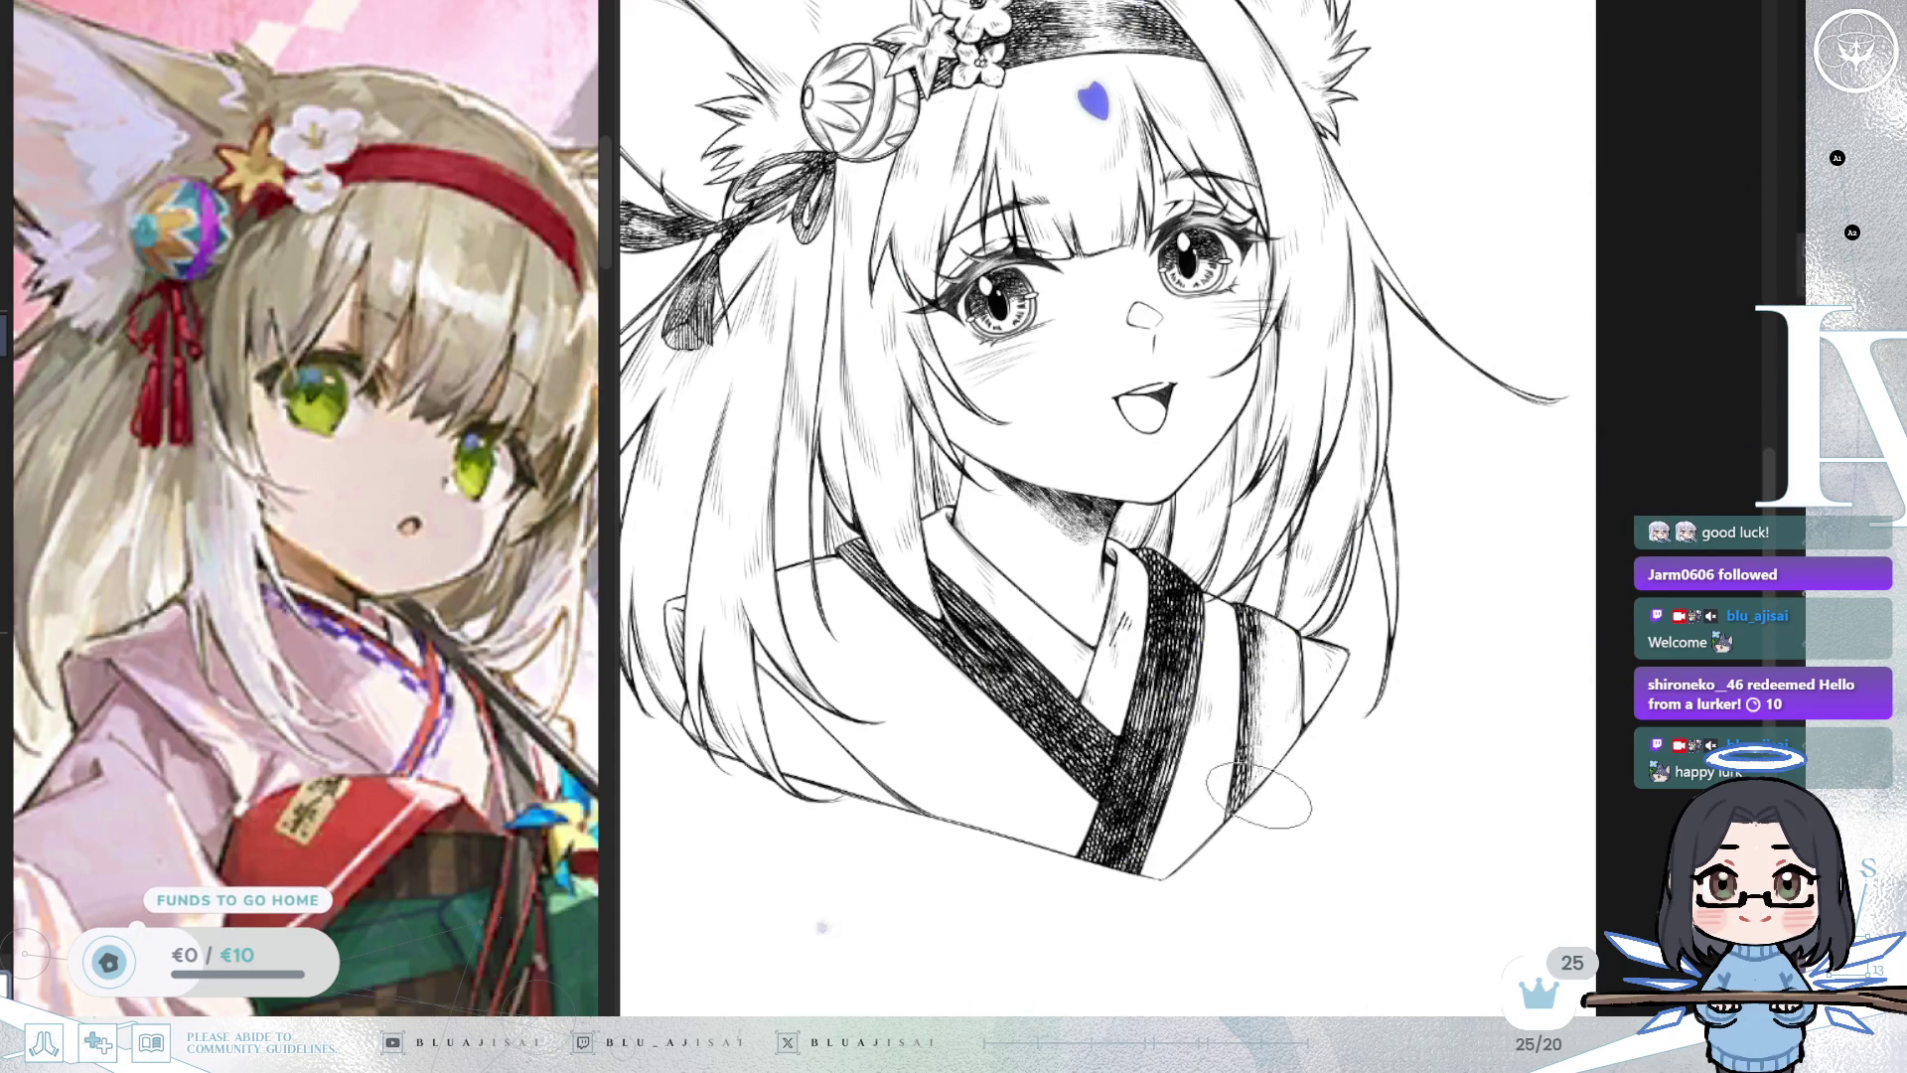
{"action": "key", "text": "m"}
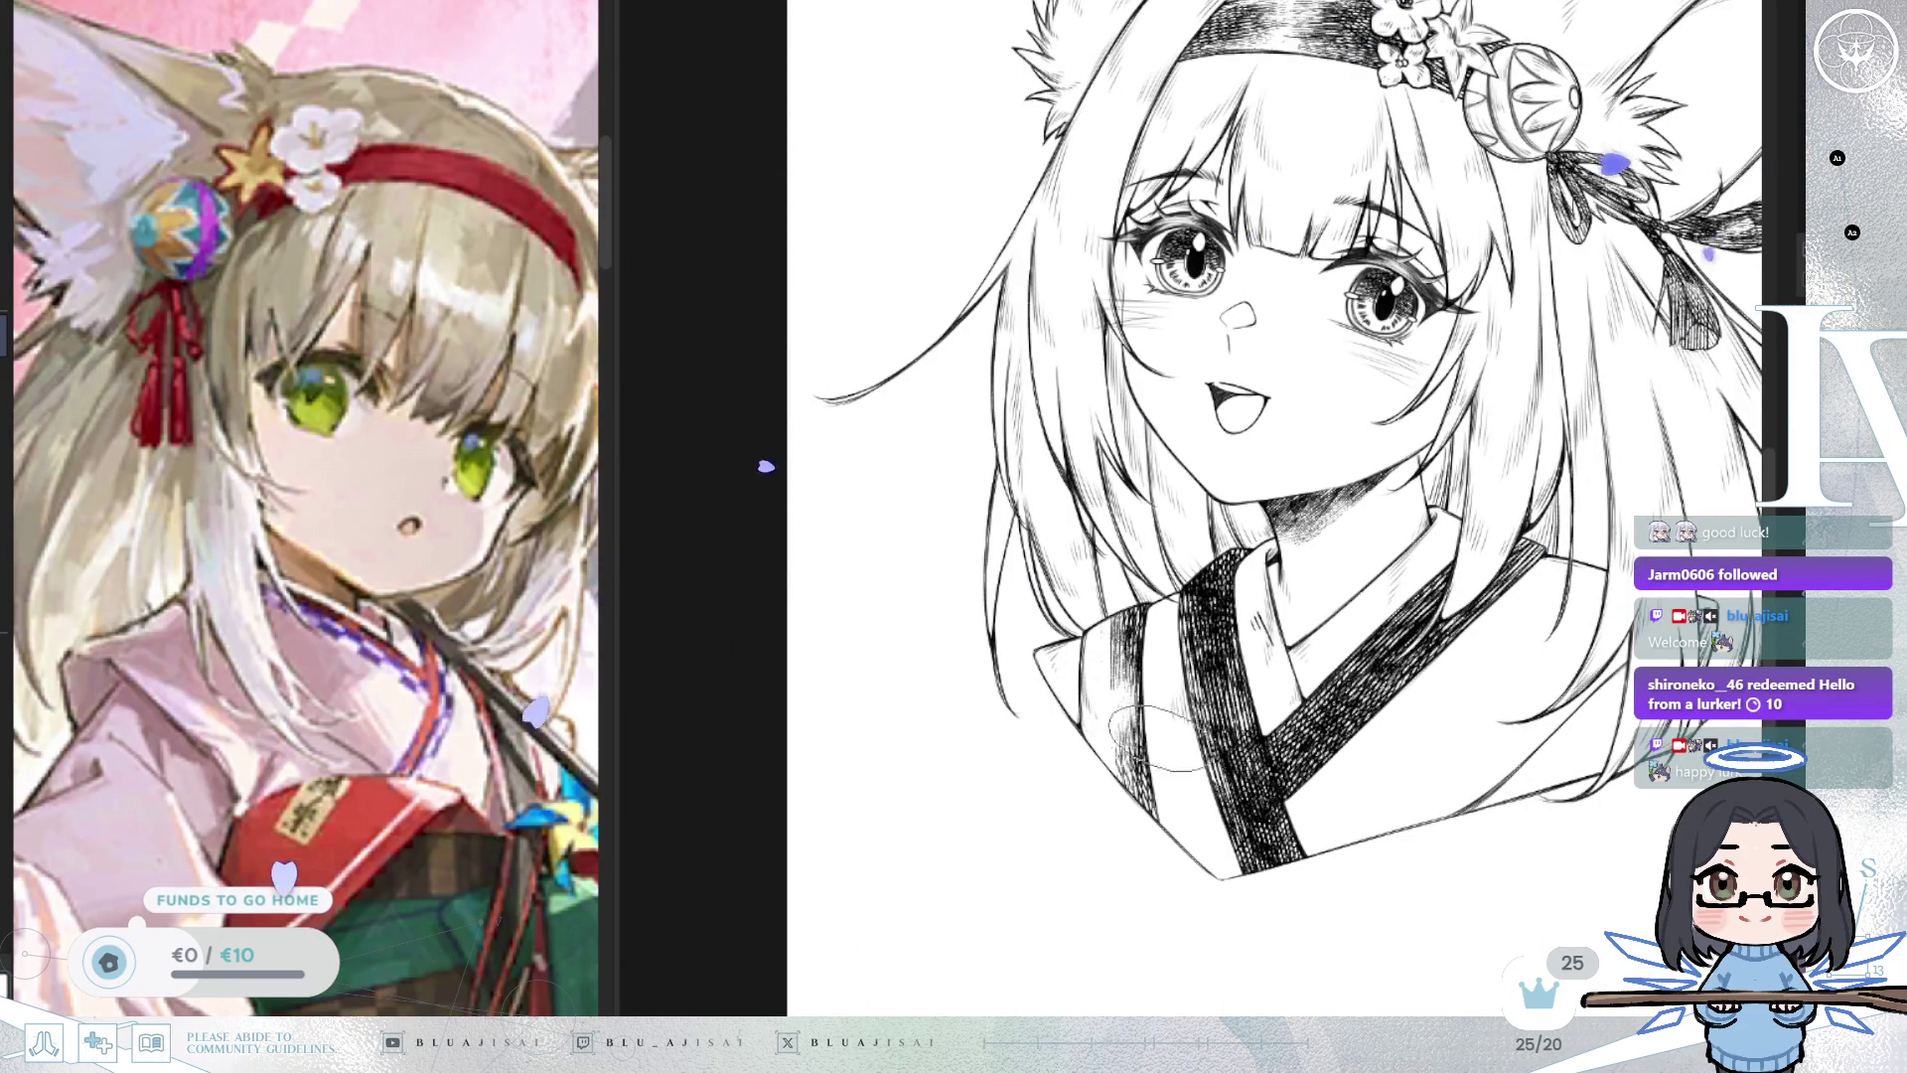
Lighten the dark hatched band below the kimono collar.
{"action": "key", "text": "h"}
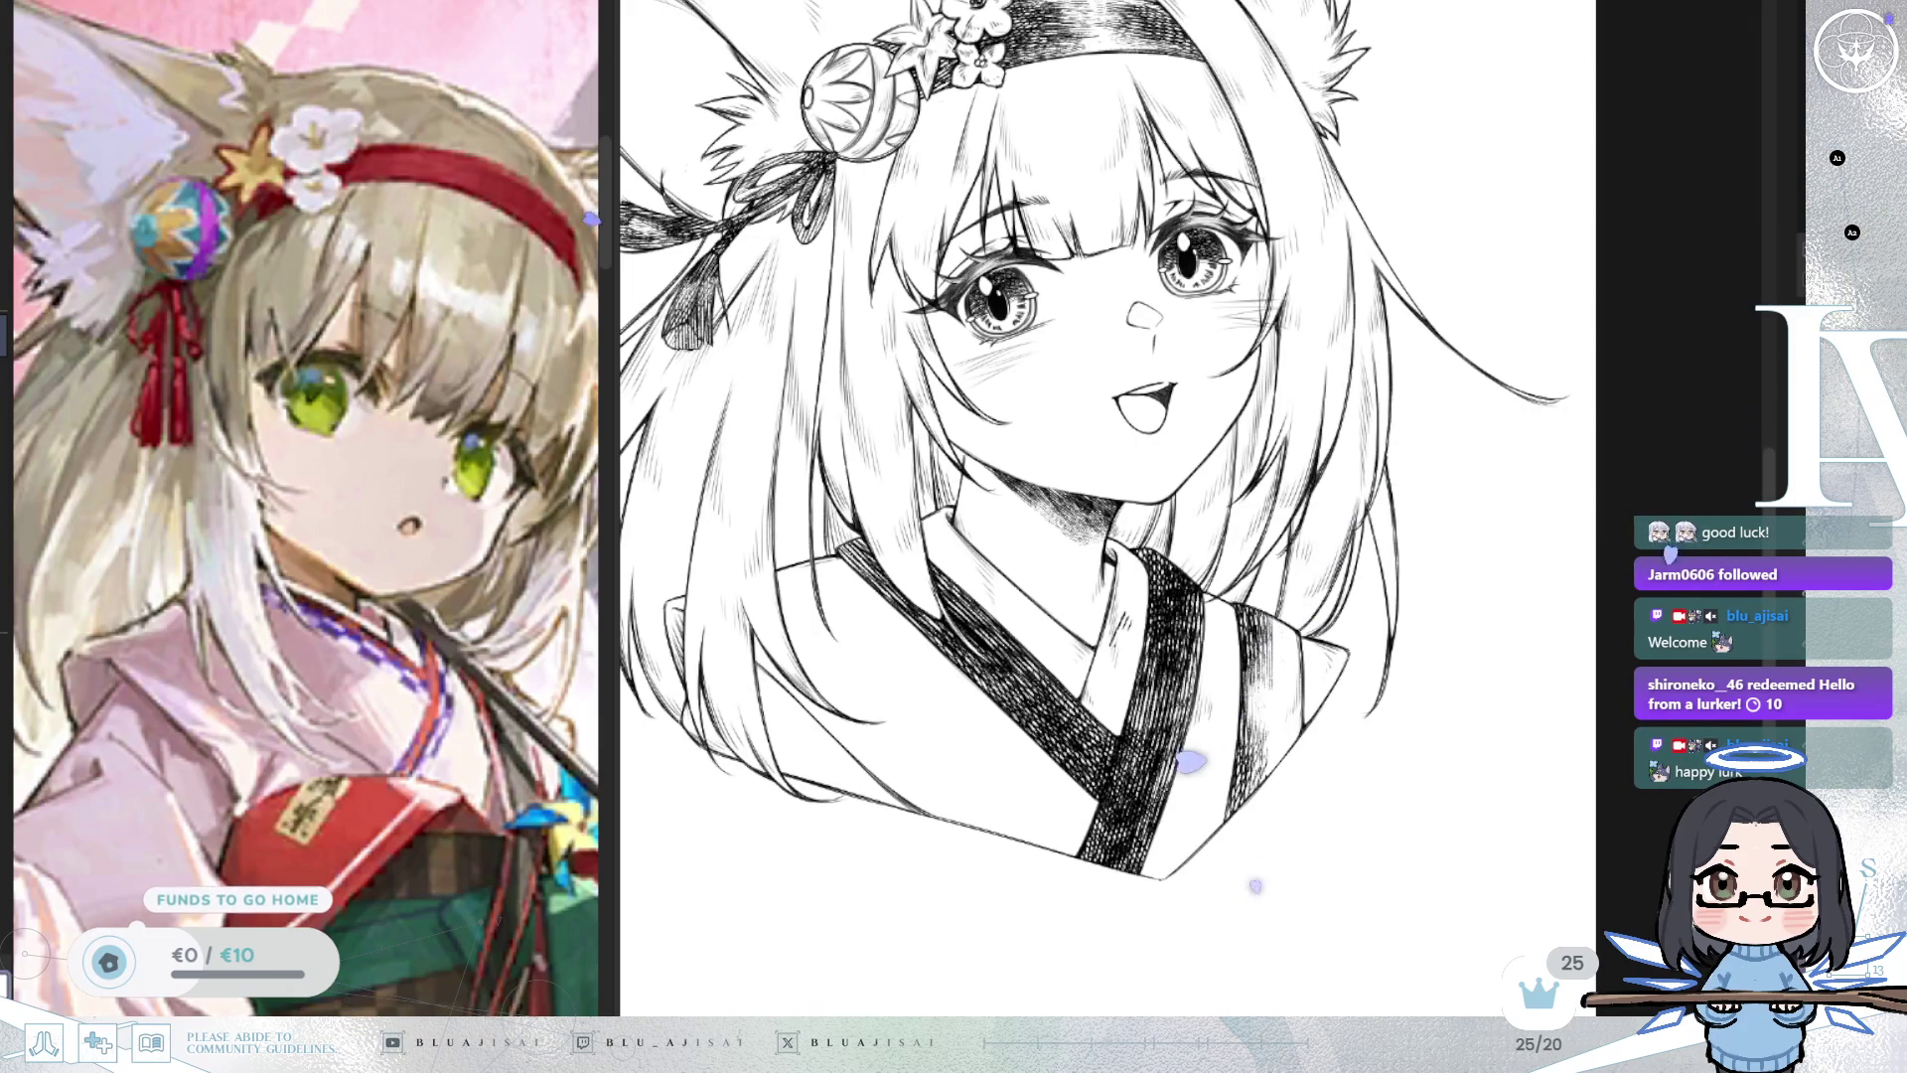
{"action": "mouse_move", "coordinate": [1118, 650]}
{"action": "left_mouse_down"}
{"action": "mouse_move", "coordinate": [1227, 596]}
{"action": "mouse_move", "coordinate": [1254, 750]}
{"action": "left_mouse_up"}
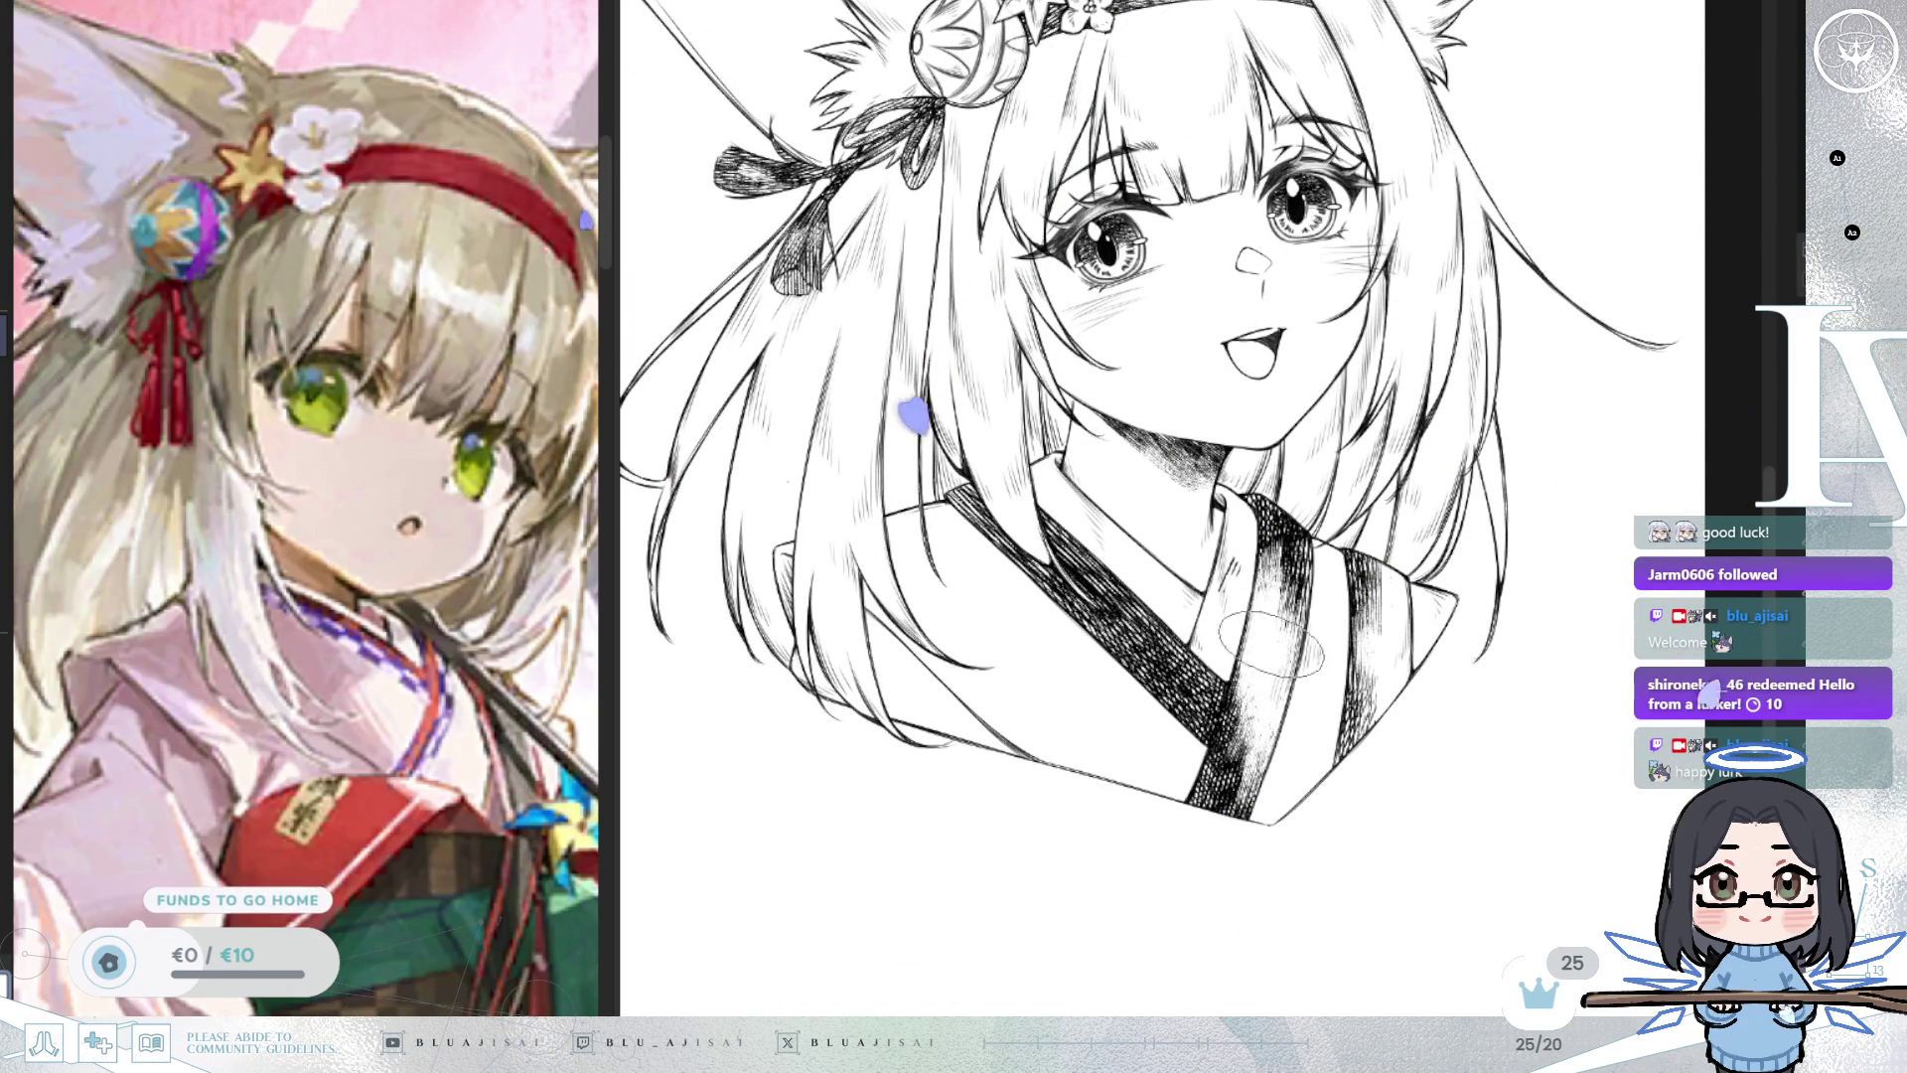
{"action": "key", "text": "h"}
{"action": "mouse_move", "coordinate": [1256, 594]}
{"action": "left_mouse_down"}
{"action": "mouse_move", "coordinate": [1224, 628]}
{"action": "mouse_move", "coordinate": [1260, 658]}
{"action": "mouse_move", "coordinate": [1231, 684]}
{"action": "mouse_move", "coordinate": [1313, 576]}
{"action": "left_mouse_up"}
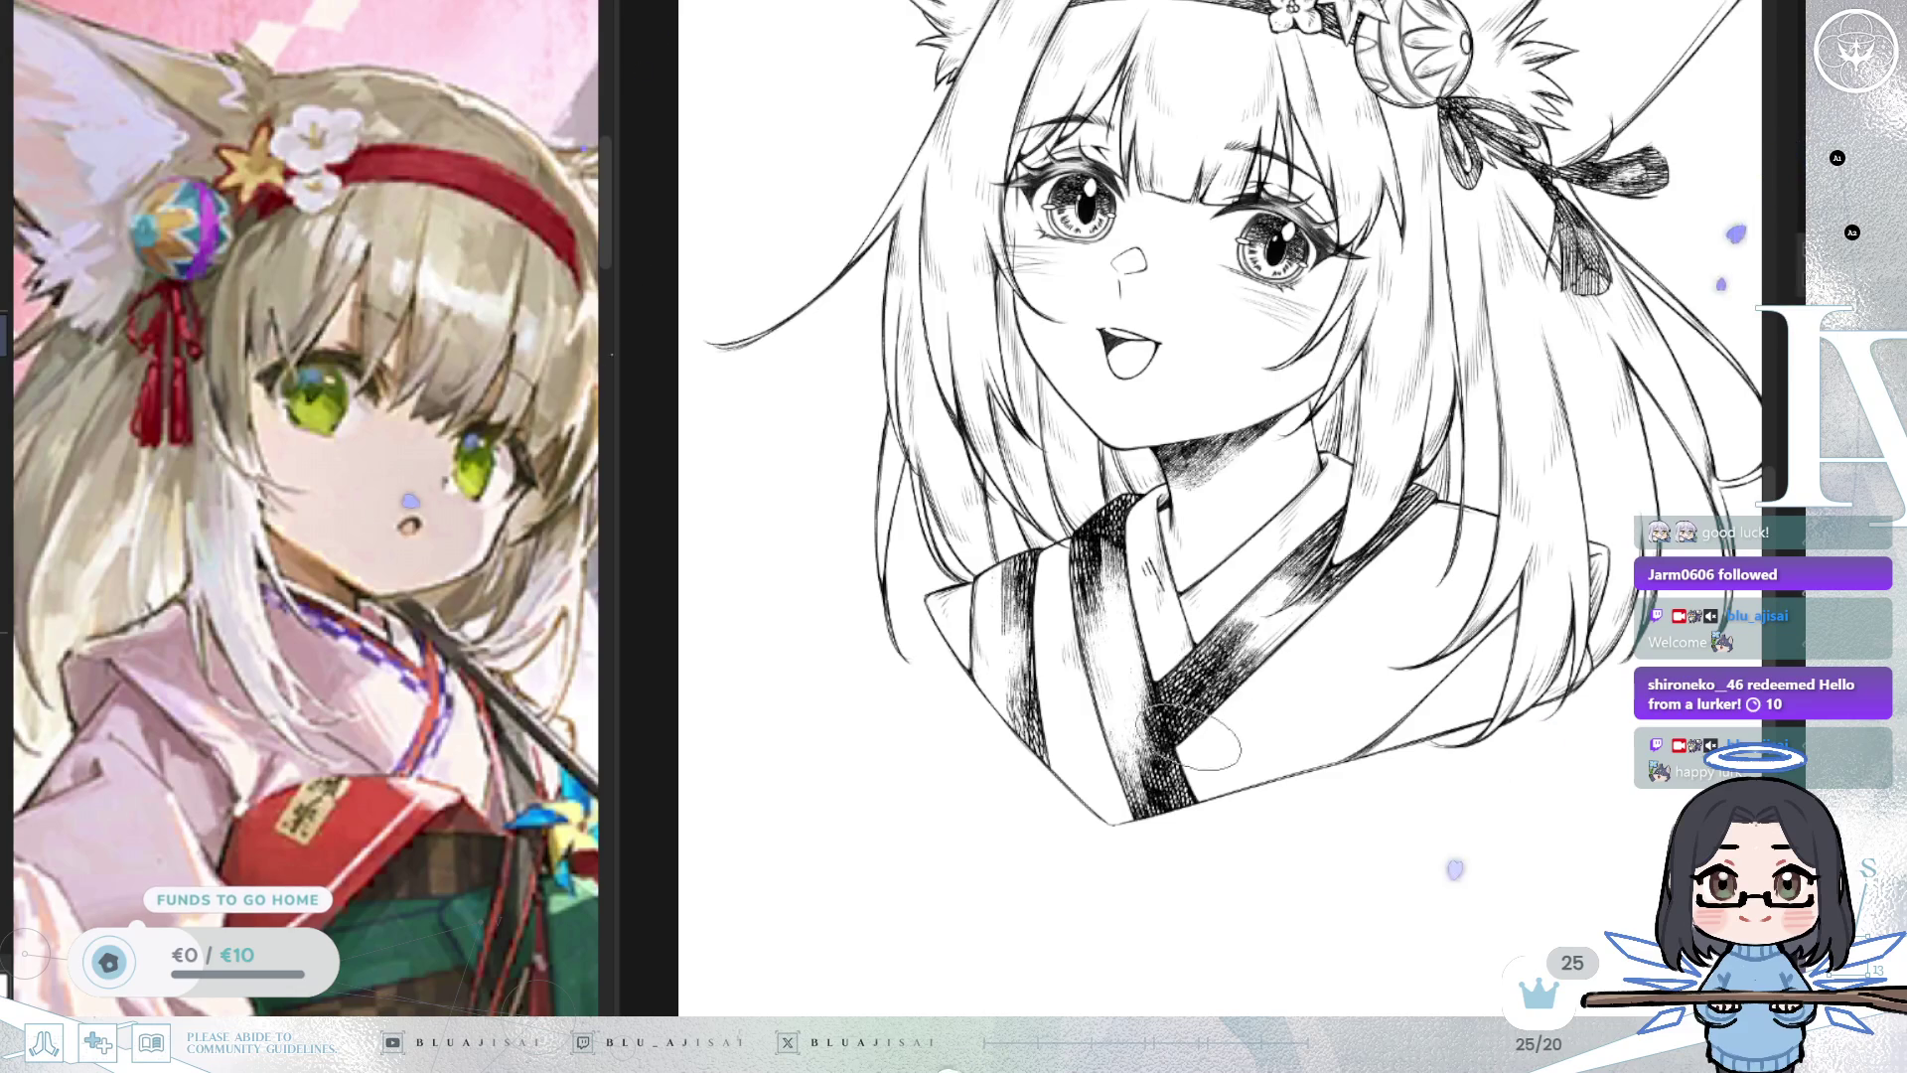
Deepen the hatching on the robe band and both collar bands, then fit the page upright.
{"action": "key", "text": "m"}
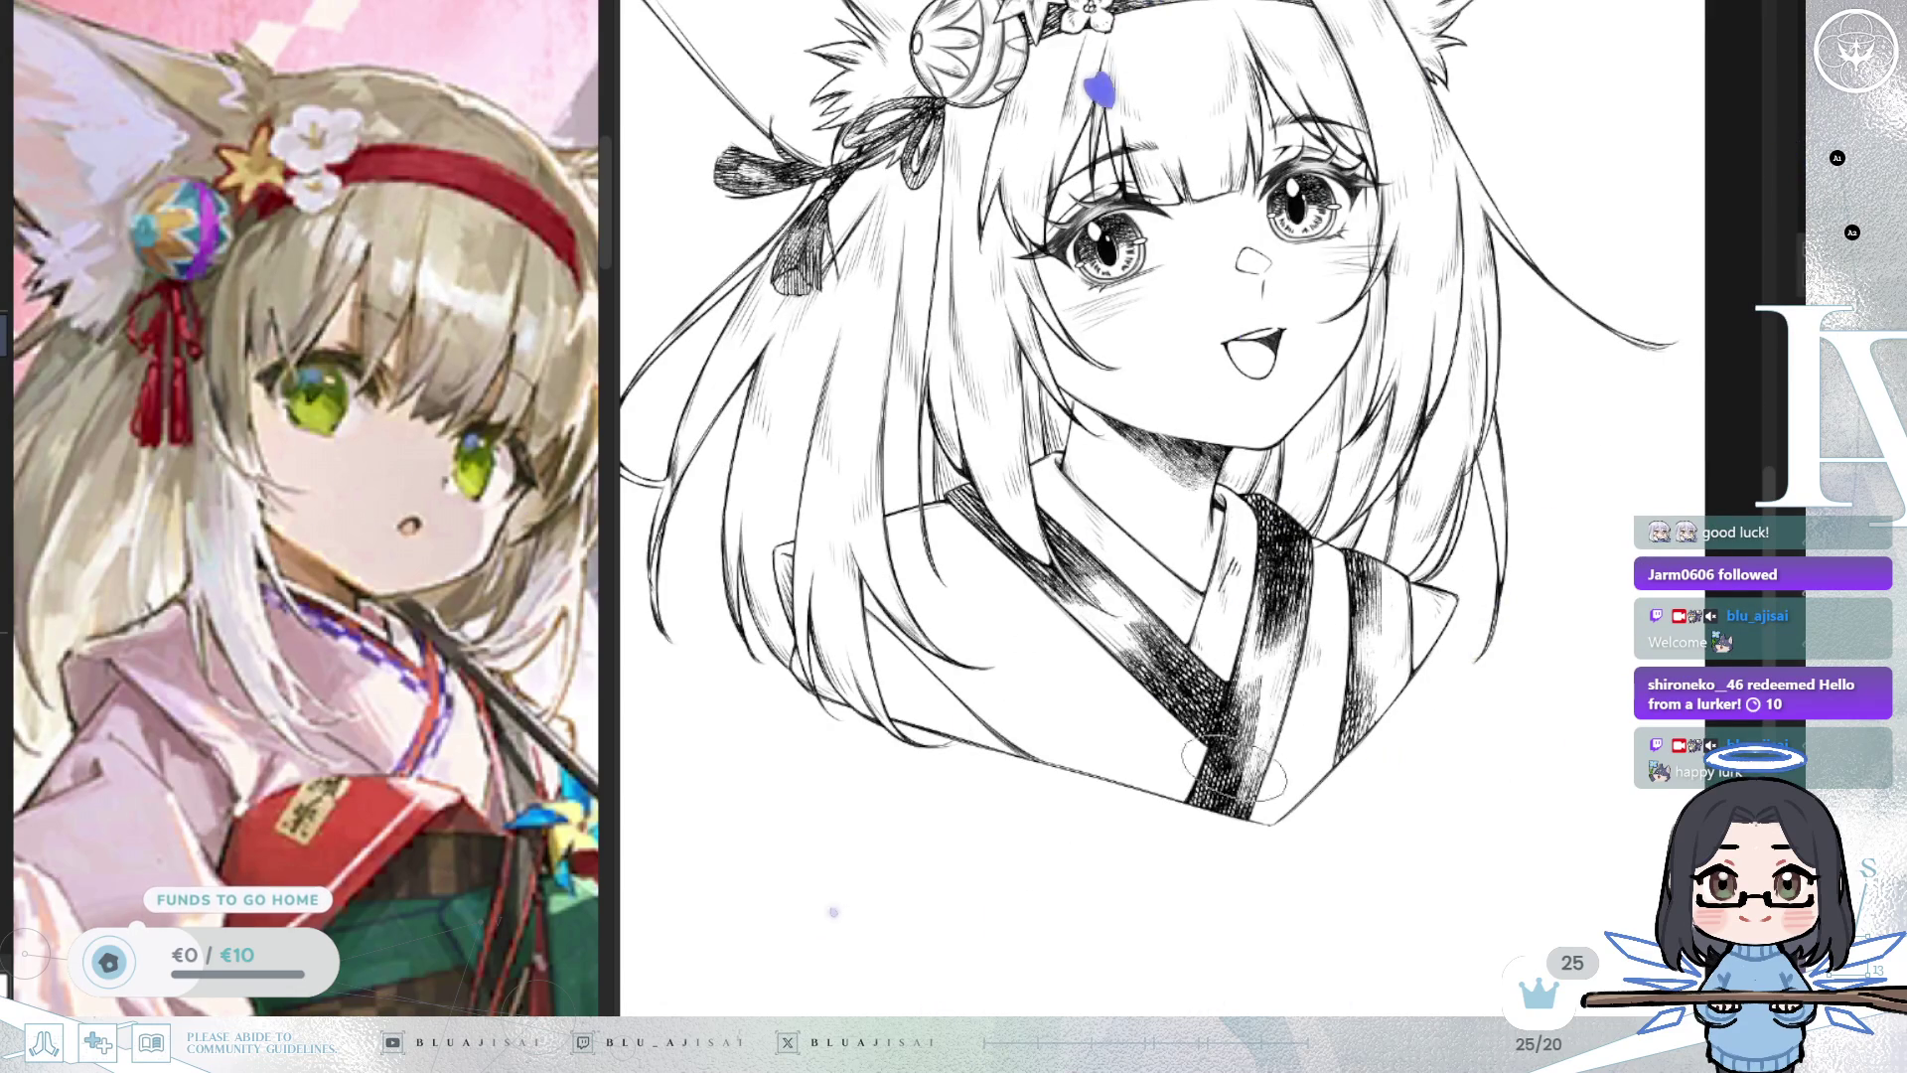
{"action": "left_click_drag", "start_coordinate": [1258, 747], "coordinate": [1262, 737]}
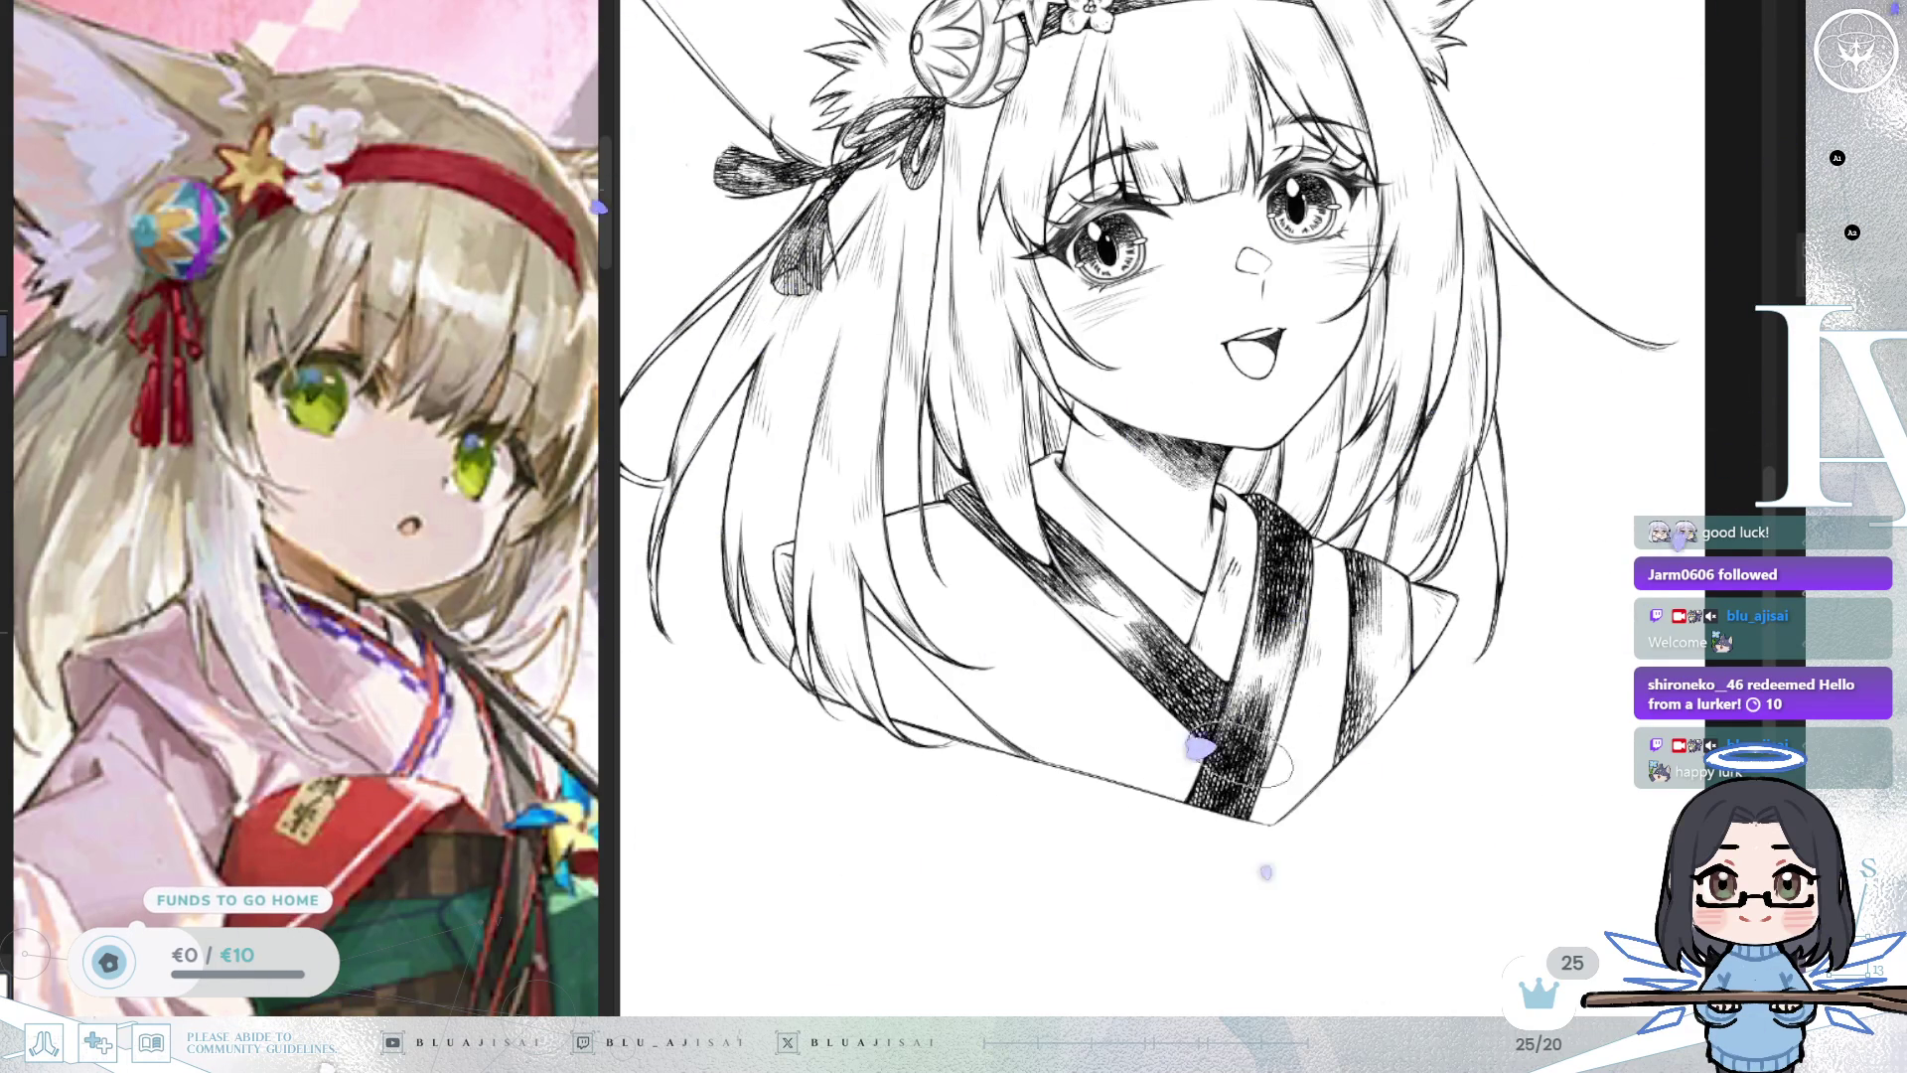
{"action": "left_click_drag", "start_coordinate": [1235, 787], "coordinate": [1073, 636]}
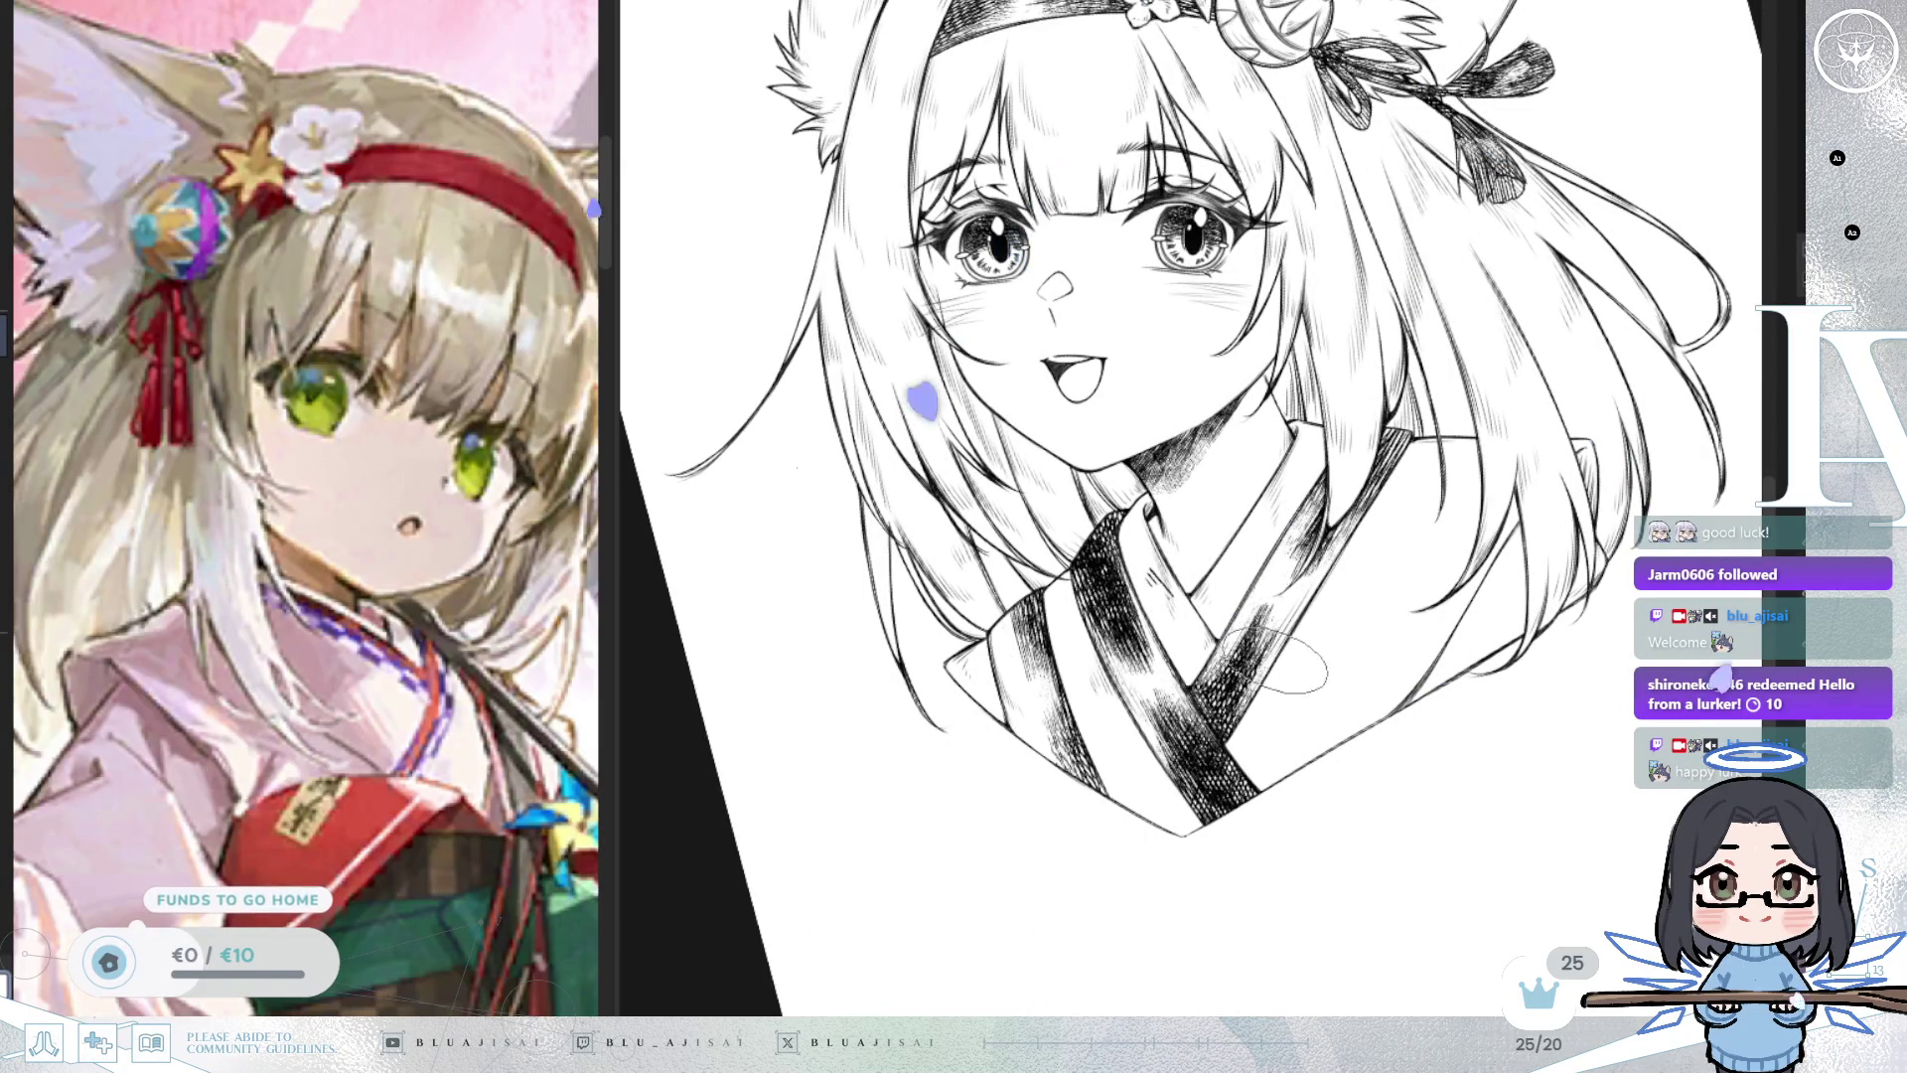
{"action": "mouse_move", "coordinate": [1312, 497]}
{"action": "left_mouse_down"}
{"action": "mouse_move", "coordinate": [1301, 527]}
{"action": "mouse_move", "coordinate": [1328, 538]}
{"action": "mouse_move", "coordinate": [1252, 626]}
{"action": "mouse_move", "coordinate": [1262, 651]}
{"action": "mouse_move", "coordinate": [1270, 613]}
{"action": "left_mouse_up"}
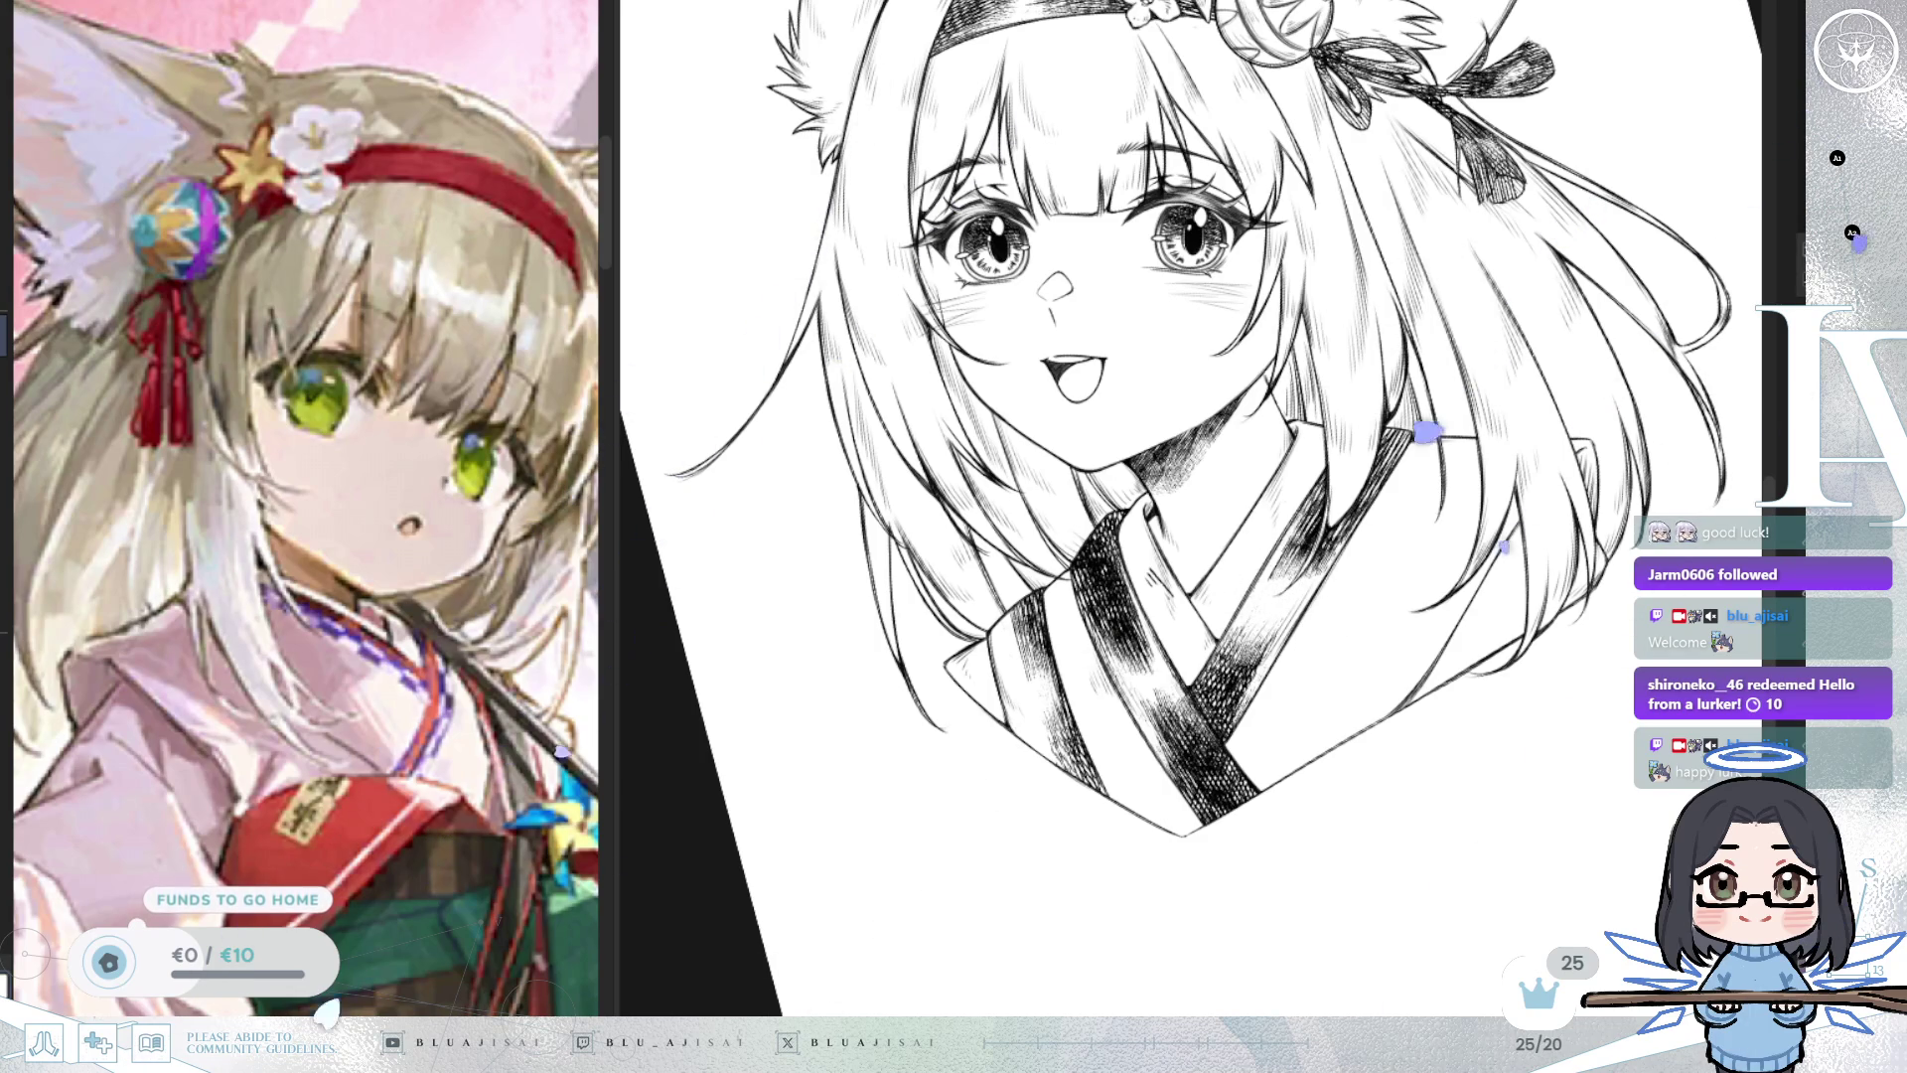
{"action": "left_click_drag", "start_coordinate": [1250, 660], "coordinate": [1232, 713]}
{"action": "mouse_move", "coordinate": [1369, 616]}
{"action": "left_mouse_down"}
{"action": "mouse_move", "coordinate": [1619, 442]}
{"action": "mouse_move", "coordinate": [1599, 452]}
{"action": "left_mouse_up"}
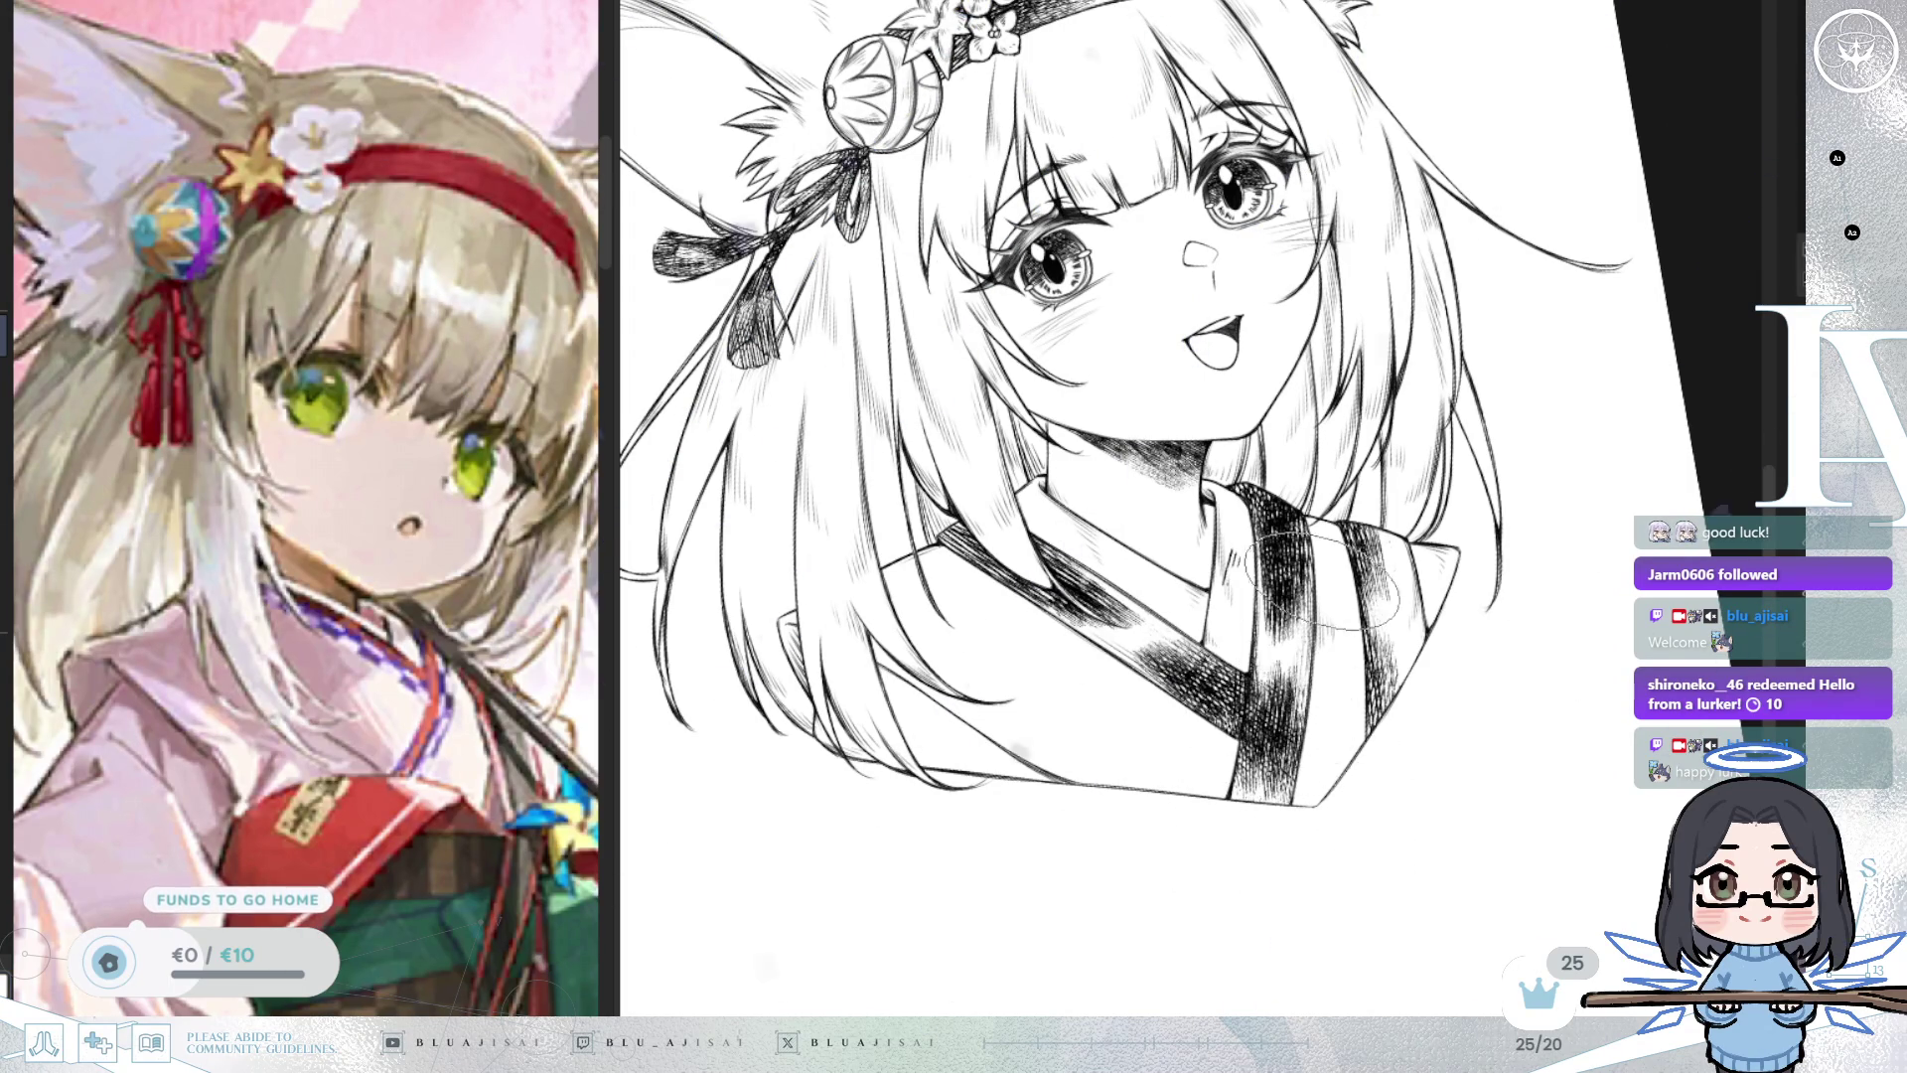
{"action": "key", "text": "minus"}
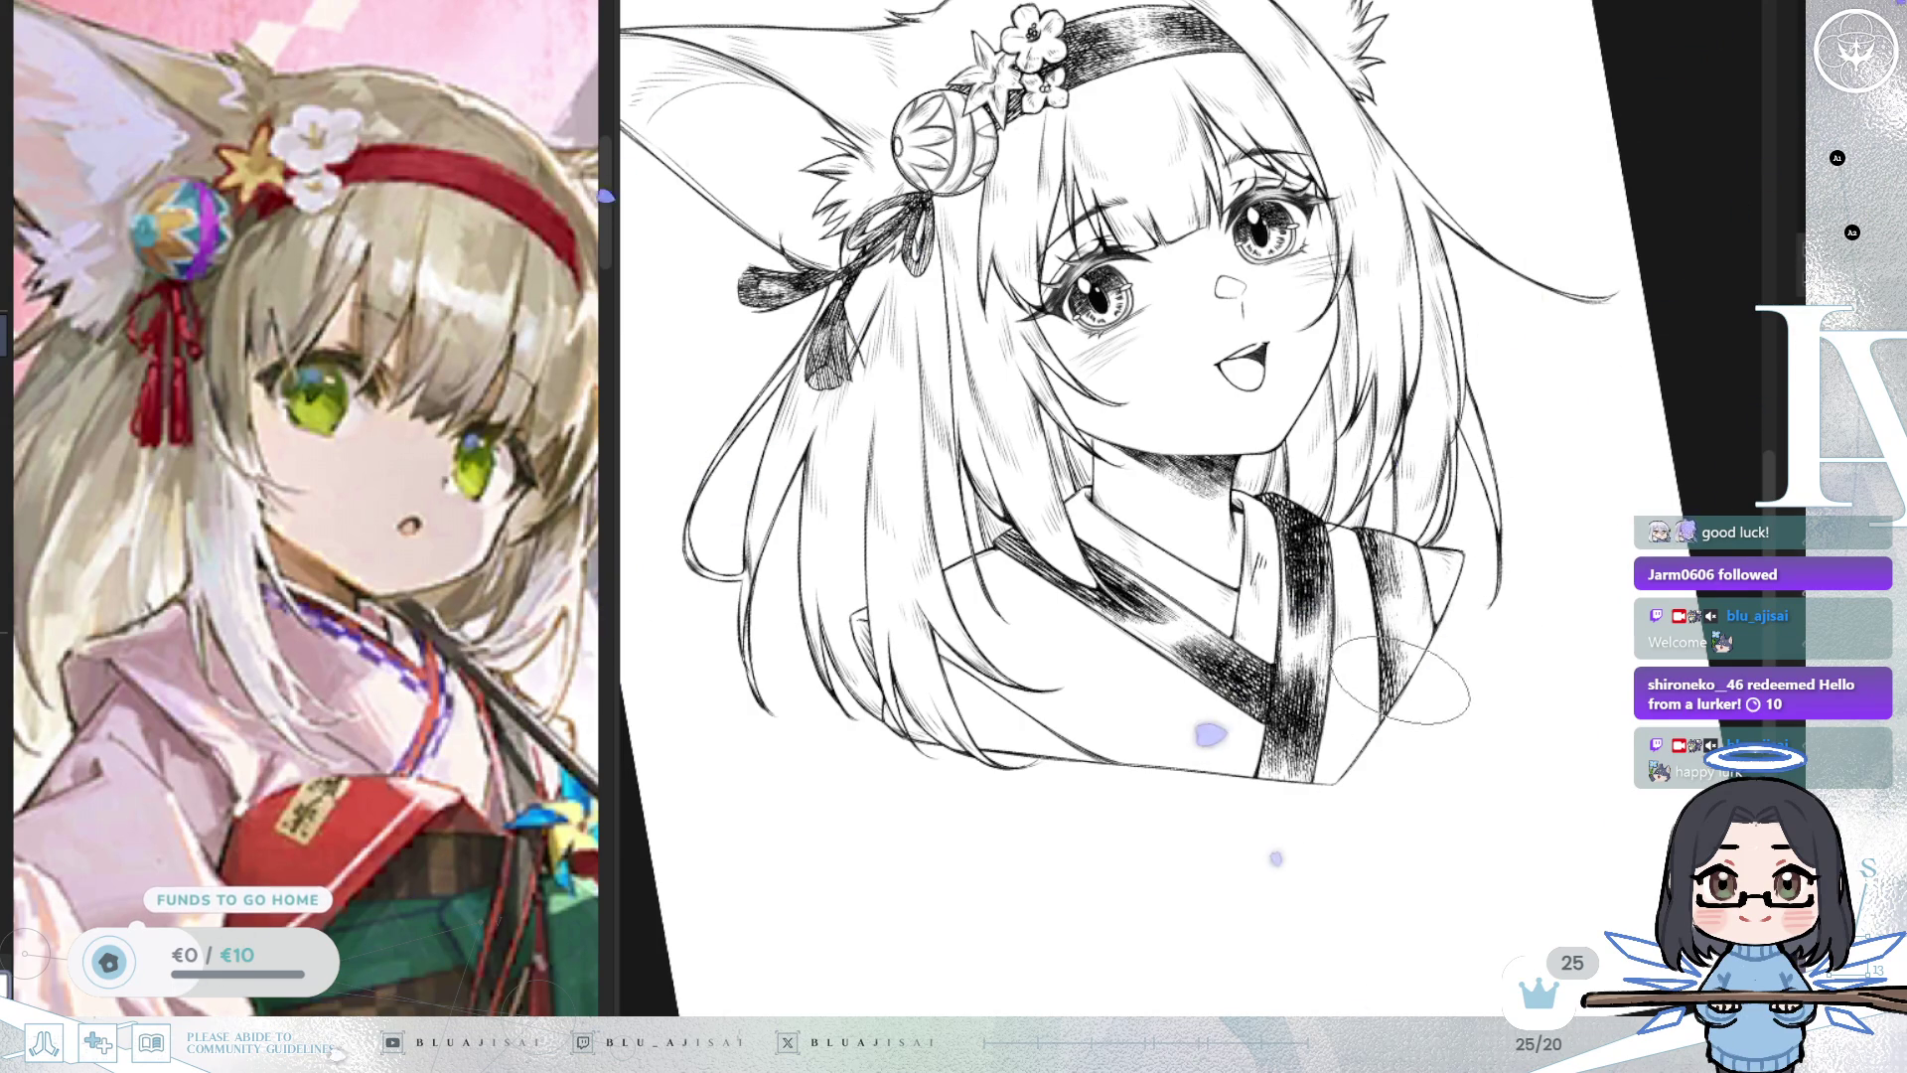
{"action": "key", "text": "ctrl+0"}
{"action": "scroll", "coordinate": [1447, 692], "scroll_direction": "down", "scroll_amount": 5}
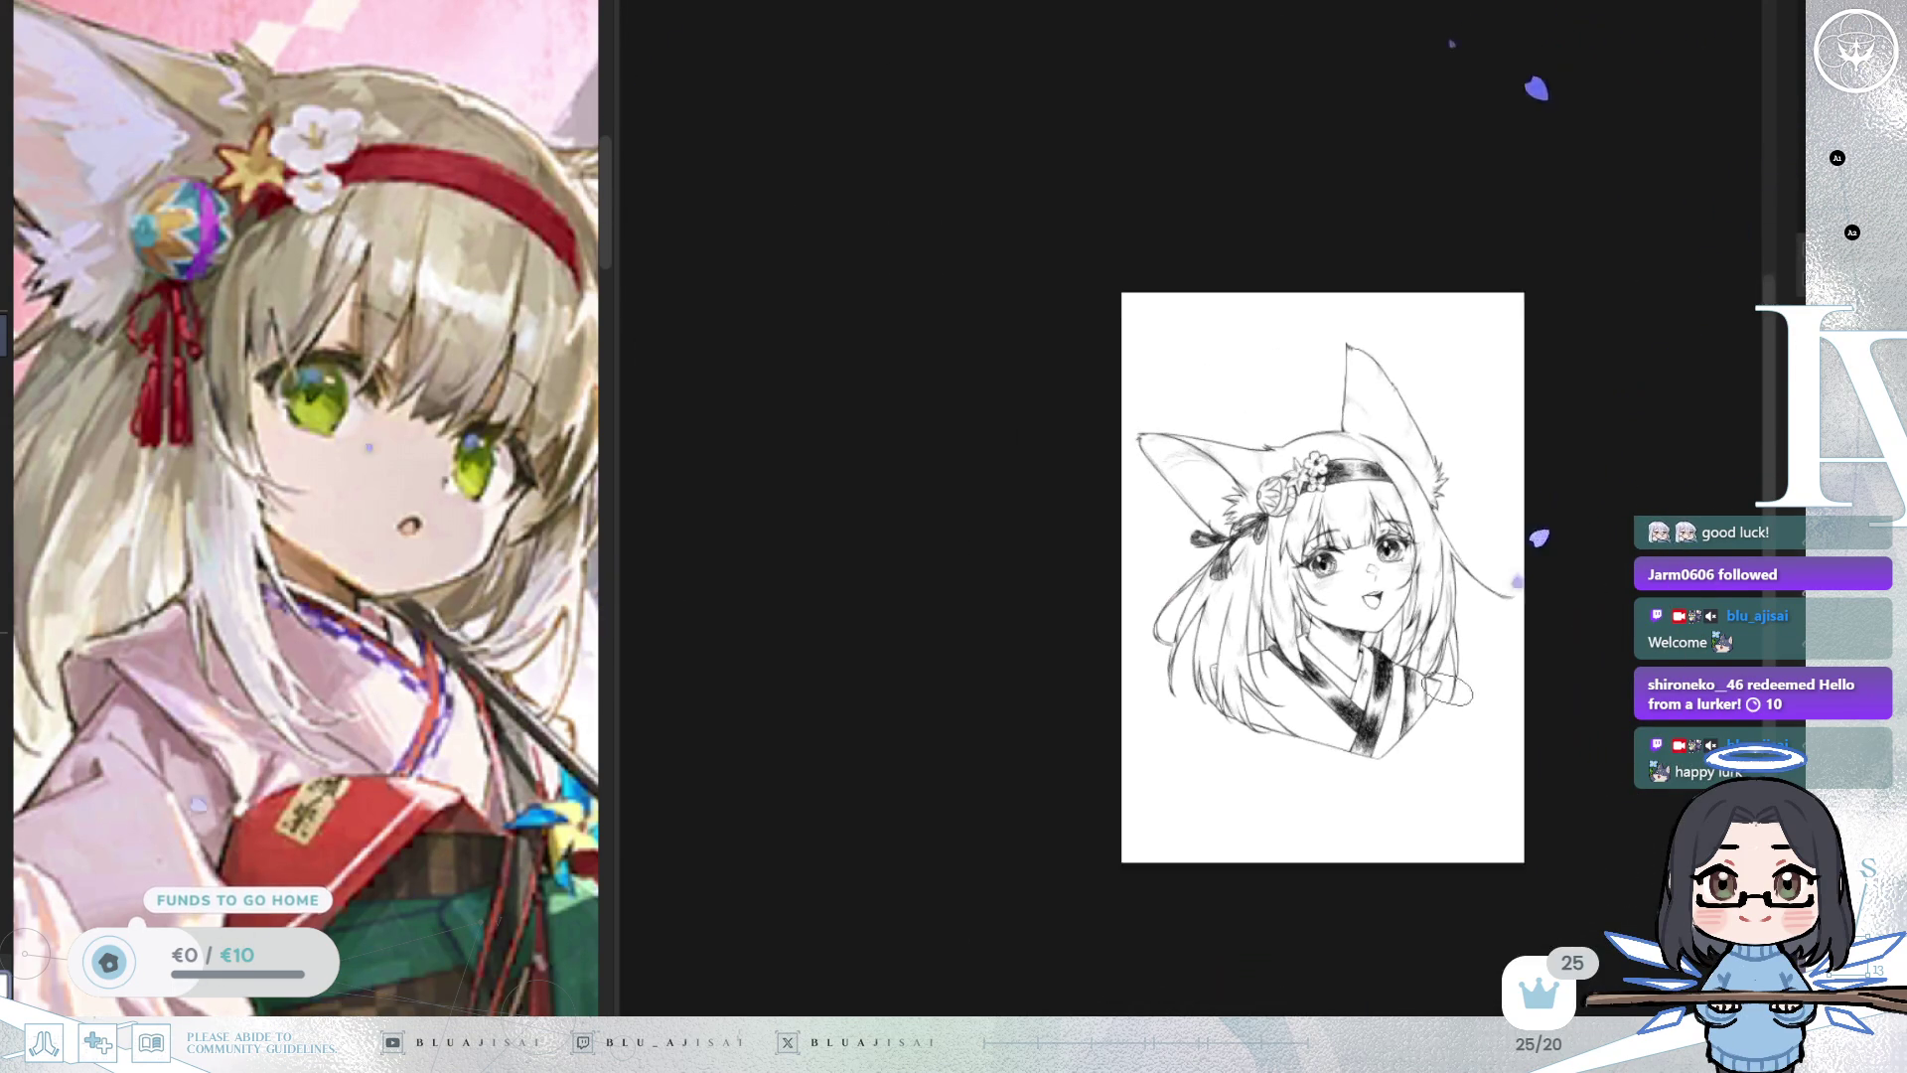
{"action": "scroll", "coordinate": [1448, 693], "scroll_direction": "down", "scroll_amount": 2}
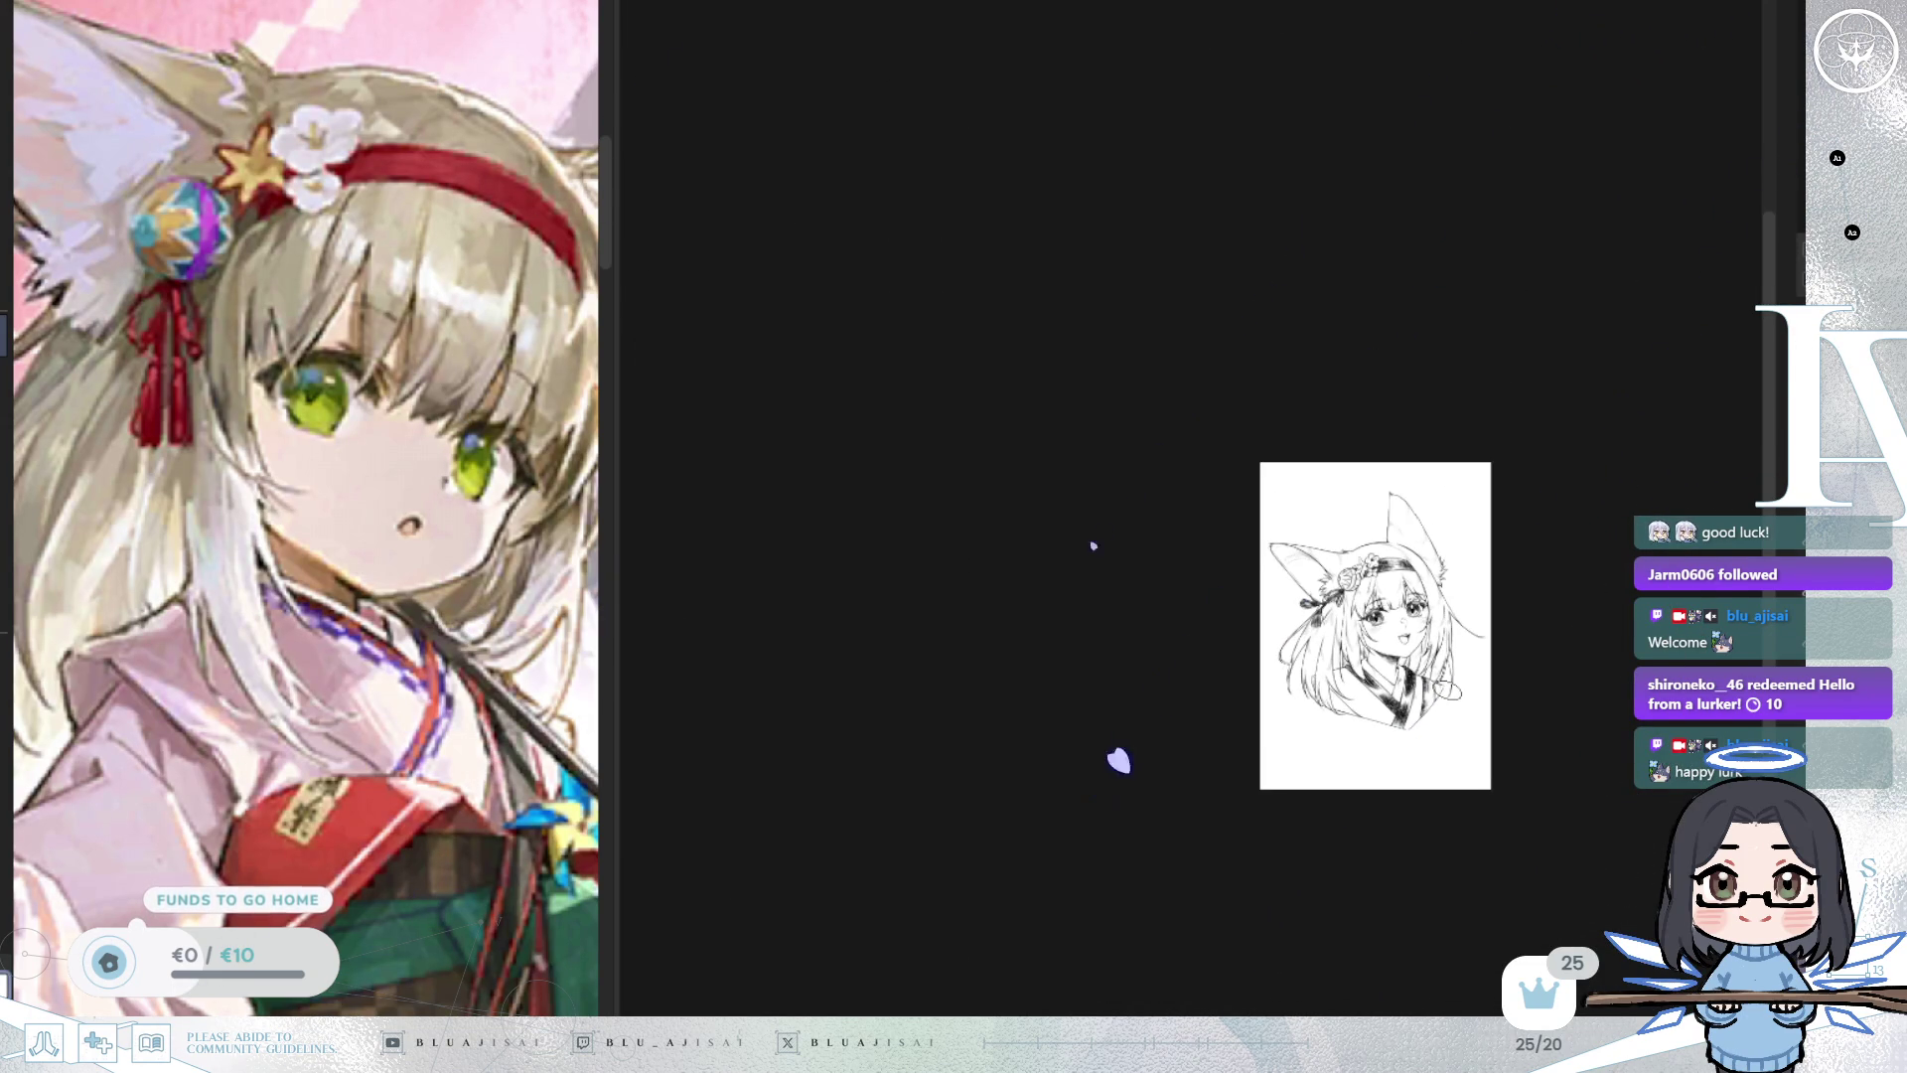
{"action": "scroll", "coordinate": [1449, 692], "scroll_direction": "up", "scroll_amount": 6}
{"action": "scroll", "coordinate": [1448, 693], "scroll_direction": "up", "scroll_amount": 2}
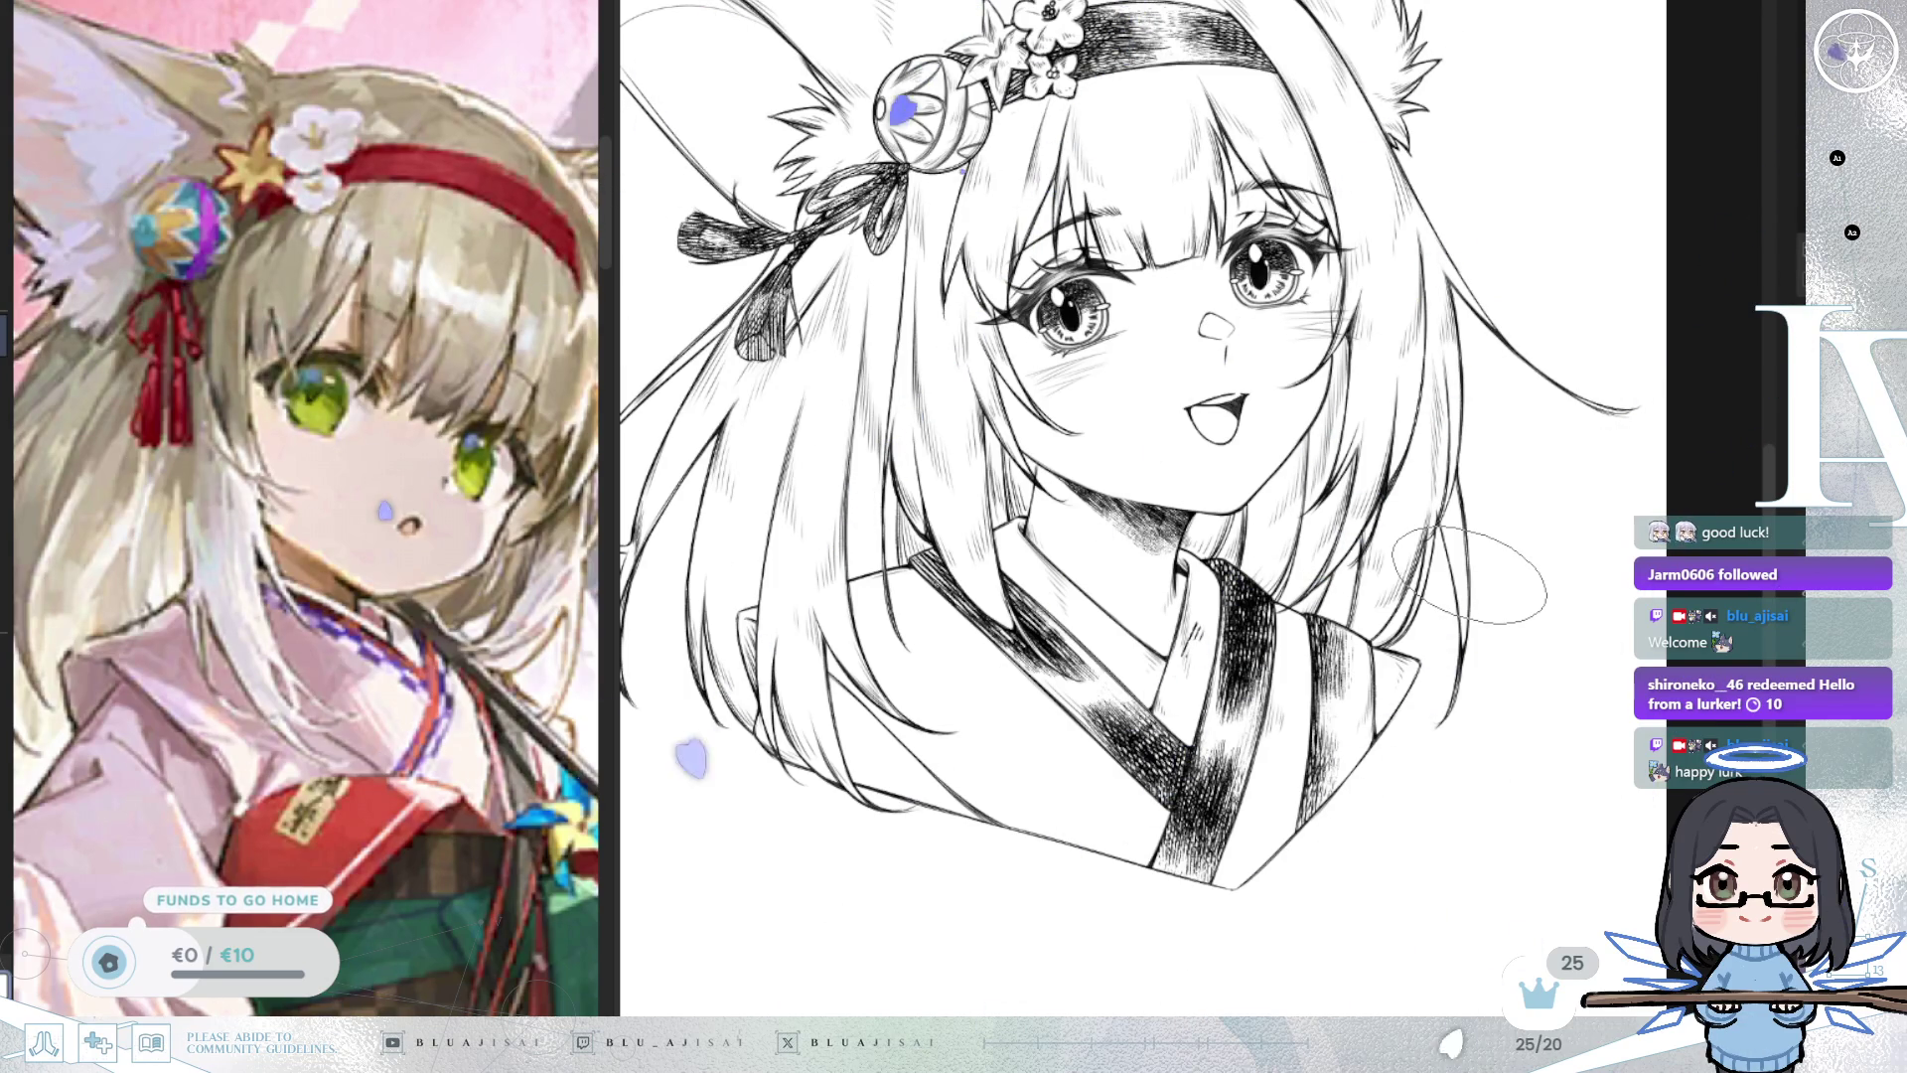
{"action": "scroll", "coordinate": [1644, 512], "scroll_direction": "up", "scroll_amount": 1}
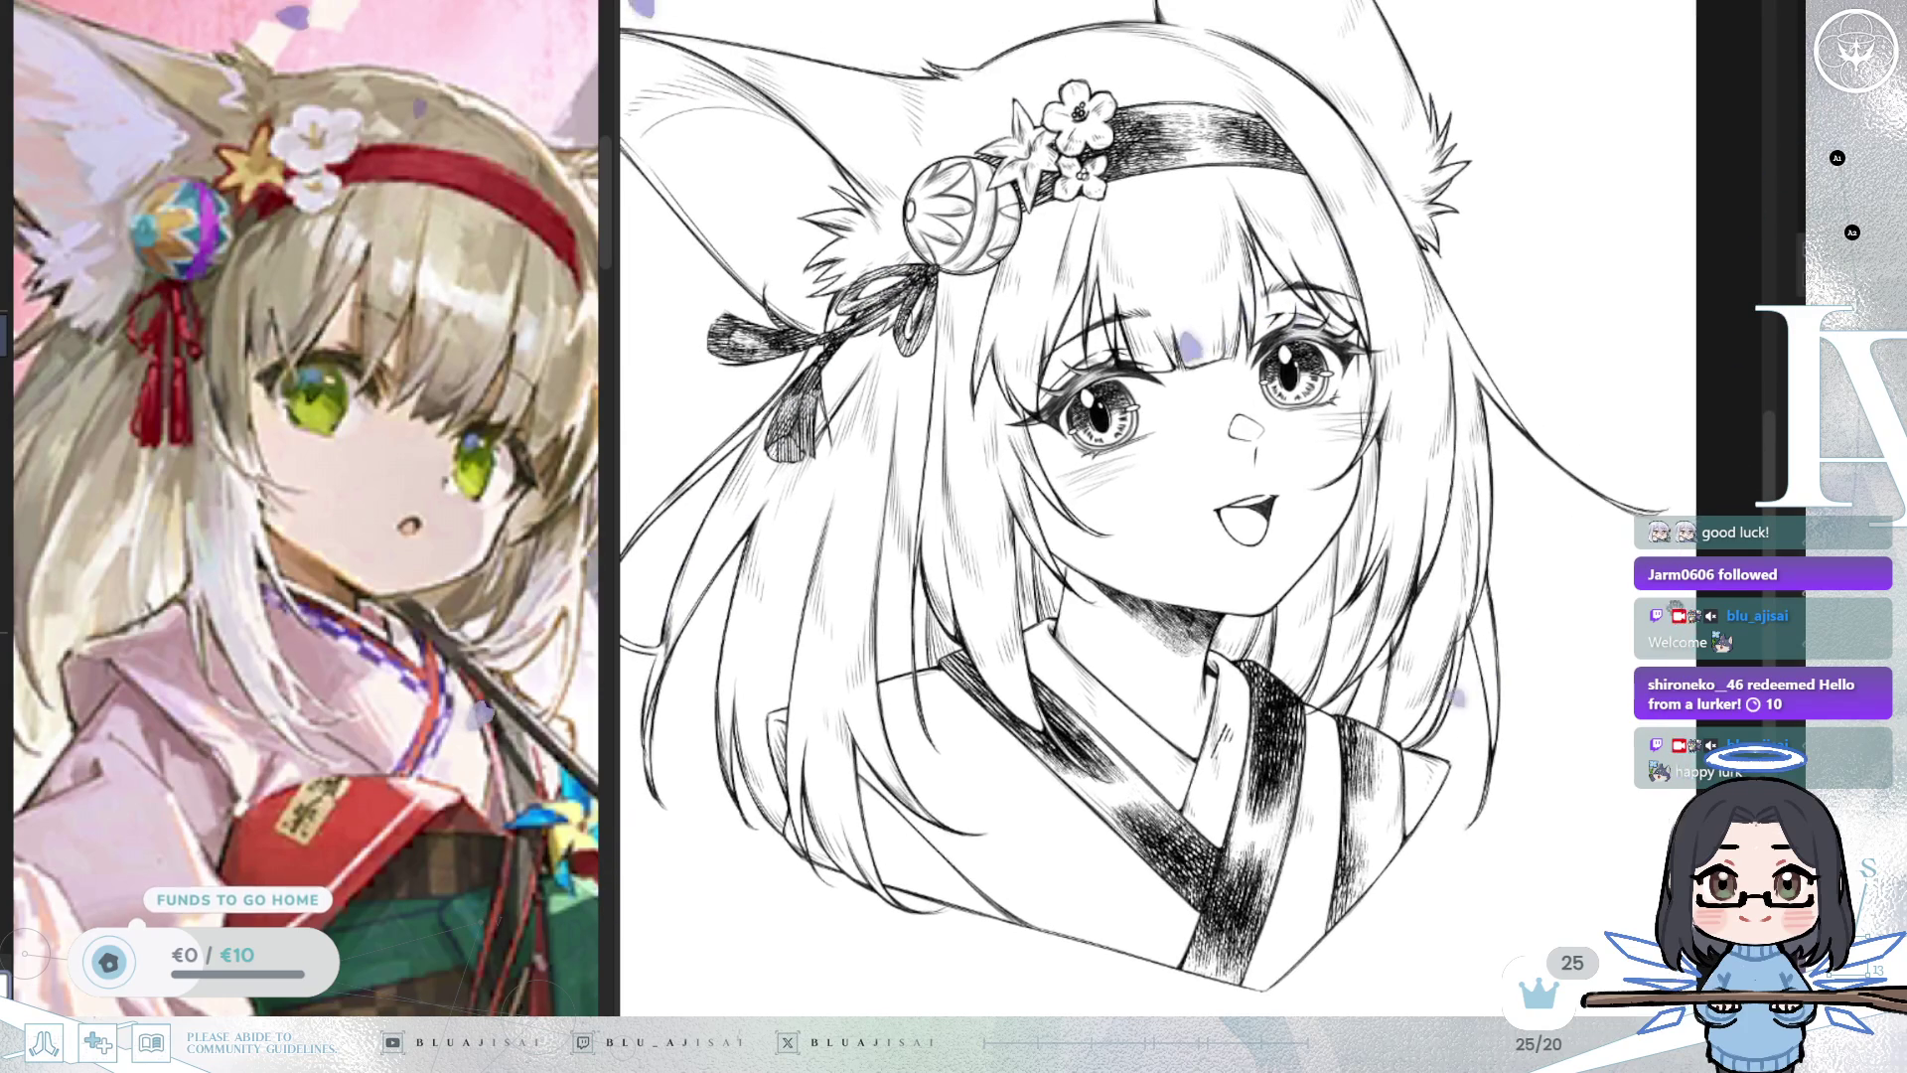
{"action": "scroll", "coordinate": [1580, 716], "scroll_direction": "up", "scroll_amount": 5}
{"action": "scroll", "coordinate": [1580, 715], "scroll_direction": "down", "scroll_amount": 3}
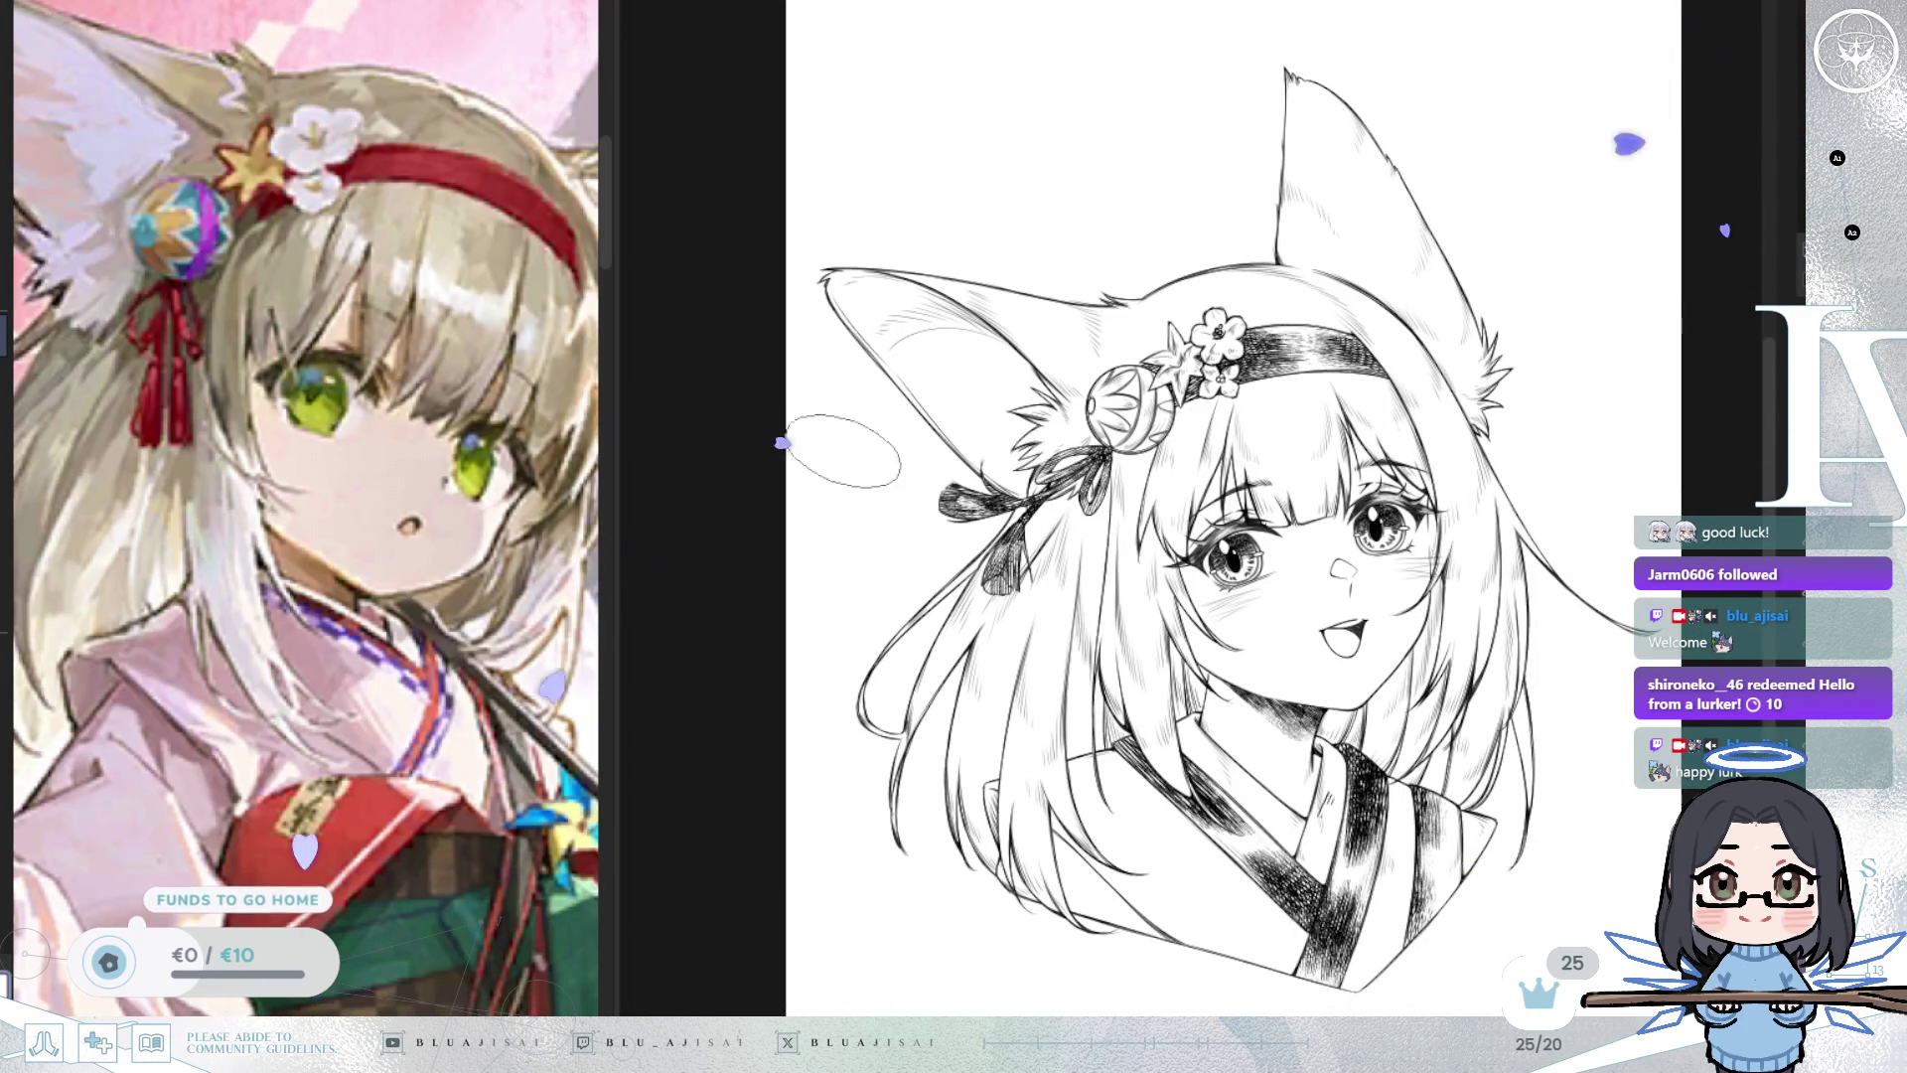
Move the signature from the bottom-right corner up beside the right hair tip.
{"action": "left_click_drag", "start_coordinate": [617, 425], "coordinate": [554, 427]}
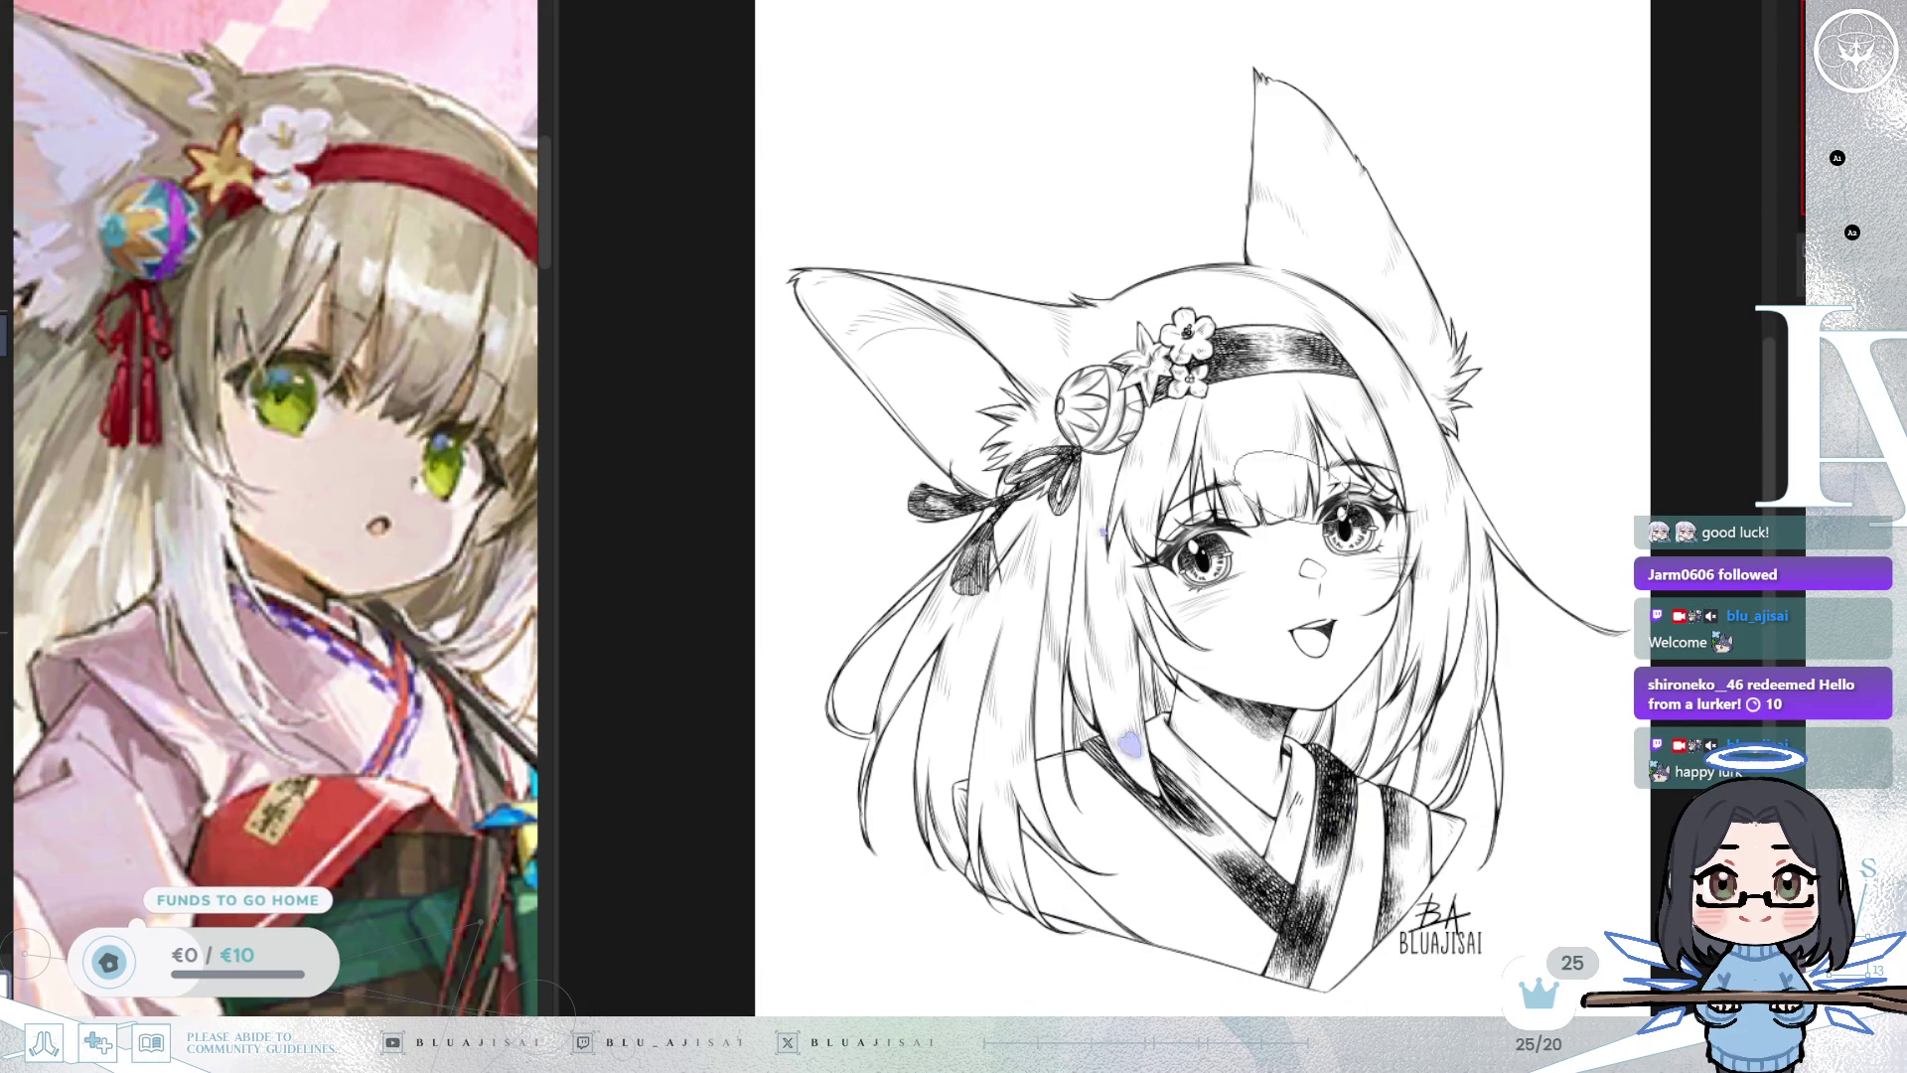
{"action": "mouse_move", "coordinate": [1498, 973]}
{"action": "left_mouse_down"}
{"action": "mouse_move", "coordinate": [1610, 710]}
{"action": "mouse_move", "coordinate": [1617, 725]}
{"action": "left_mouse_up"}
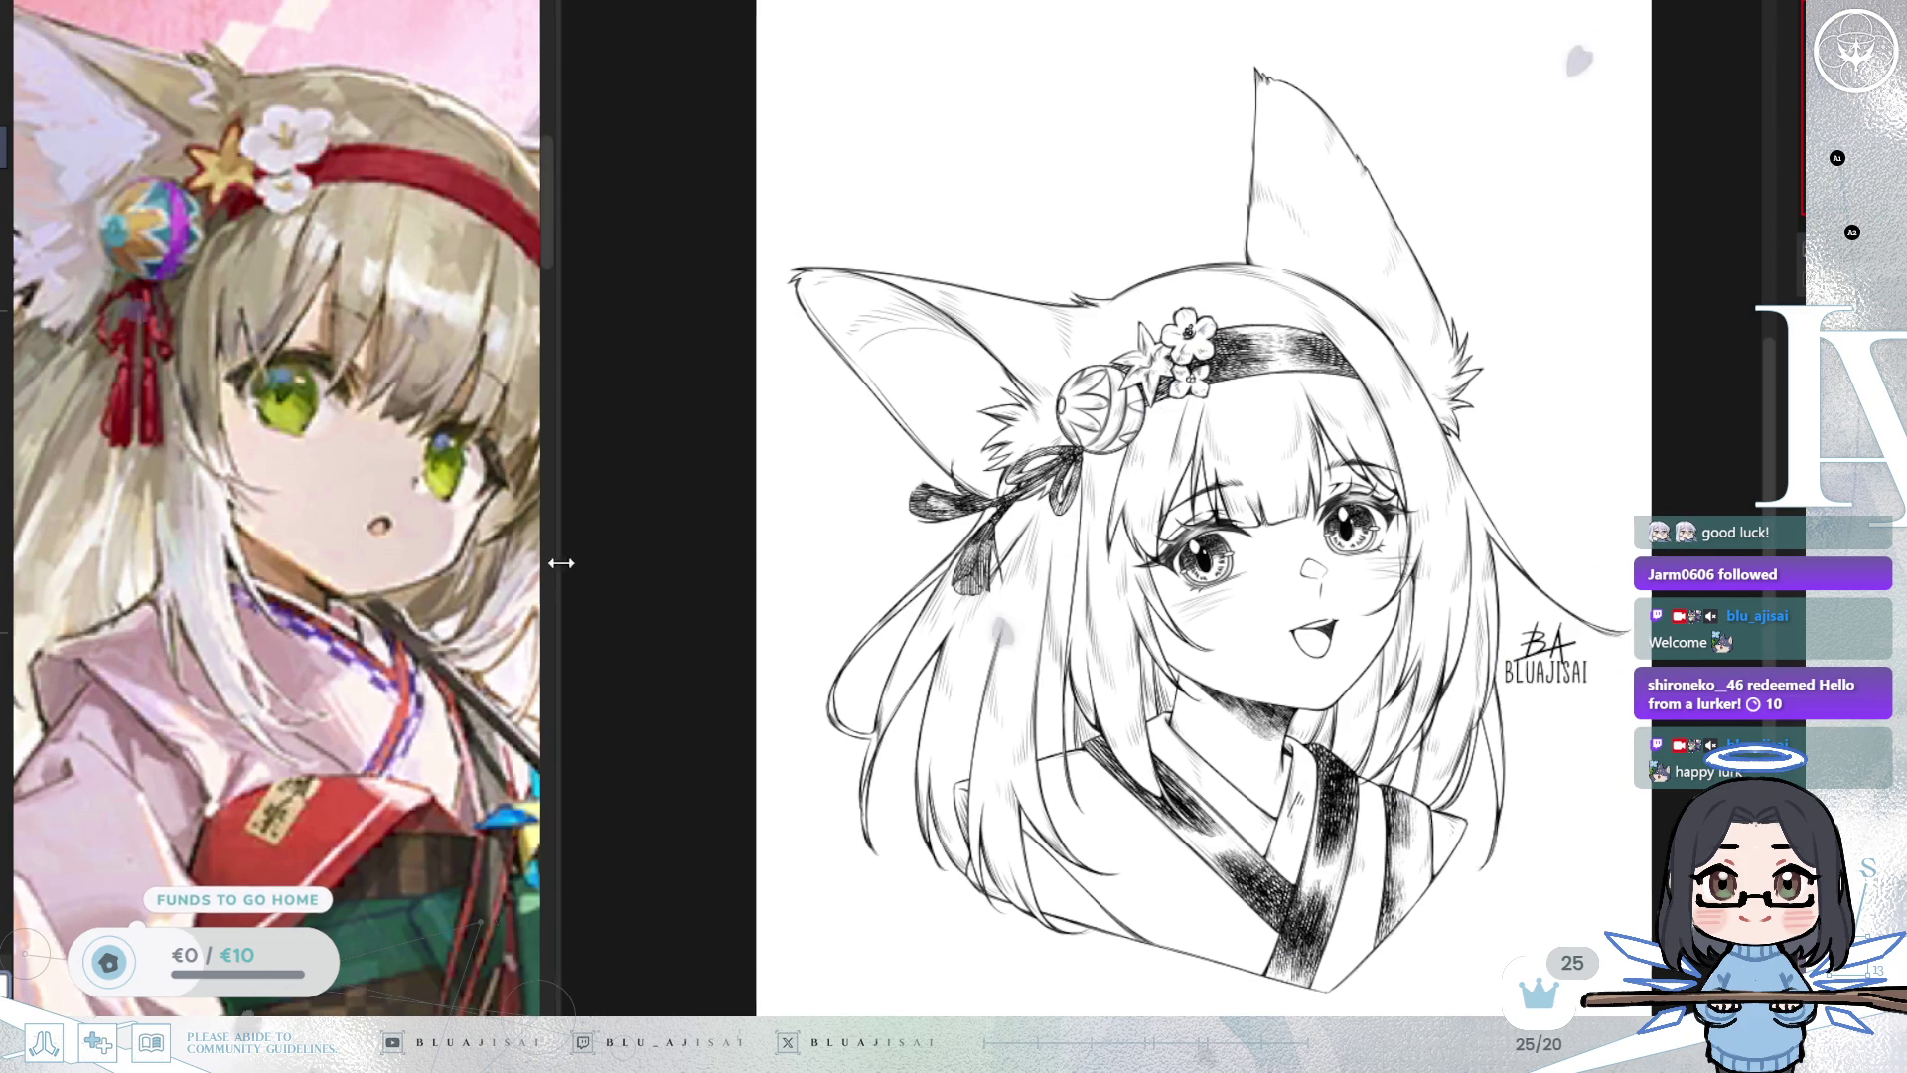
{"action": "left_click_drag", "start_coordinate": [559, 558], "coordinate": [699, 562]}
{"action": "scroll", "coordinate": [499, 733], "scroll_direction": "down", "scroll_amount": 5}
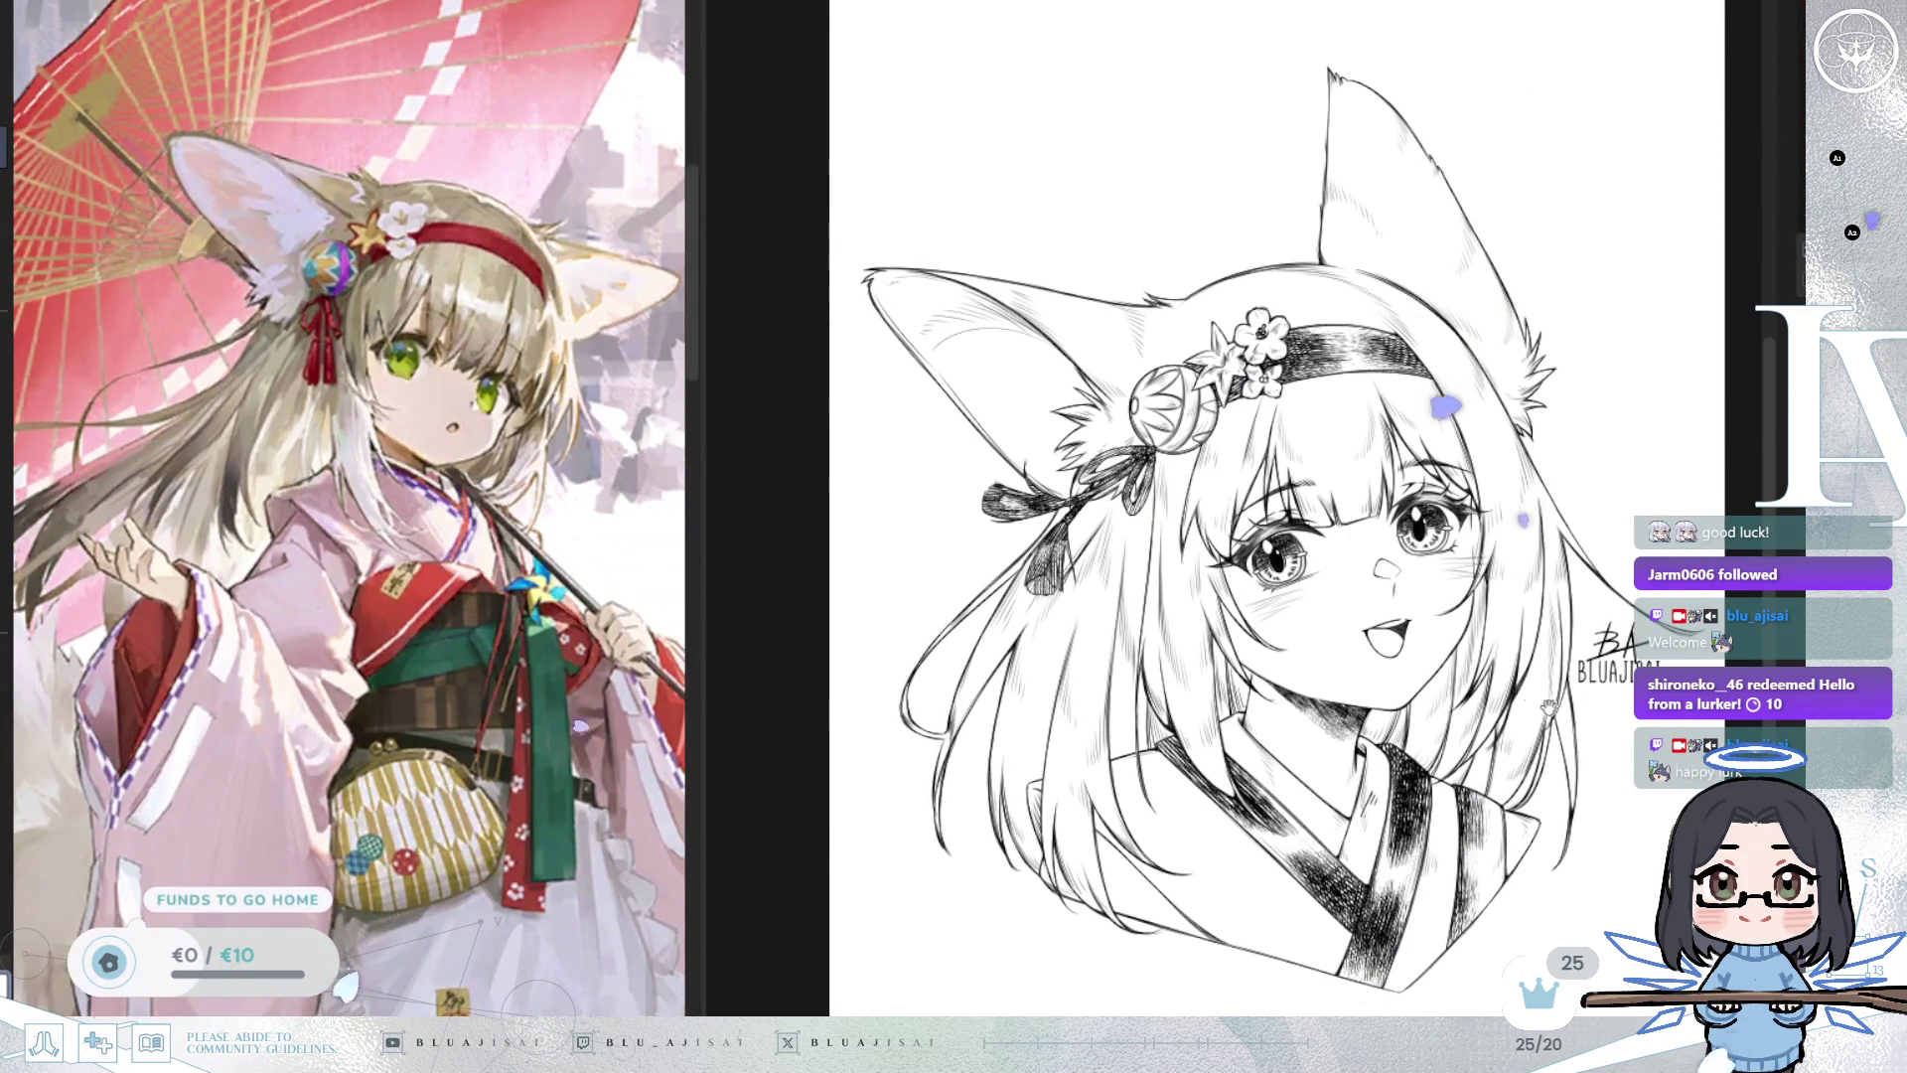
Zoom out to show the full reference with the red umbrella, and narrow its panel.
{"action": "scroll", "coordinate": [1396, 653], "scroll_direction": "up", "scroll_amount": 3}
{"action": "scroll", "coordinate": [1396, 653], "scroll_direction": "up", "scroll_amount": 3}
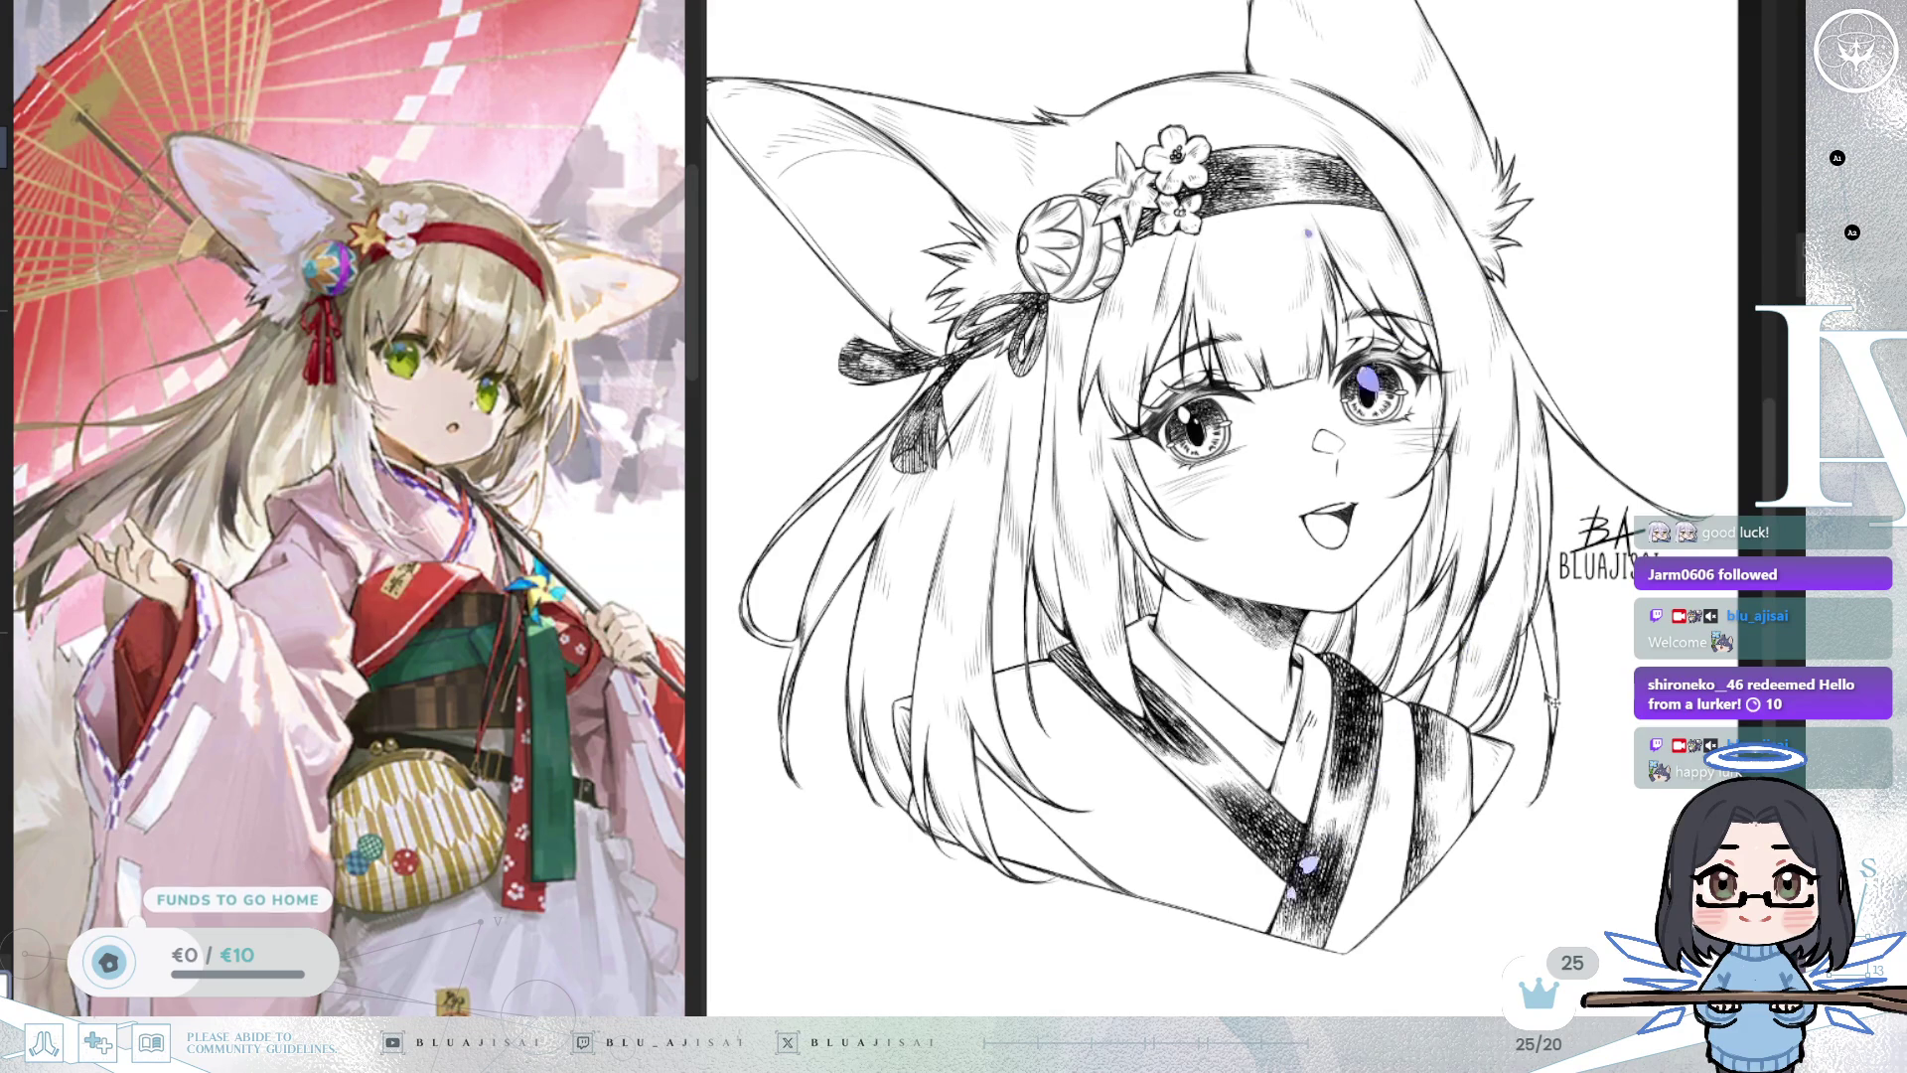
{"action": "left_click_drag", "start_coordinate": [1553, 695], "coordinate": [1586, 792]}
{"action": "scroll", "coordinate": [1587, 792], "scroll_direction": "down", "scroll_amount": 2}
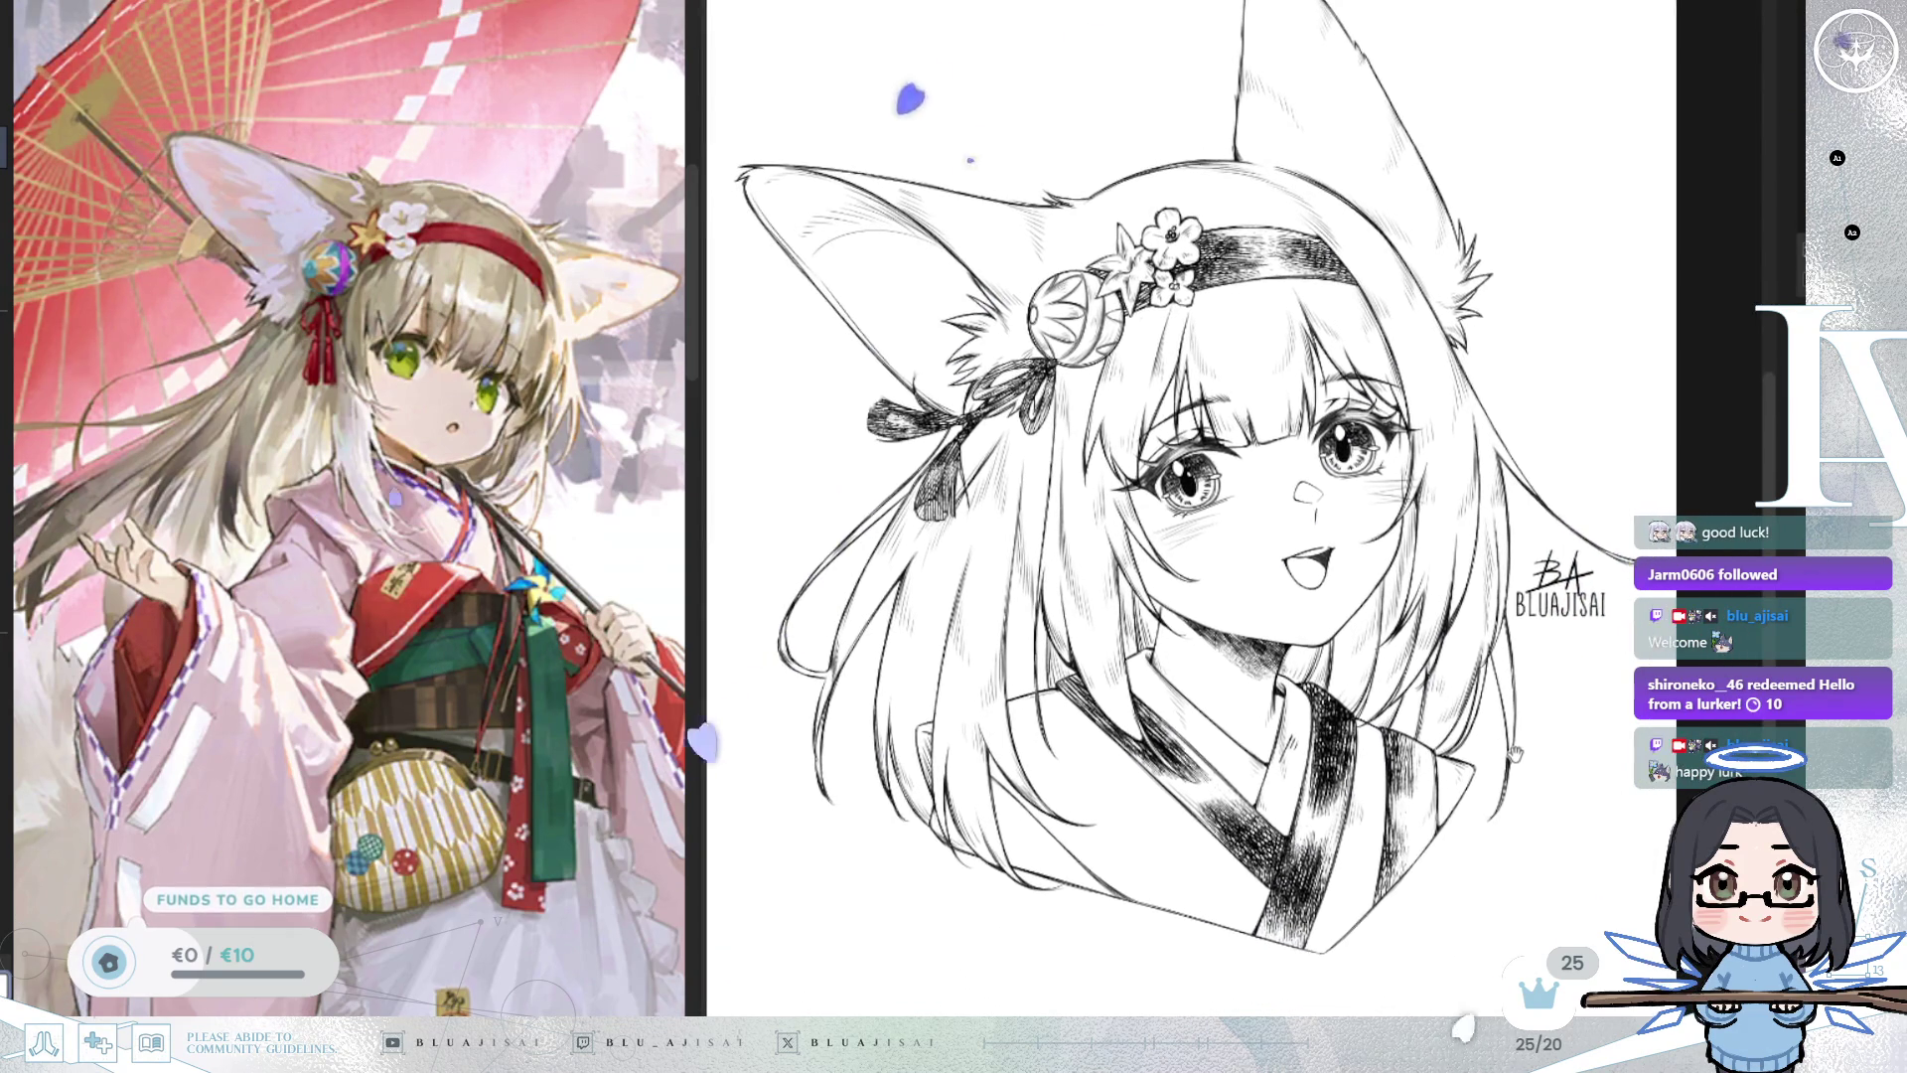
{"action": "left_click_drag", "start_coordinate": [695, 813], "coordinate": [639, 814]}
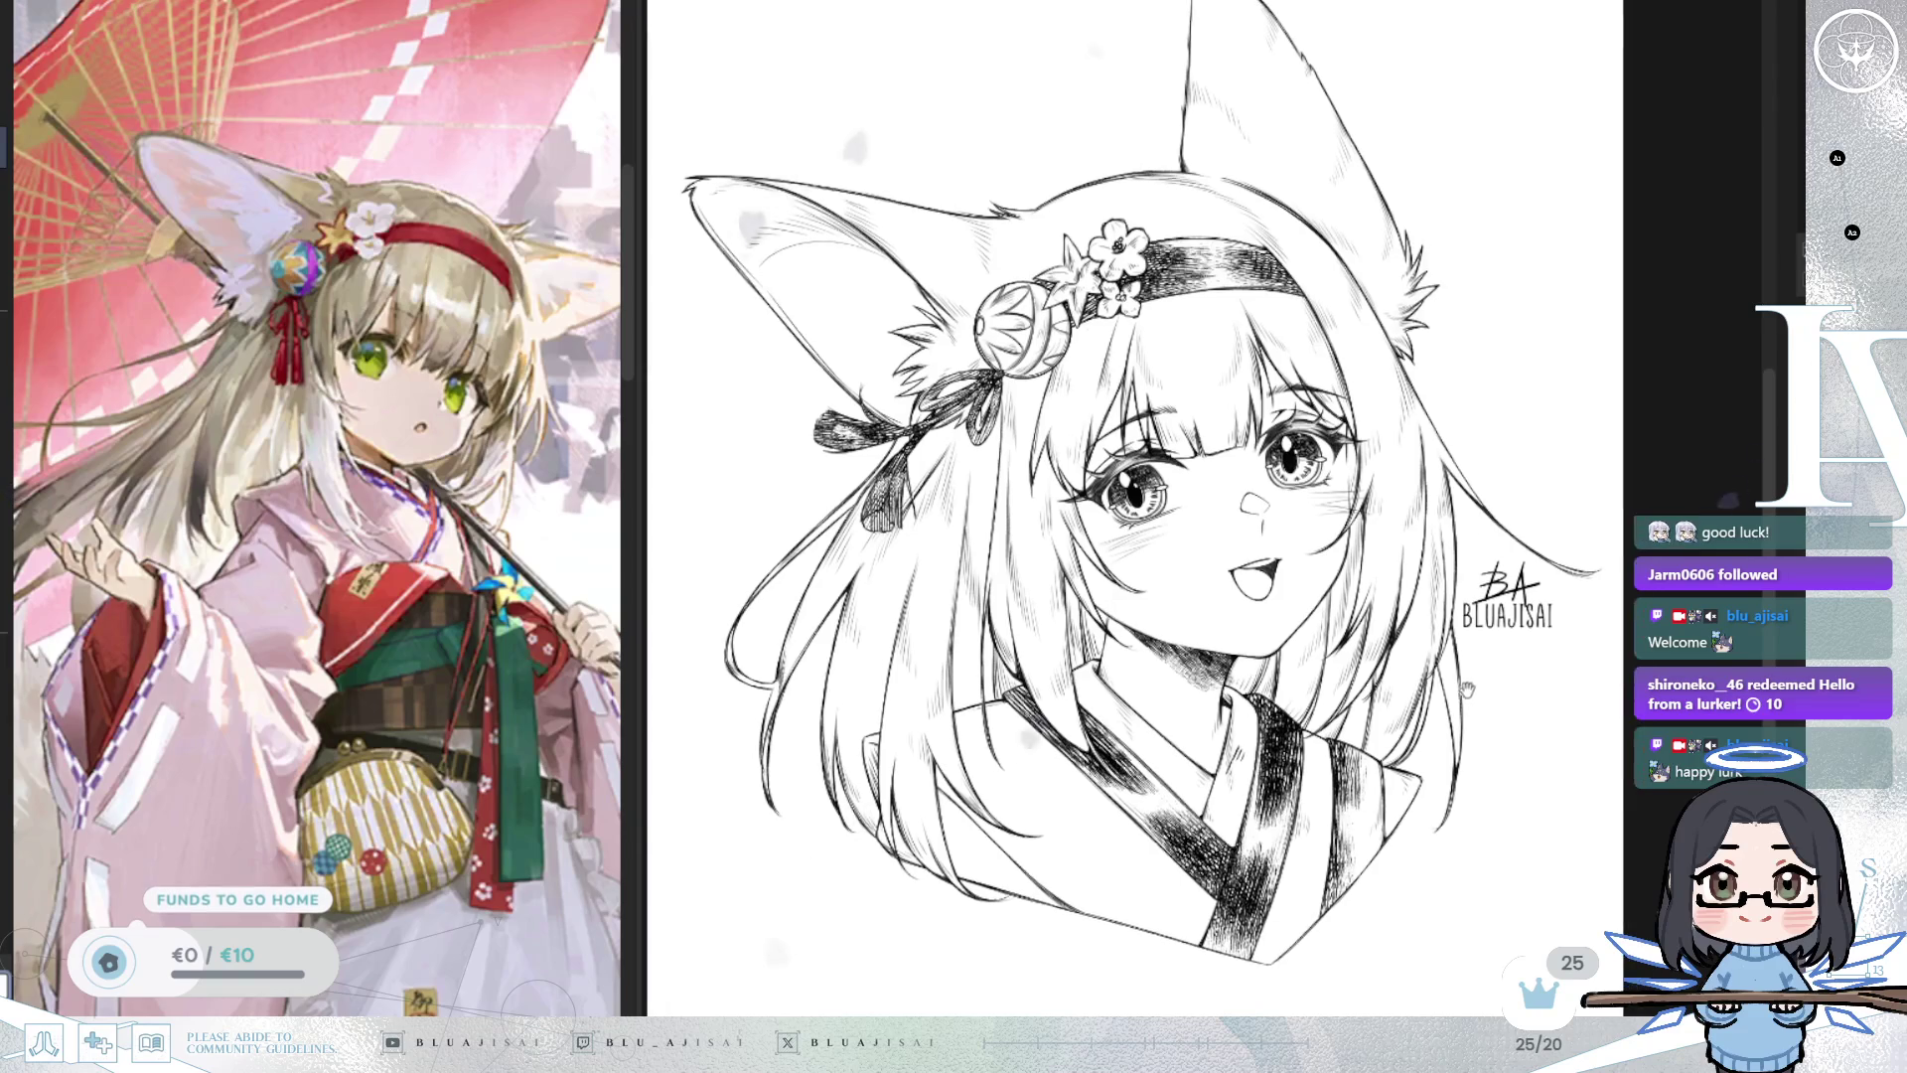